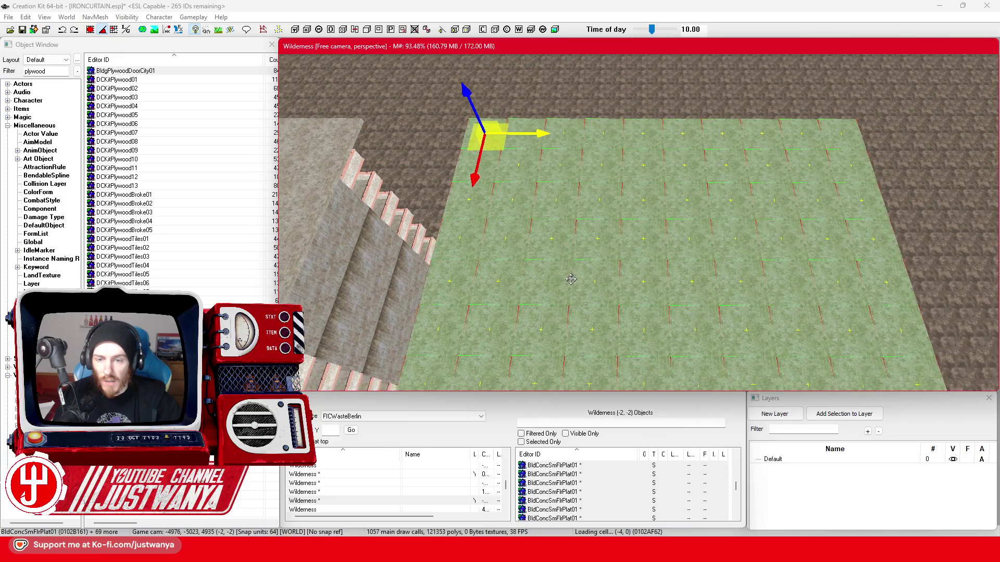
scroll(539, 227, "down", 2)
scroll(572, 280, "down", 2)
scroll(570, 279, "down", 2)
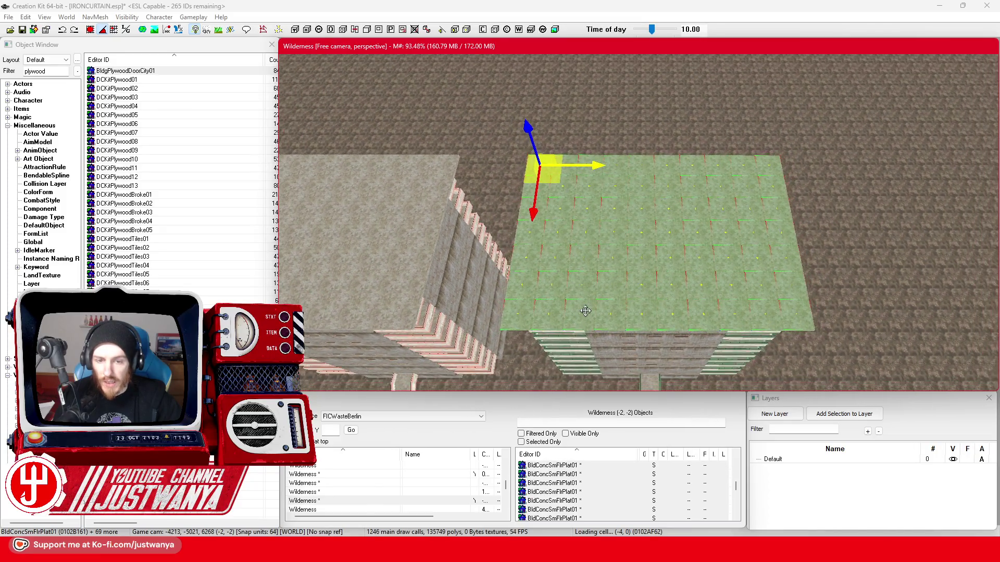
Lift the roof slab up off the right block and slide it aside to the left
key("shift")
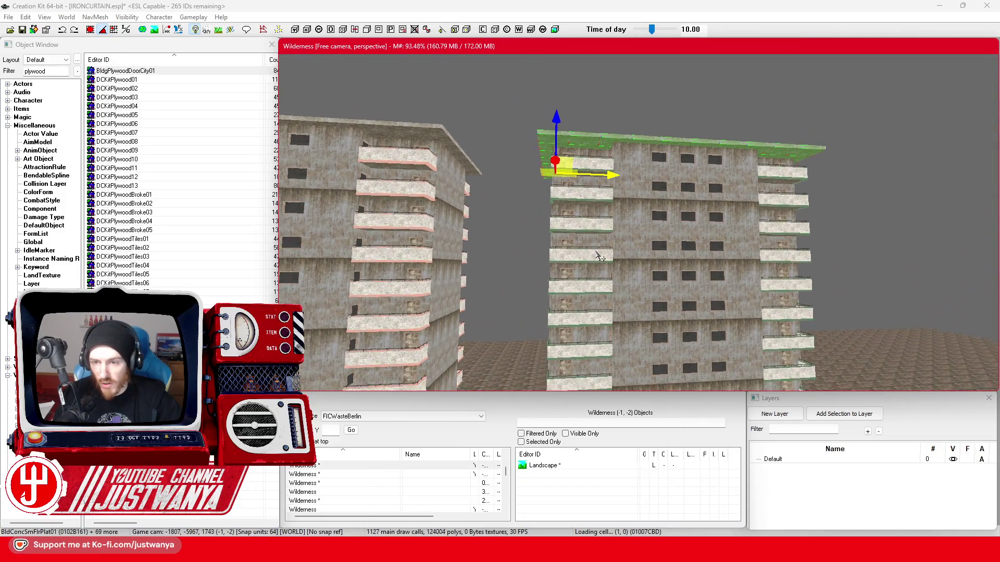
key("shift")
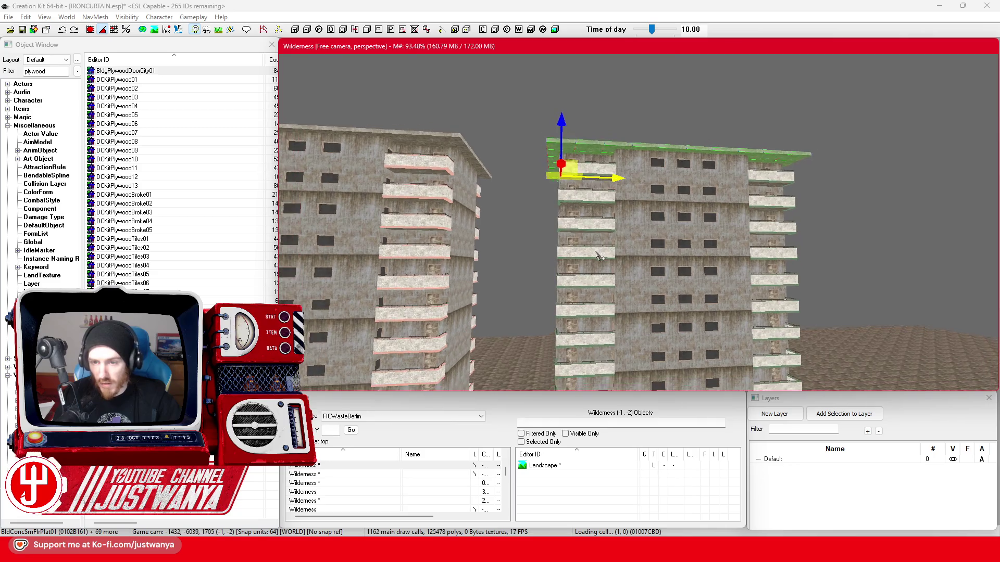
key("shift")
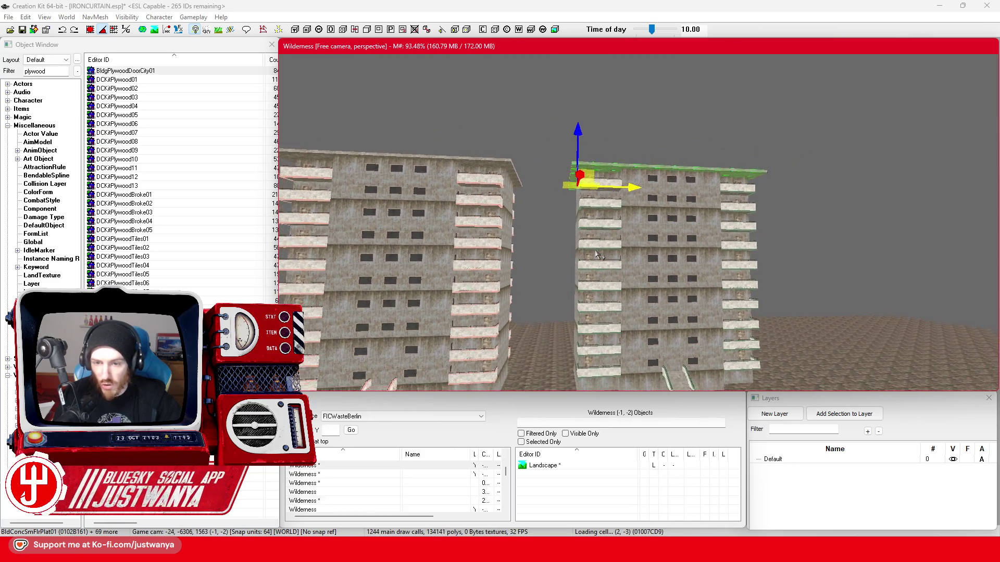
mouse_move(579, 131)
left_mouse_down()
mouse_move(578, 55)
mouse_move(648, 235)
left_mouse_up()
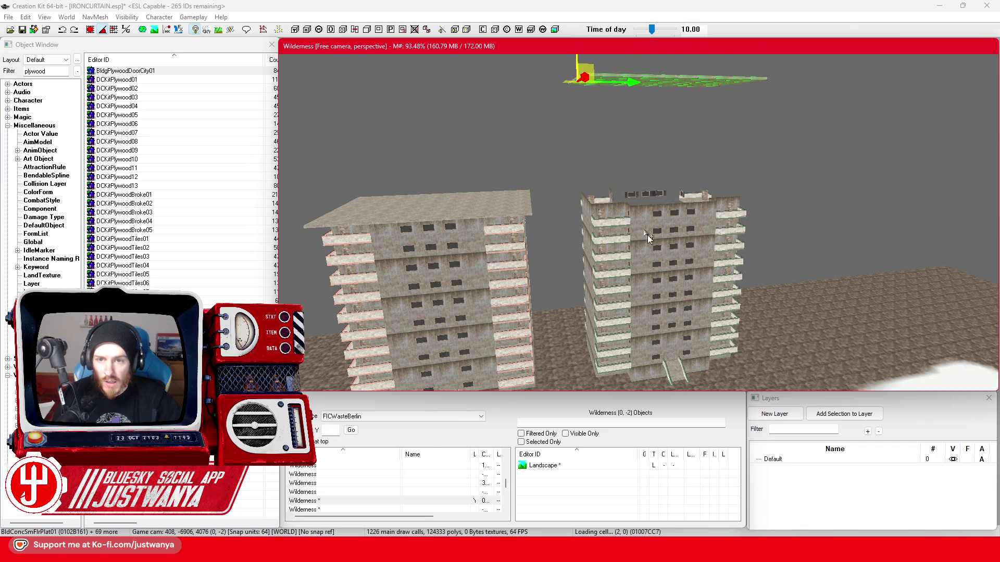
left_click_drag(648, 78, 425, 66)
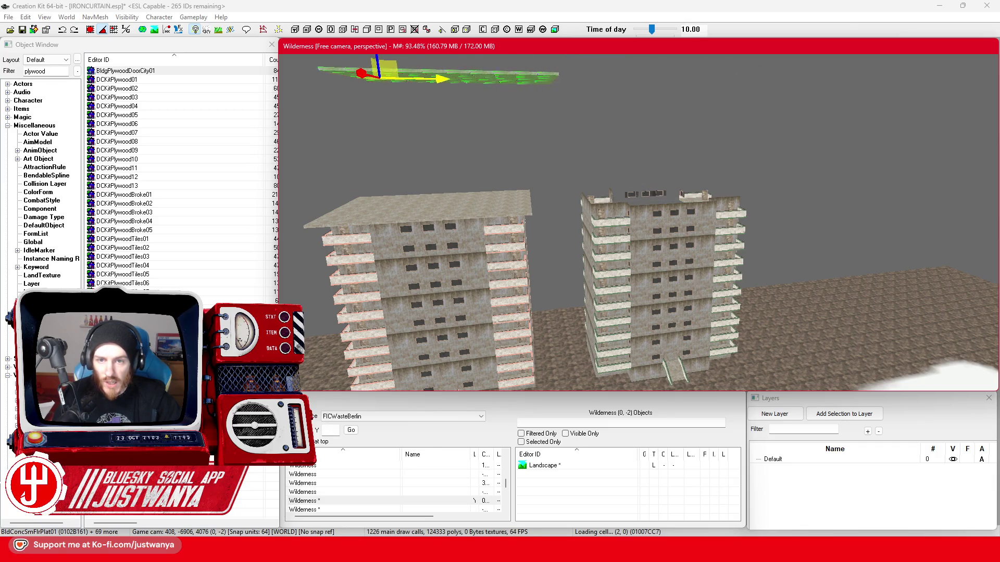
Face both buildings at a flatter angle and select the whole right apartment block
key("shift")
key("shift")
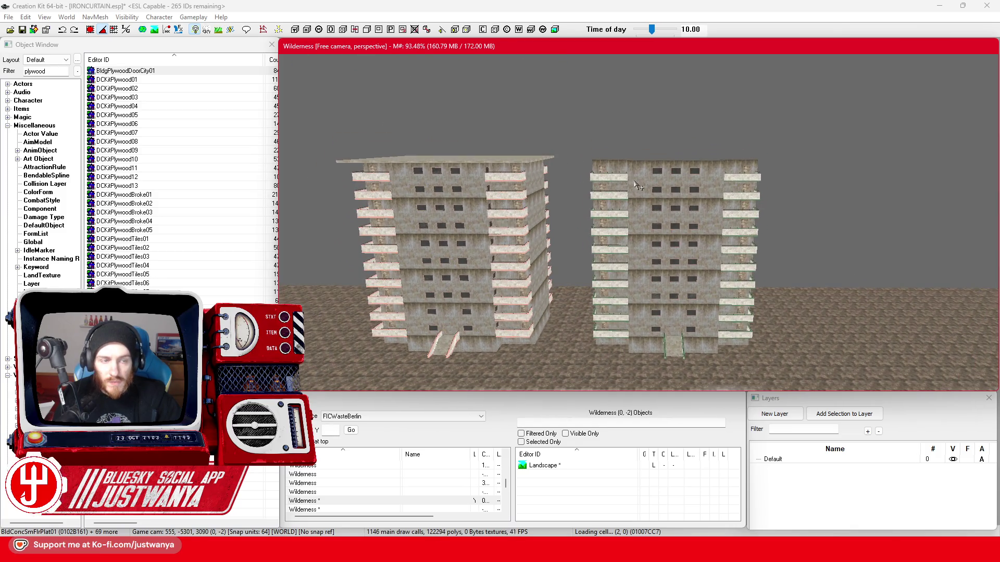
key("shift")
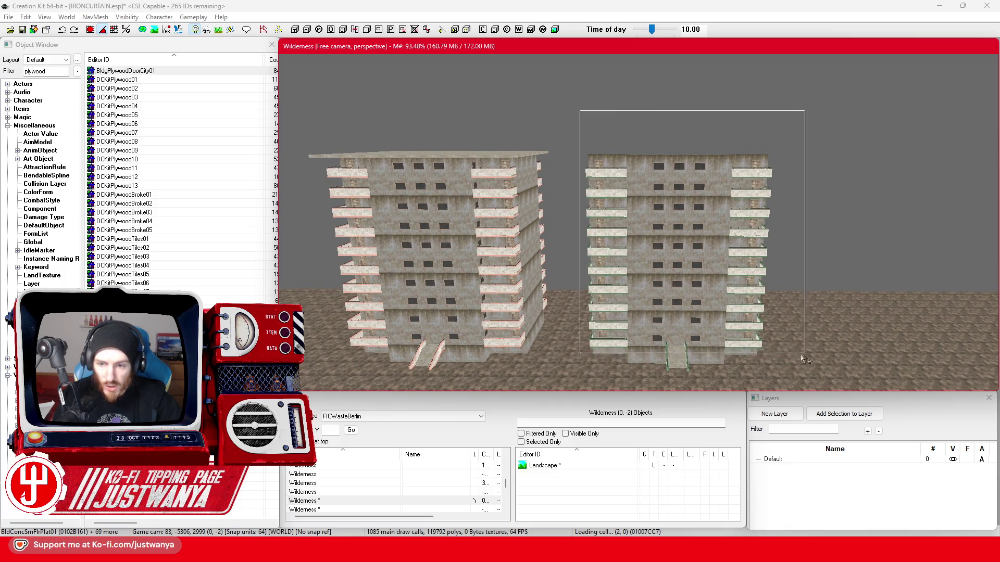
left_click_drag(801, 354, 802, 356)
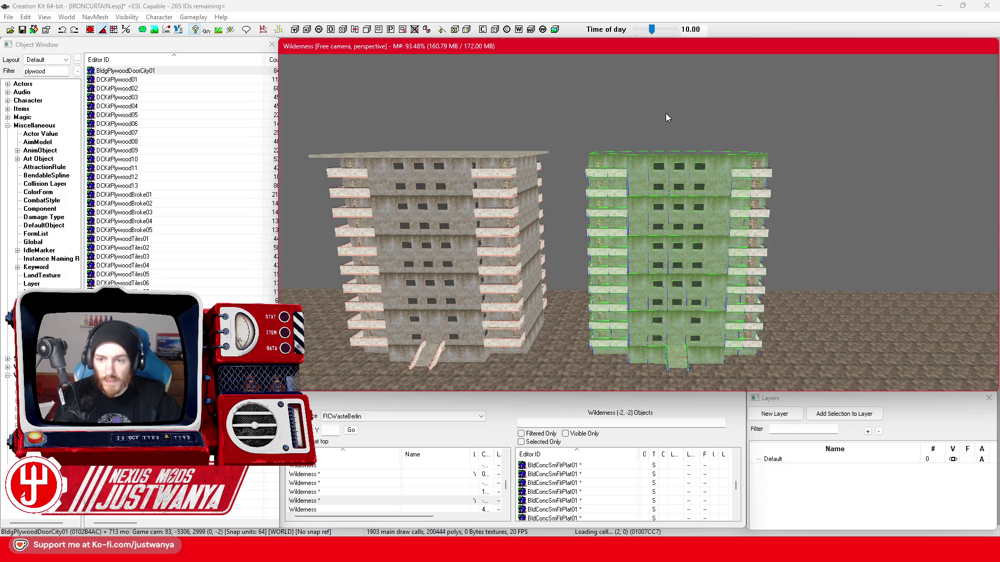
scroll(641, 172, "up", 2)
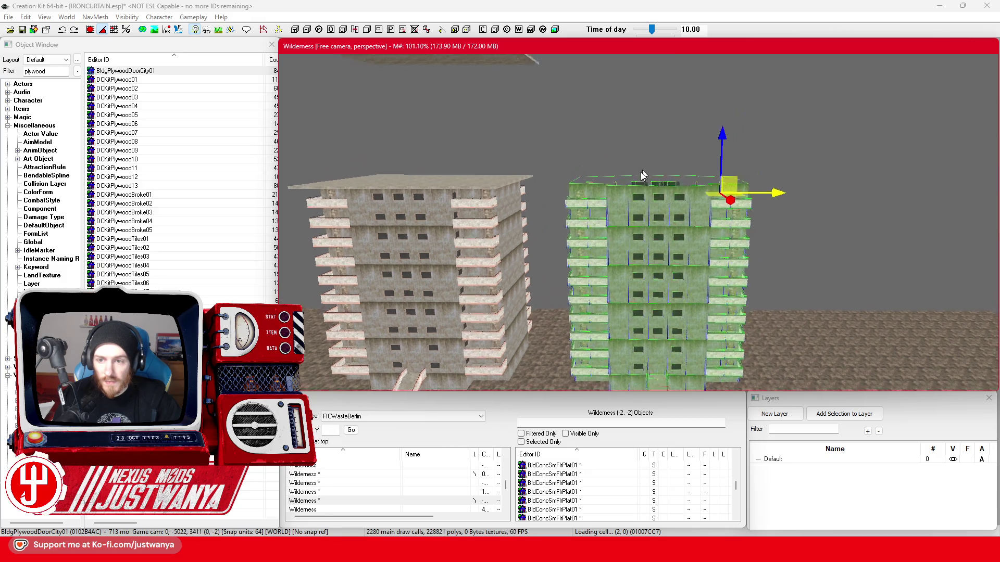
scroll(710, 161, "up", 2)
Duplicate the right block with Ctrl+D and seat the copy on top of the original floors
key("ctrl+d")
left_click_drag(705, 195, 706, 55)
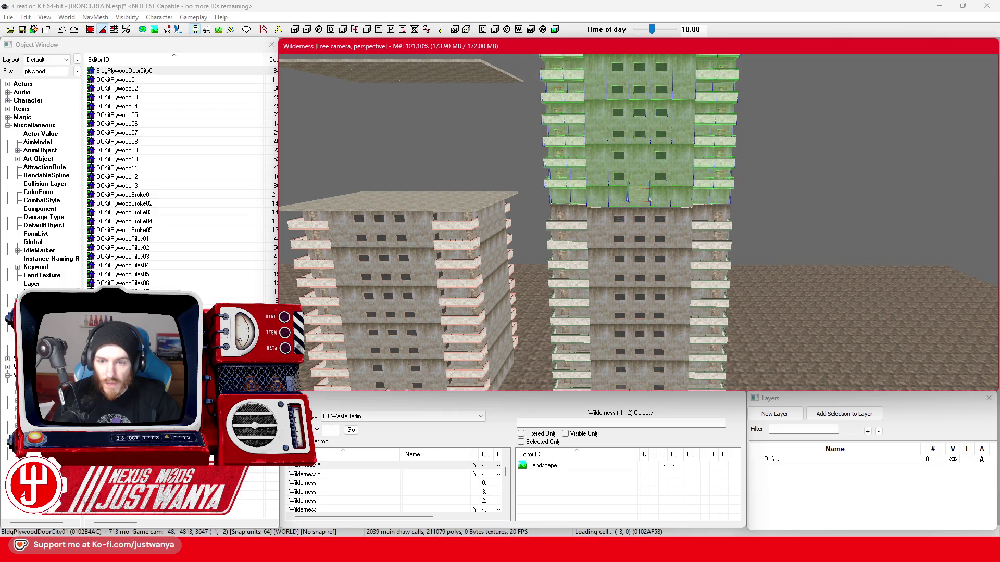
left_click_drag(647, 188, 639, 219)
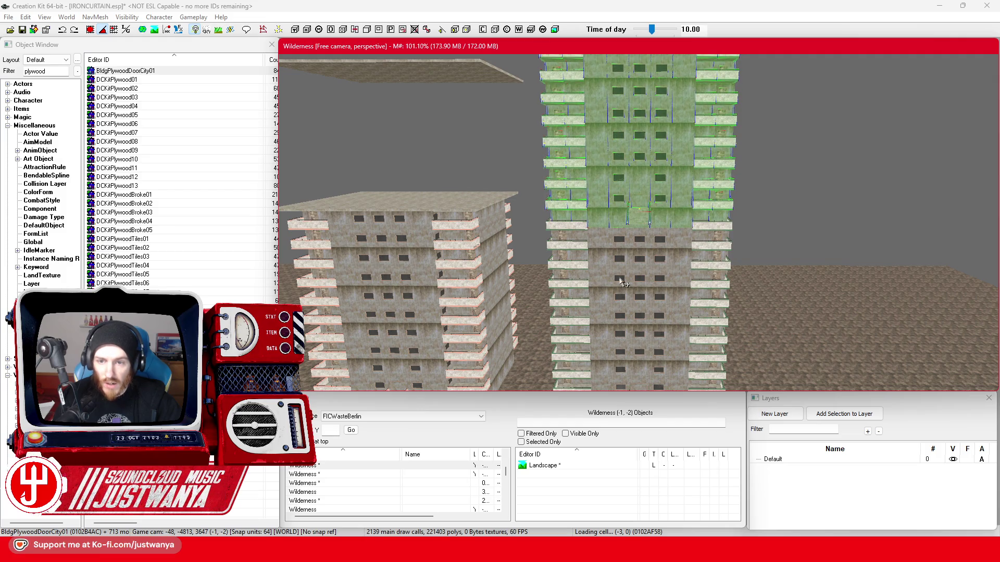
scroll(623, 283, "up", 1)
scroll(626, 270, "up", 1)
scroll(629, 254, "up", 1)
scroll(634, 234, "up", 1)
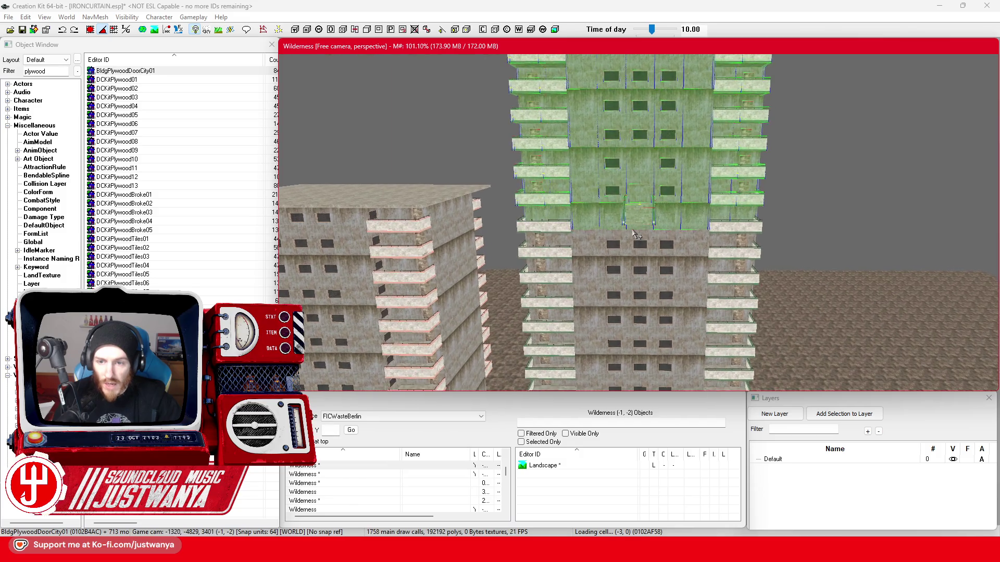
scroll(631, 228, "up", 2)
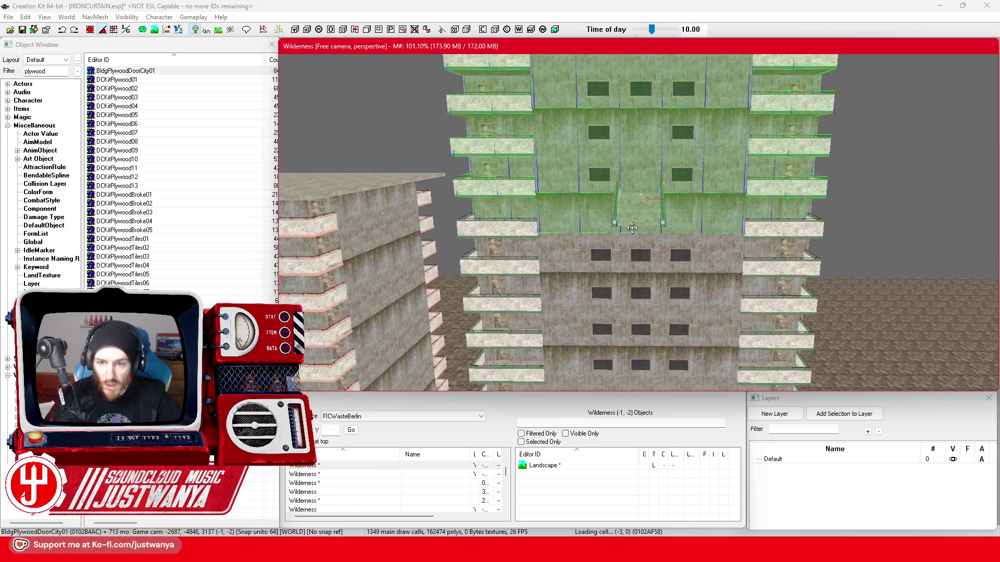
scroll(632, 228, "up", 1)
scroll(631, 227, "up", 1)
scroll(632, 228, "up", 1)
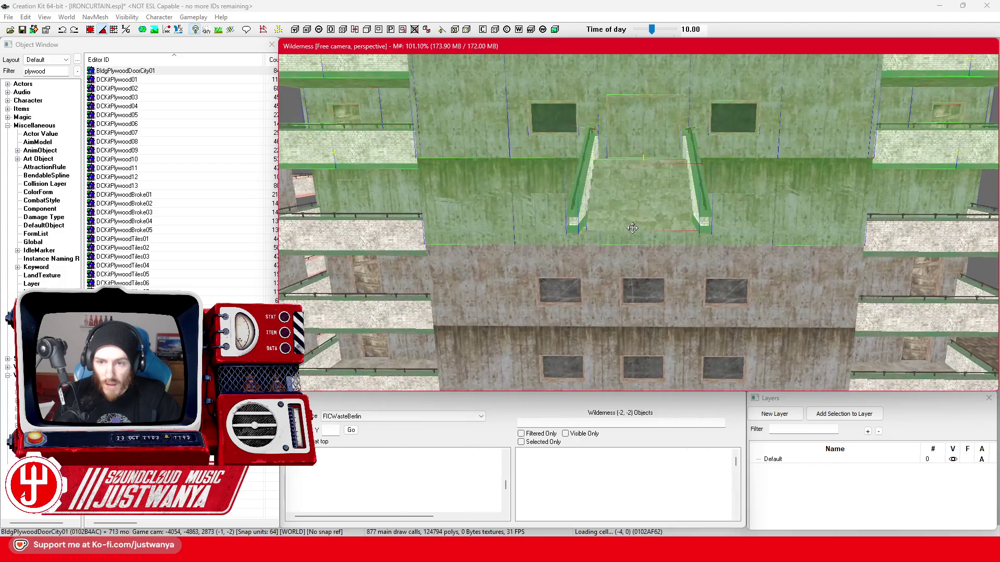
Delete the stair landing and both railings at the seam between the stacked sections
left_click(634, 234)
scroll(640, 246, "up", 2)
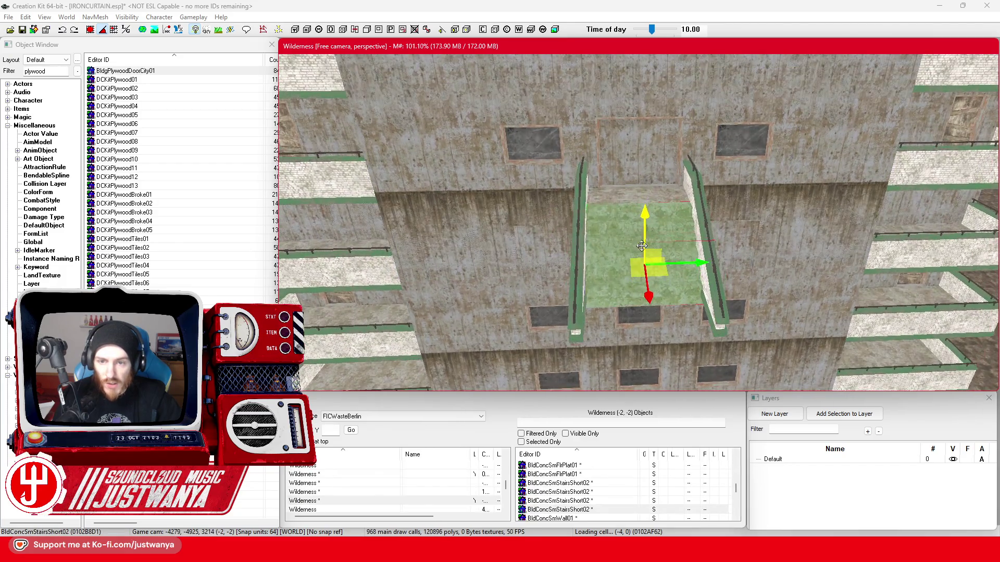
left_click(578, 249)
left_click(694, 186, "ctrl")
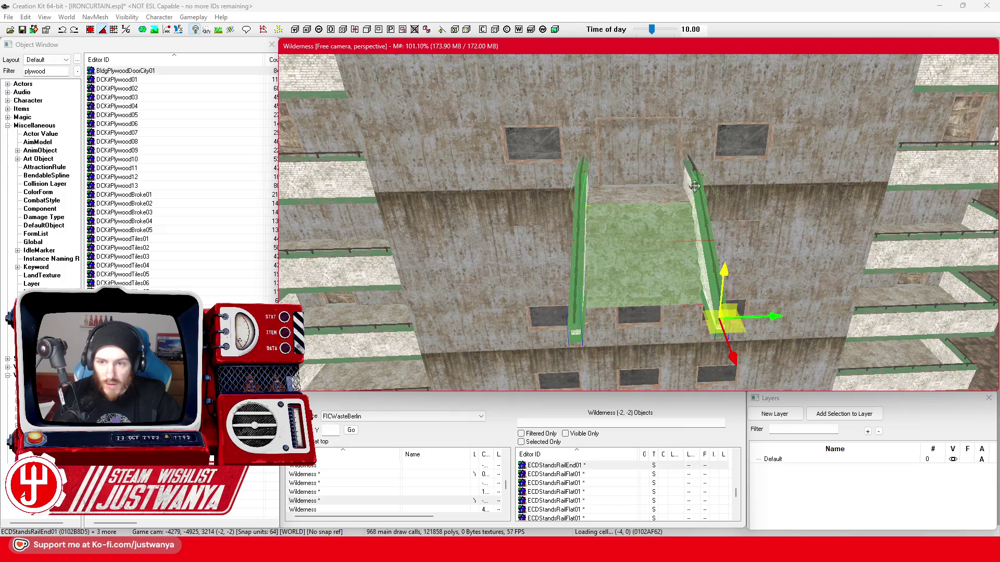
left_click(689, 178, "ctrl")
left_click(614, 181, "ctrl")
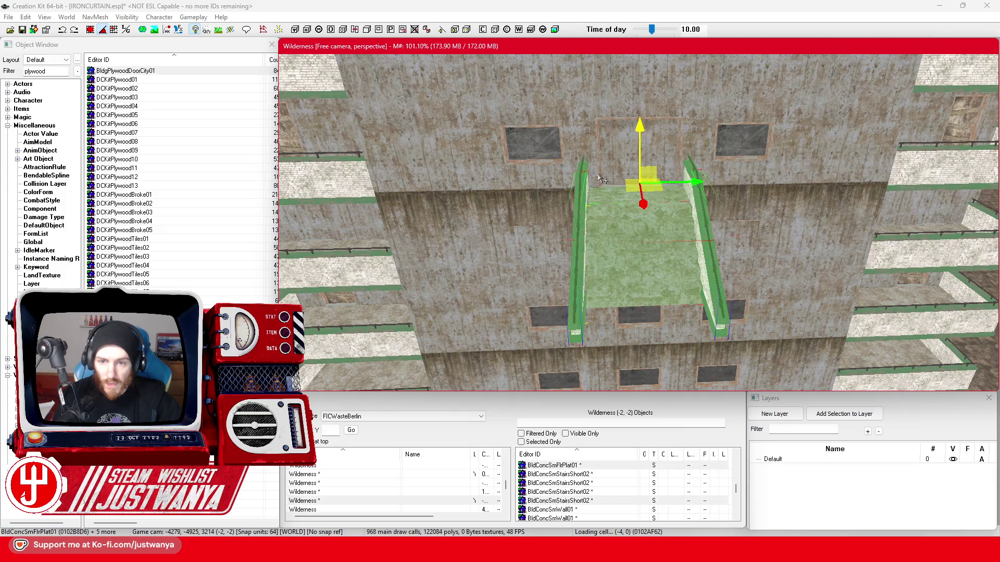
key("Delete")
Delete the wall panel above the landing, then undo to bring a window wall panel back
left_click(629, 228)
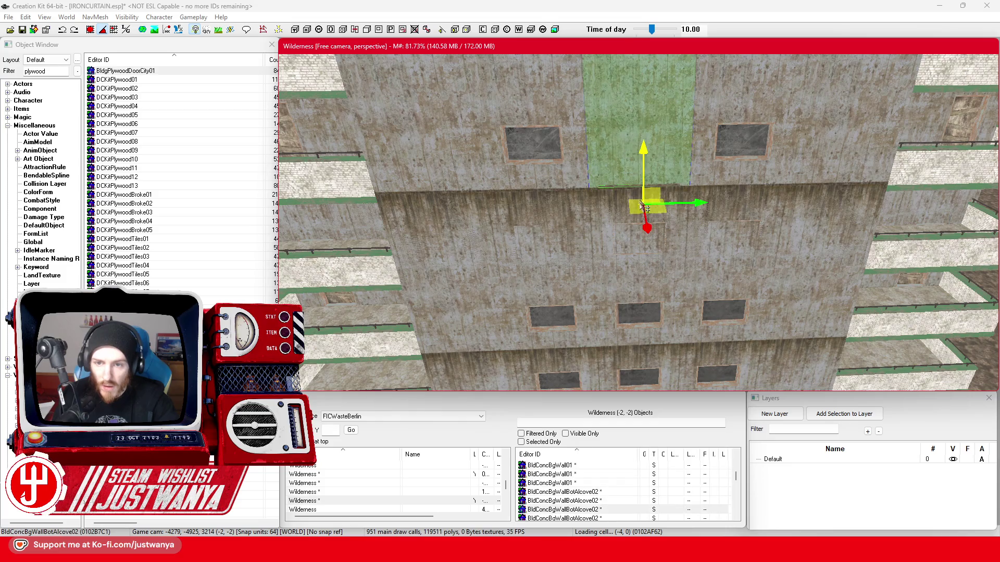
key("Delete")
key("ctrl+z")
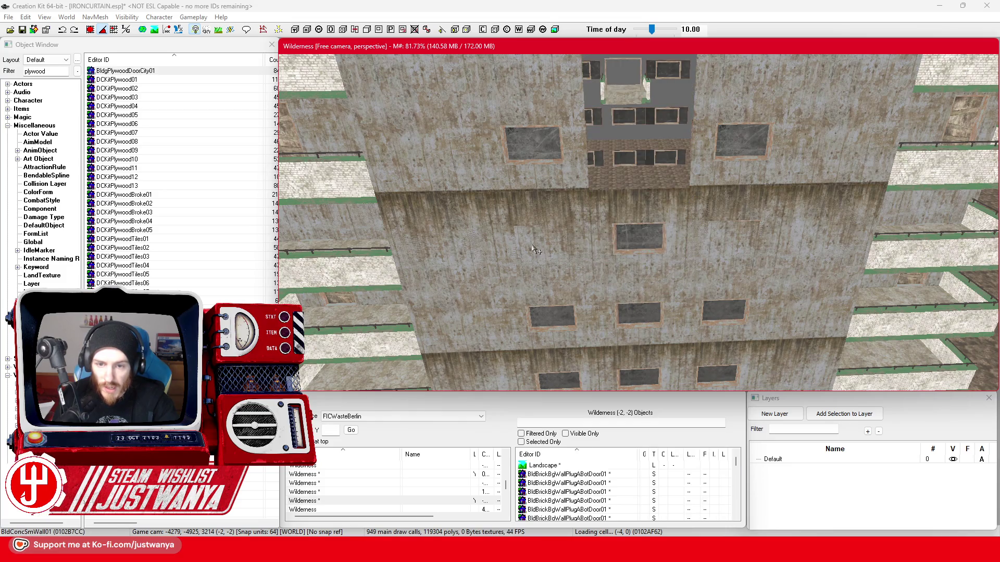
Undo again to restore the window wall panel and inspect the panels on either side
key("ctrl+z")
key("ctrl+z")
left_click(808, 230)
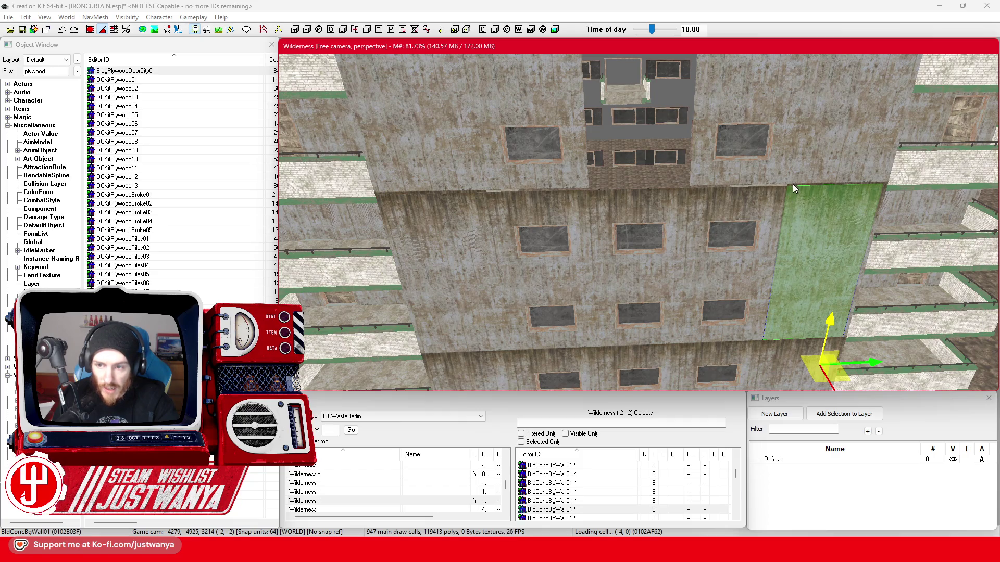
left_click(435, 192)
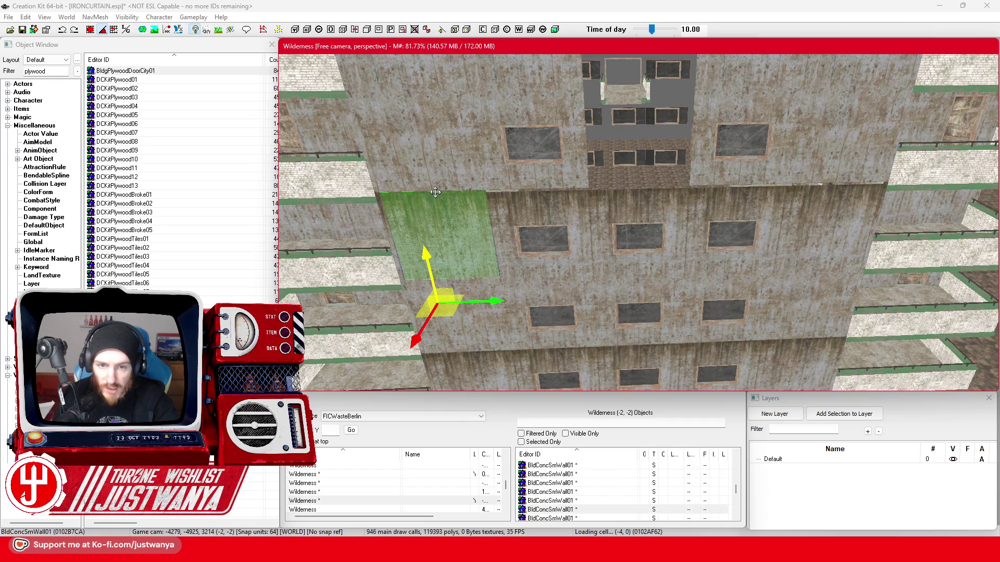
scroll(468, 226, "up", 5)
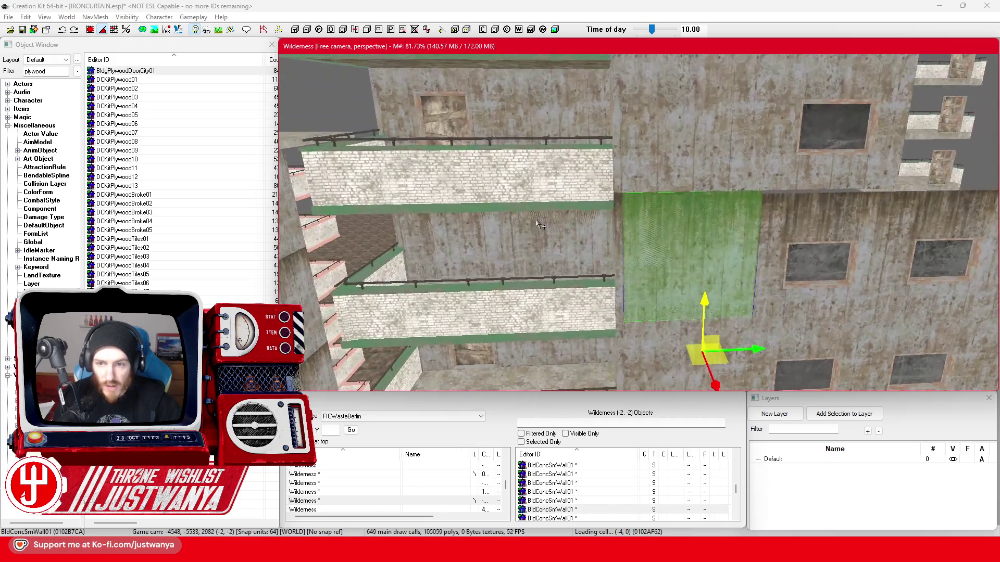
scroll(582, 220, "up", 3)
Deselect the panel and pull the view back out, panning down across both towers
key("shift")
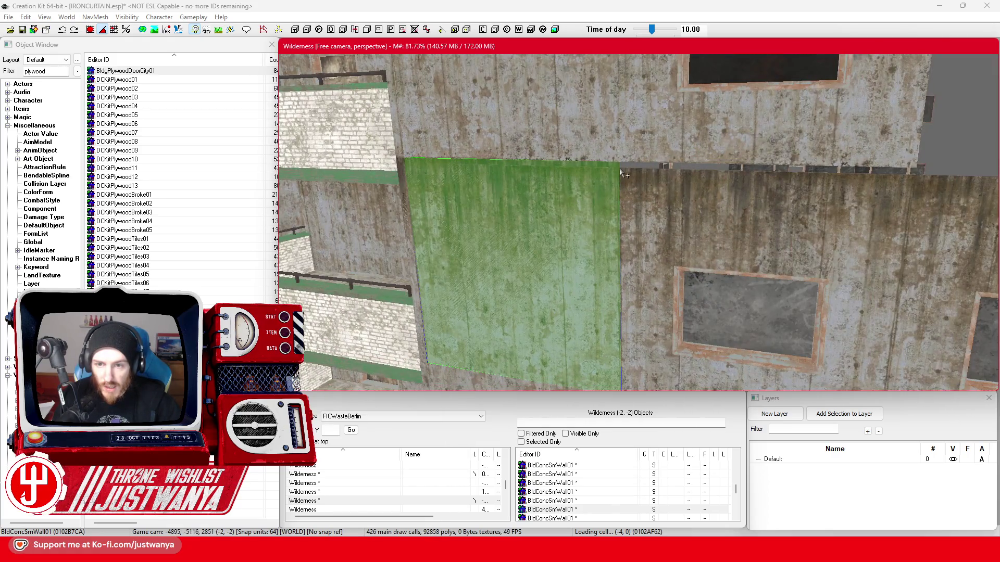
scroll(615, 168, "down", 2)
key("shift")
key("Delete")
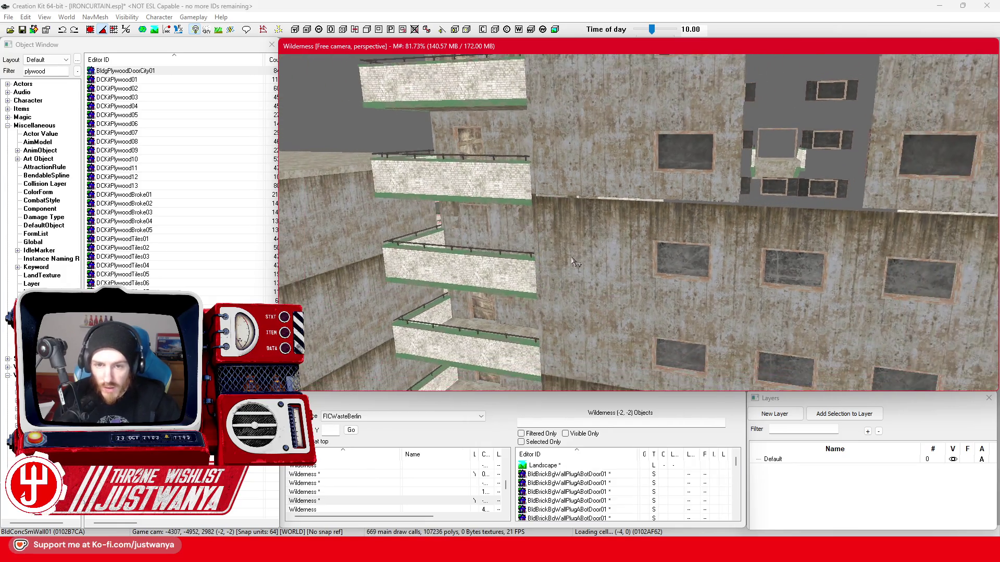
scroll(574, 263, "down", 2)
scroll(578, 263, "down", 2)
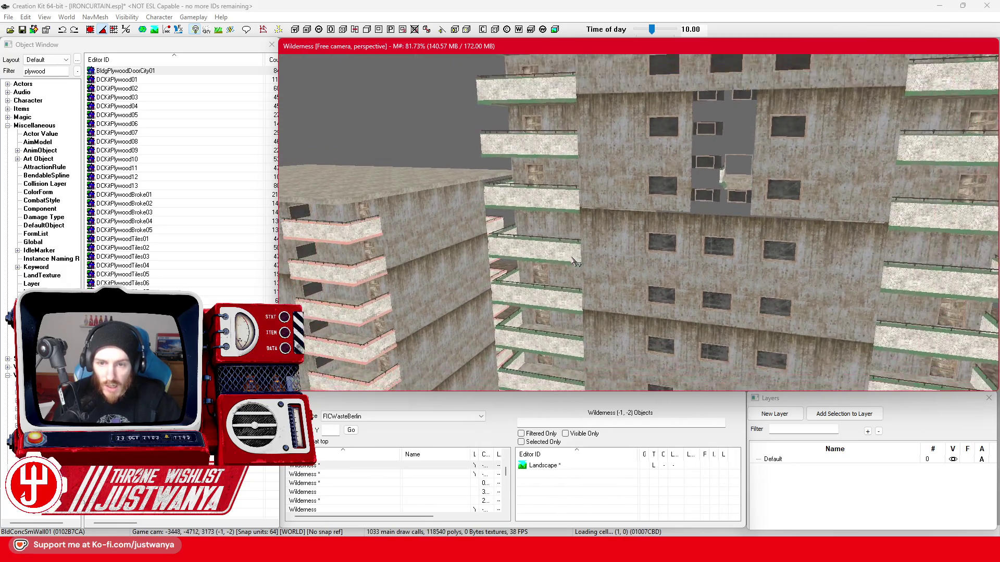
scroll(585, 264, "down", 2)
scroll(591, 263, "down", 2)
left_click_drag(591, 263, 594, 304)
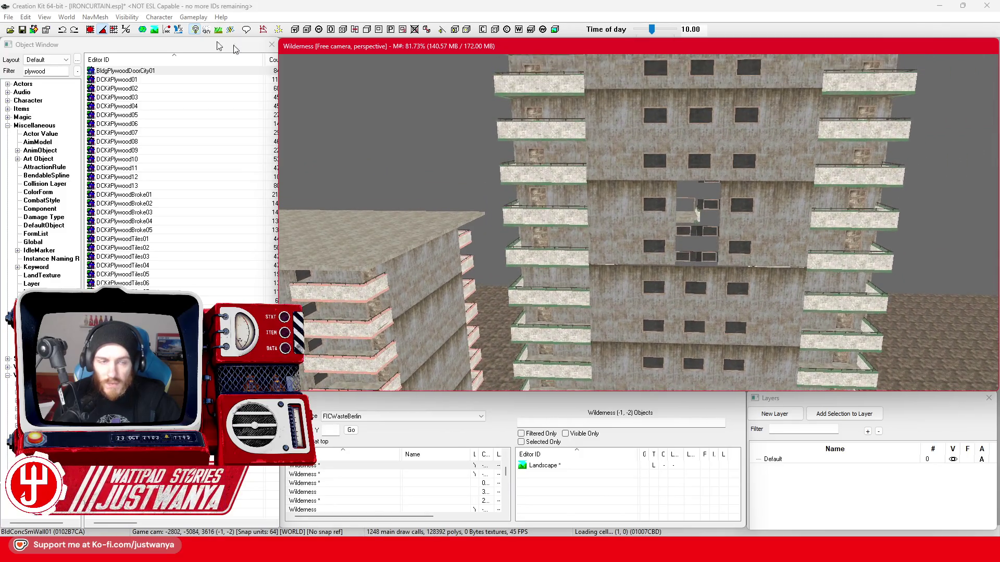
Slide the plywood panel into the wall opening and focus the view on a side balcony
mouse_move(786, 312)
left_mouse_down()
mouse_move(719, 302)
mouse_move(692, 279)
mouse_move(701, 282)
left_mouse_up()
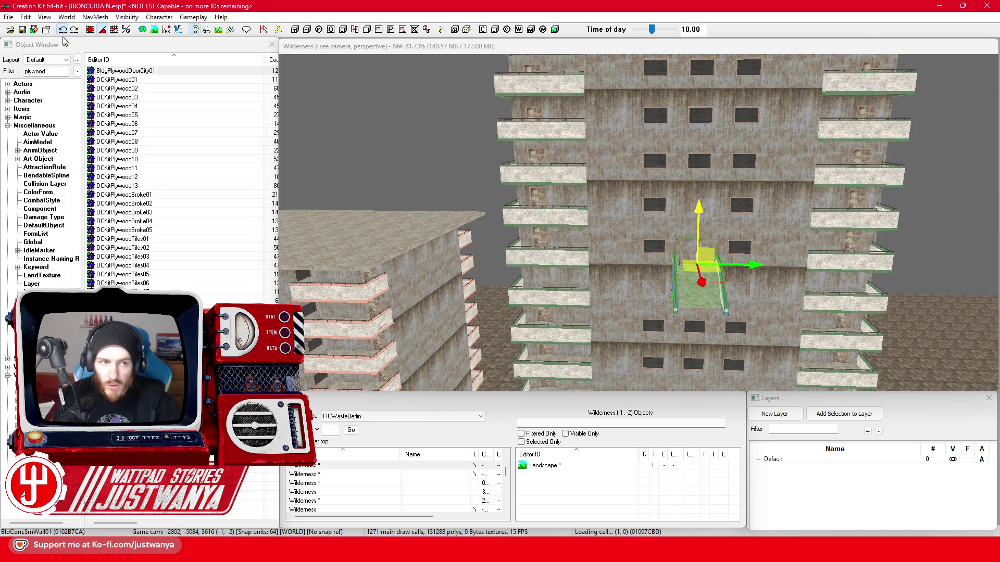
key("shift")
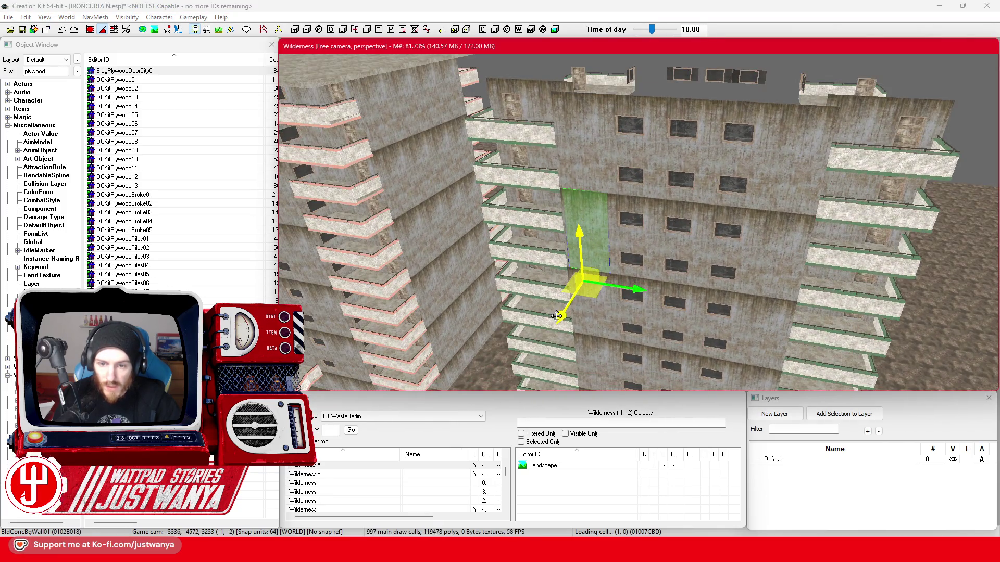
left_click(67, 35)
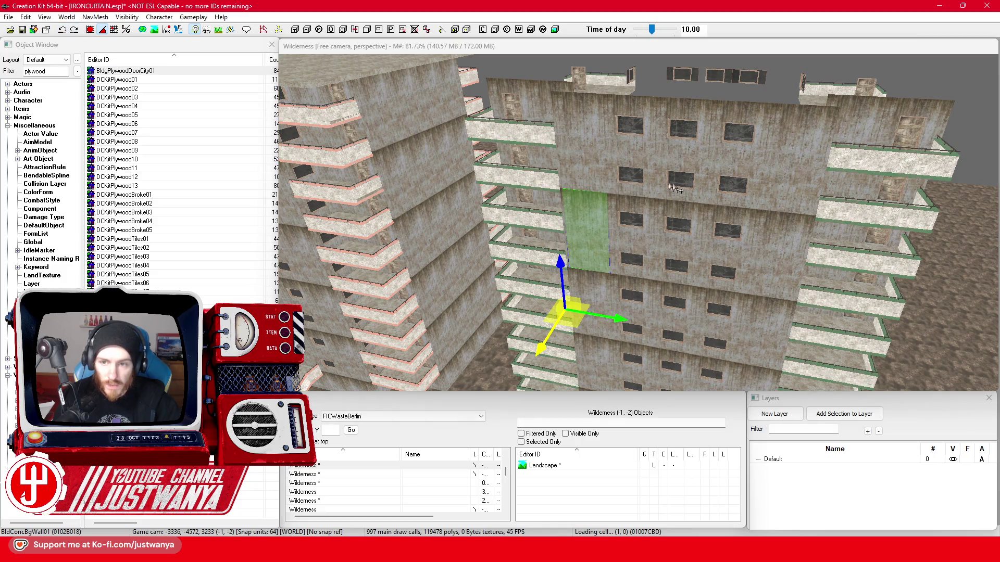
key("shift")
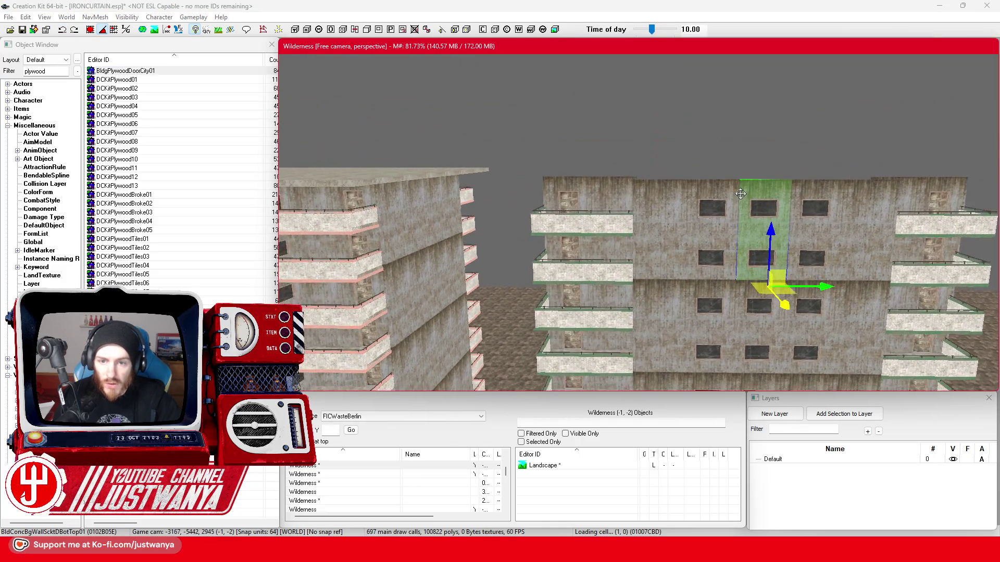
scroll(632, 208, "up", 3)
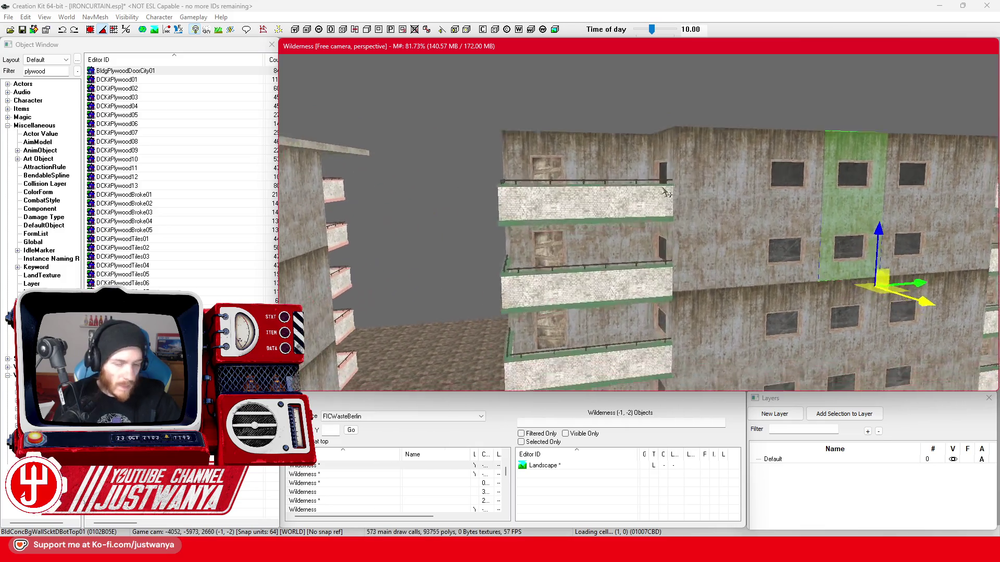
left_click(656, 270)
key("shift")
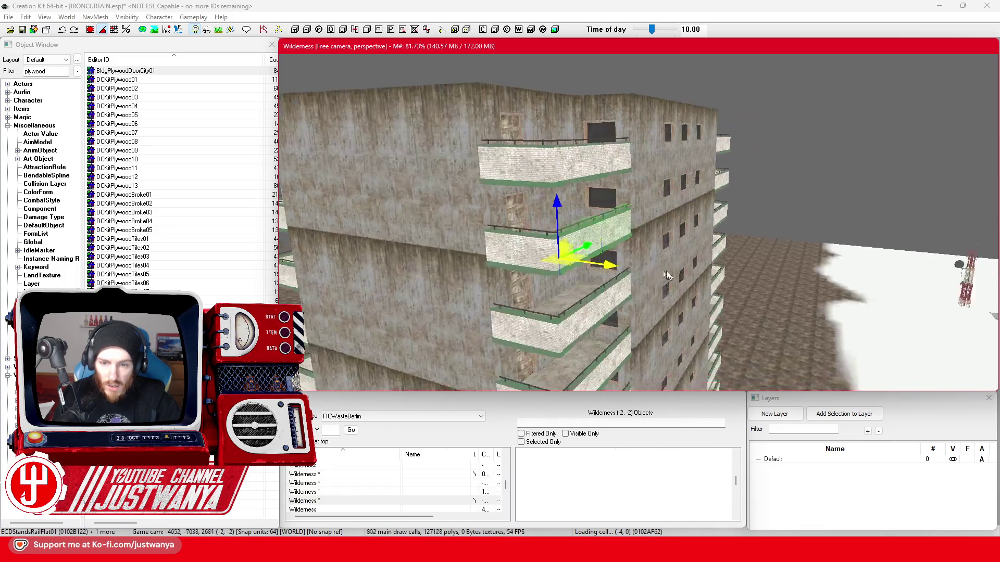
Multi-select the upper ECDStandsRailFlat01 balcony railings and the two concrete wall panels above them
left_click(515, 272, "ctrl")
key("shift")
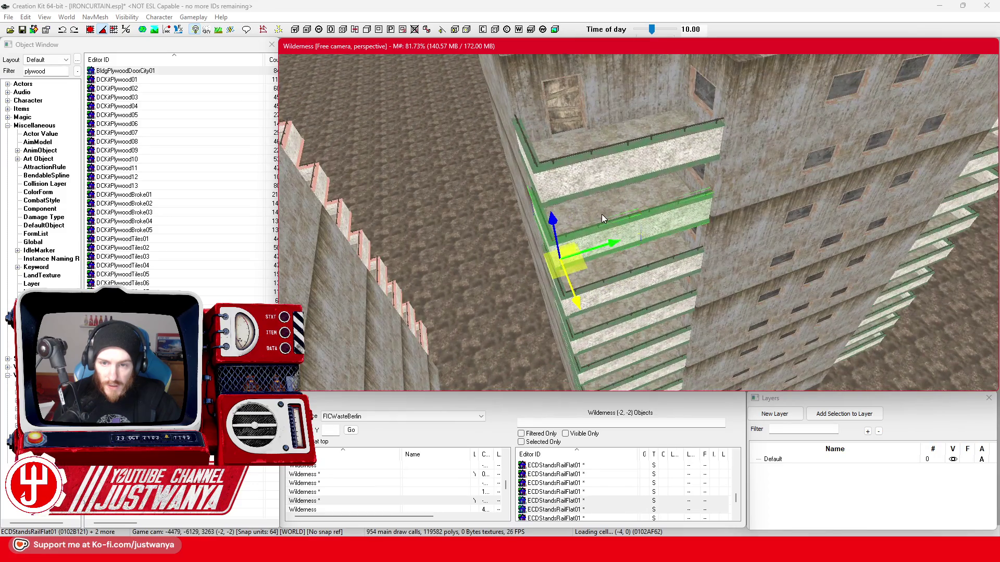
left_click(617, 207, "ctrl")
left_click(664, 180, "ctrl")
left_click(532, 179, "ctrl")
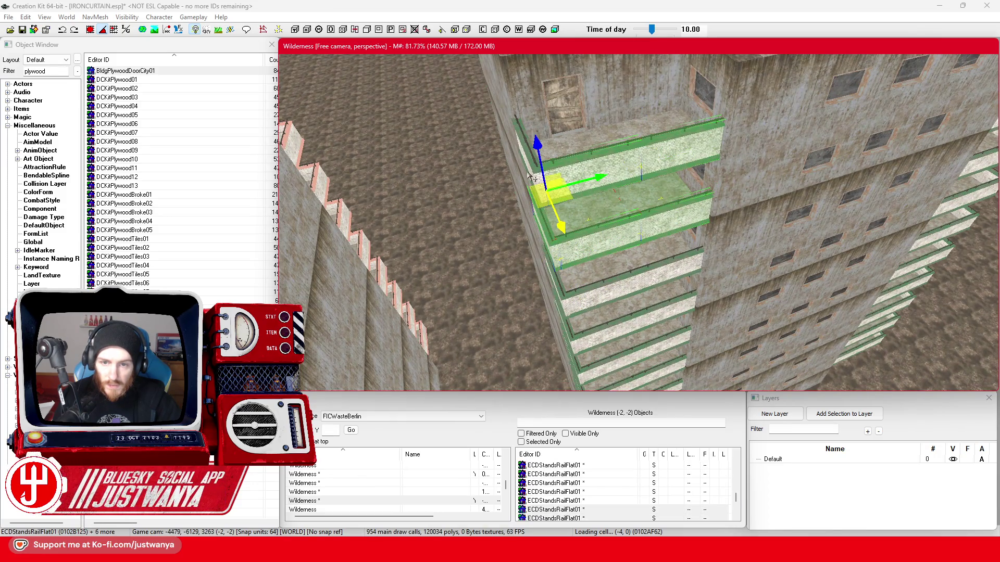
key("shift")
left_click(665, 211)
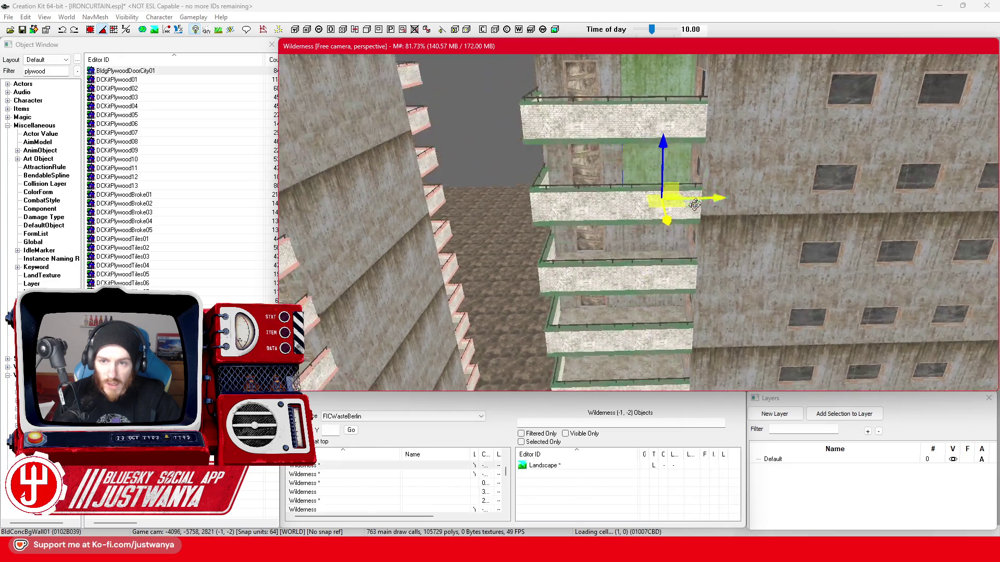
left_click(562, 135, "ctrl")
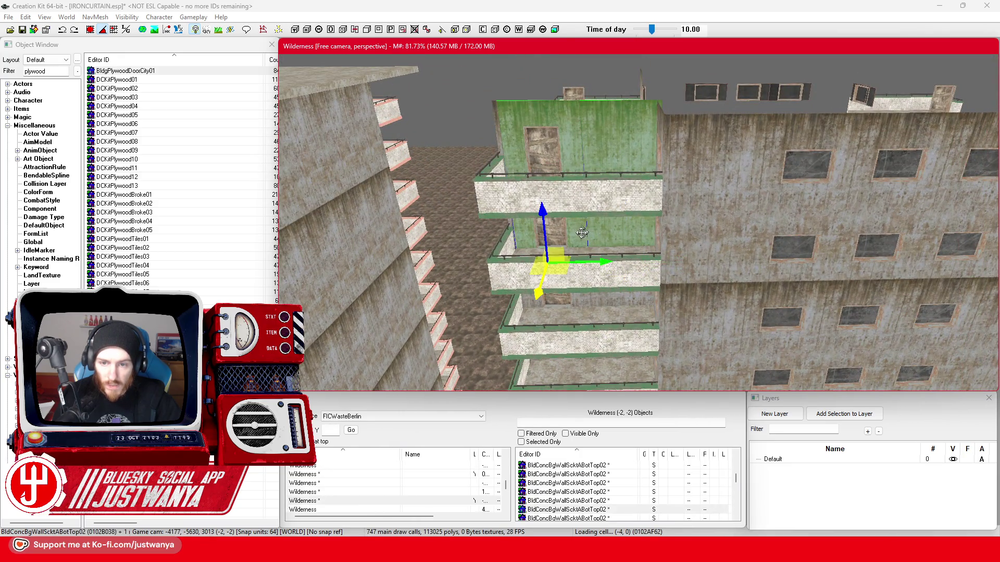
Add the right wall, fogged window glass, boarded plywood doors, corner wall, panes and brick plugs to the group
left_click(688, 227, "ctrl")
key("shift")
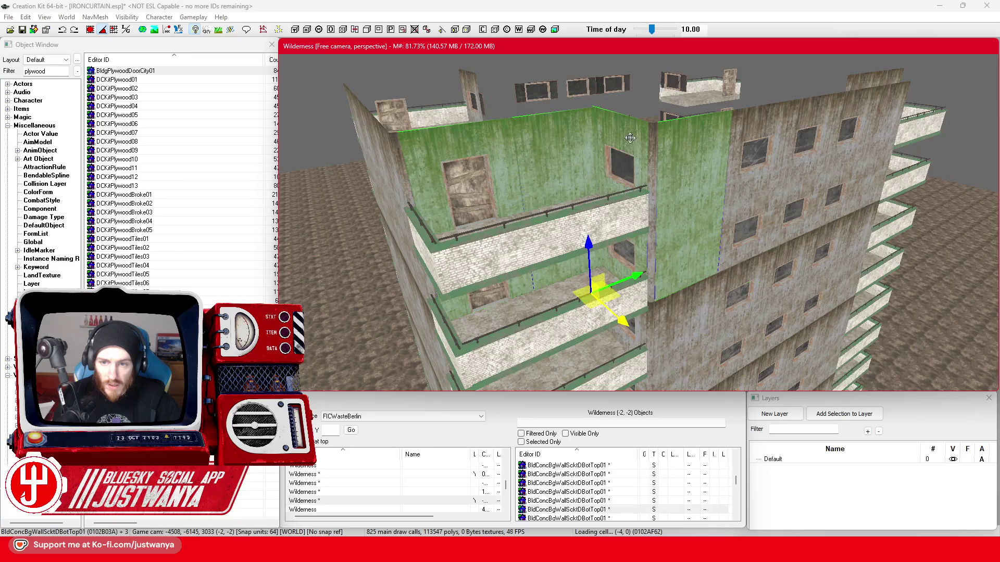
left_click(620, 172, "ctrl")
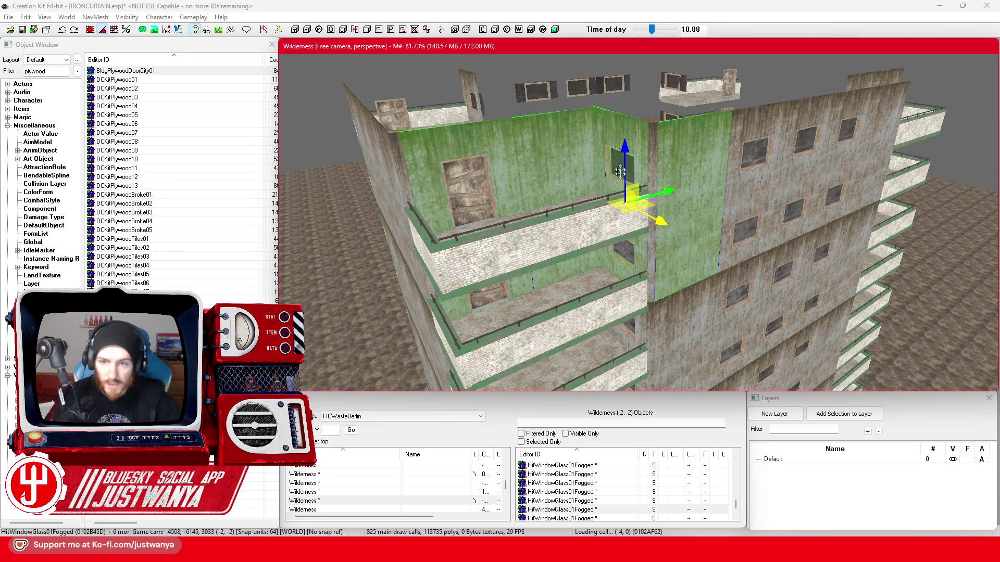
left_click(492, 301, "ctrl")
left_click(461, 184, "ctrl")
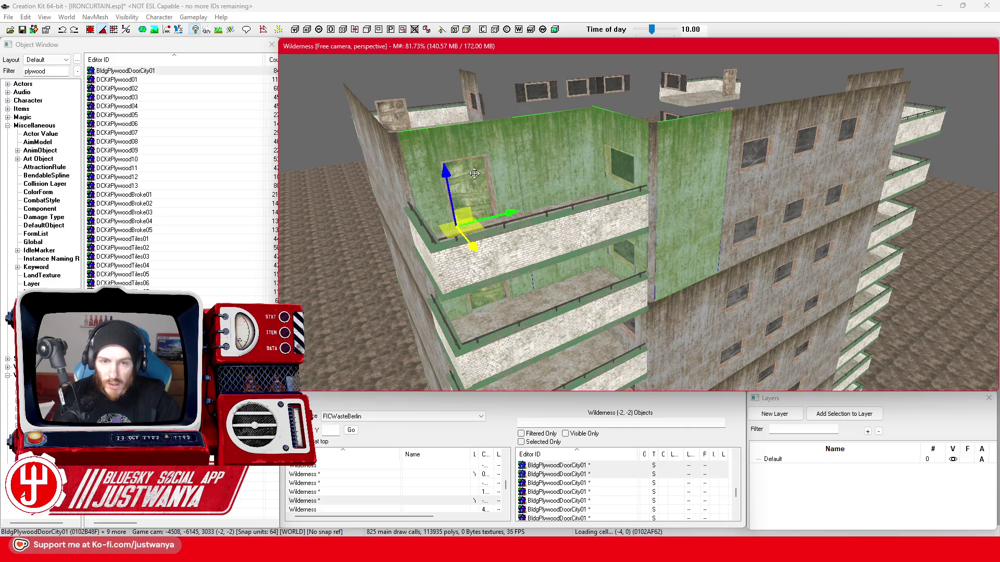
left_click(691, 195, "ctrl")
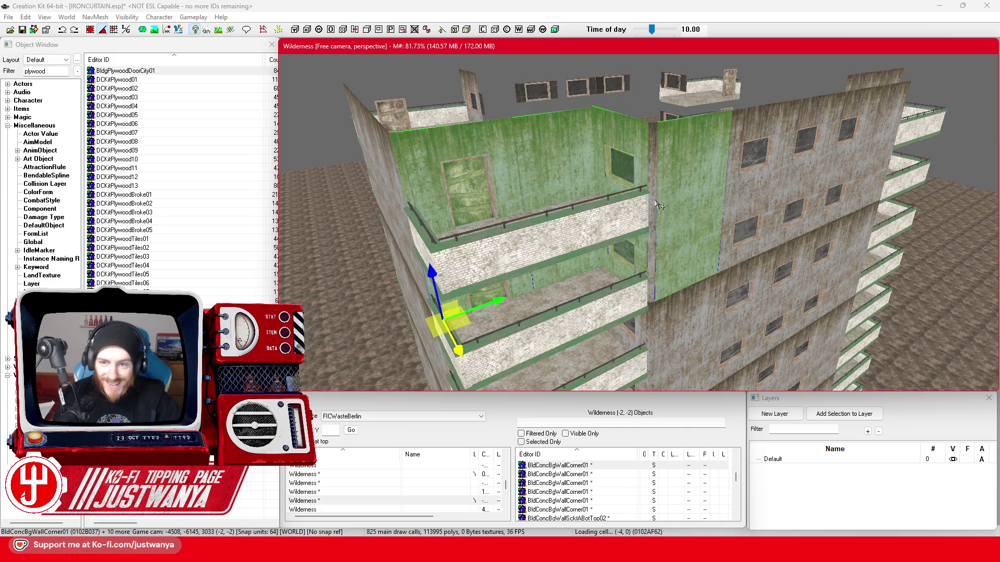
scroll(725, 260, "up", 3)
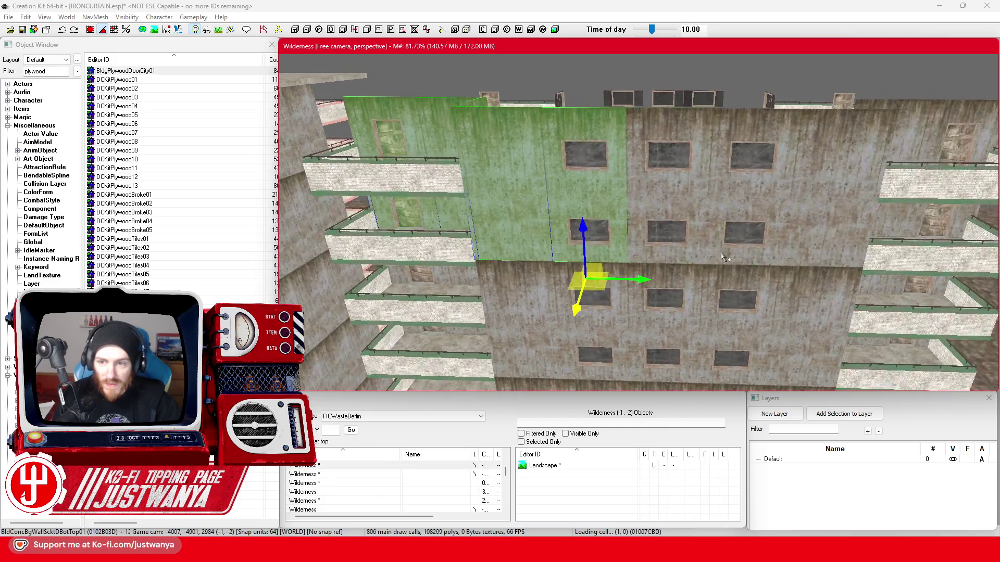
left_click(576, 160, "ctrl")
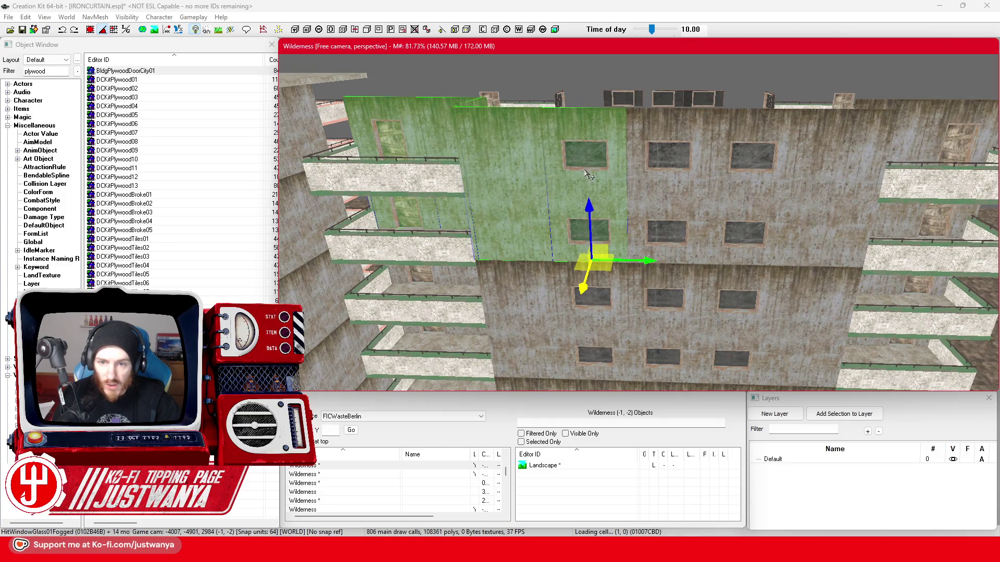
left_click(578, 241, "ctrl")
left_click(588, 243, "ctrl")
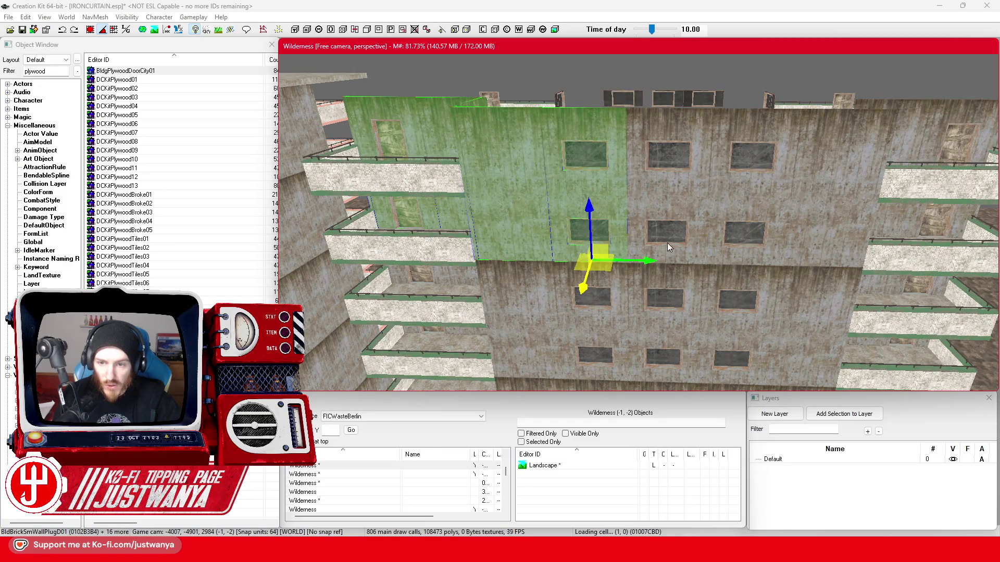
left_click(664, 165, "ctrl")
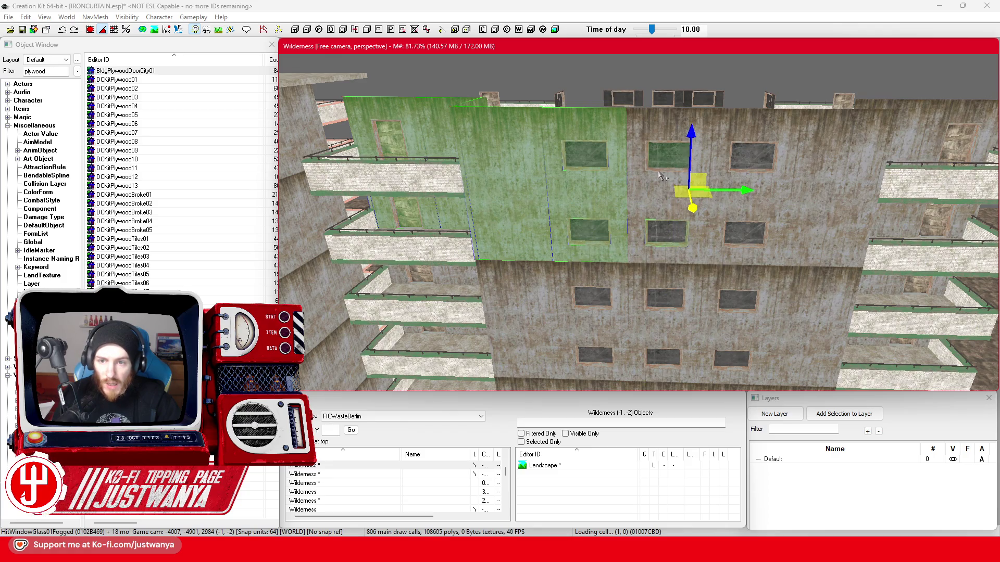
left_click(666, 231, "ctrl")
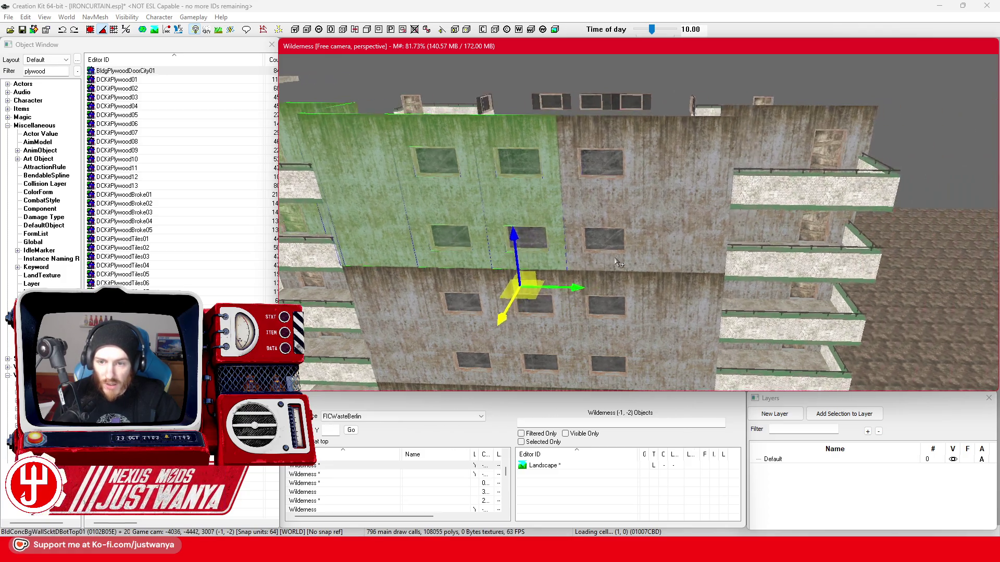
scroll(554, 263, "up", 3)
scroll(553, 264, "up", 2)
left_click(431, 264, "ctrl")
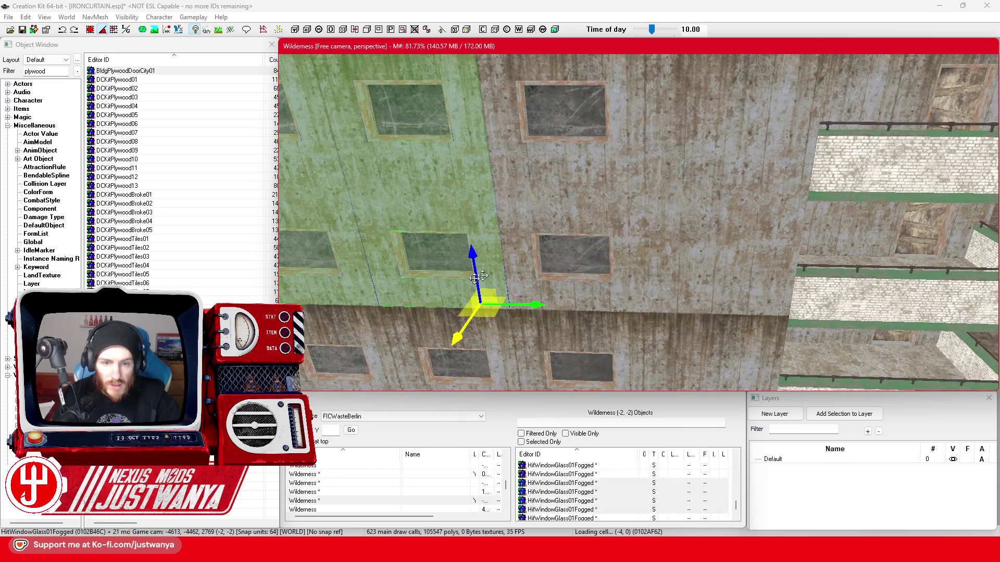
scroll(532, 163, "up", 2)
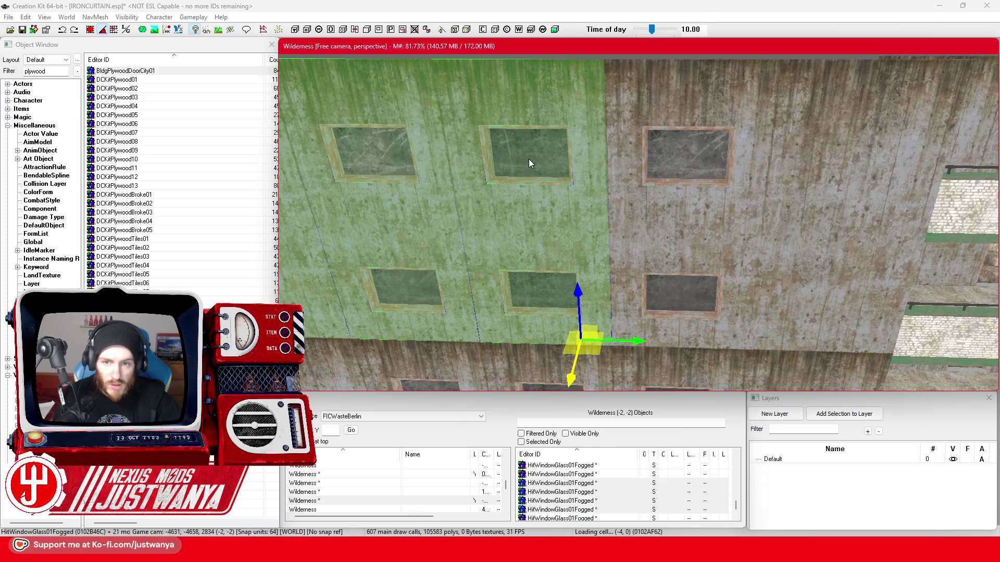
Cancel the Reference Batch Action dialog and restart the selection with the six facade window panes
key("ctrl+b")
left_click(292, 31)
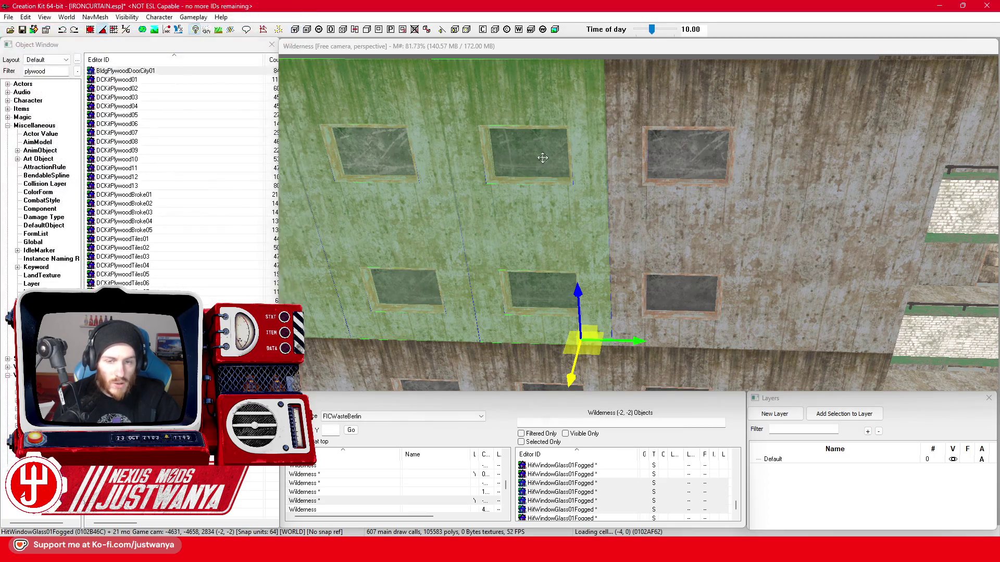
left_click(573, 244)
scroll(572, 245, "down", 3)
scroll(571, 245, "down", 3)
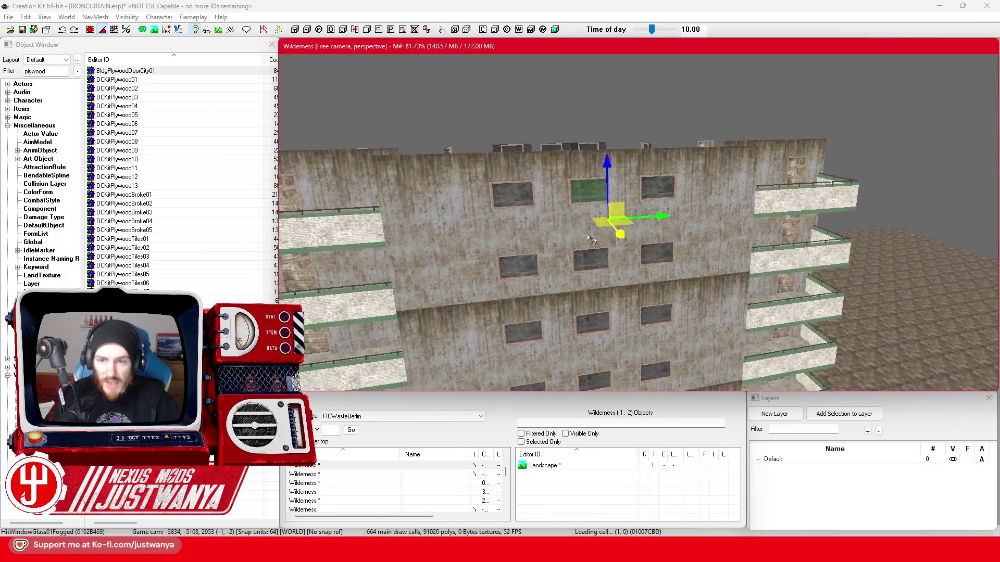
scroll(709, 320, "up", 3)
scroll(709, 320, "up", 2)
left_click(707, 301, "ctrl")
left_click(601, 307, "ctrl")
left_click(595, 187, "ctrl")
left_click(823, 180, "ctrl")
left_click(813, 283, "ctrl")
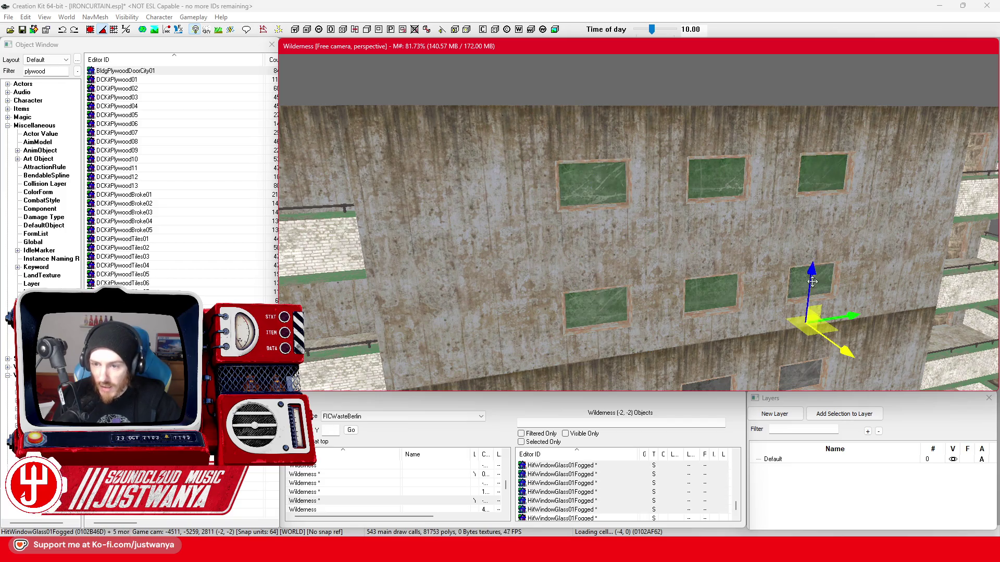
Add the BldBrickSmWallPlugD01 plugs around all six windows to the selection
left_click(628, 329, "ctrl")
left_click(627, 213, "ctrl")
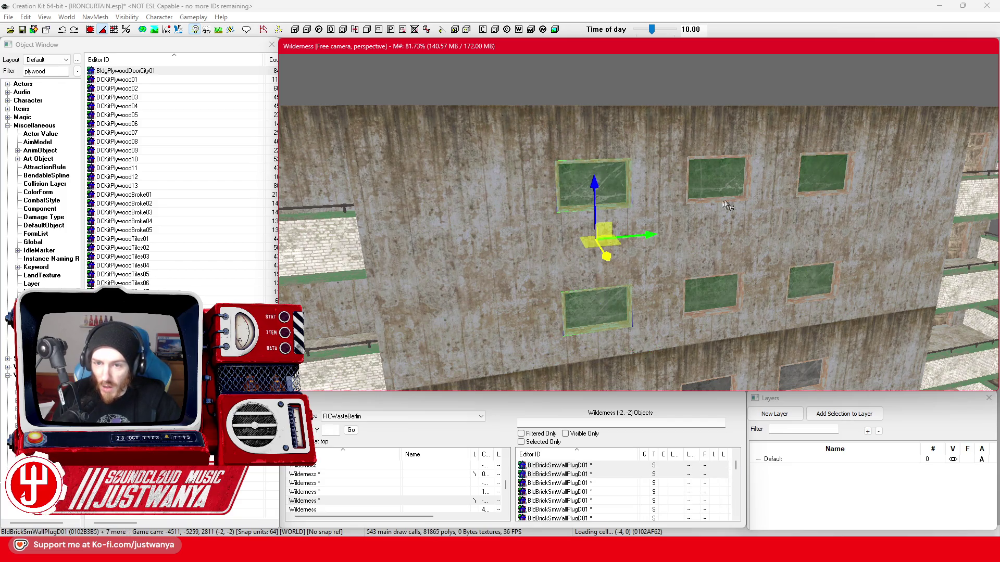
left_click(725, 200, "ctrl")
left_click(717, 318, "ctrl")
left_click(823, 309, "ctrl")
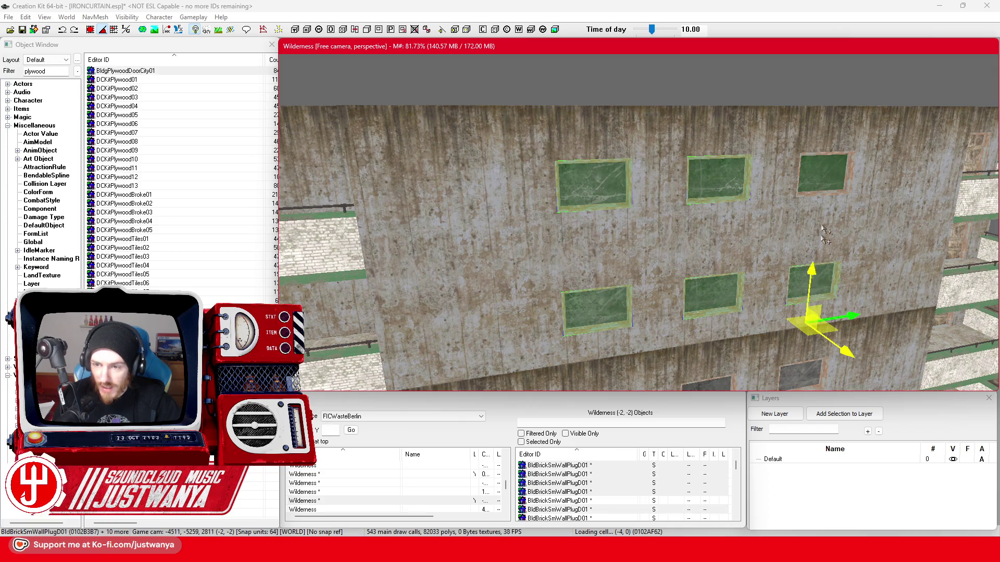
left_click(830, 198, "ctrl")
Add the middle concrete wall strip and surrounding facade wall panels to the group
left_click(762, 231, "ctrl")
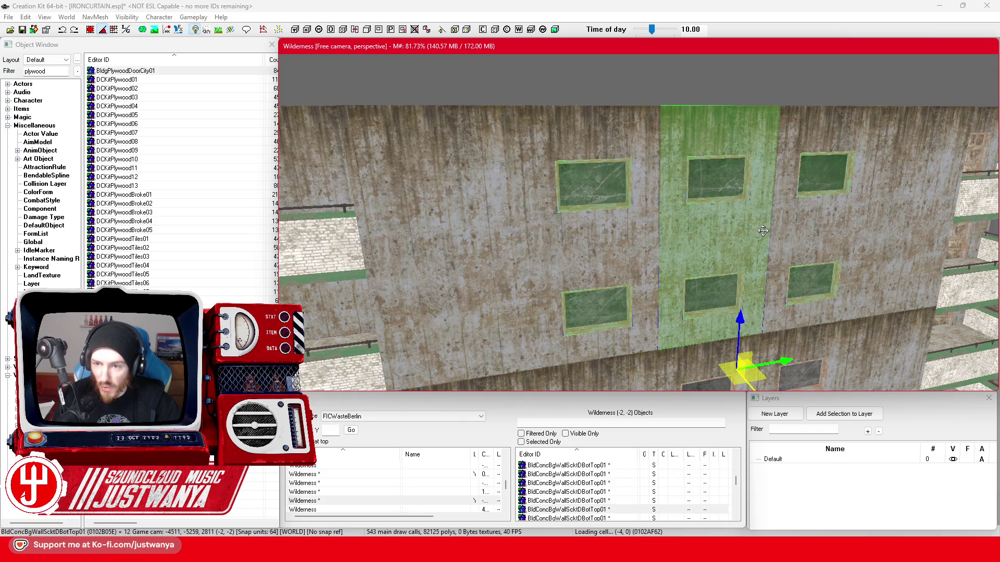
left_click(814, 234, "ctrl")
left_click(644, 259, "ctrl")
left_click(454, 250, "ctrl")
left_click(850, 246, "ctrl")
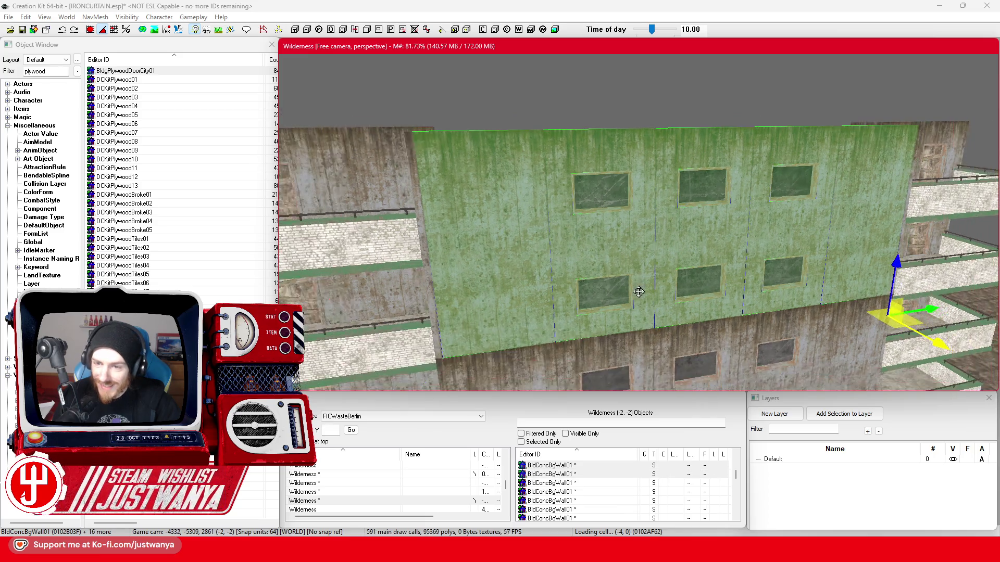
Add the concrete corner walls, balcony window glass and wall panels beside the balcony to the selection
left_click(719, 218, "ctrl")
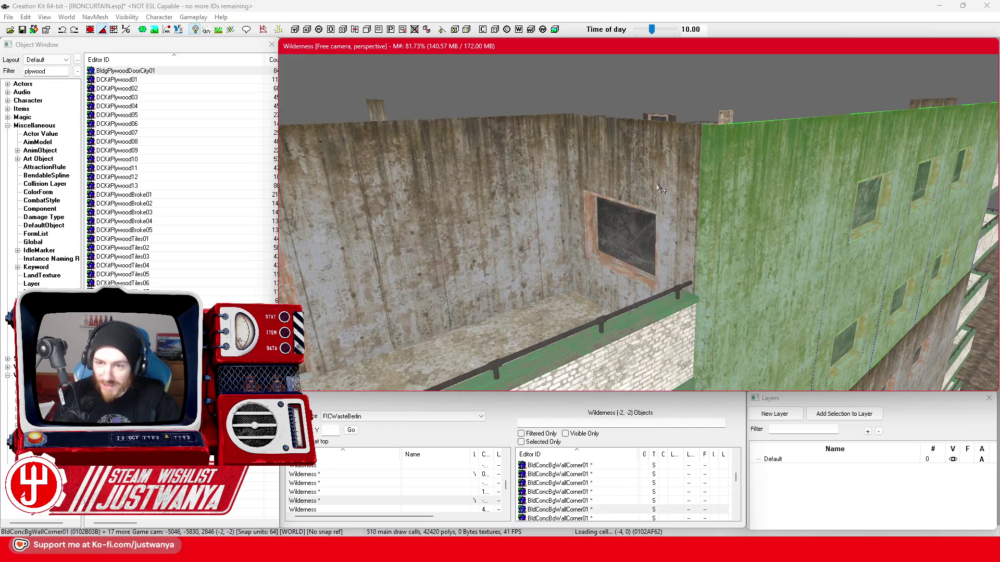
left_click(658, 188, "ctrl")
left_click(626, 257, "ctrl")
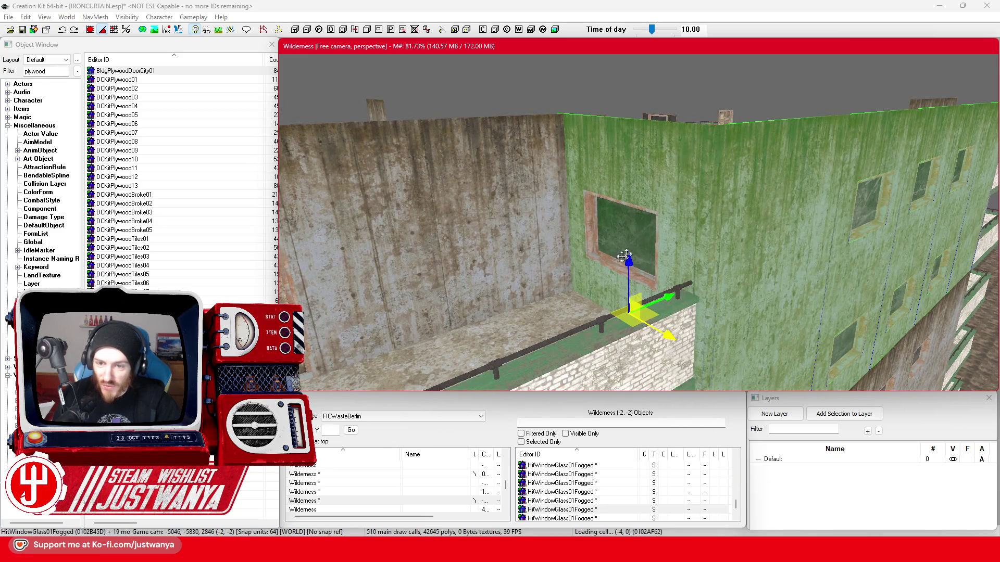
left_click(602, 269, "ctrl")
left_click(680, 202, "ctrl")
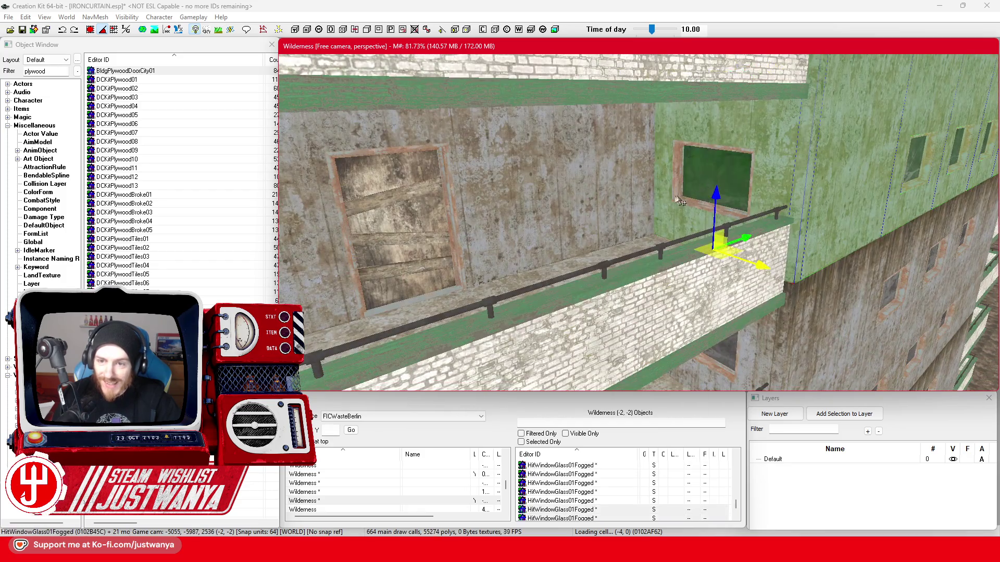
left_click(677, 200, "ctrl")
left_click(674, 197, "ctrl")
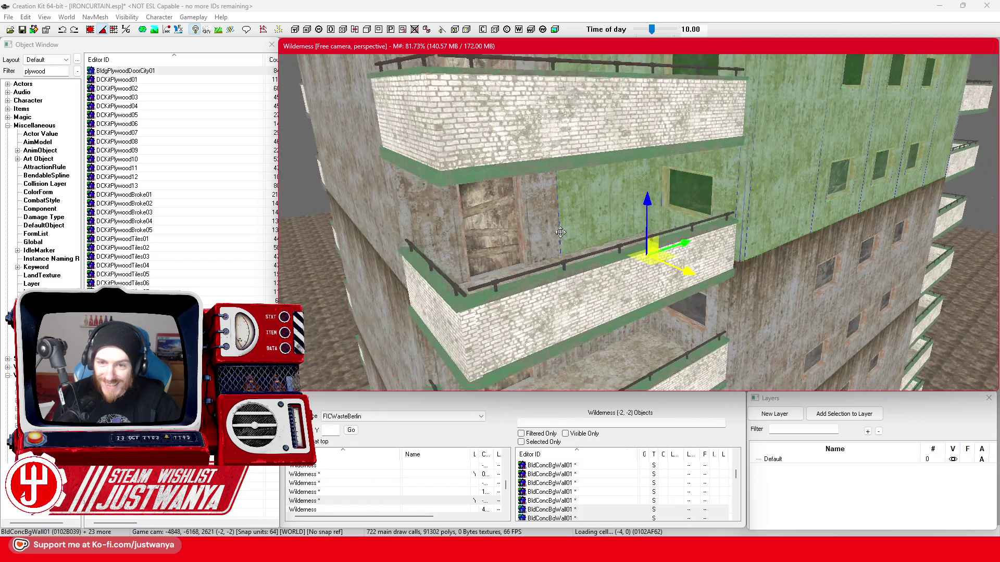
Add the boarded doors, their brick surround and the adjoining wall panel and corner wall
left_click(556, 234, "ctrl")
left_click(495, 243, "ctrl")
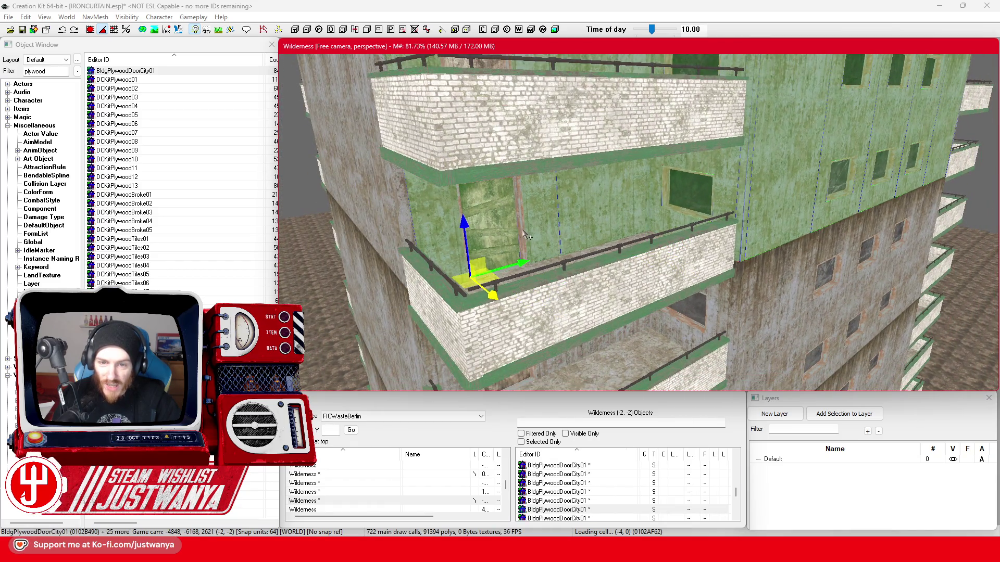
left_click(538, 261)
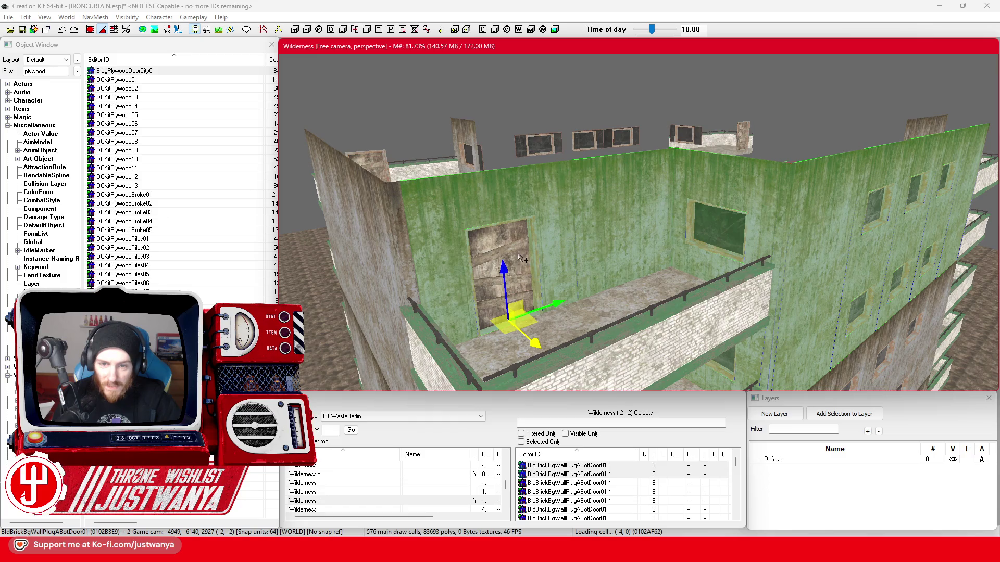
left_click(522, 258, "ctrl")
left_click(409, 256, "ctrl")
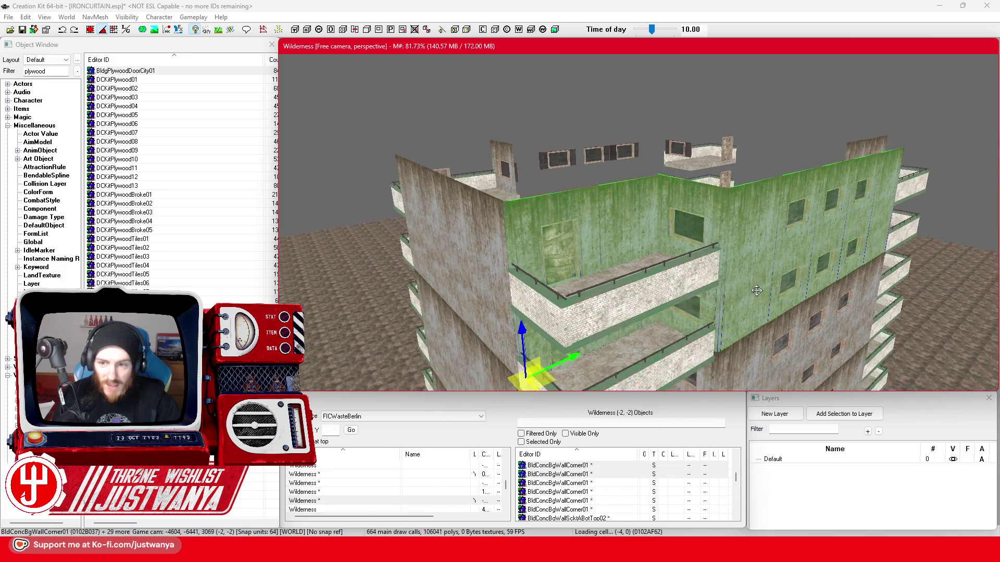
scroll(611, 255, "down", 5)
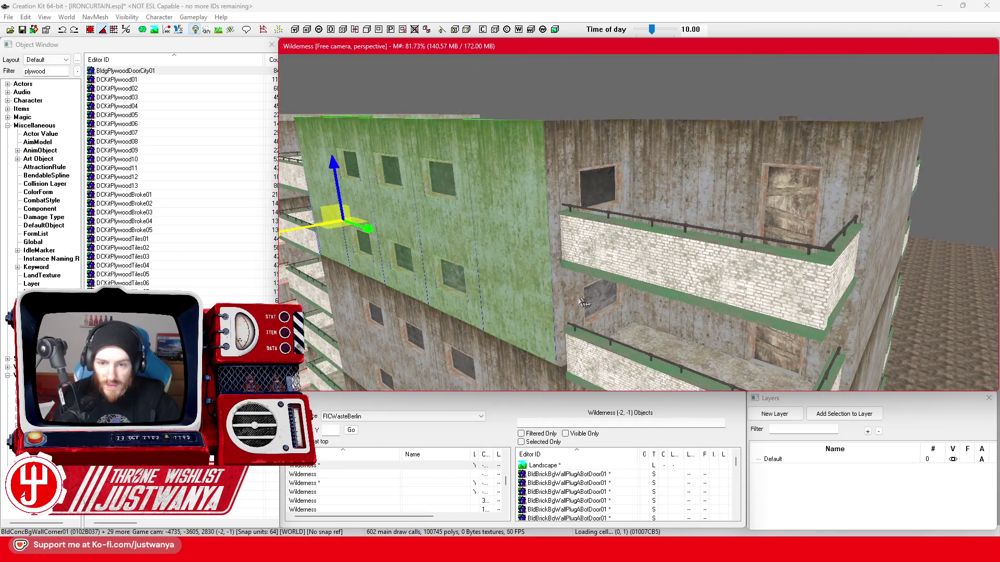
Add the lower wall corner, balcony wall piece, doorway wall sections, lower plywood door and far corner wall
left_click(557, 304, "ctrl")
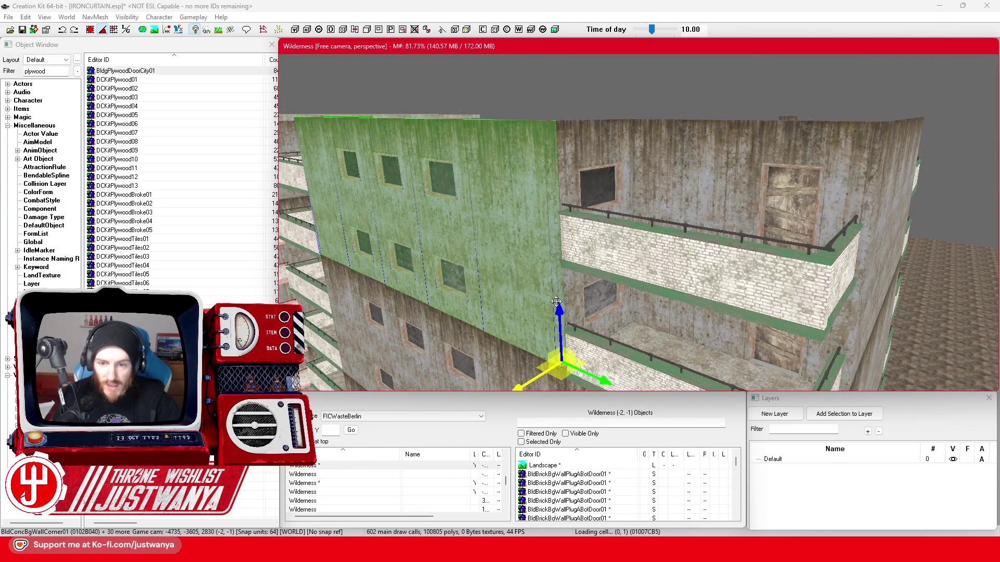
left_click(590, 314, "ctrl")
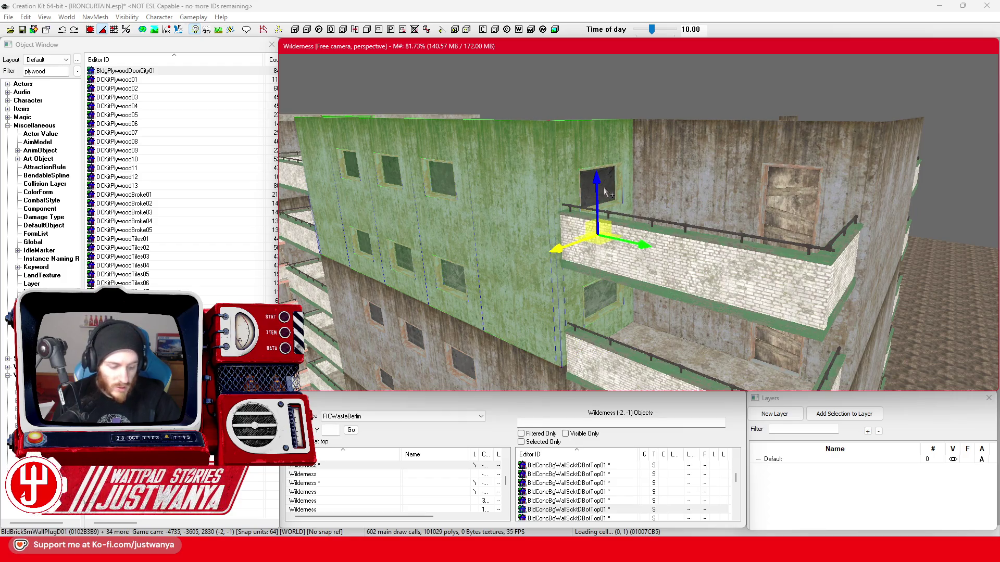
left_click(655, 178, "ctrl")
left_click(747, 188, "ctrl")
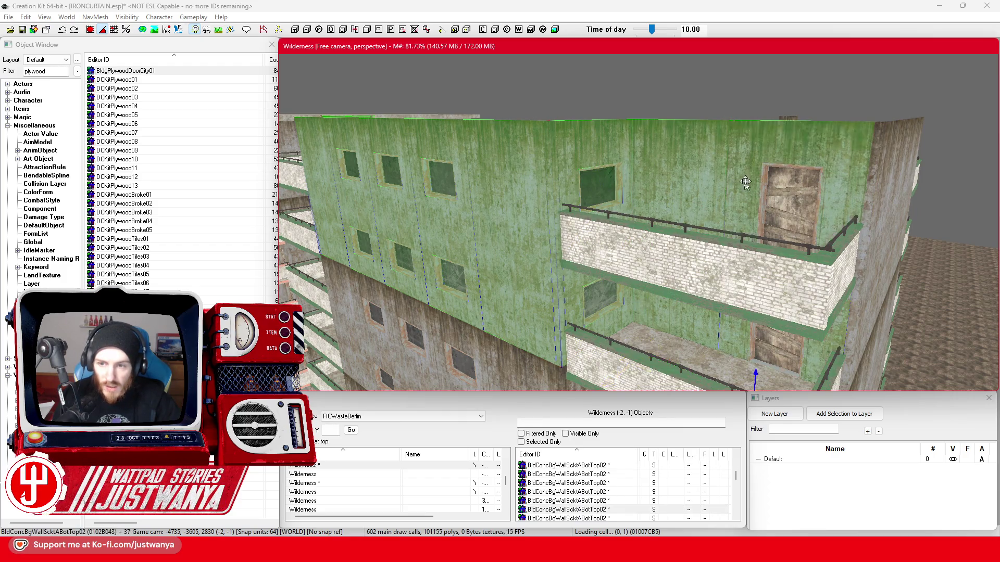
left_click(765, 185)
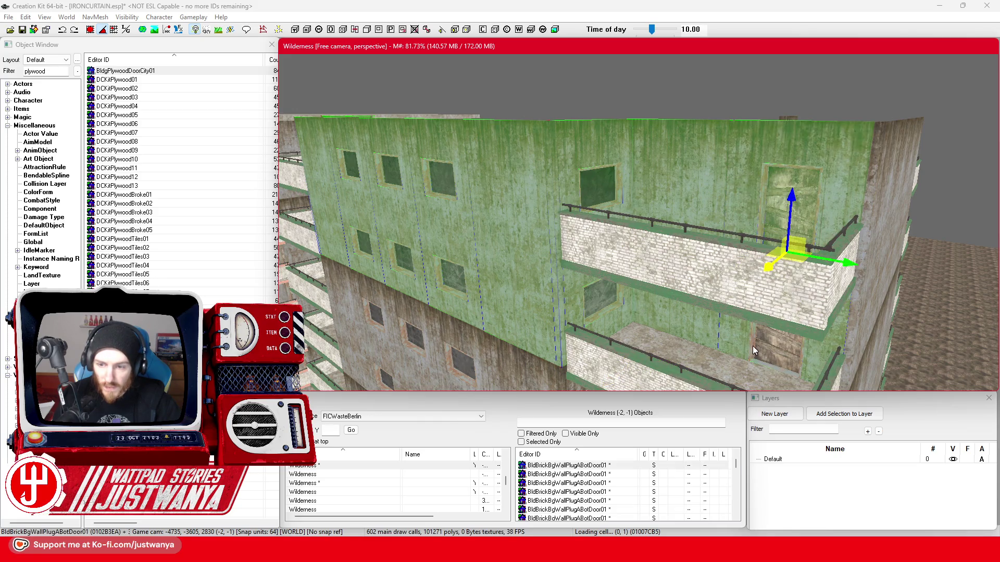
left_click(753, 351)
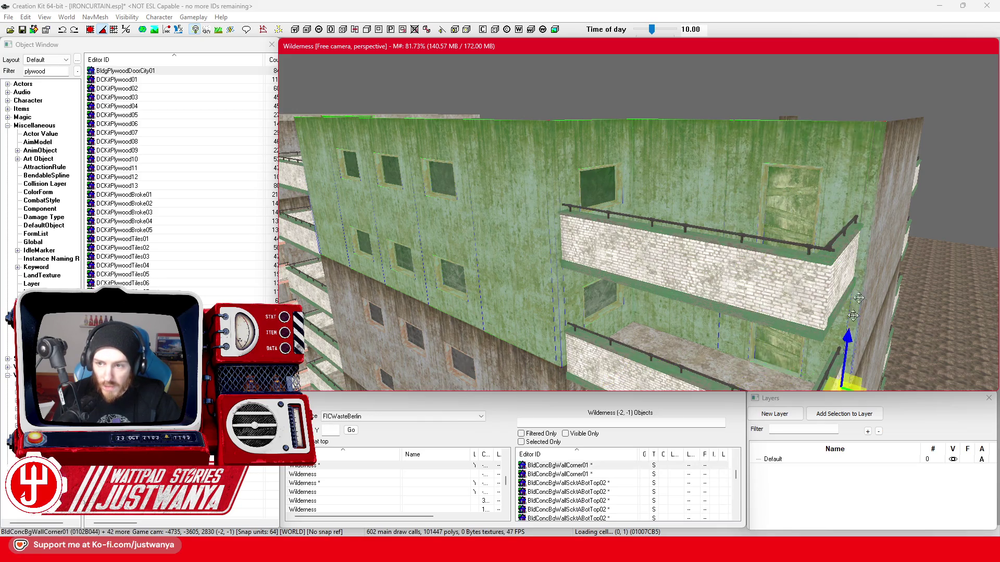
left_click(696, 327, "ctrl")
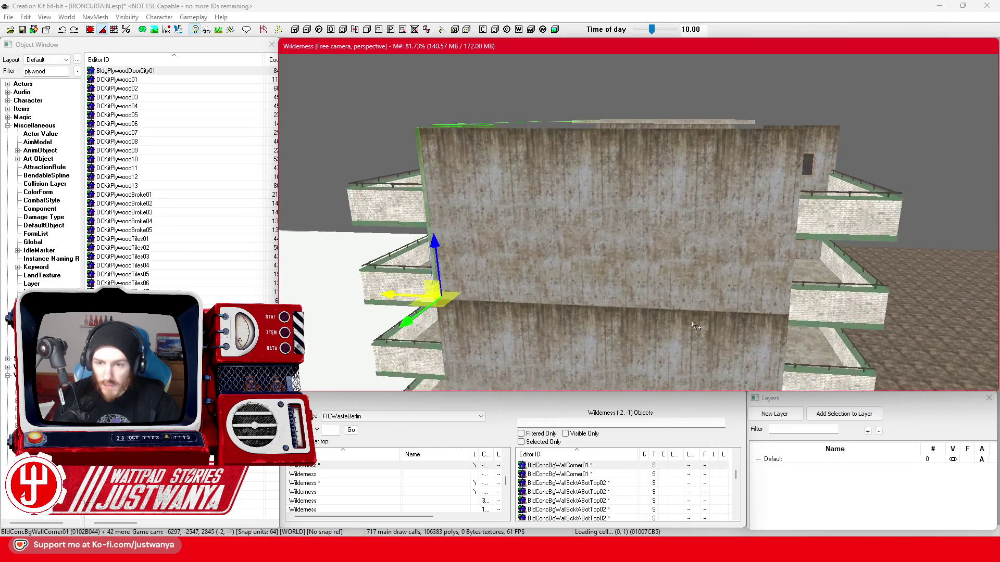
Add the four wall panels along this face to the selection and orbit round the building
left_click(477, 233, "ctrl")
left_click(574, 229, "ctrl")
left_click(653, 235, "ctrl")
left_click(750, 242, "ctrl")
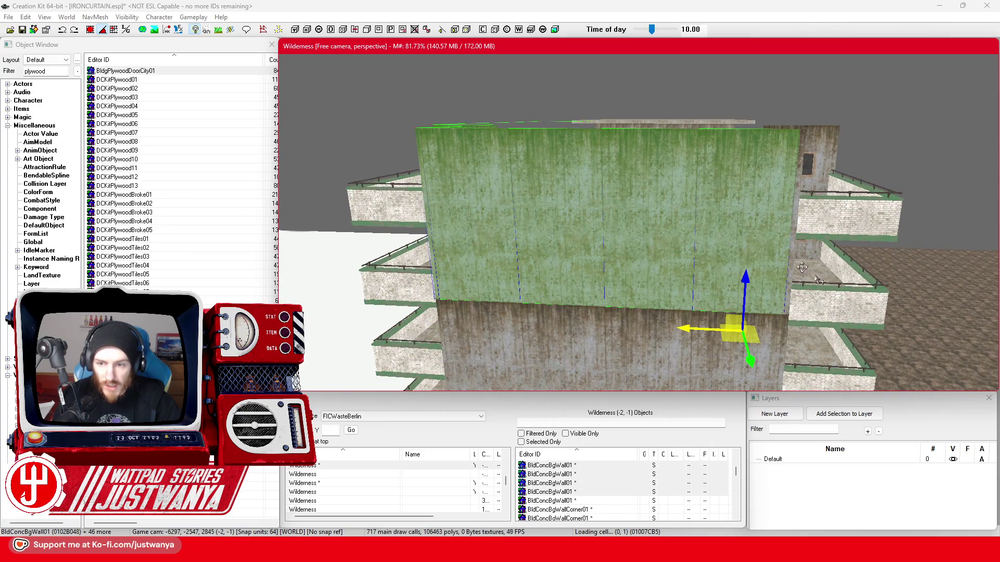
left_click_drag(802, 268, 717, 310)
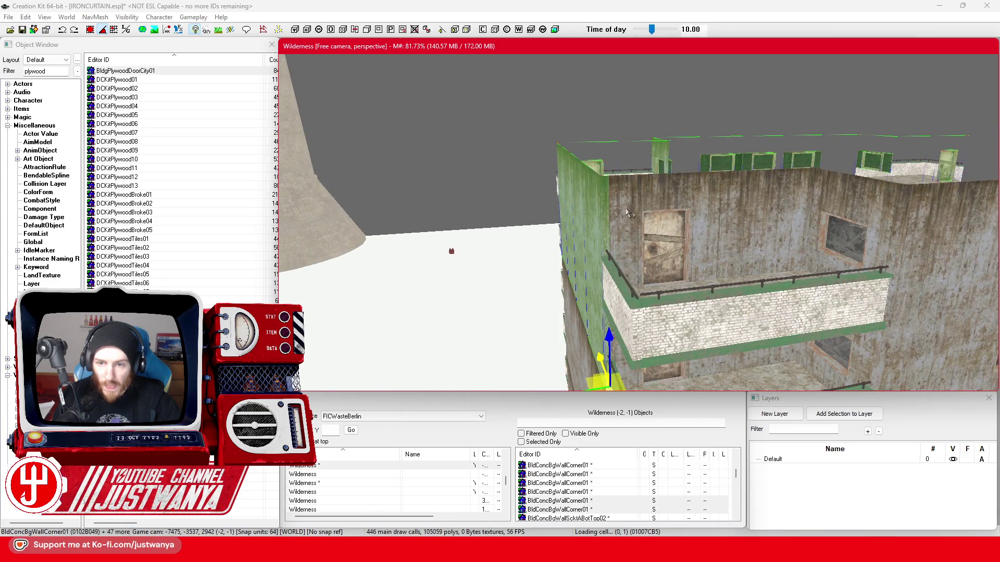
scroll(578, 203, "up", 3)
Add the far side's doors, upper and lower window glass and upper-right concrete wall panels
left_click(542, 175, "ctrl")
left_click(539, 291, "ctrl")
left_click(647, 285, "ctrl")
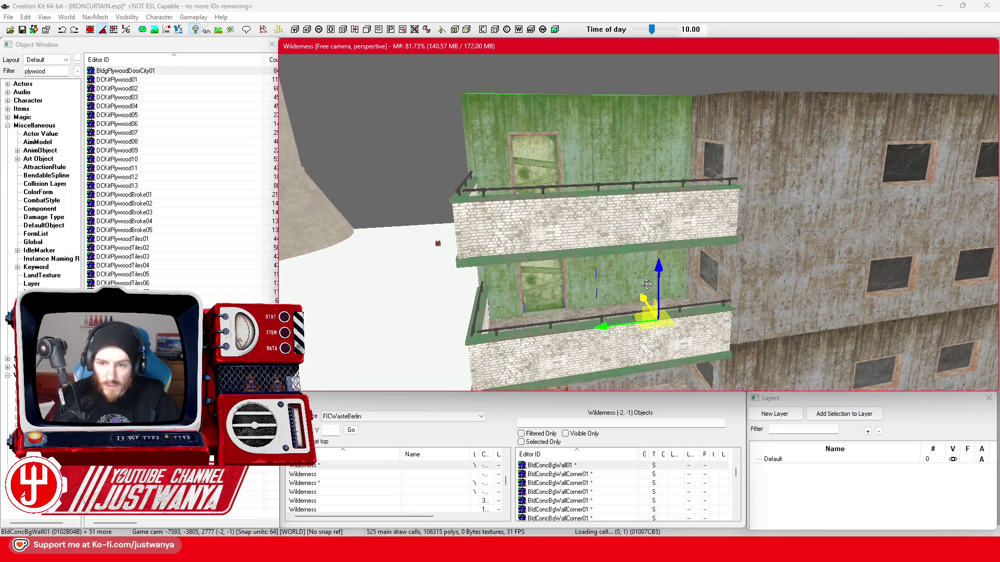
left_click(713, 167, "ctrl")
left_click(708, 283, "ctrl")
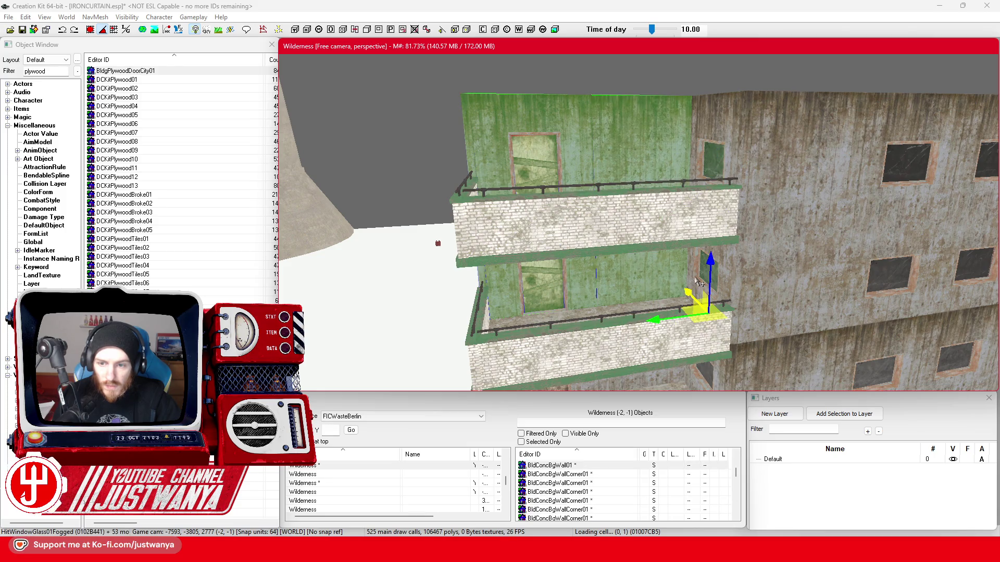
left_click(703, 162, "ctrl")
left_click(723, 113, "ctrl")
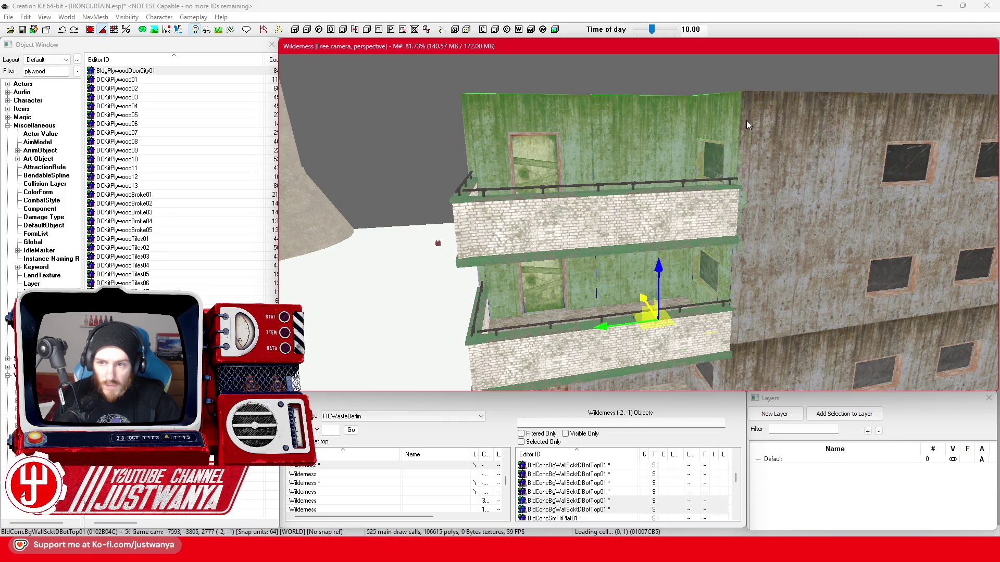
scroll(788, 178, "up", 5)
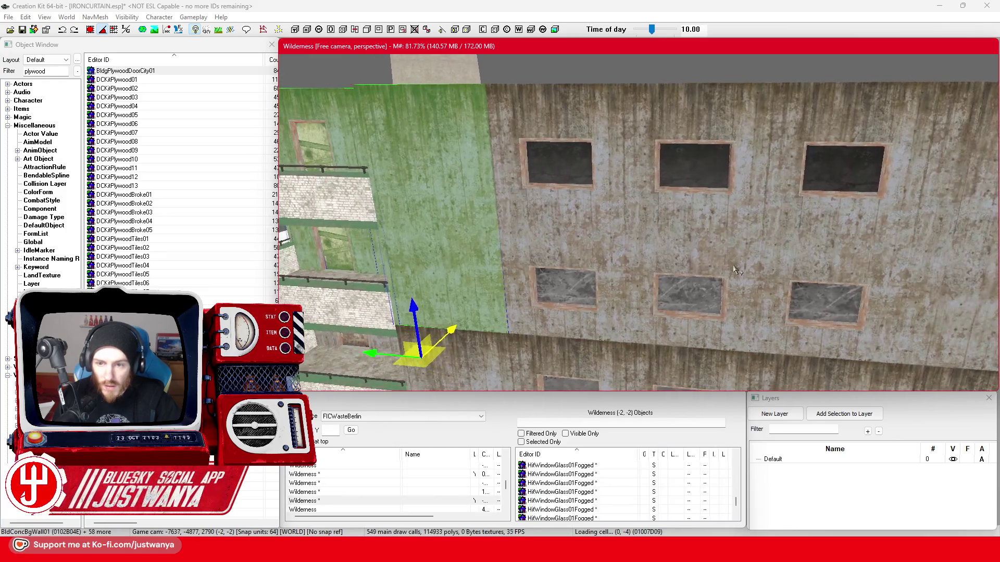
left_click(732, 267, "ctrl")
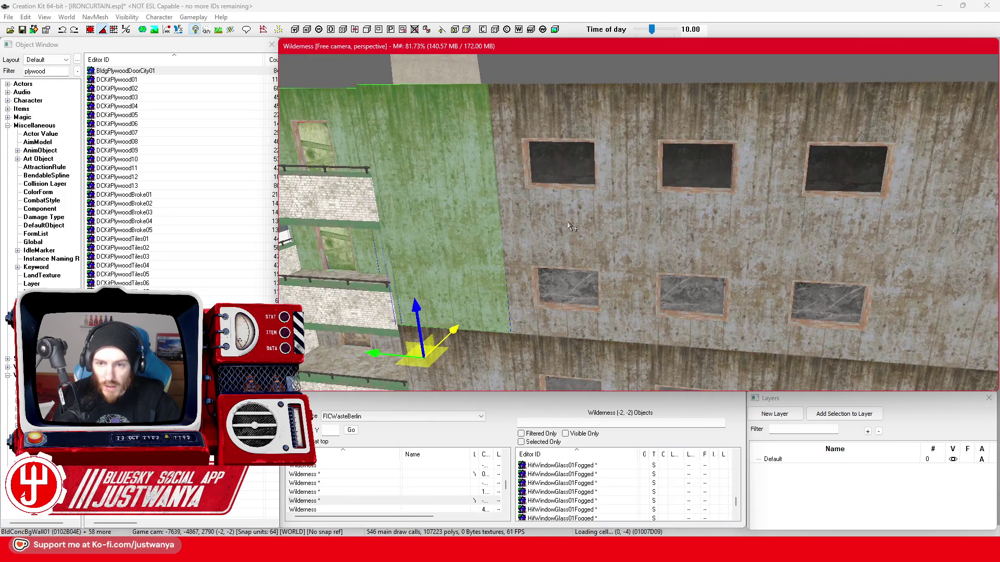
Add the left and right window glass panes, their wall plugs and the lower concrete wall section
left_click(572, 190)
left_click(576, 157)
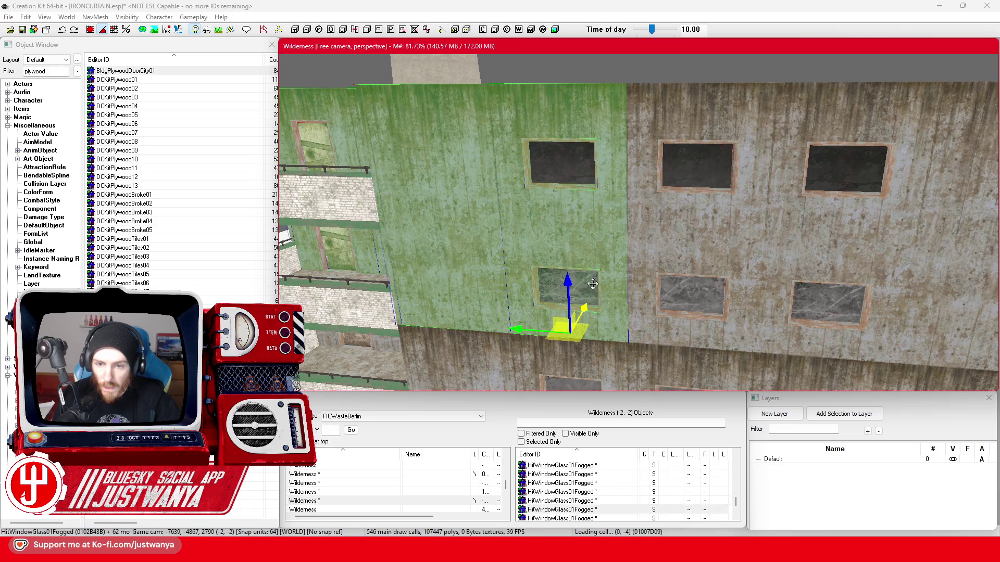
left_click(579, 301, "ctrl")
left_click(811, 171, "ctrl")
left_click(829, 301, "ctrl")
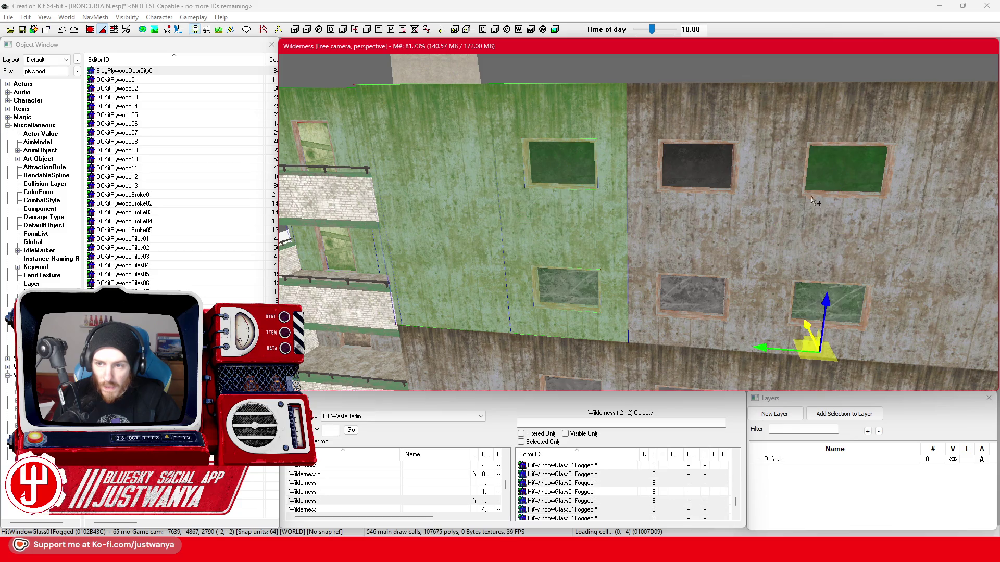
left_click(817, 199)
left_click(808, 330)
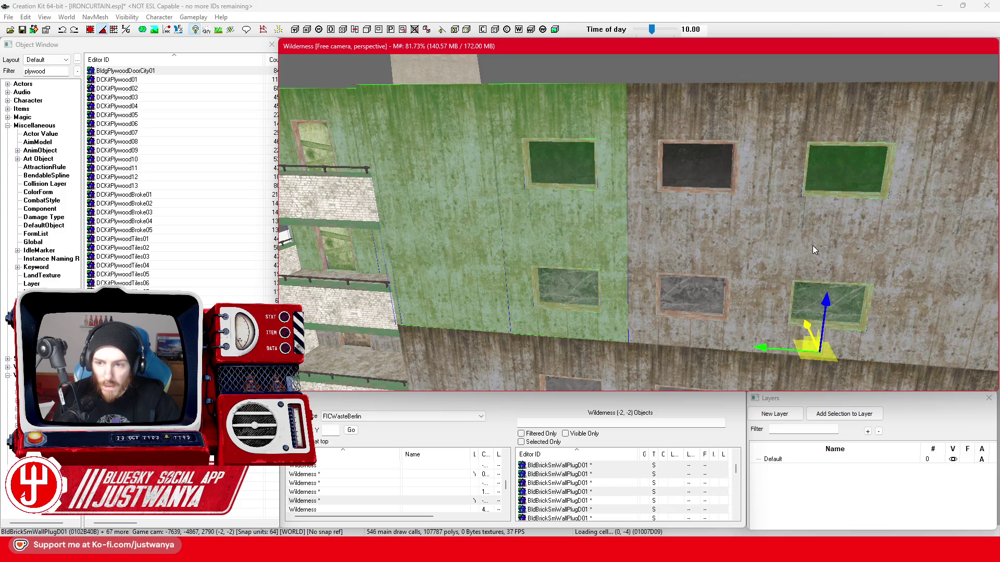
scroll(743, 297, "down", 5)
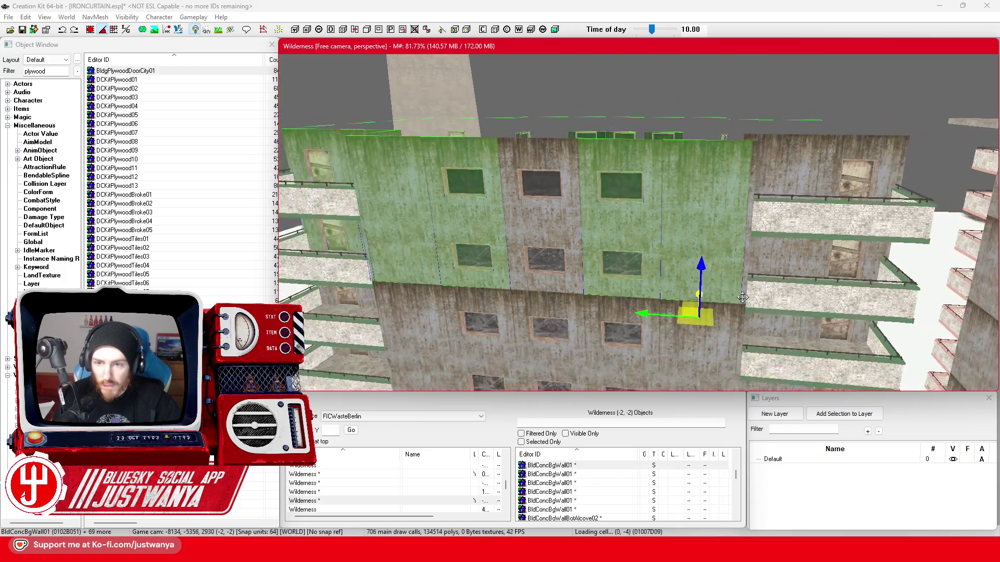
Add the upper-middle window glass and its brick wall plugs to the selection
left_click(592, 219)
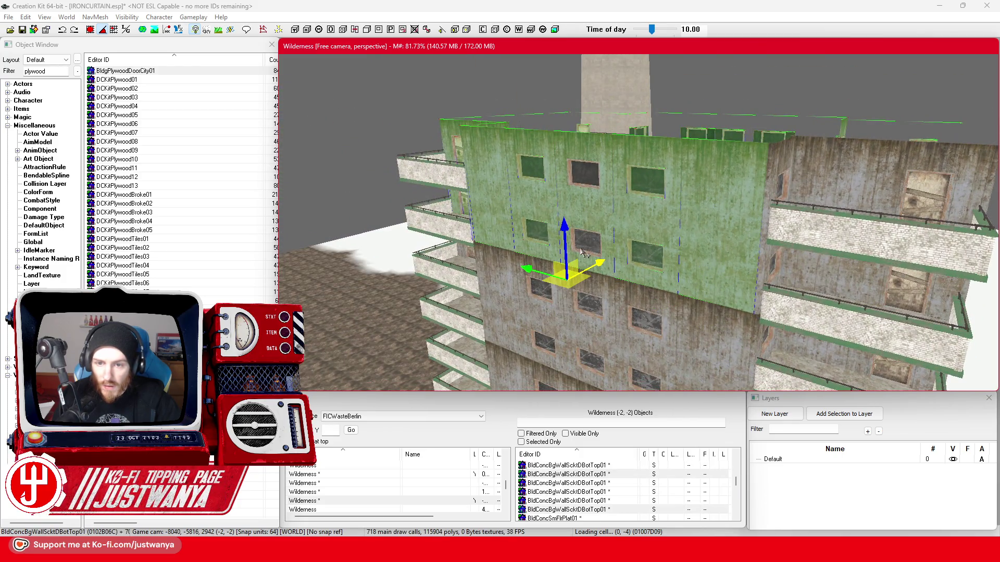
scroll(578, 235, "up", 3)
scroll(563, 258, "up", 2)
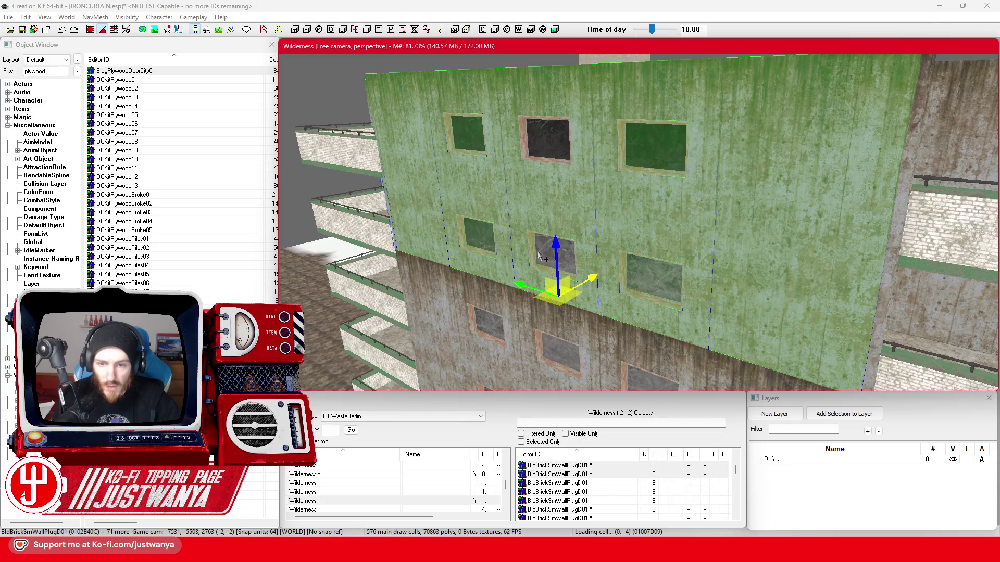
left_click(553, 164)
left_click(552, 164)
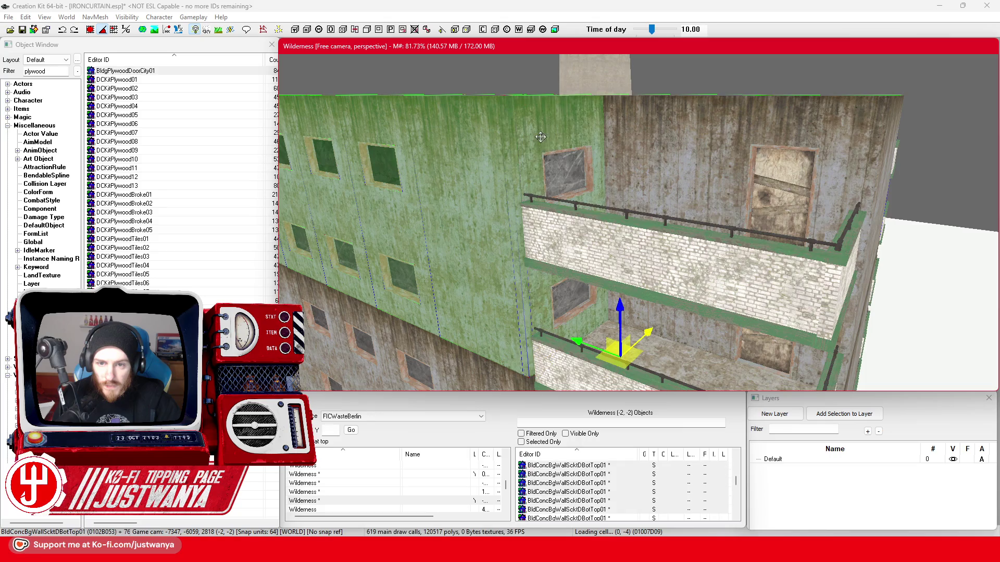
Add the window glass, brick wall plug, concrete wall, socket wall and lower door to the selection
left_click(554, 174)
left_click(555, 154)
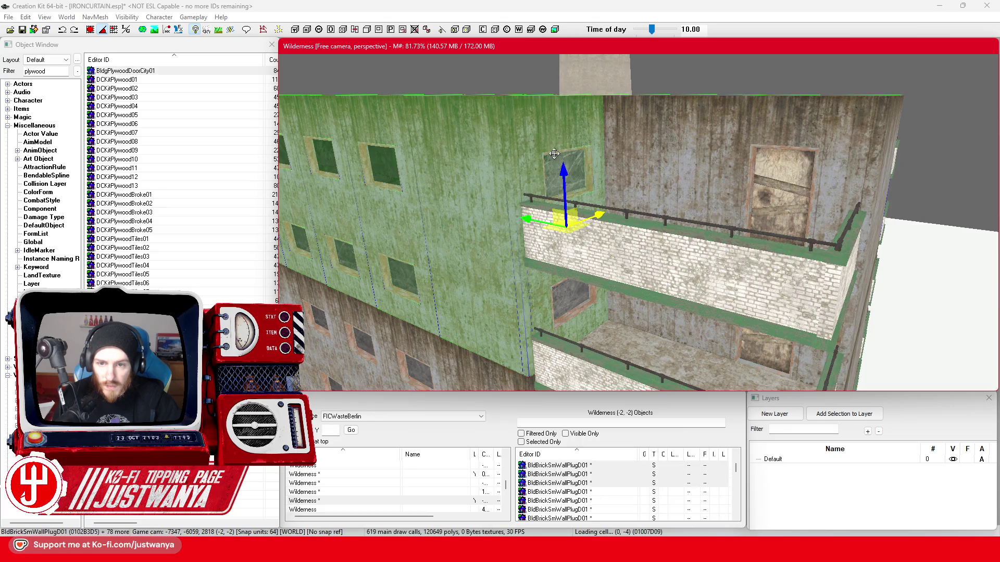
left_click(572, 309)
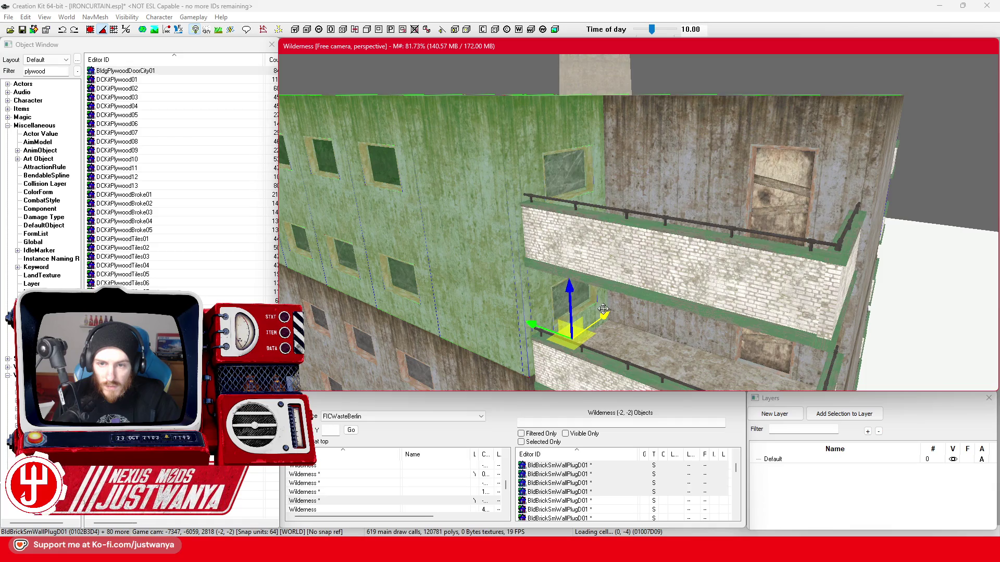
left_click(627, 175)
left_click(733, 169)
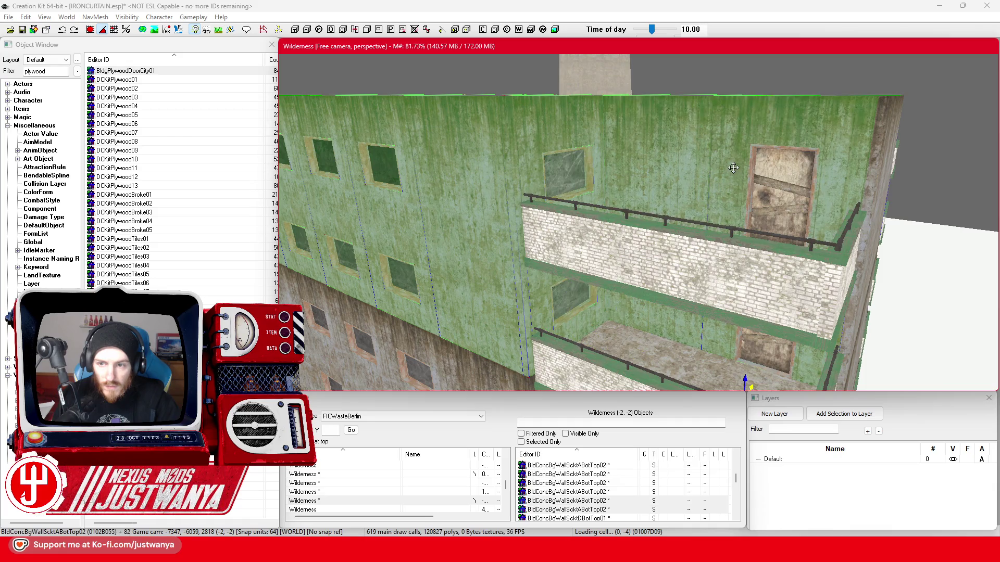
left_click(755, 181)
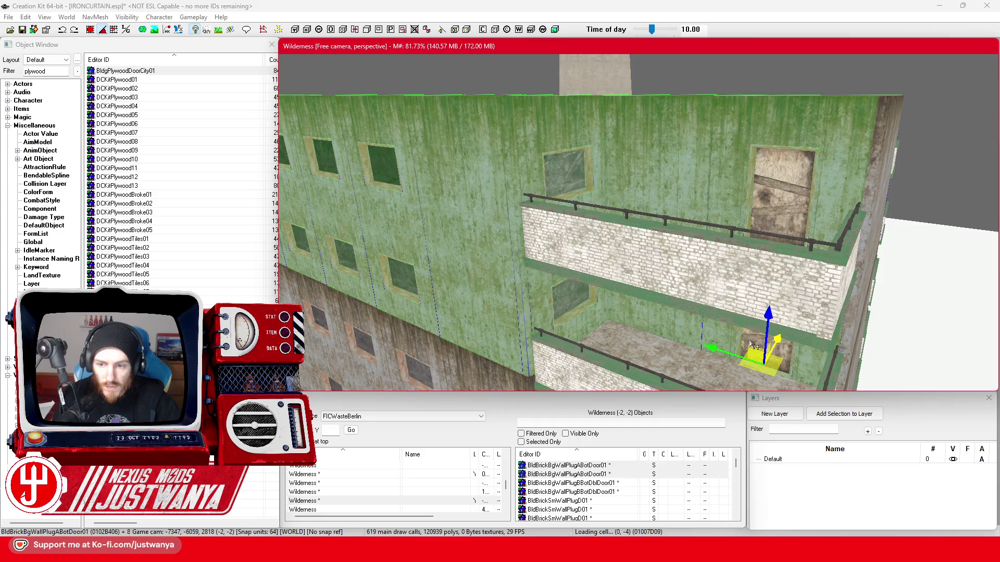
Add the upper plywood door, corner wall and the remaining wall sections to the selection
left_click(771, 194)
left_click(879, 162)
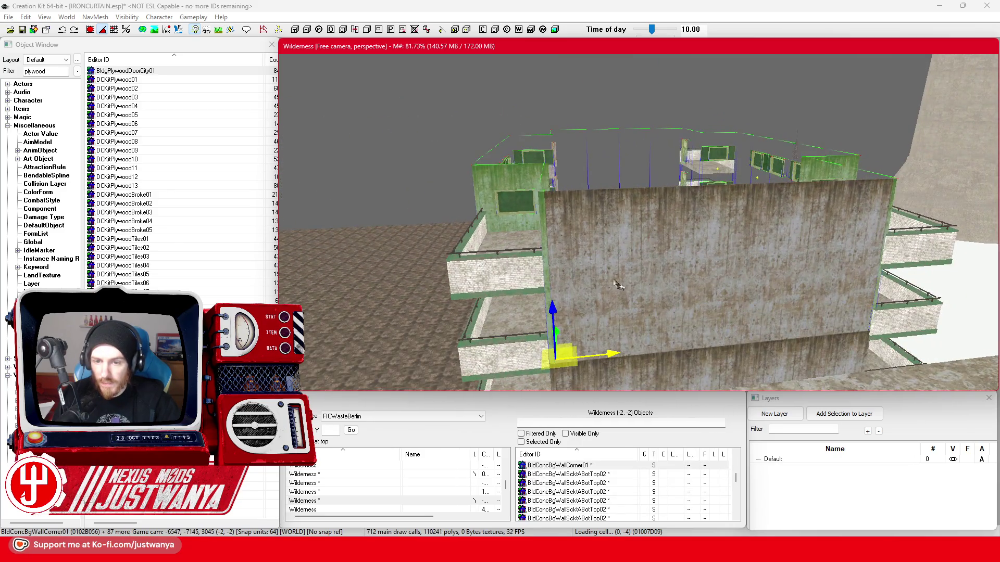
left_click(617, 286, "ctrl")
left_click(688, 262, "ctrl")
left_click(779, 261, "ctrl")
left_click(858, 300, "ctrl")
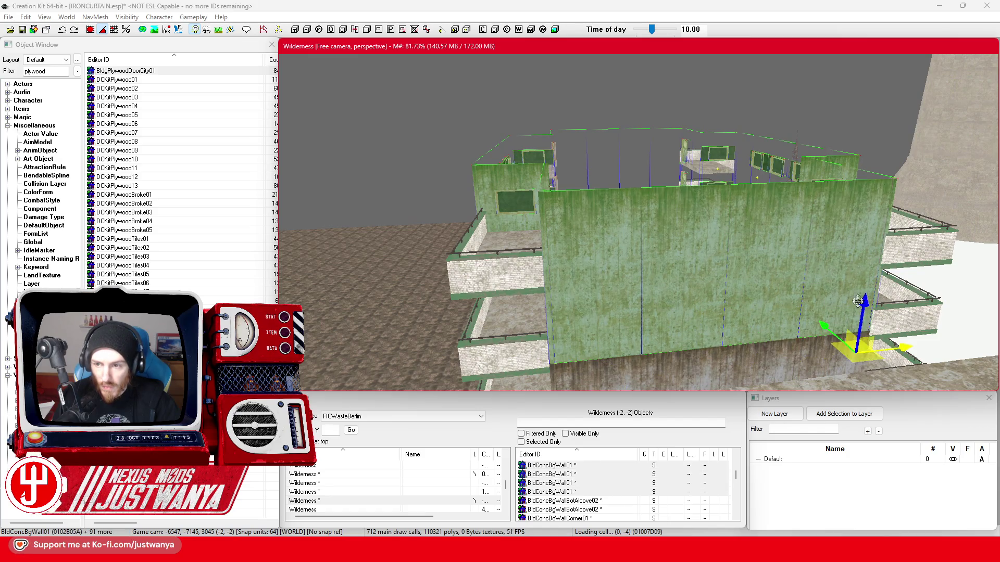
scroll(646, 313, "up", 5)
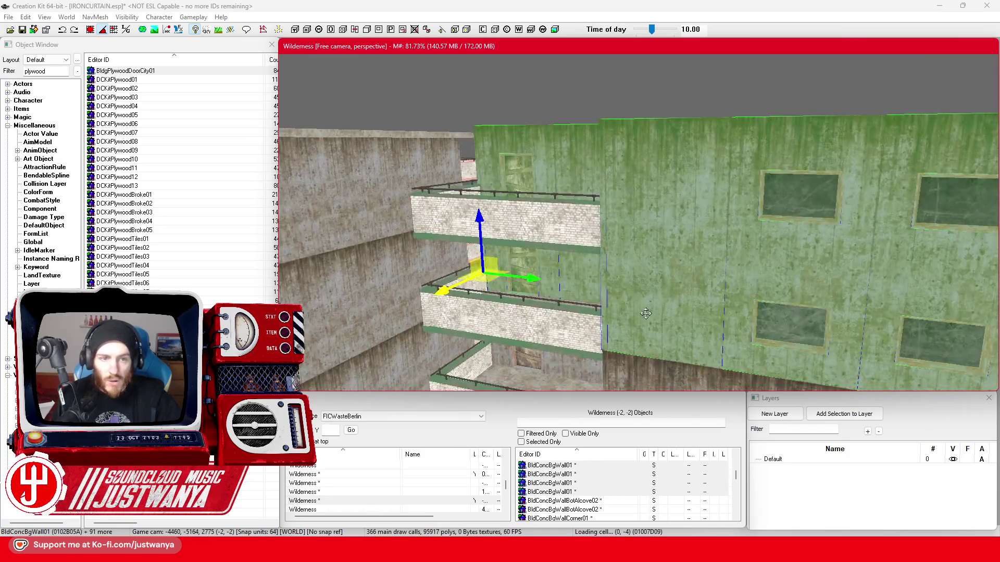
scroll(646, 313, "down", 3)
scroll(688, 330, "down", 3)
Raise the selected facade section into place atop the block and deselect it
left_click(90, 33)
left_click(529, 214, "ctrl")
left_click_drag(528, 216, 522, 166)
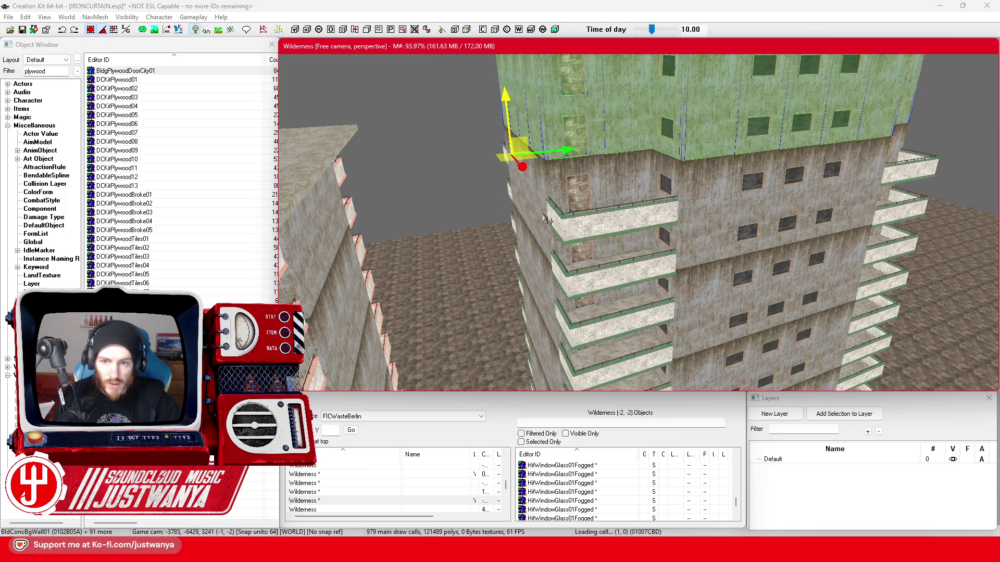
scroll(532, 196, "up", 3)
scroll(530, 205, "down", 3)
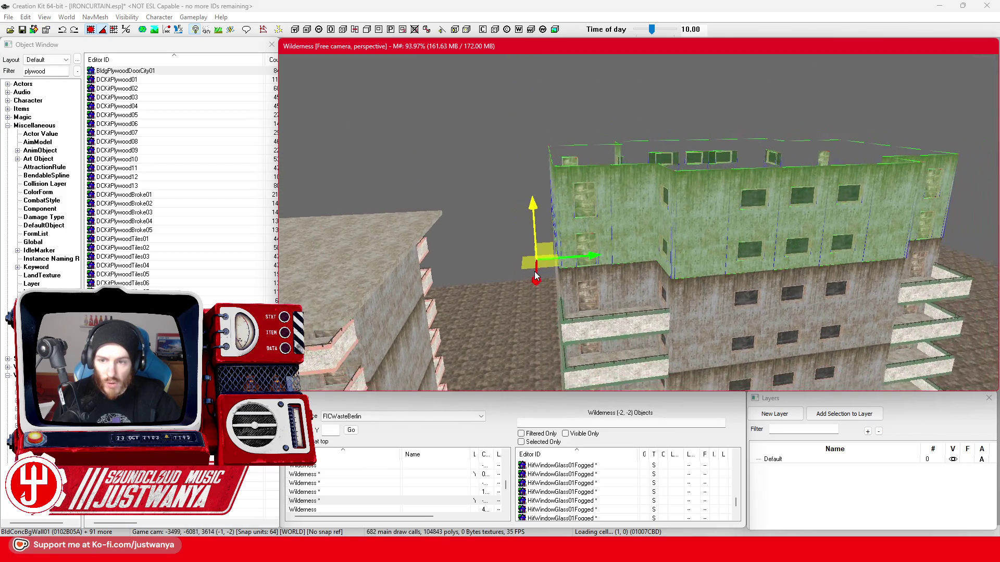
scroll(535, 272, "up", 3)
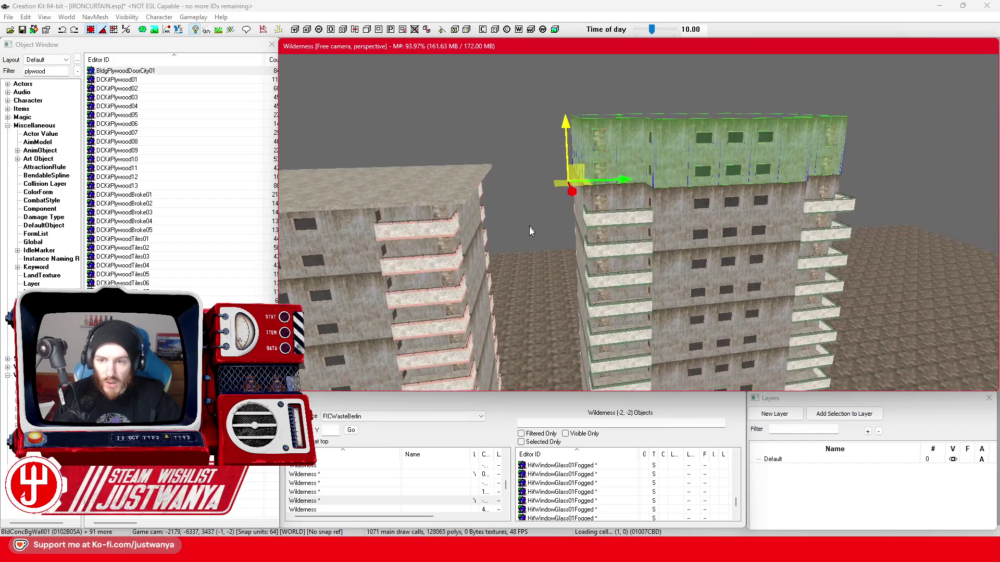
left_click_drag(529, 227, 522, 330)
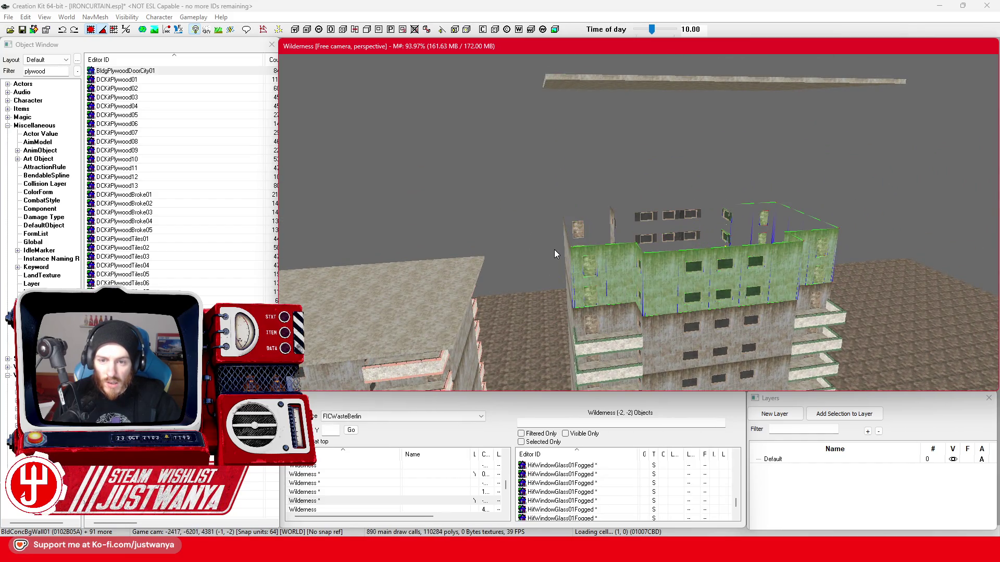
left_click(555, 255)
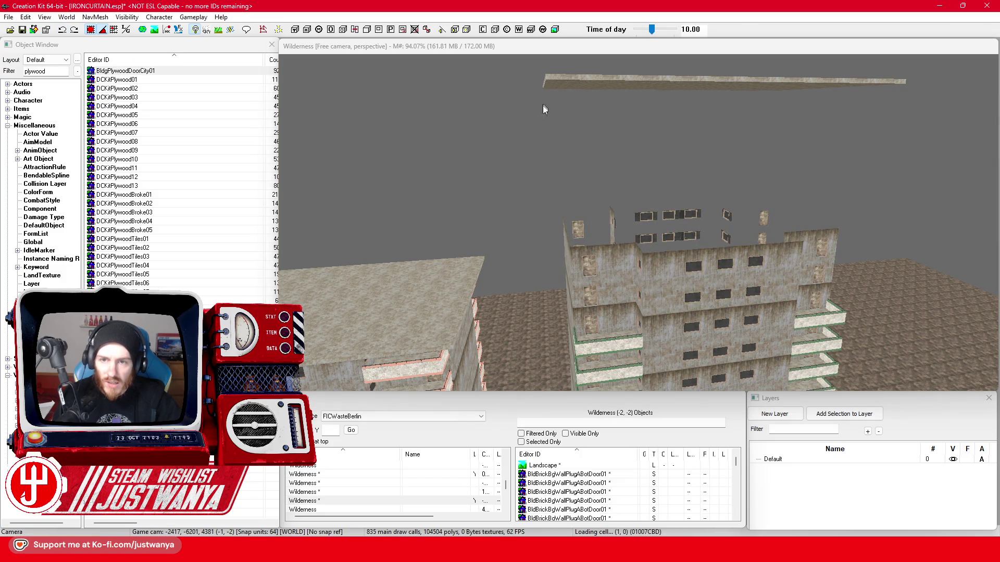
scroll(544, 109, "up", 5)
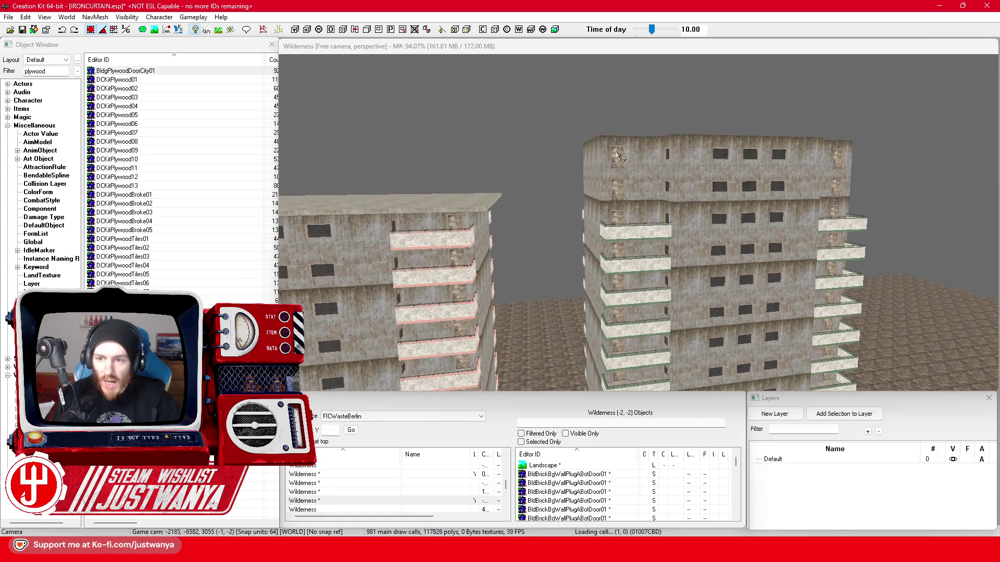
scroll(621, 159, "up", 2)
scroll(621, 164, "up", 2)
scroll(621, 172, "up", 2)
scroll(623, 180, "up", 2)
scroll(621, 183, "up", 2)
Start the selection with a wall piece, boarded door and brick wall door pieces on the front face
left_click(621, 184)
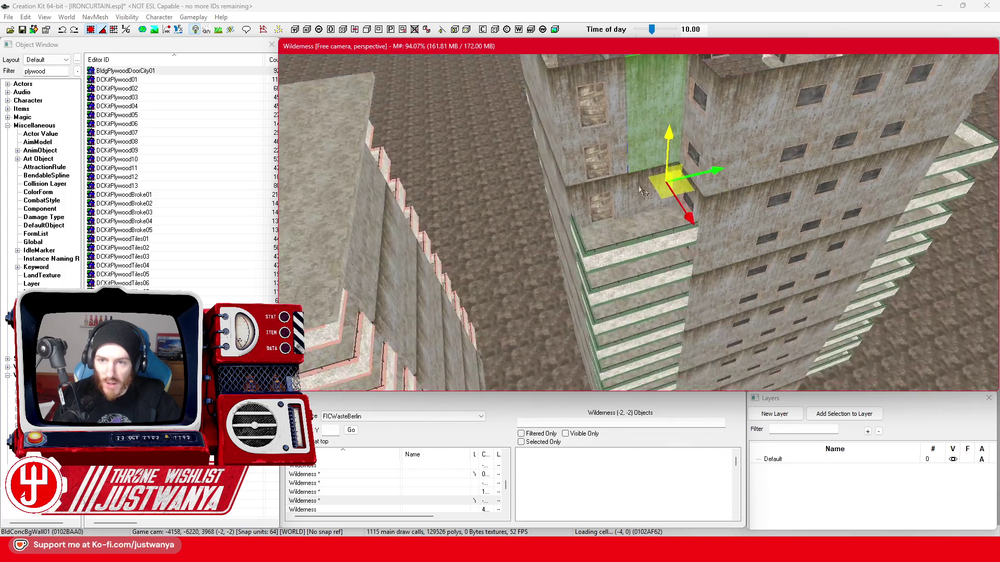
scroll(645, 203, "up", 2)
scroll(648, 219, "up", 1)
scroll(656, 245, "up", 2)
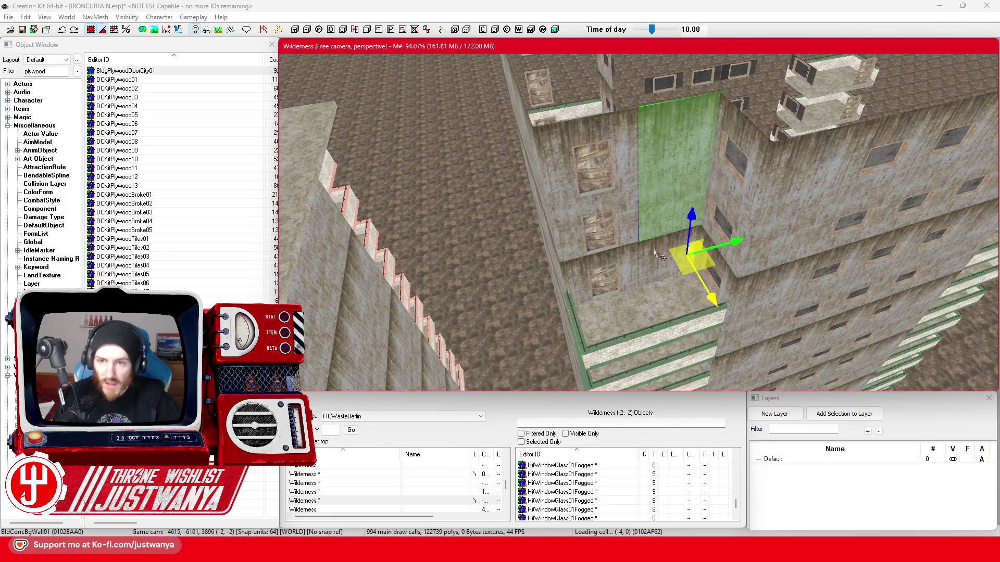
scroll(616, 203, "up", 2)
scroll(617, 226, "up", 2)
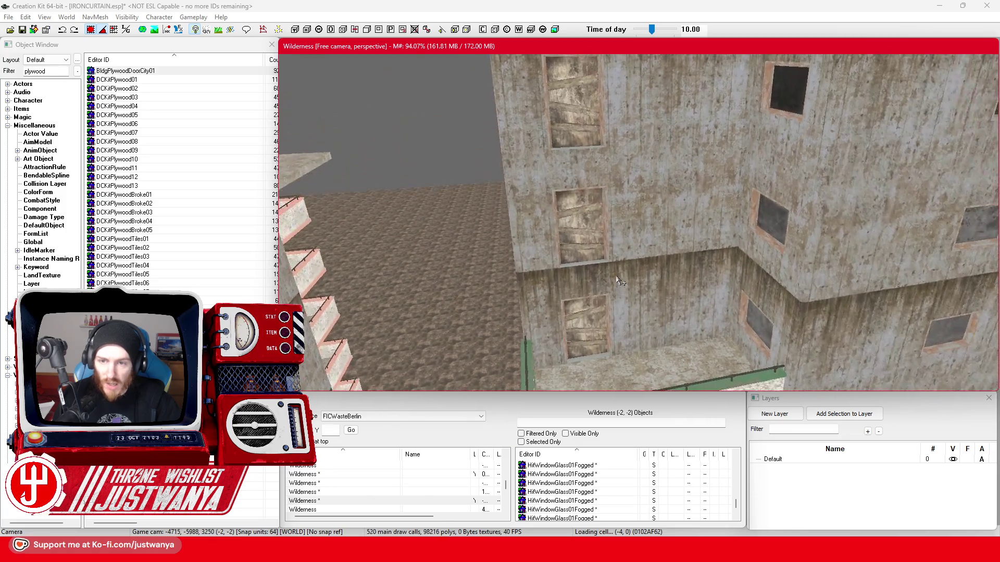
scroll(616, 251, "up", 2)
left_click(616, 251)
left_click(576, 257, "ctrl")
left_click(553, 307, "ctrl")
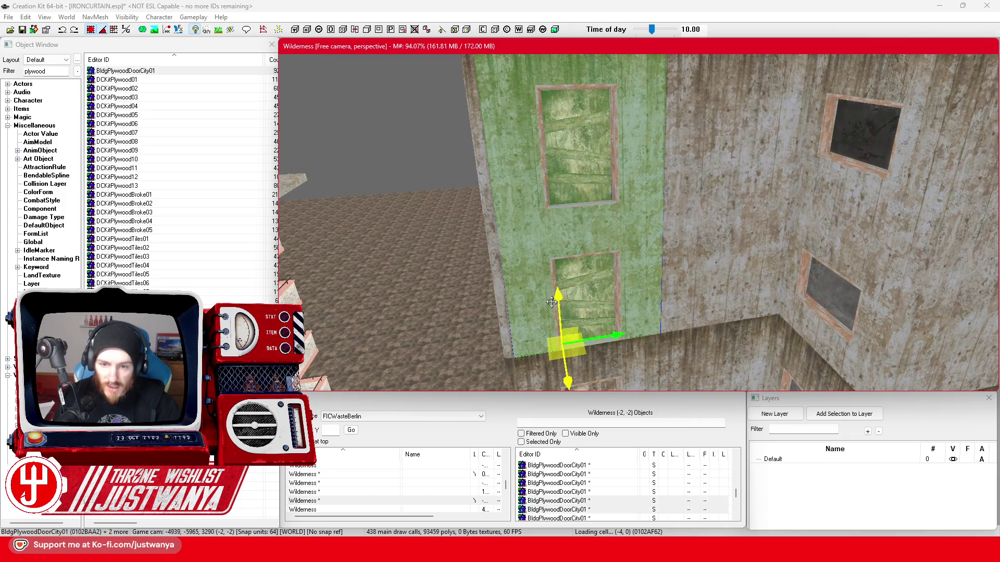
left_click(557, 279, "ctrl")
left_click(541, 202, "ctrl")
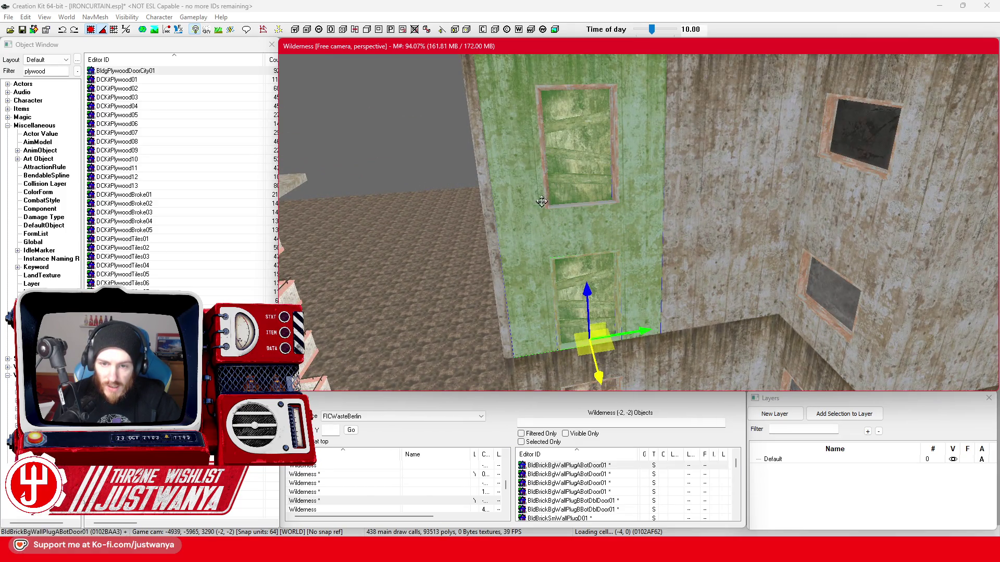
Add the fogged window glass panes, lower-right window, upper-right wall and a concrete corner
left_click(496, 258, "ctrl")
left_click(703, 226, "ctrl")
left_click(833, 286, "ctrl")
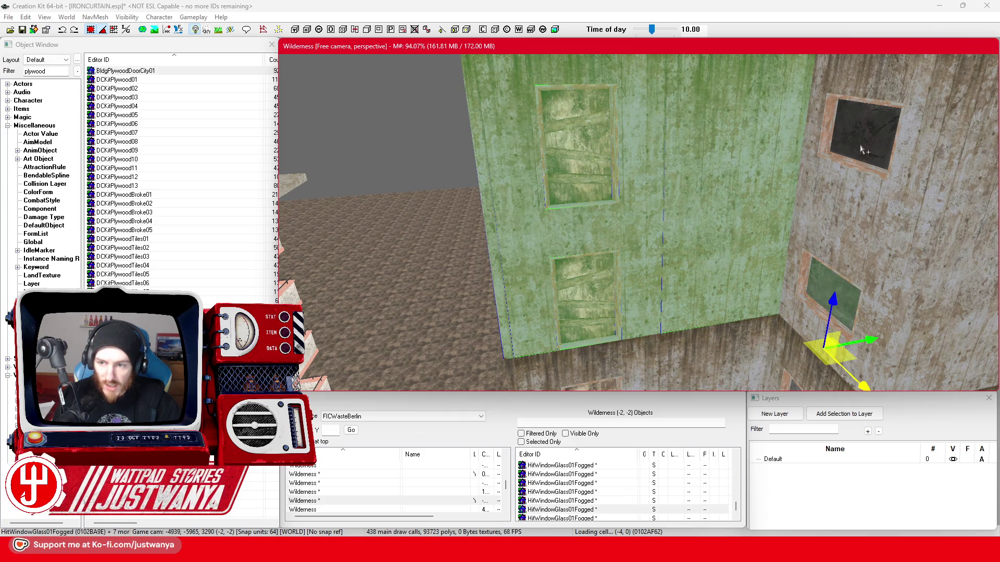
left_click(863, 150, "ctrl")
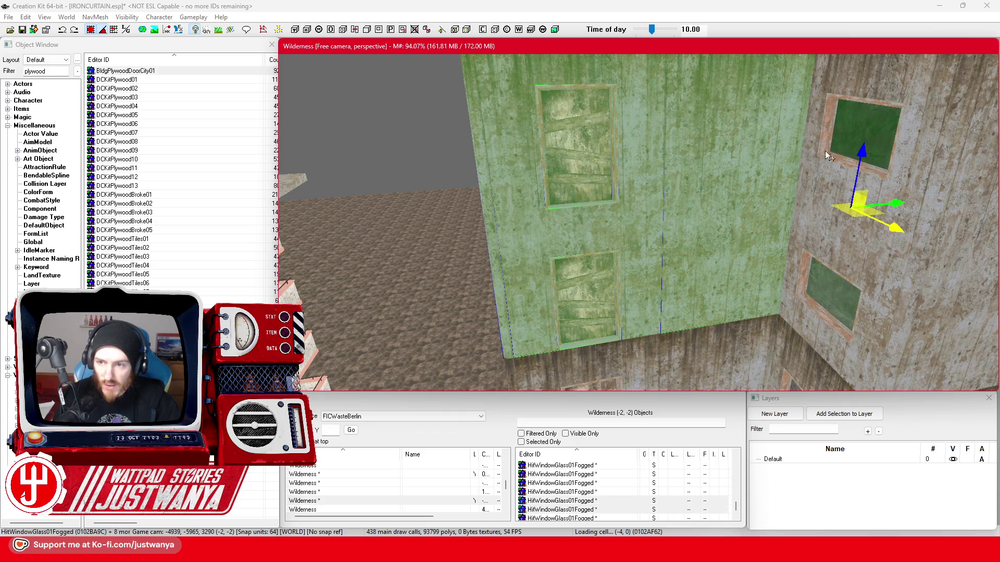
left_click(812, 217, "ctrl")
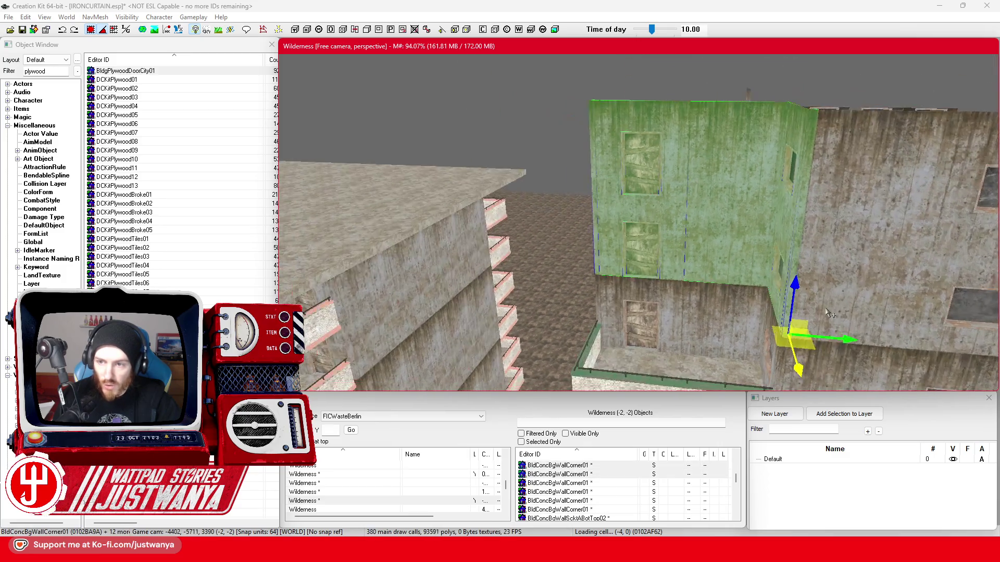
Add two more wall panels and the upper and lower windows to the selection
left_click(572, 189, "ctrl")
left_click(683, 249, "ctrl")
left_click(711, 222, "ctrl")
left_click(704, 324, "ctrl")
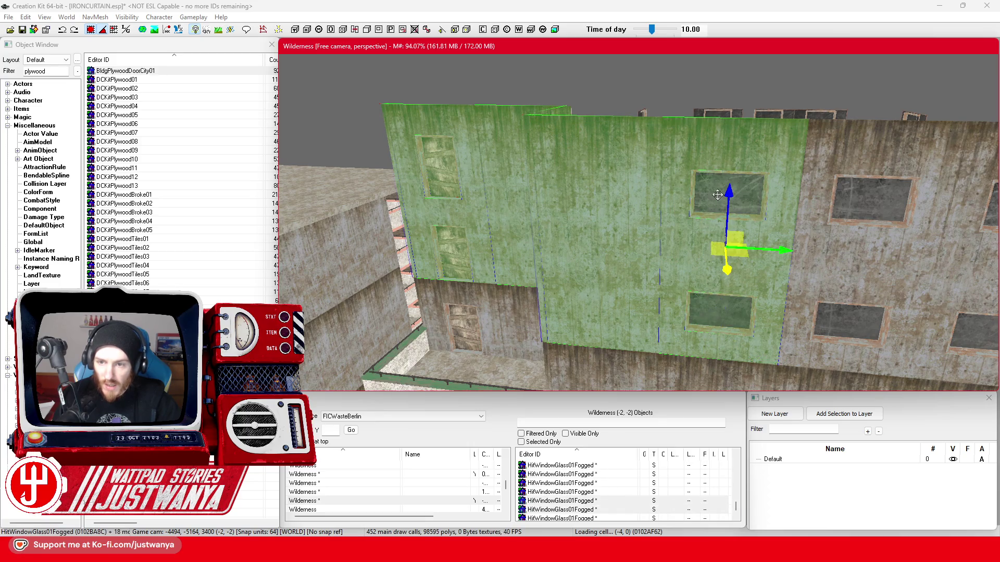
left_click_drag(717, 195, 650, 194)
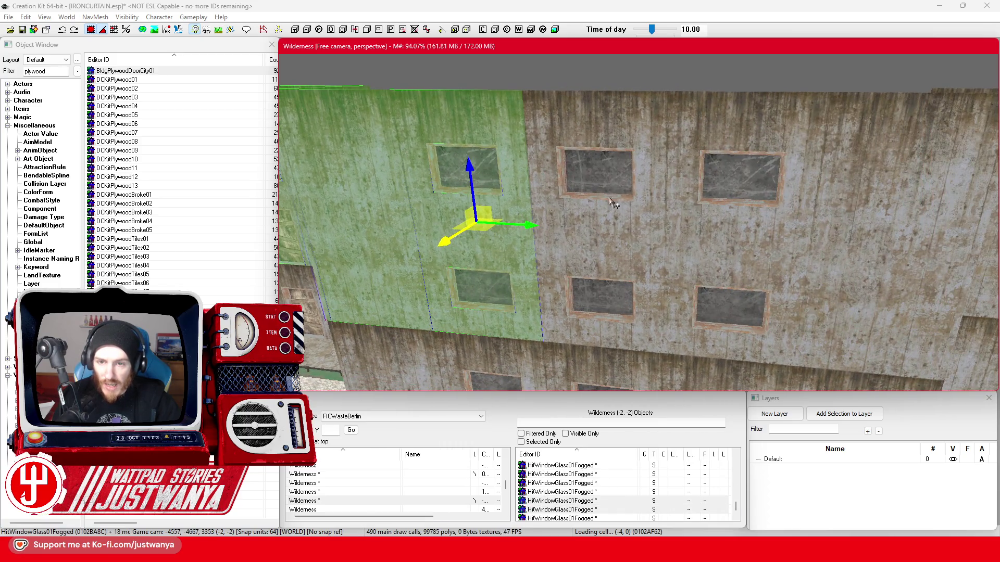
Add the middle and upper-right windows and a wall corner to the selection
left_click(610, 197)
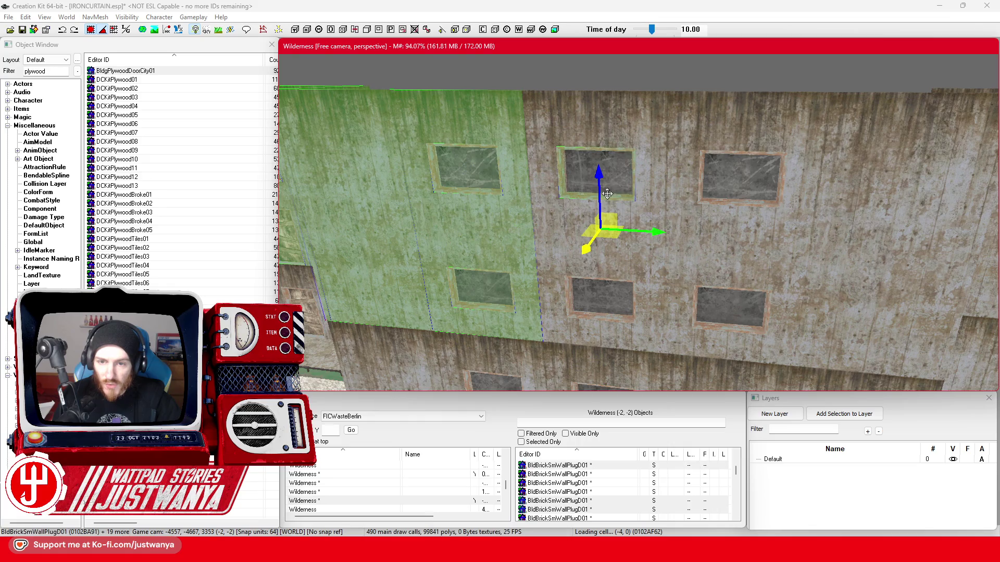
left_click(599, 192, "ctrl")
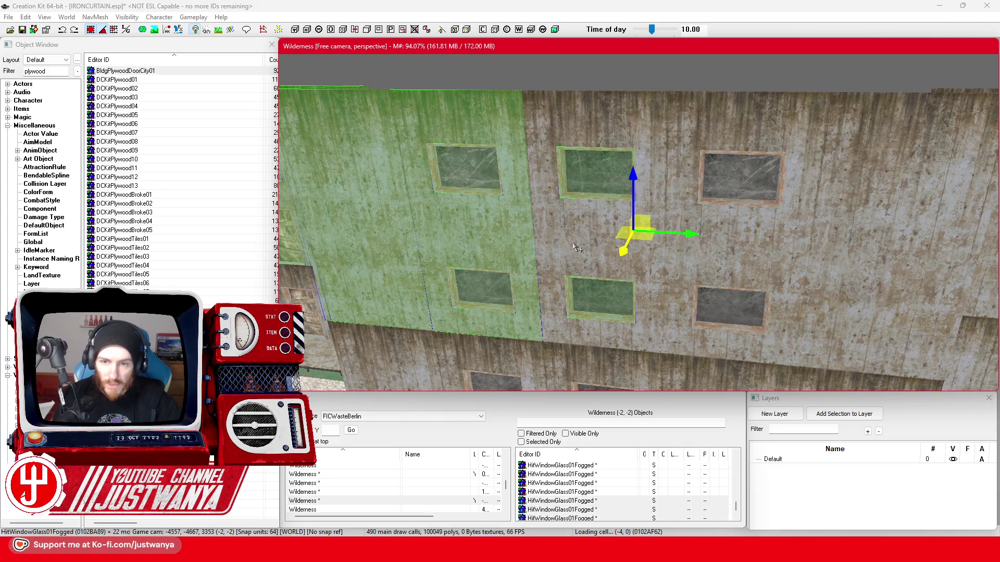
left_click(713, 183, "ctrl")
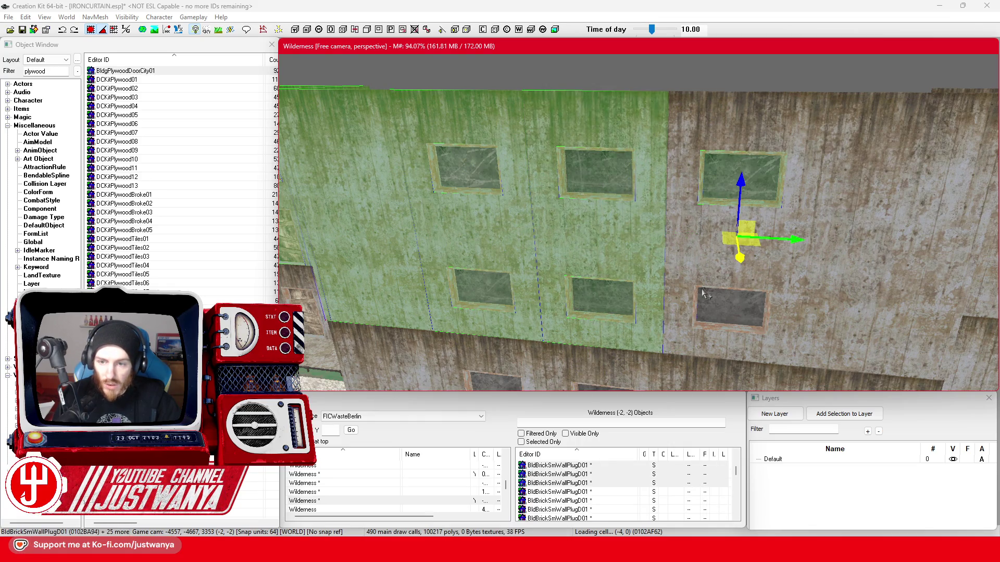
scroll(707, 241, "down", 3)
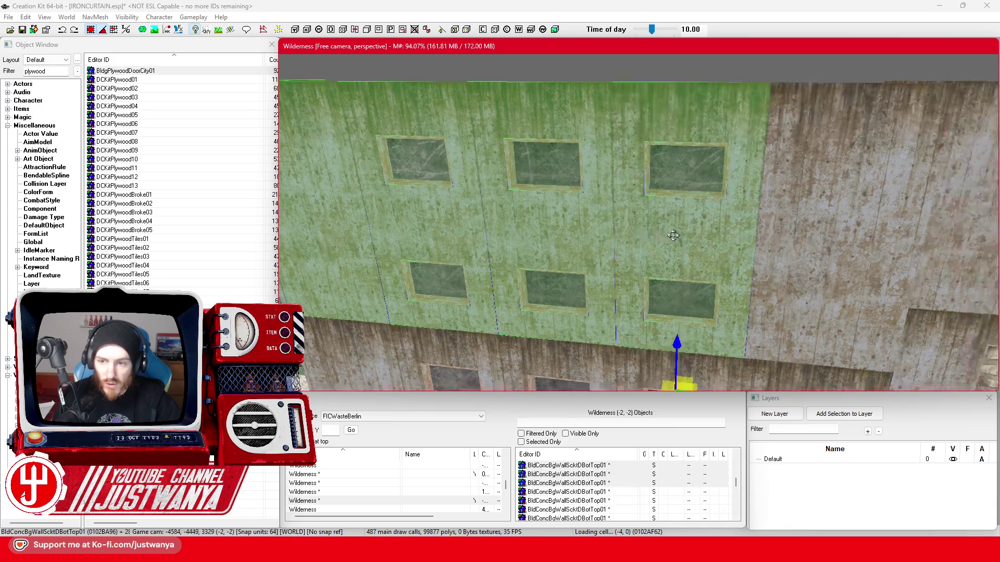
scroll(675, 235, "up", 3)
left_click(664, 253)
scroll(656, 266, "down", 3)
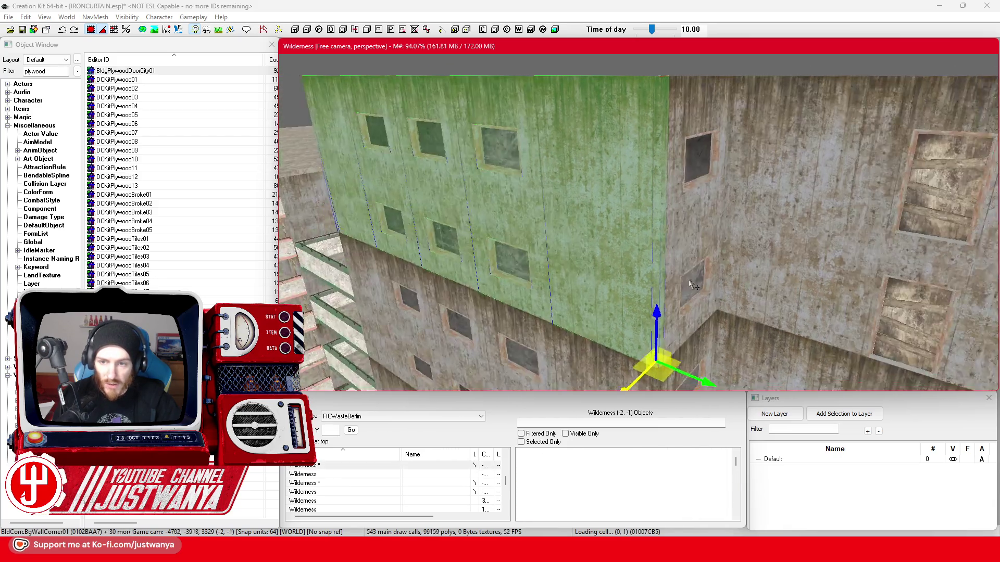
Add the upper and lower wall sections, larger wall piece, right concrete wall and lower boarded window
left_click(550, 220)
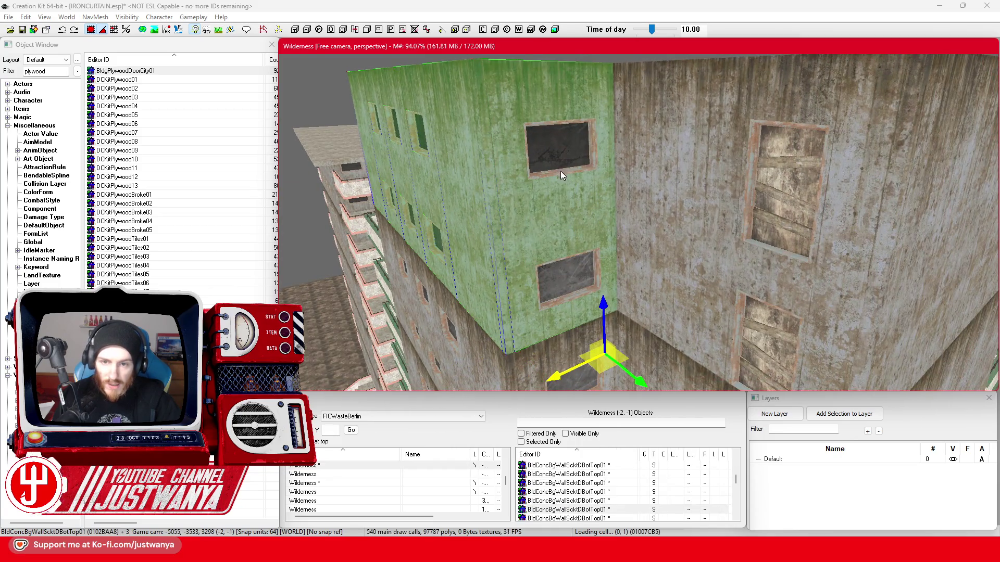
left_click(554, 292)
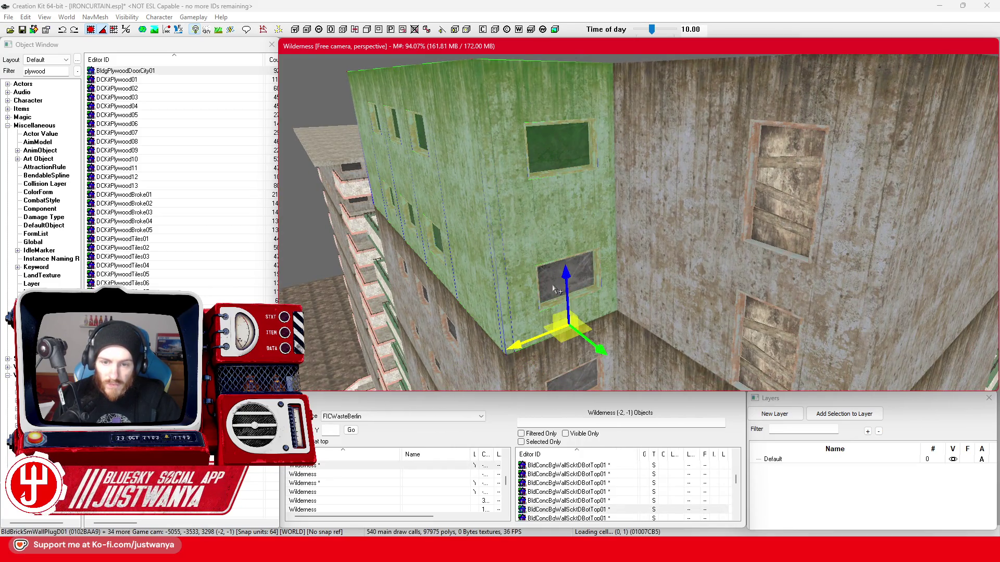
left_click(675, 263)
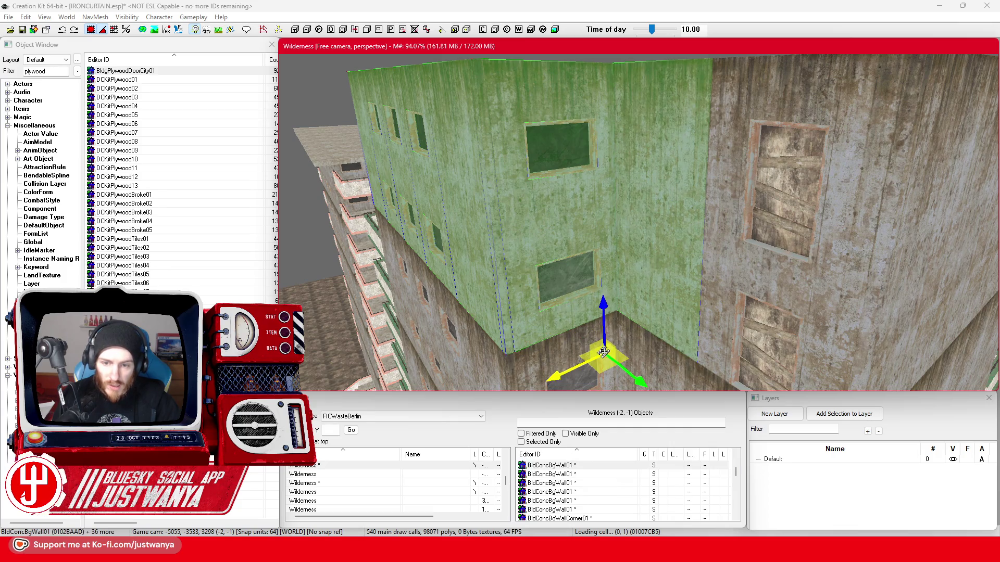
left_click(732, 265)
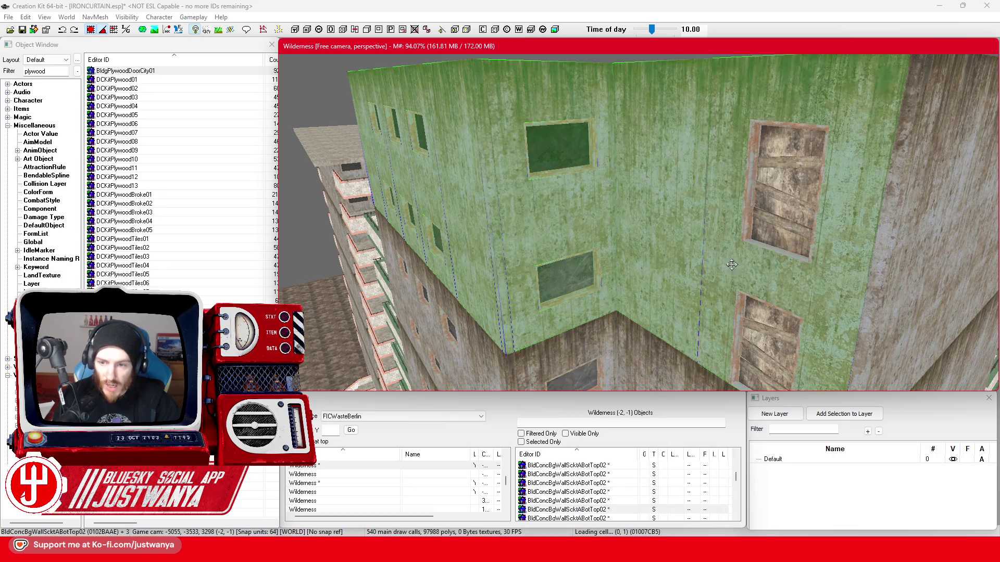
left_click(743, 318)
Add both boarded doors, the concrete wall corner and three more wall sections
left_click(785, 201)
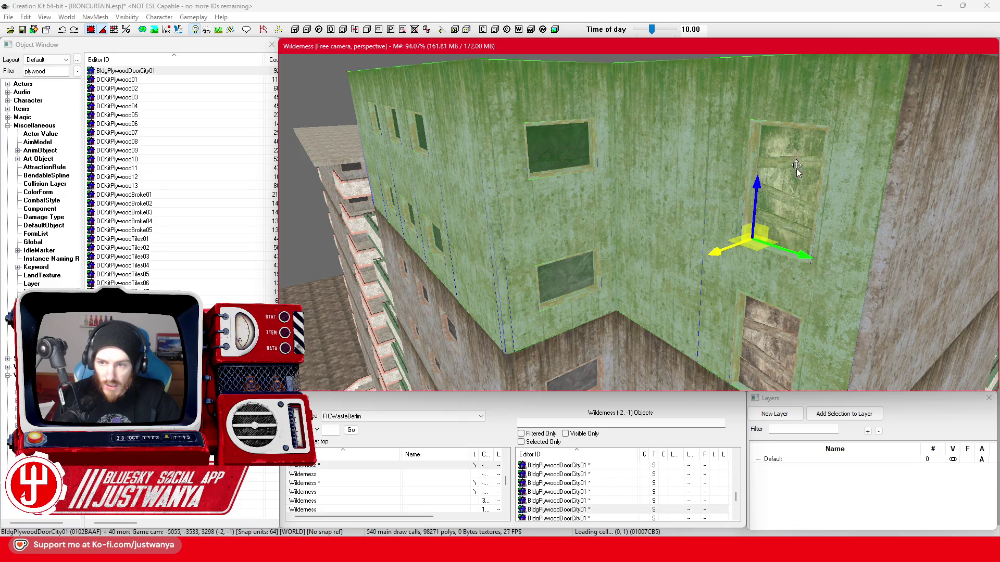
left_click(758, 352)
left_click(865, 295)
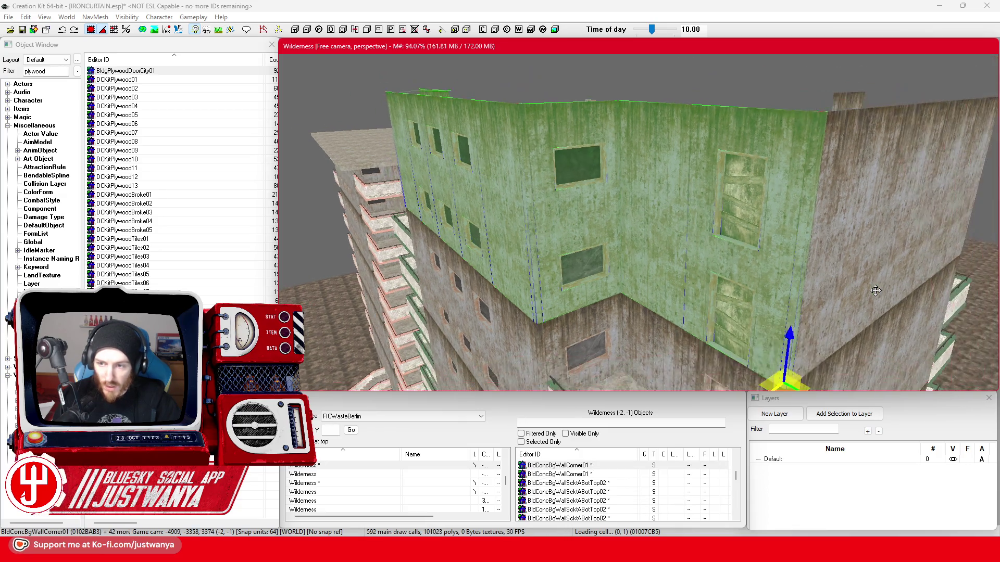
left_click(662, 272, "ctrl")
left_click(774, 246, "ctrl")
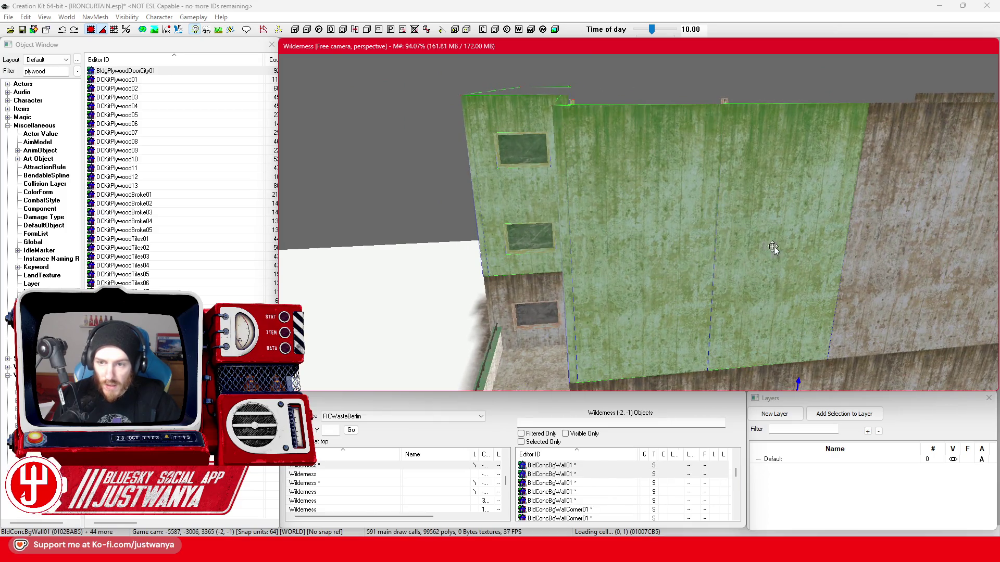
left_click(907, 266, "ctrl")
scroll(809, 273, "up", 3)
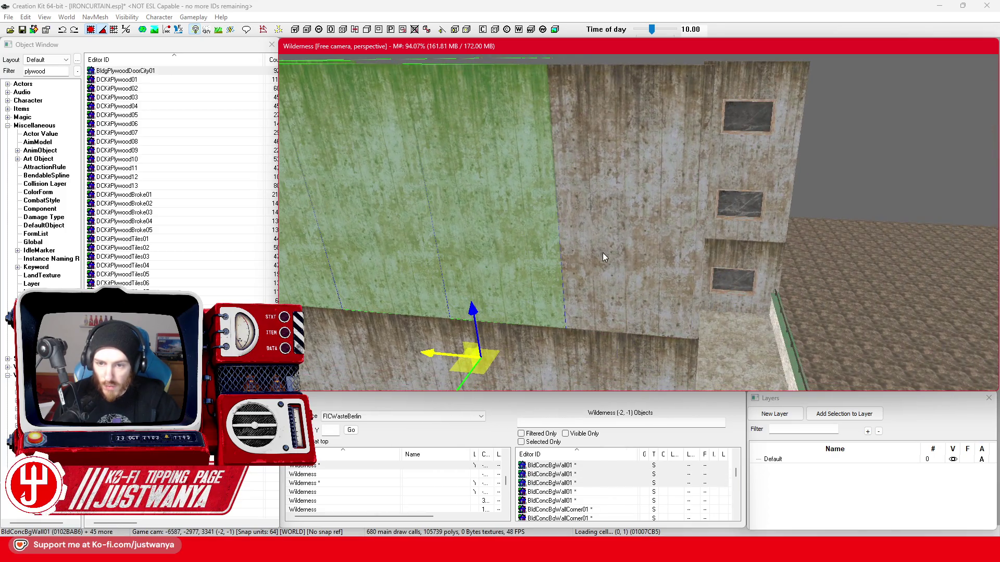
Around the side face, add its wall panels, boarded doors, upper-right window and neighbouring concrete wall
mouse_move(602, 257)
left_mouse_down()
mouse_move(642, 299)
mouse_move(572, 305)
left_mouse_up()
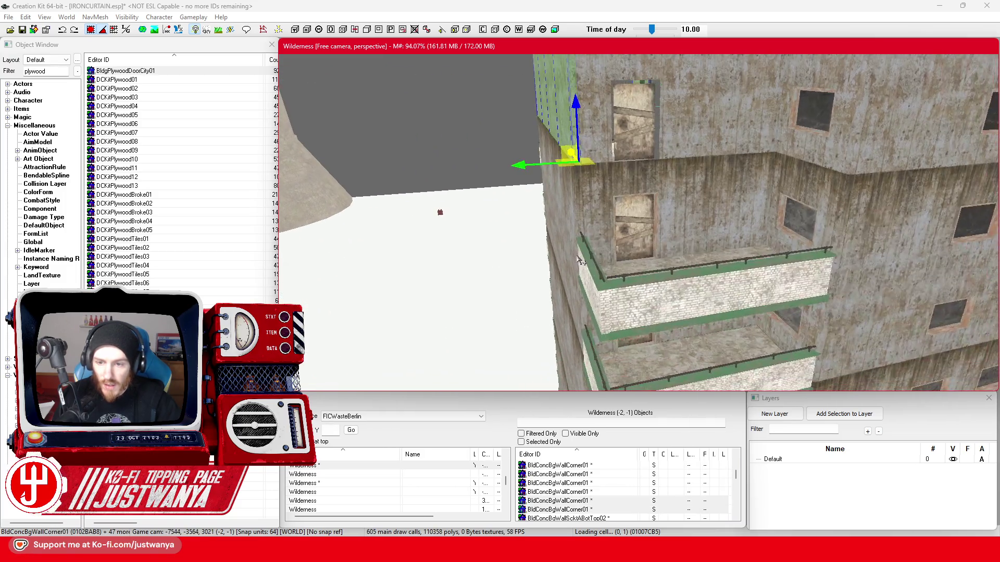
left_click(557, 254, "ctrl")
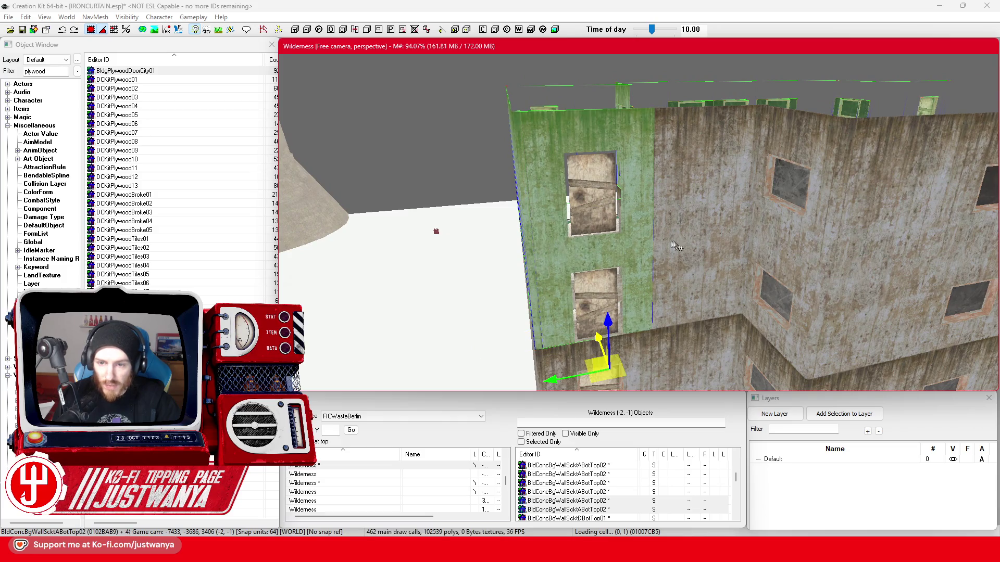
left_click(677, 241, "ctrl")
left_click(582, 203)
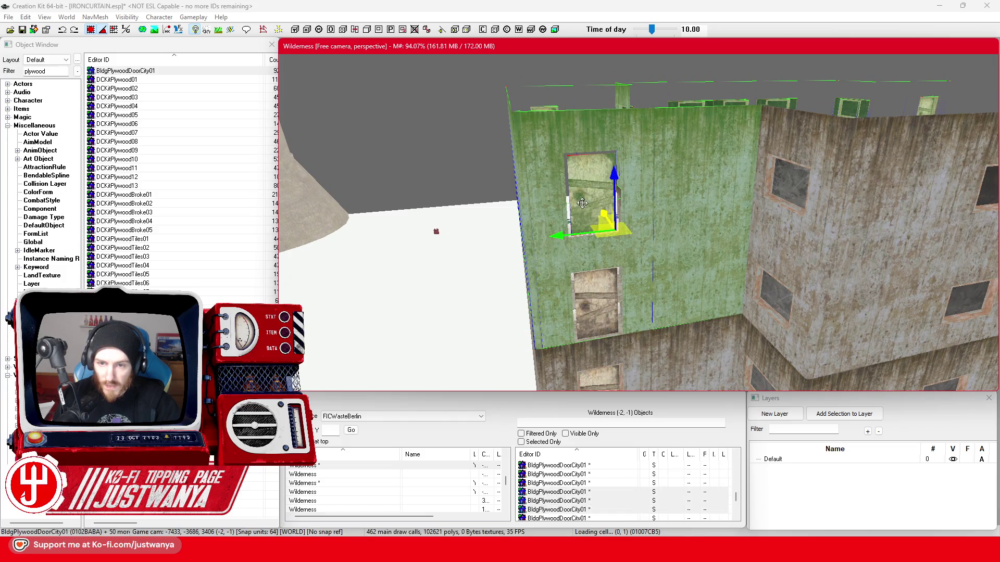
left_click(589, 316)
left_click(791, 191)
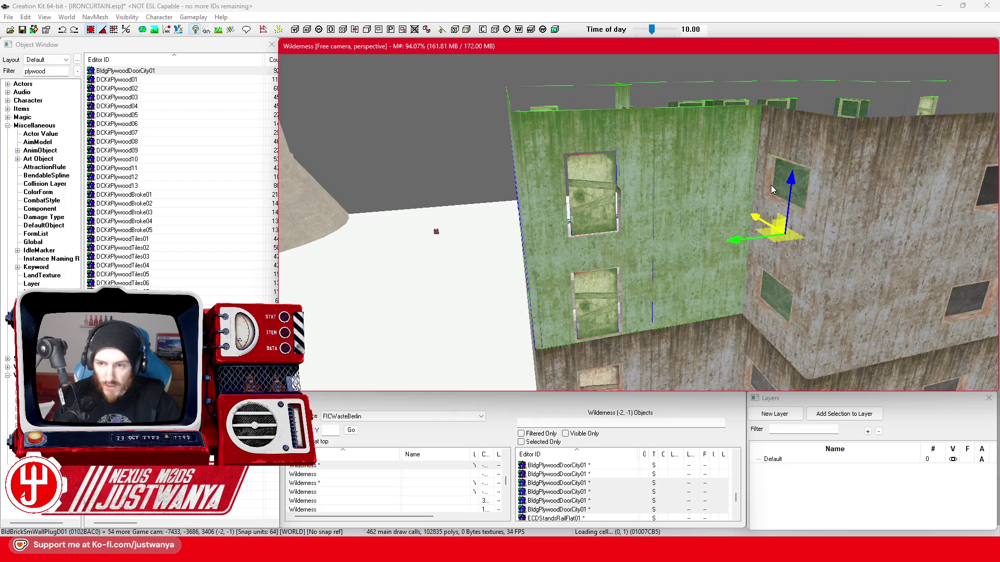
left_click(754, 298)
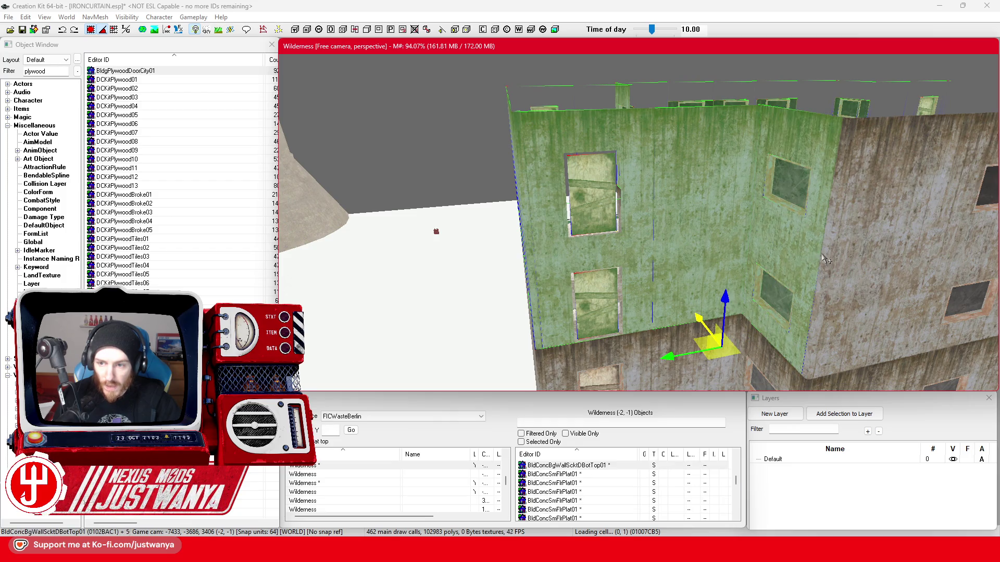
scroll(824, 260, "down", 5)
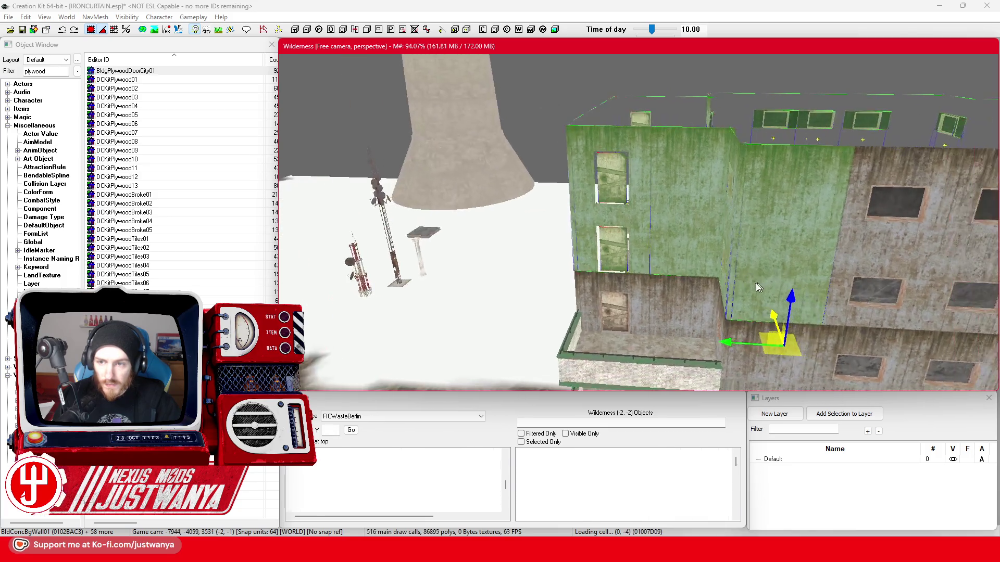
Facing the building, add the concrete wall, wall plug, fogged glass and right-hand windows to the selection
key("shift")
left_click(593, 258)
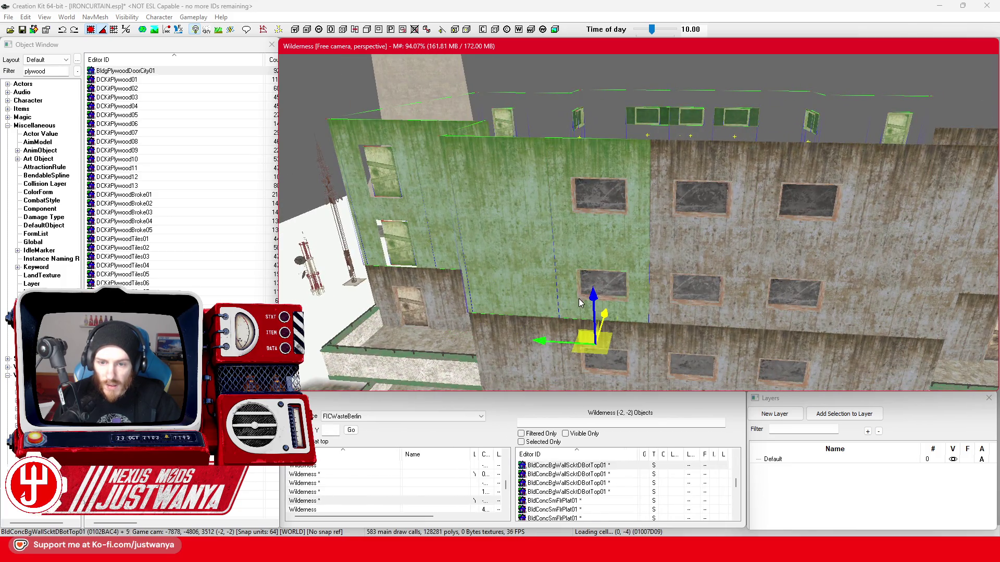
left_click(580, 303)
left_click(582, 194)
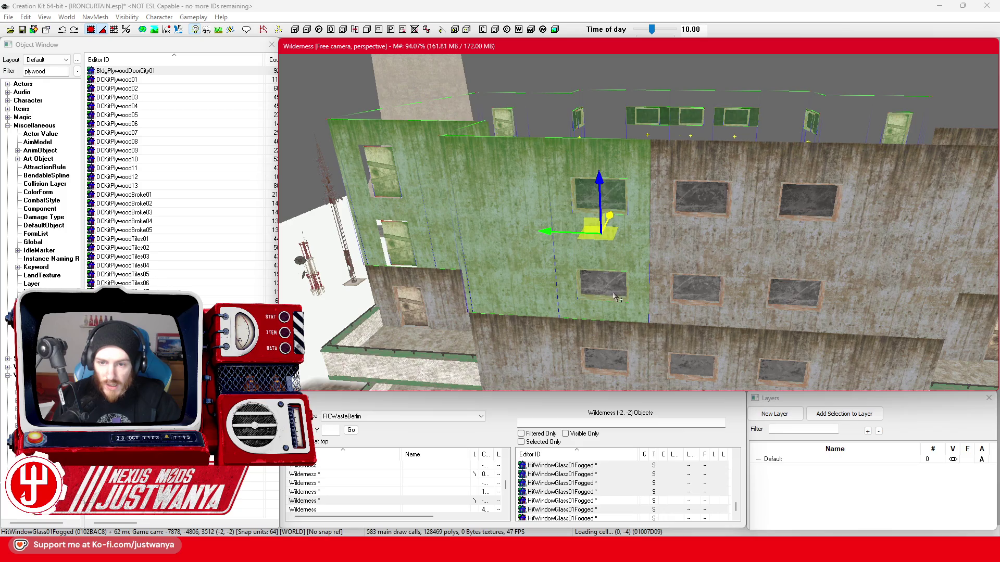
left_click(701, 296)
left_click(691, 205)
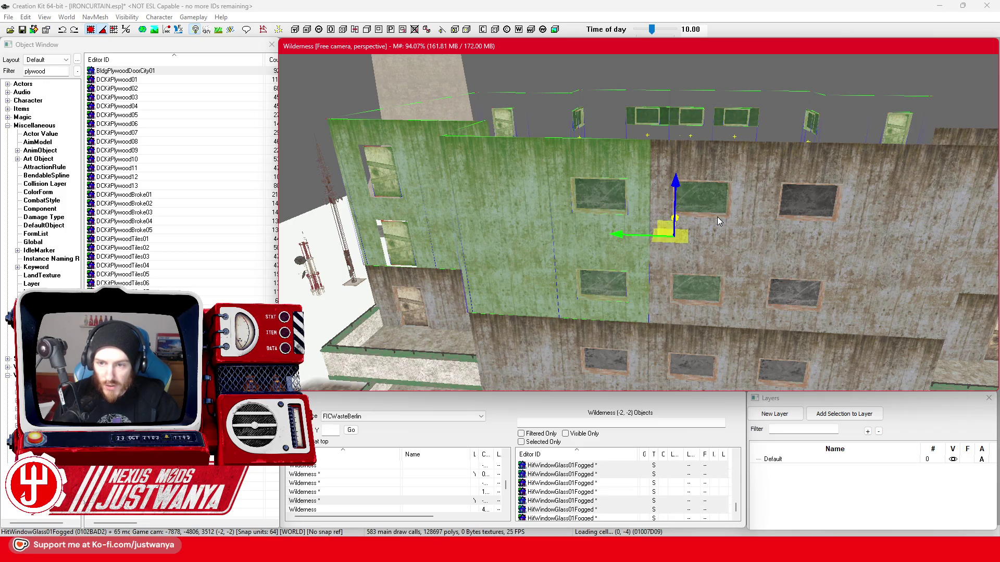
left_click(701, 295)
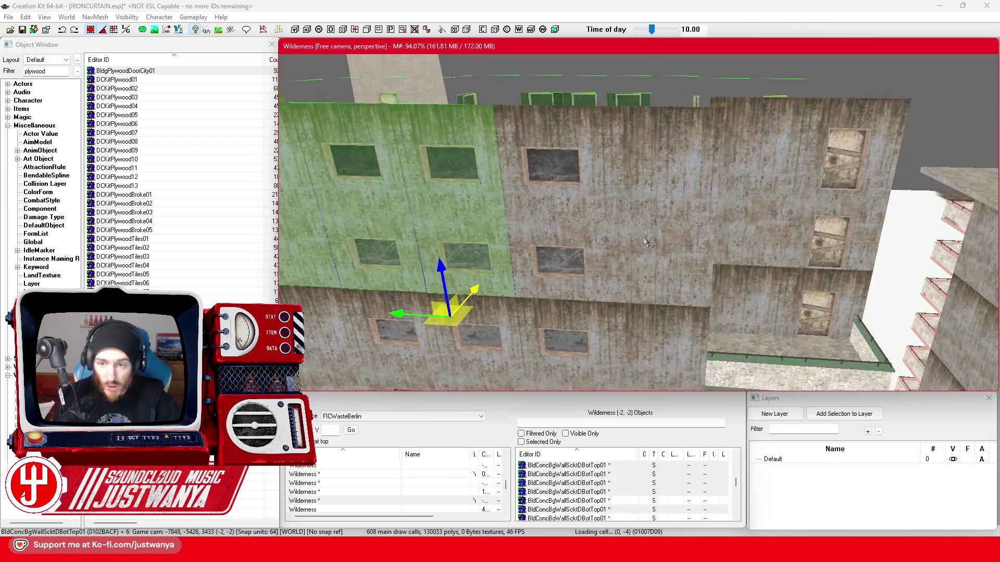
scroll(647, 243, "up", 2)
Add the window plug, upper glass, wall panels and corner wall piece
left_click(523, 290)
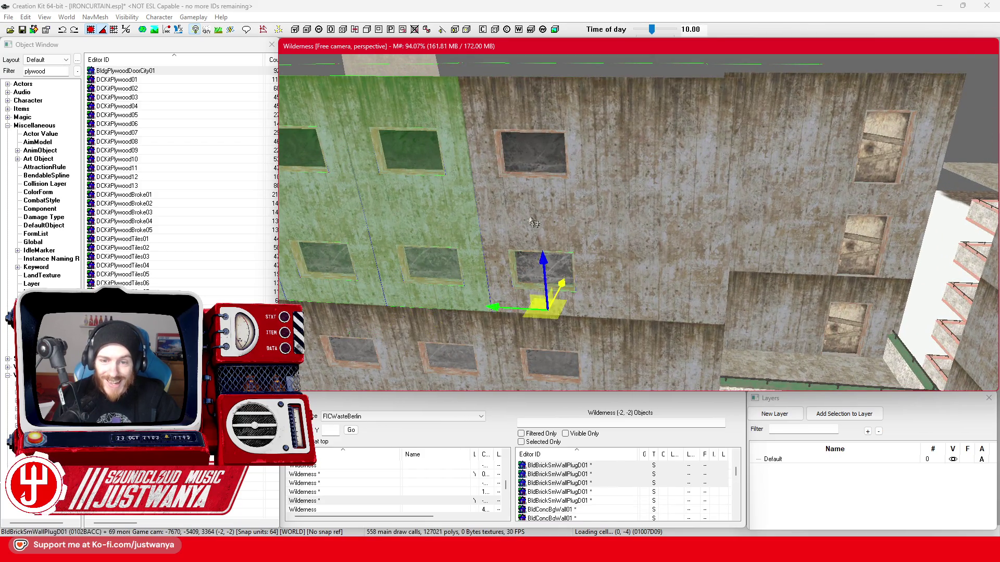
left_click(536, 179)
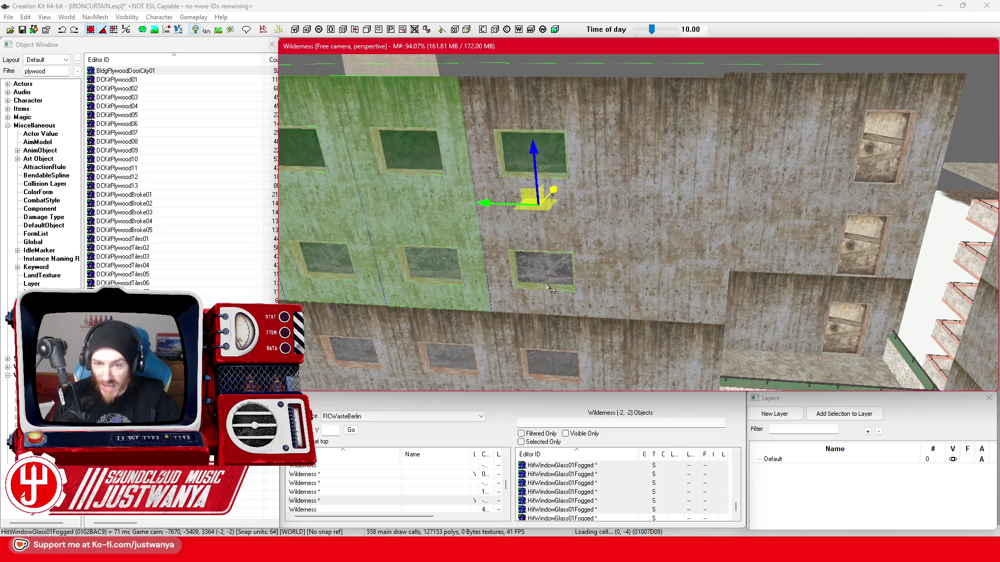
left_click(561, 226)
left_click(647, 268)
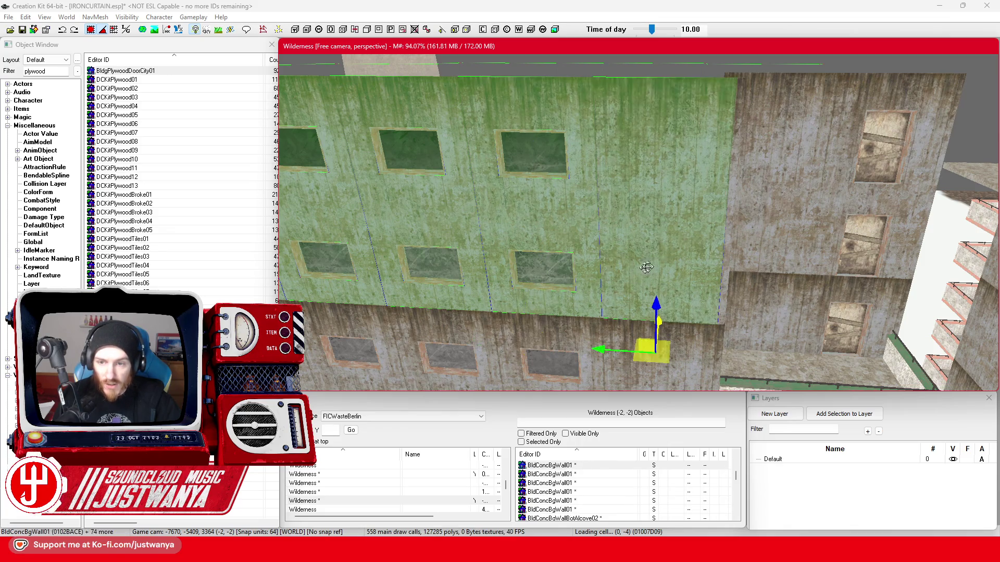
left_click(726, 275)
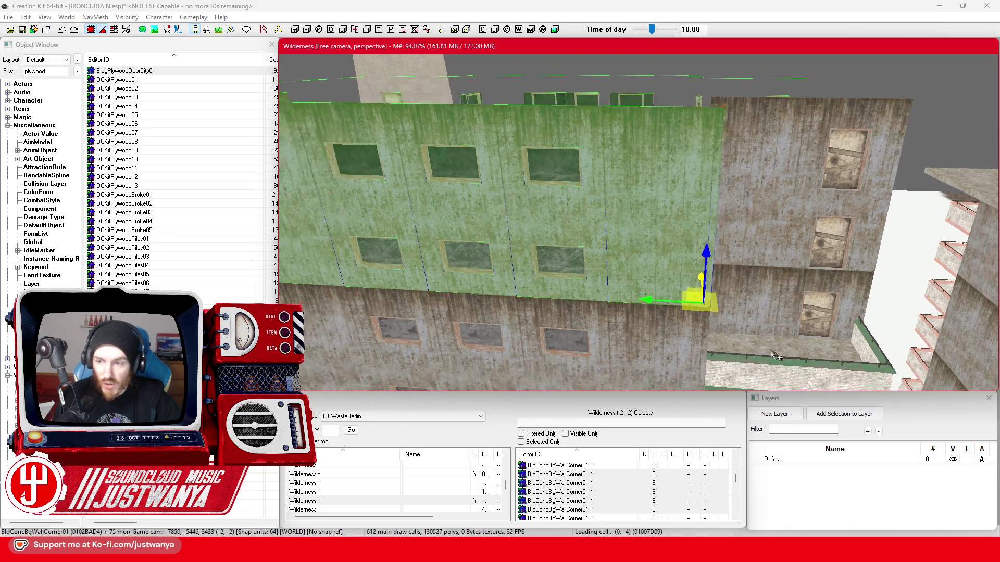
scroll(695, 337, "up", 3)
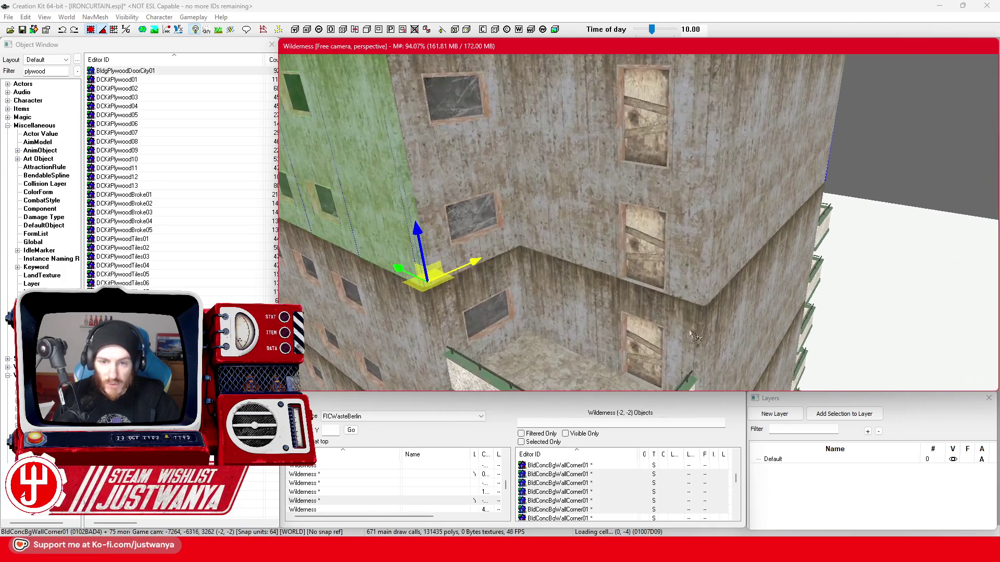
Add the corner window glass, its wall plug and the door wall pieces
left_click(453, 205)
left_click(460, 223)
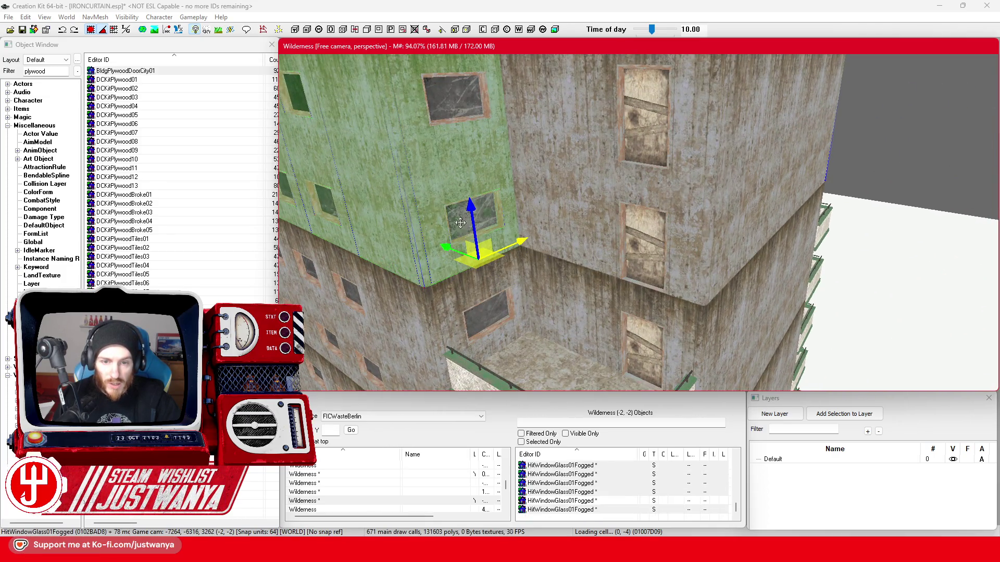
left_click(443, 129)
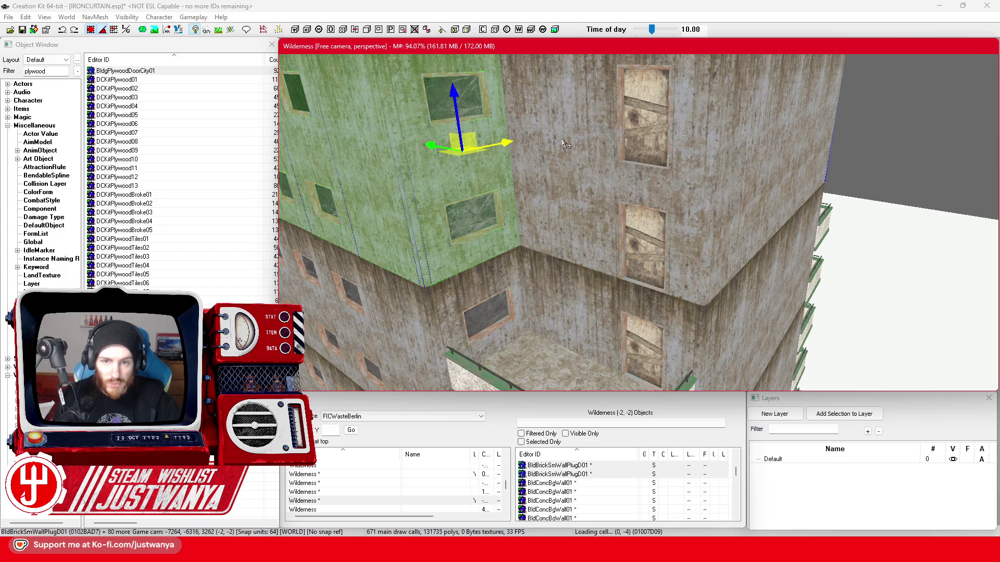
left_click(544, 162)
left_click(606, 184)
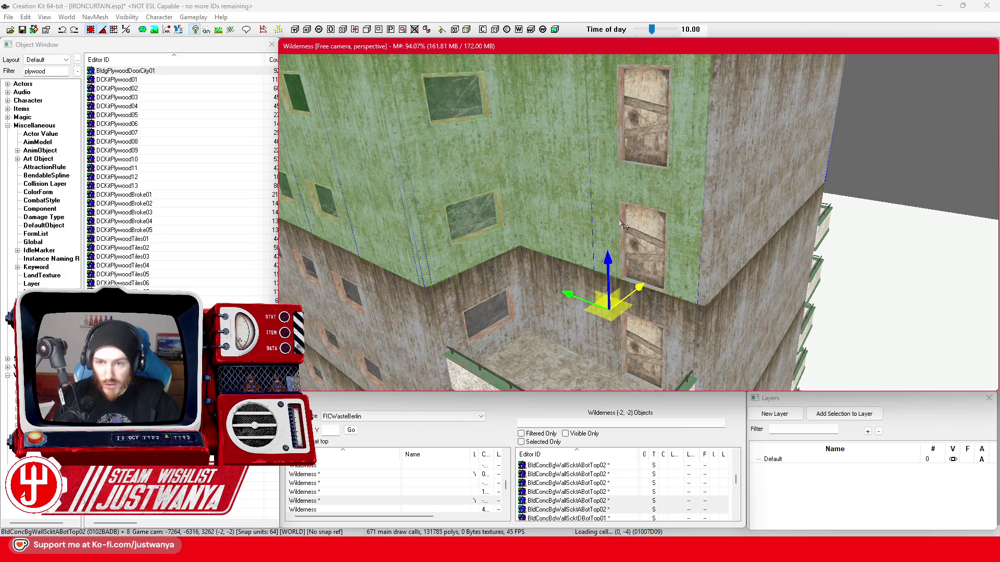
Add the plywood doors and the remaining concrete wall to the selection
left_click(625, 154)
left_click(645, 140)
left_click(638, 265)
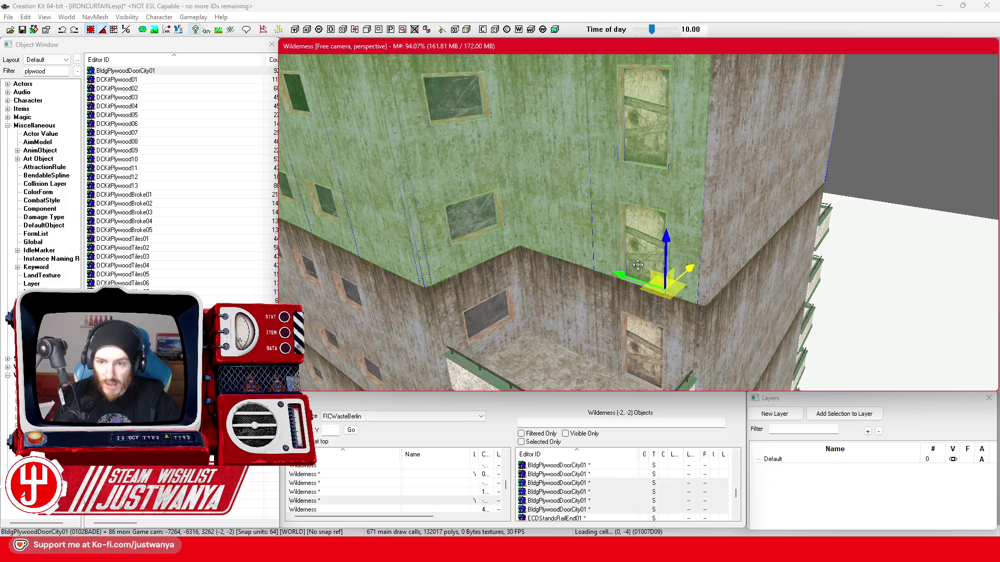
left_click(707, 260)
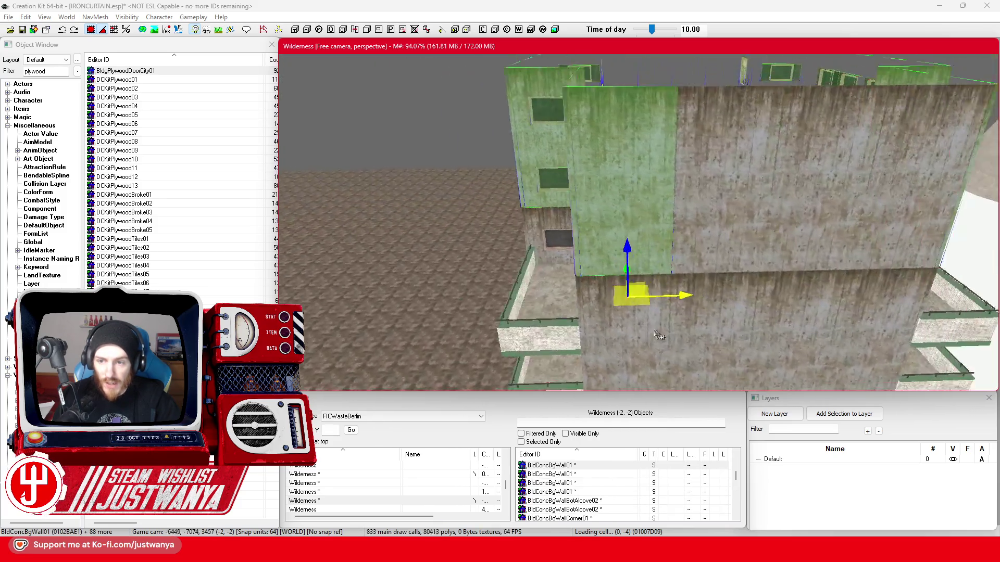
Add the last wall panels and begin dragging the top floor upward on the Z gizmo
left_click(821, 281)
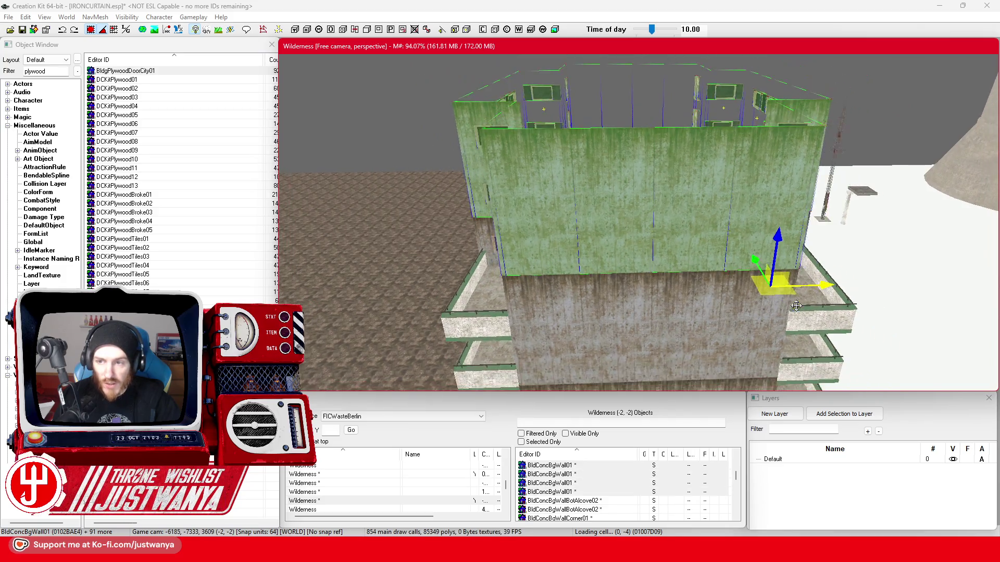
scroll(796, 306, "down", 3)
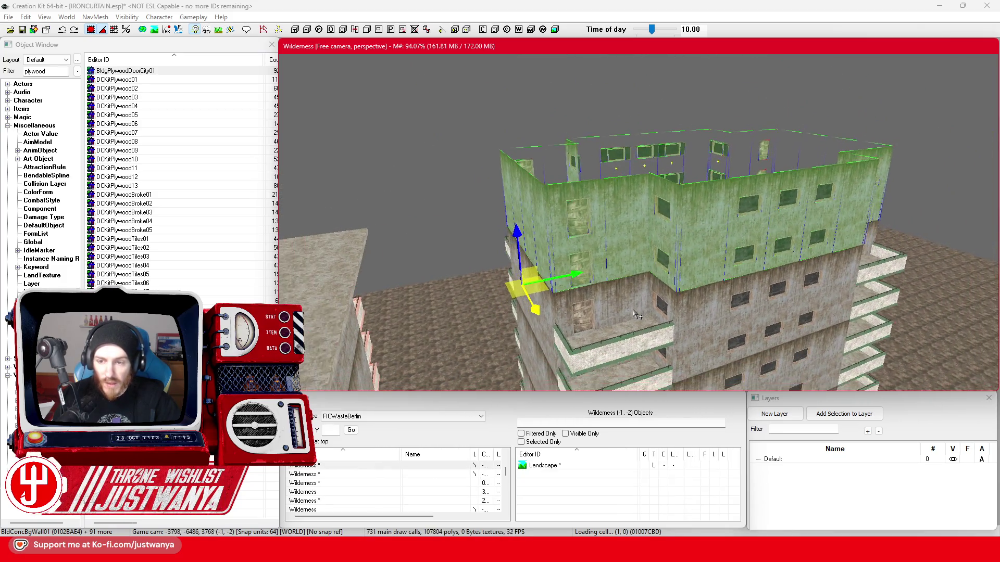
scroll(636, 315, "down", 3)
scroll(637, 314, "down", 3)
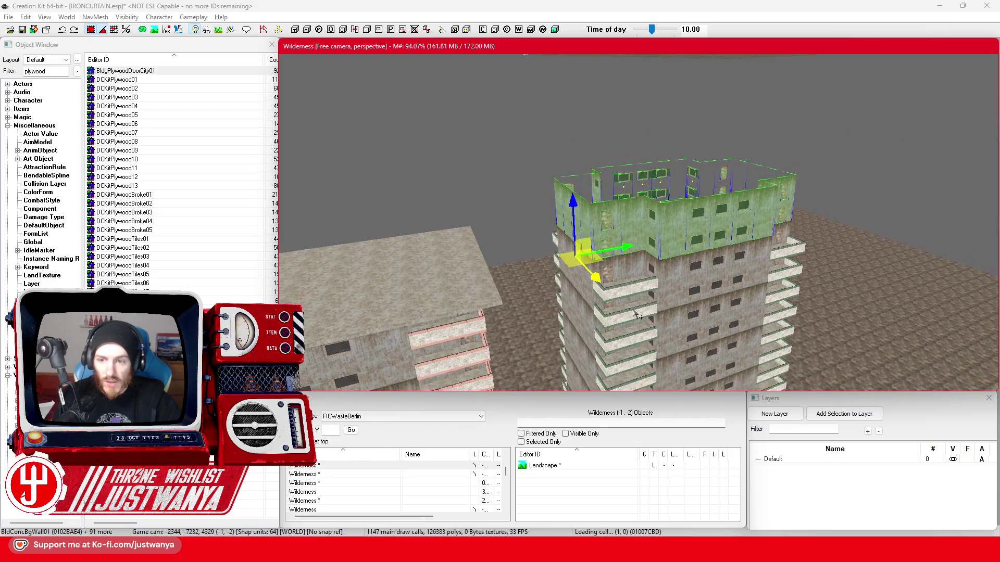
scroll(636, 313, "up", 5)
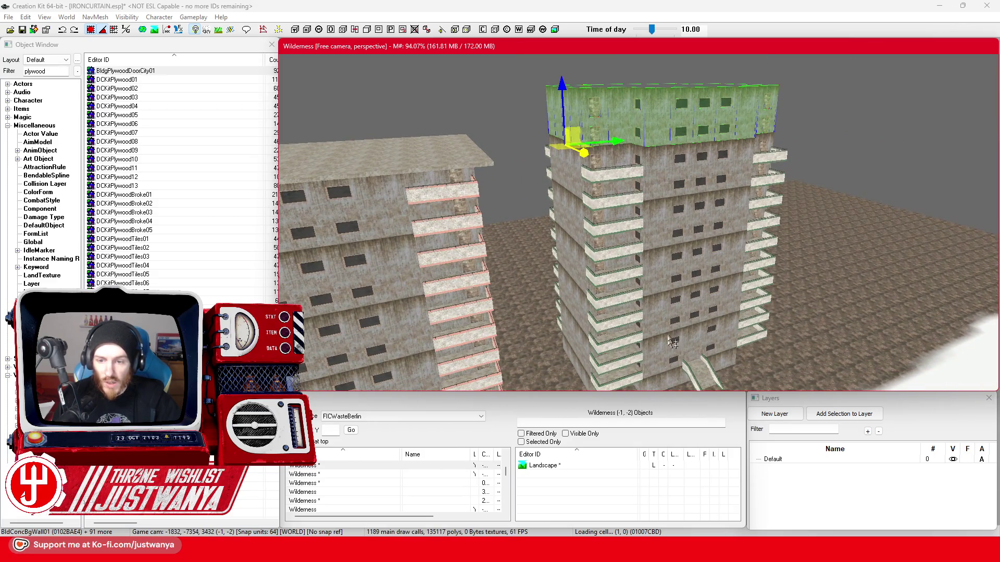
left_click_drag(676, 224, 550, 297)
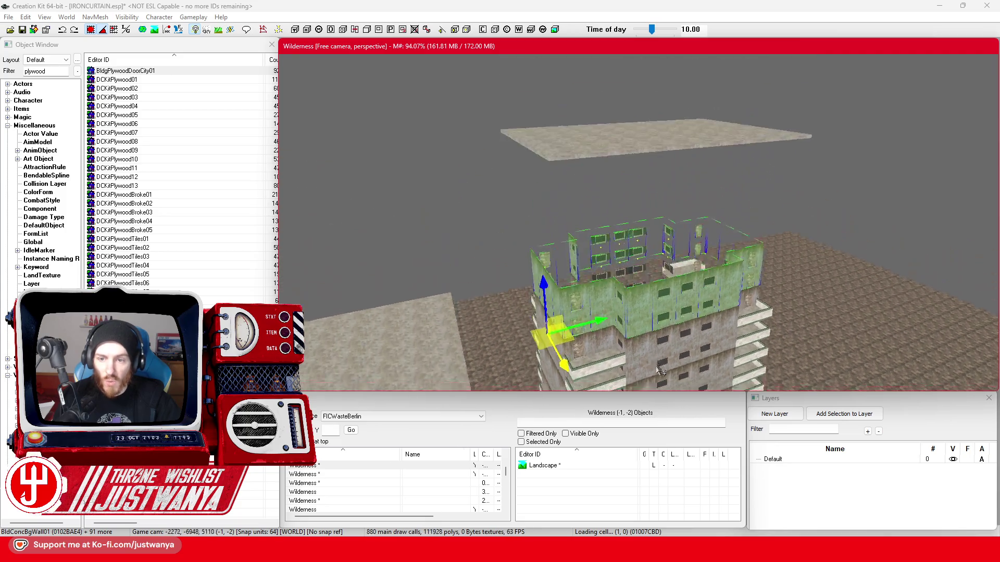
left_click(550, 297)
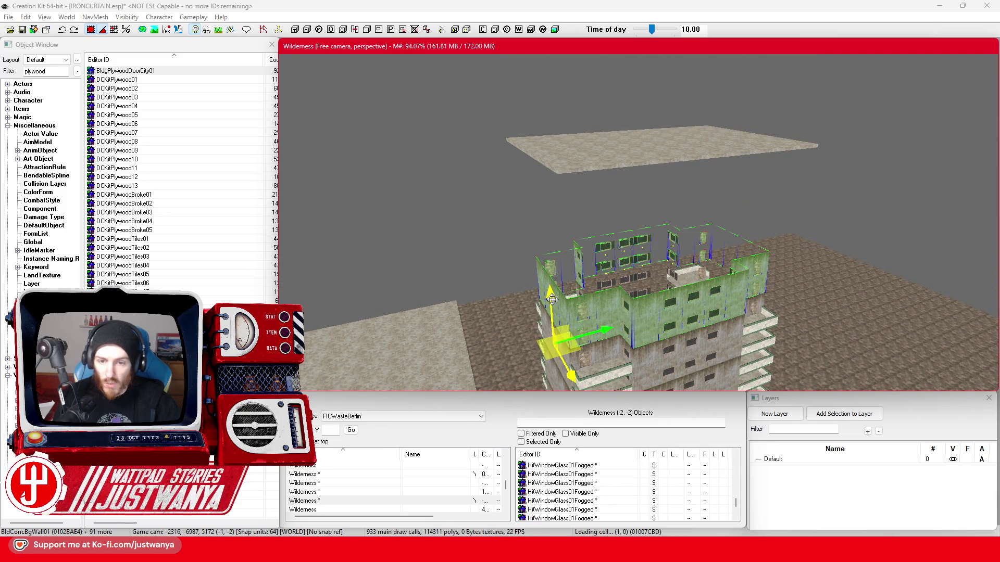
left_click_drag(550, 297, 550, 251)
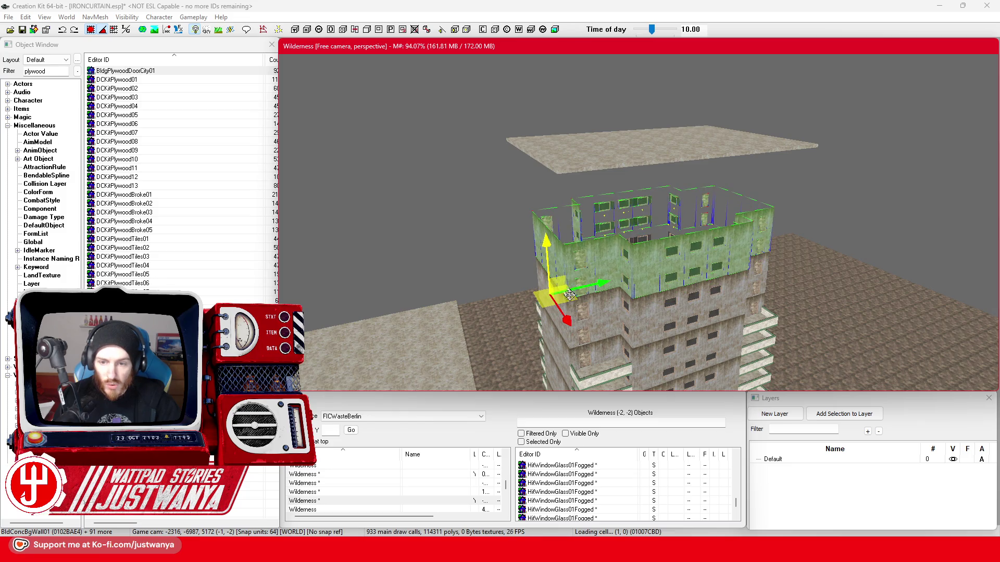
left_click_drag(568, 294, 547, 293)
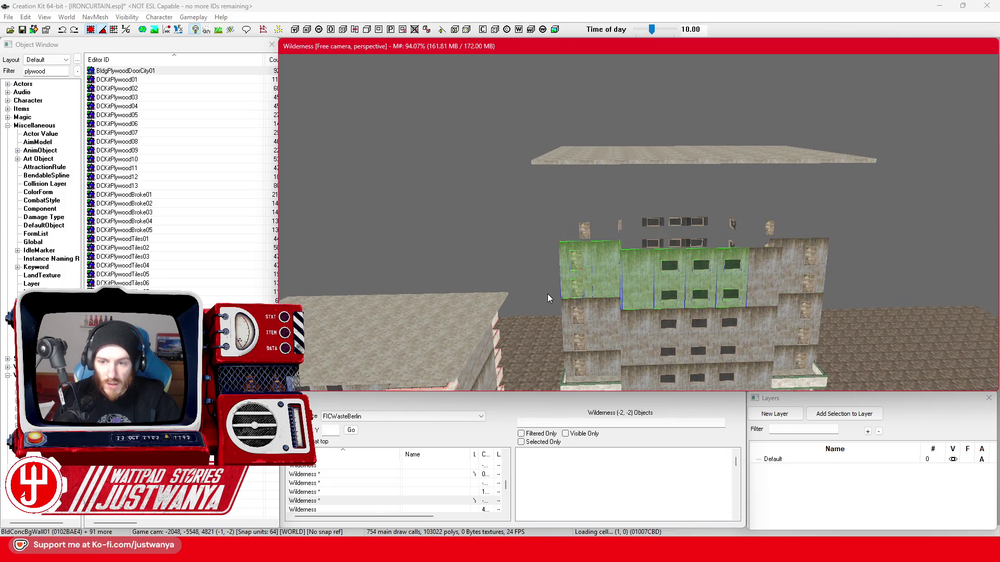
Keep lifting the top-floor section until it clears the roof slab
left_click_drag(550, 239, 549, 179)
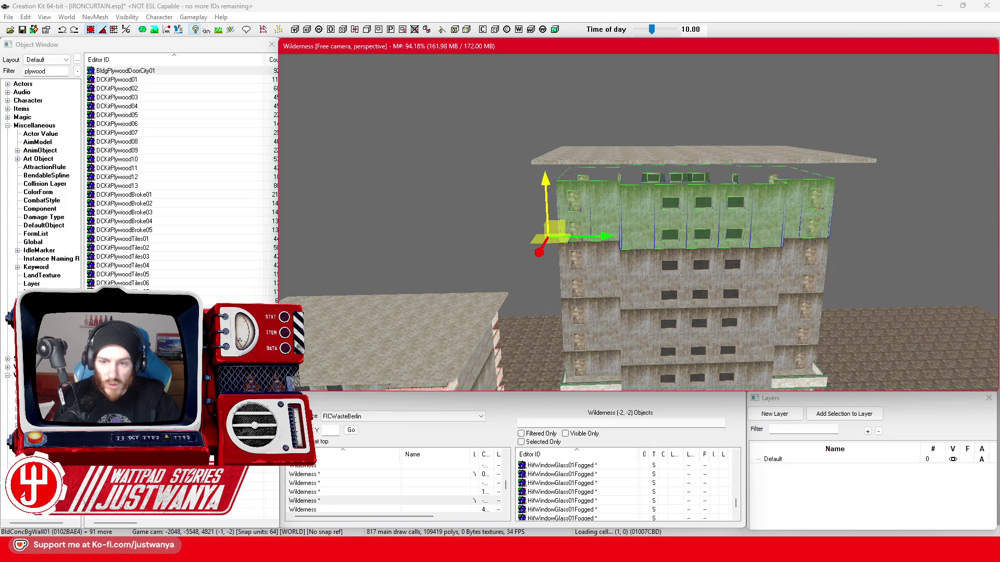
left_click(566, 305)
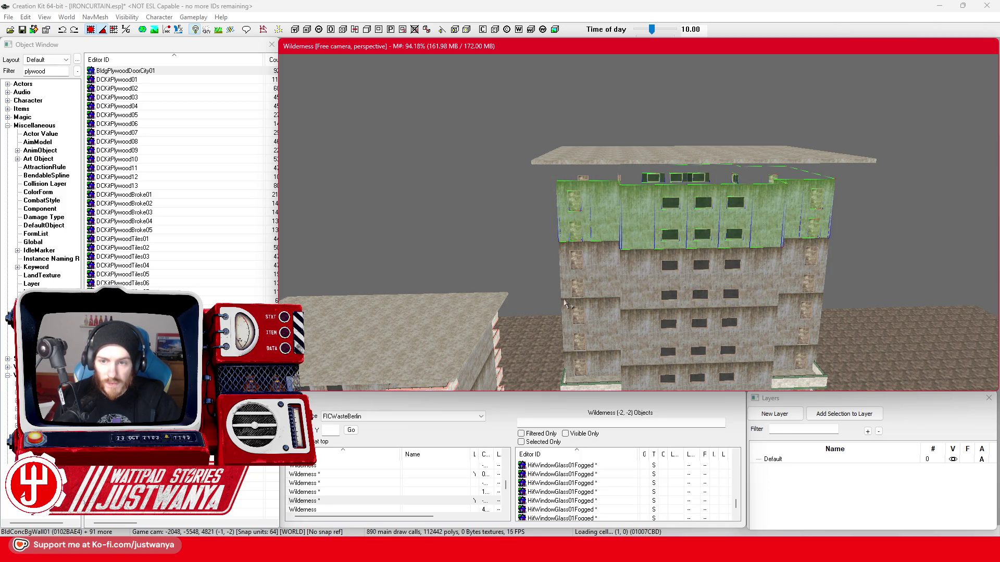
left_click_drag(545, 182, 547, 122)
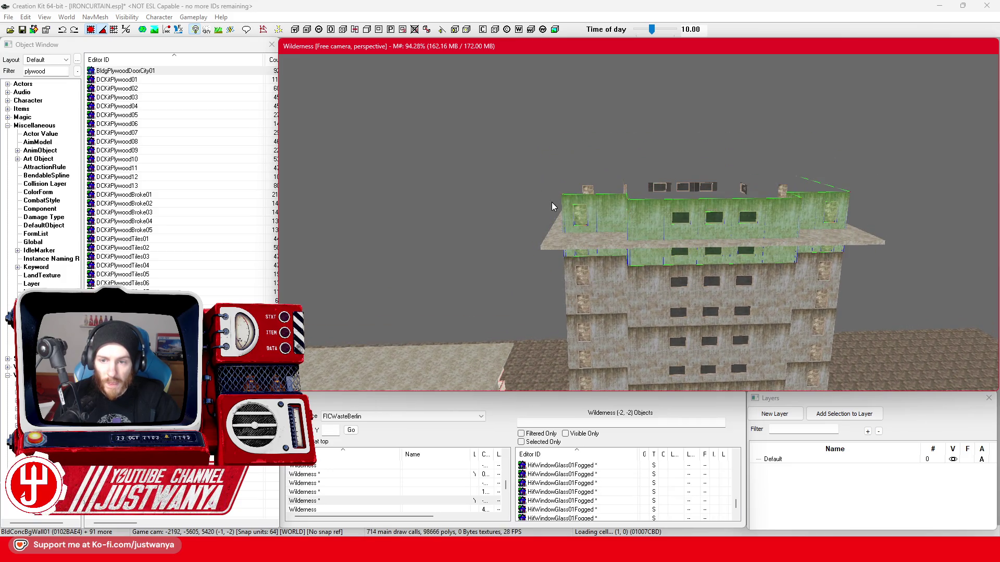
left_click_drag(552, 202, 551, 144)
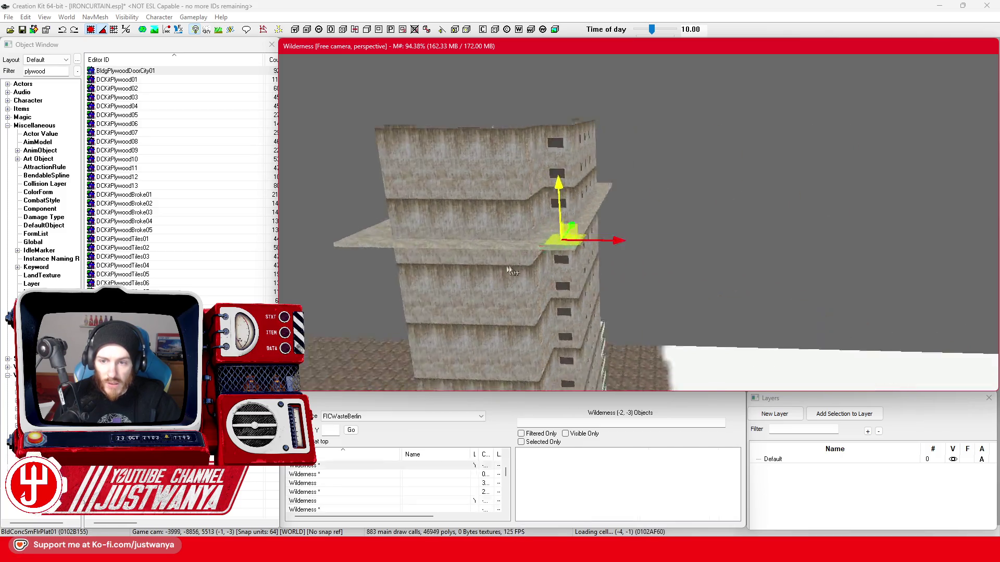
scroll(773, 207, "up", 5)
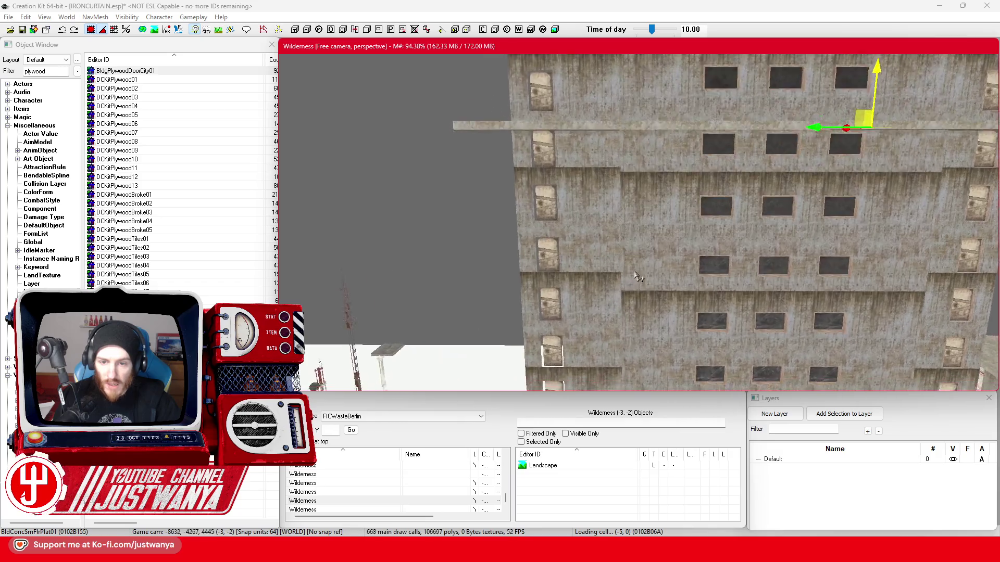
scroll(644, 291, "up", 5)
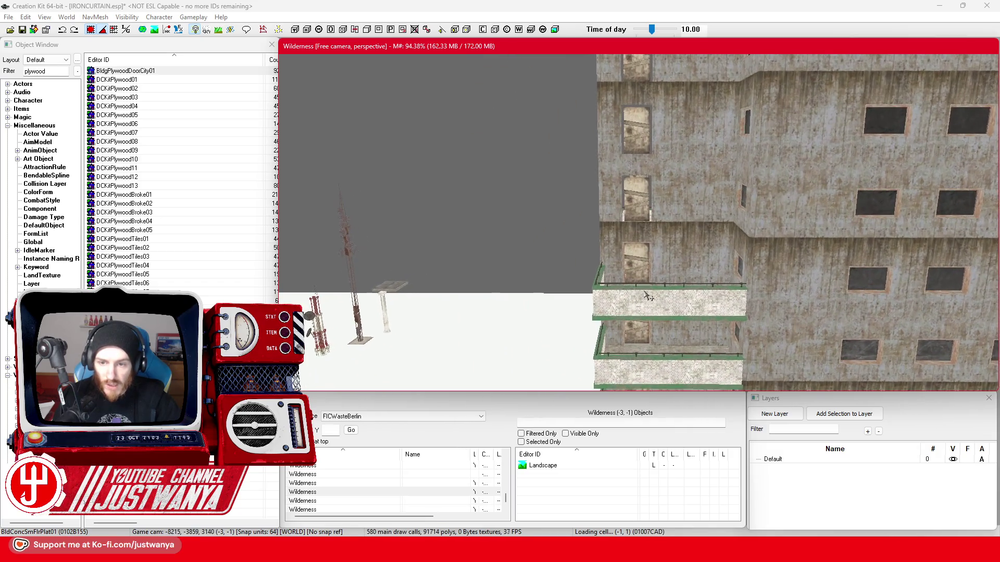
Select a wall section and then the boarded door plug on the balcony
left_click(653, 275)
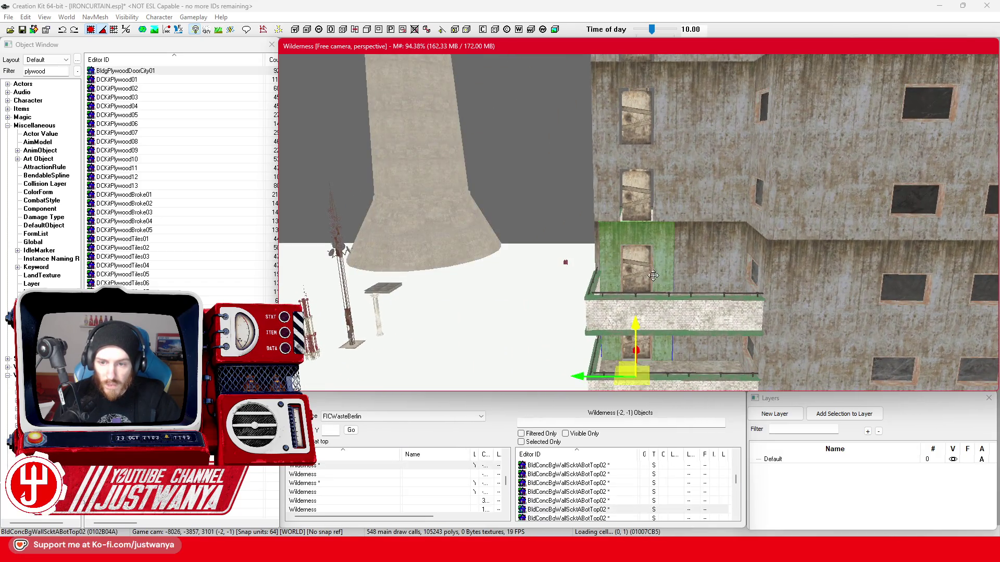
scroll(654, 276, "up", 2)
scroll(649, 282, "up", 2)
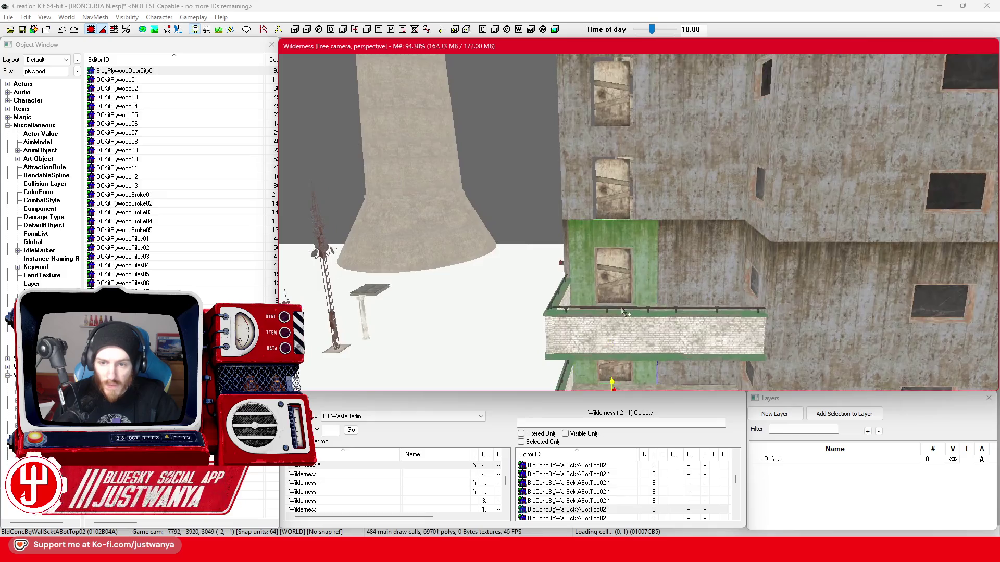
scroll(641, 293, "up", 2)
scroll(631, 311, "up", 1)
left_click(632, 311)
scroll(633, 259, "down", 3)
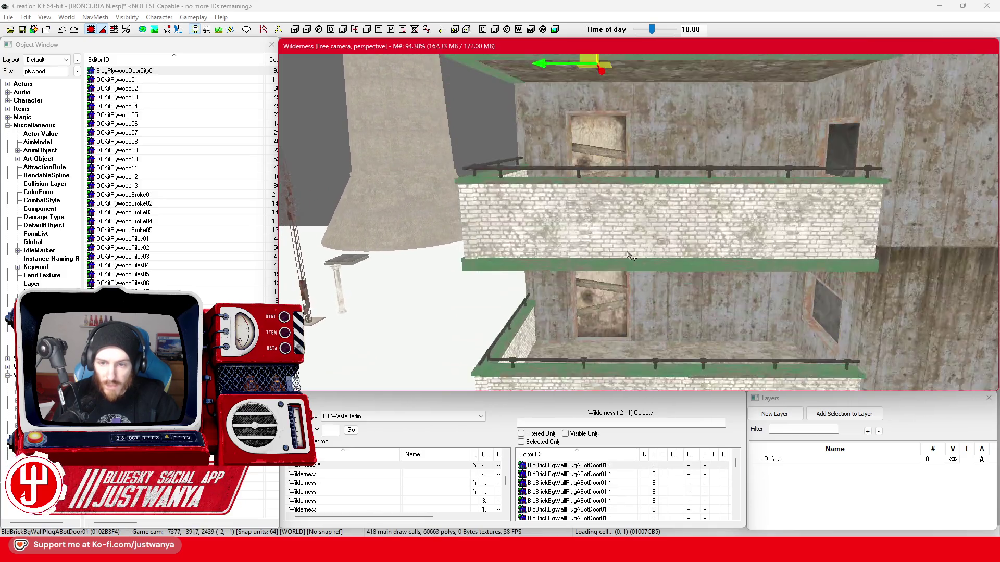
scroll(636, 192, "down", 2)
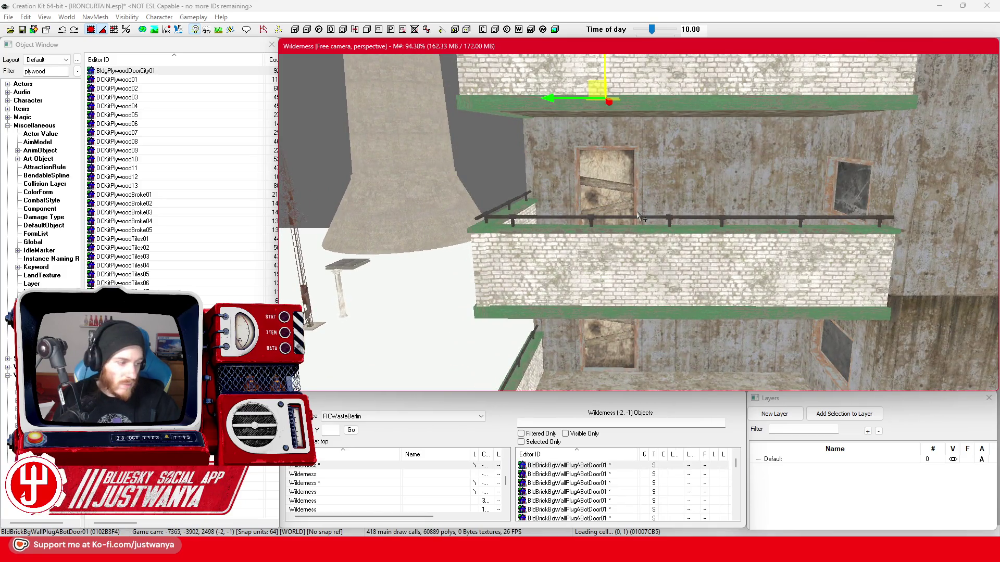
scroll(639, 219, "up", 1)
scroll(633, 191, "up", 1)
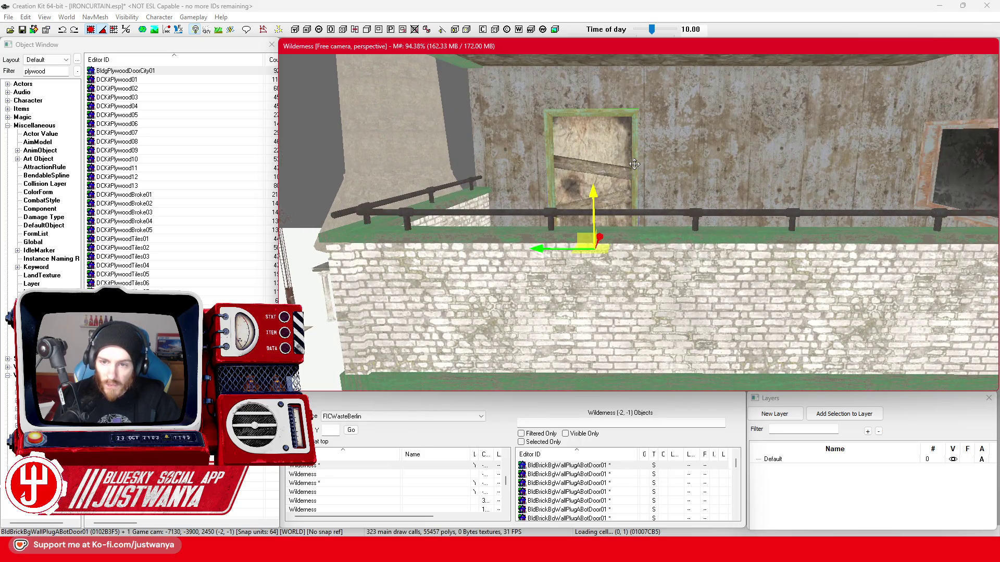
scroll(633, 164, "down", 2)
scroll(660, 157, "up", 2)
scroll(678, 193, "down", 2)
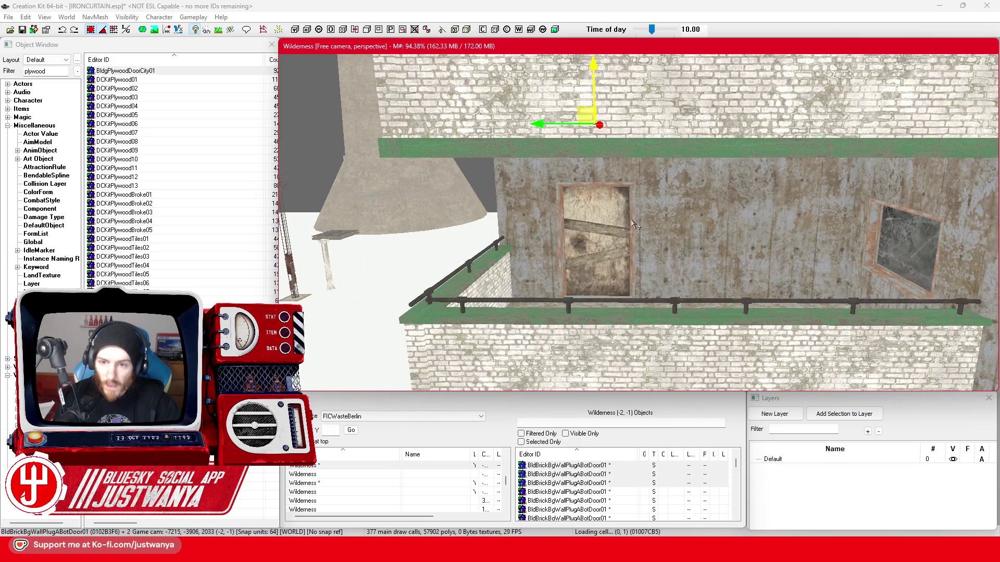
scroll(634, 225, "up", 2)
scroll(647, 228, "down", 2)
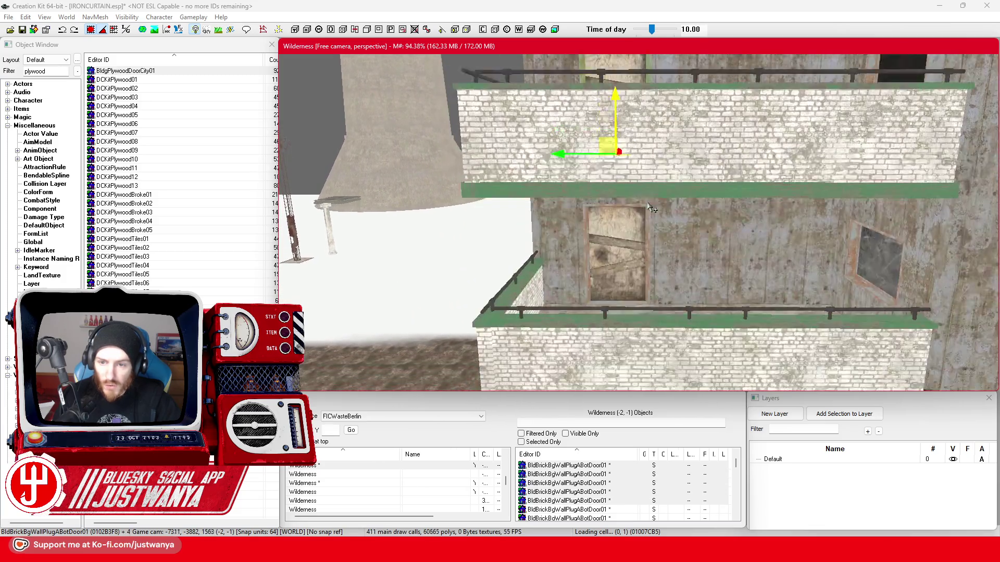
scroll(650, 226, "up", 1)
scroll(653, 223, "down", 1)
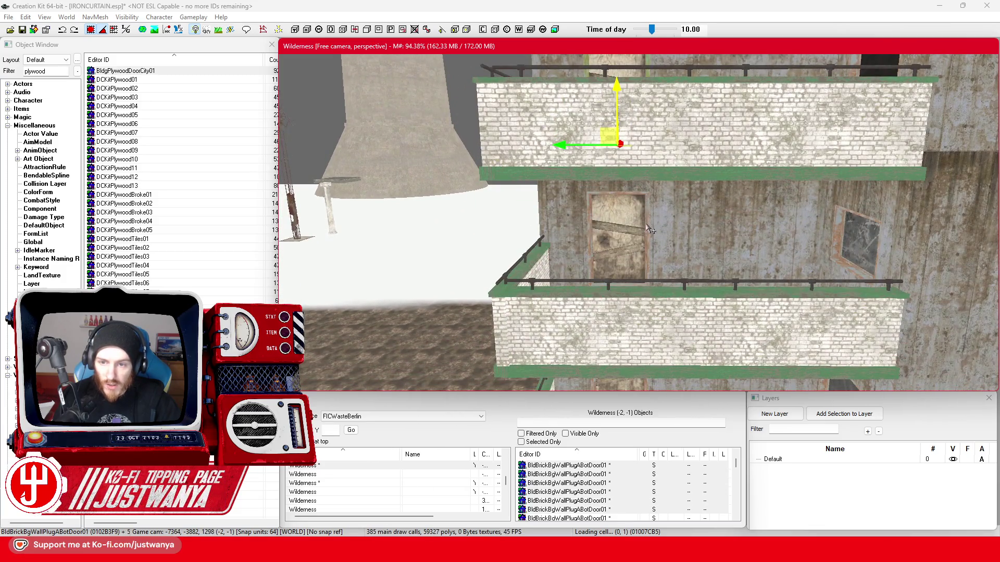
scroll(646, 243, "down", 2)
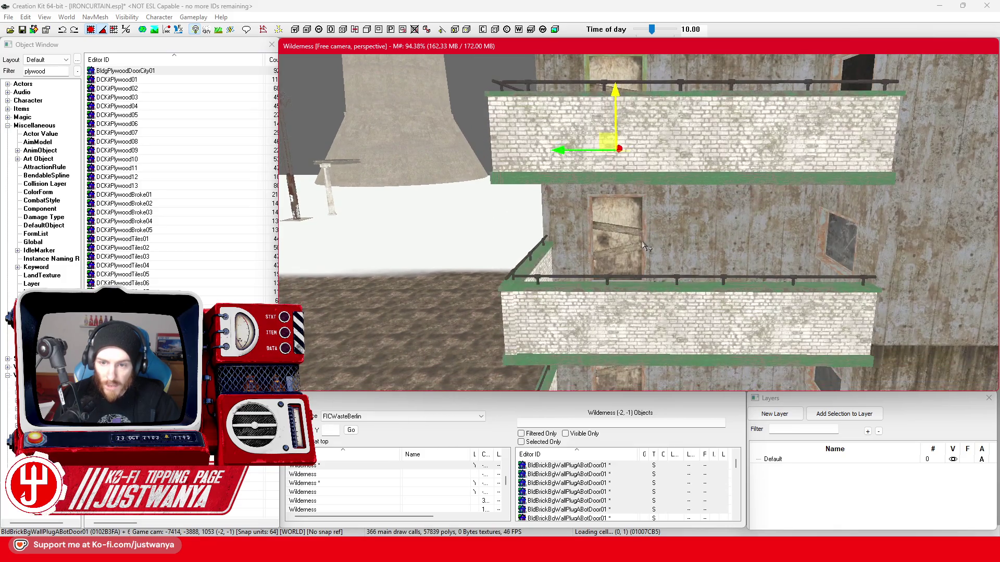
scroll(644, 242, "up", 1)
scroll(645, 239, "down", 2)
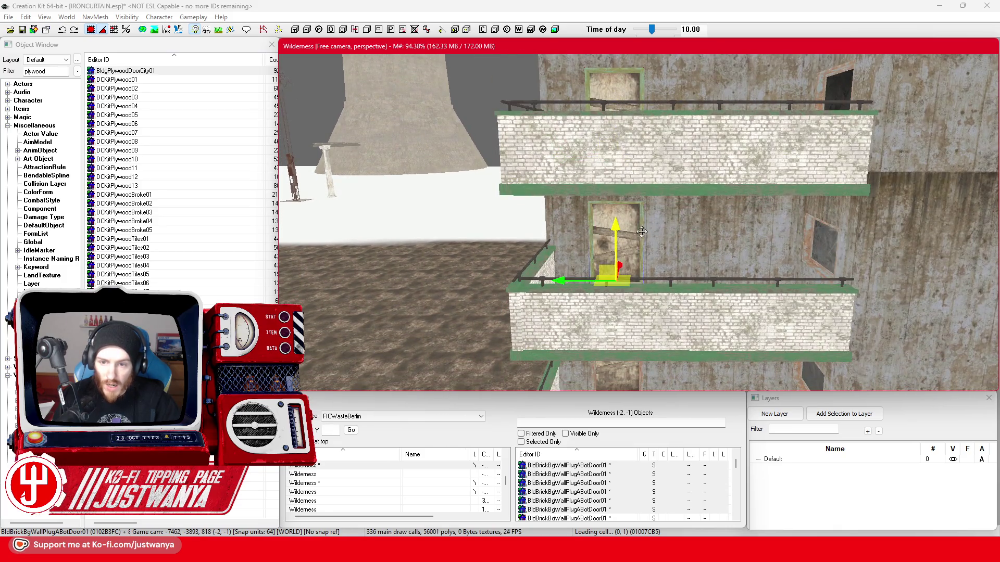
scroll(641, 232, "down", 2)
scroll(644, 265, "down", 1)
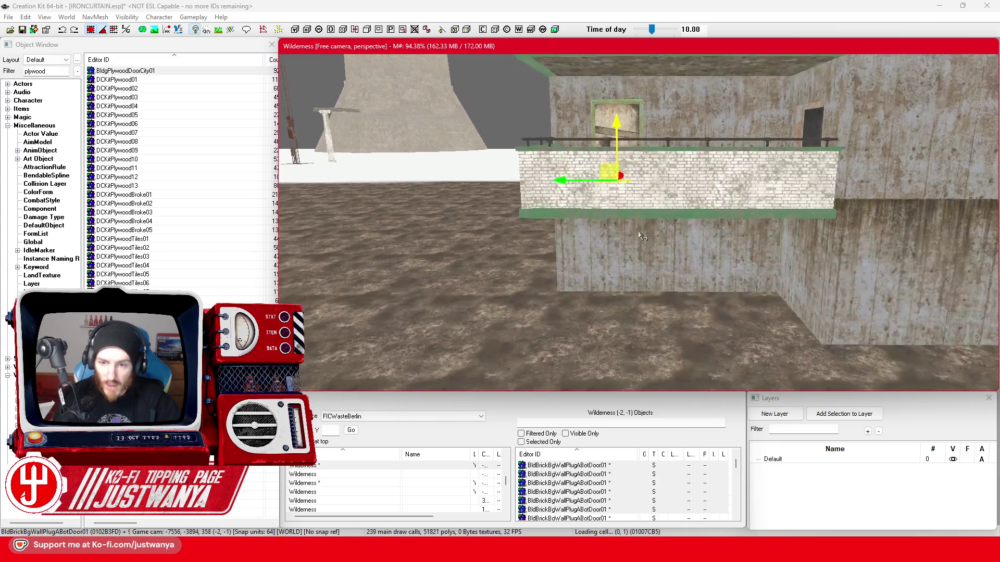
scroll(625, 273, "up", 2)
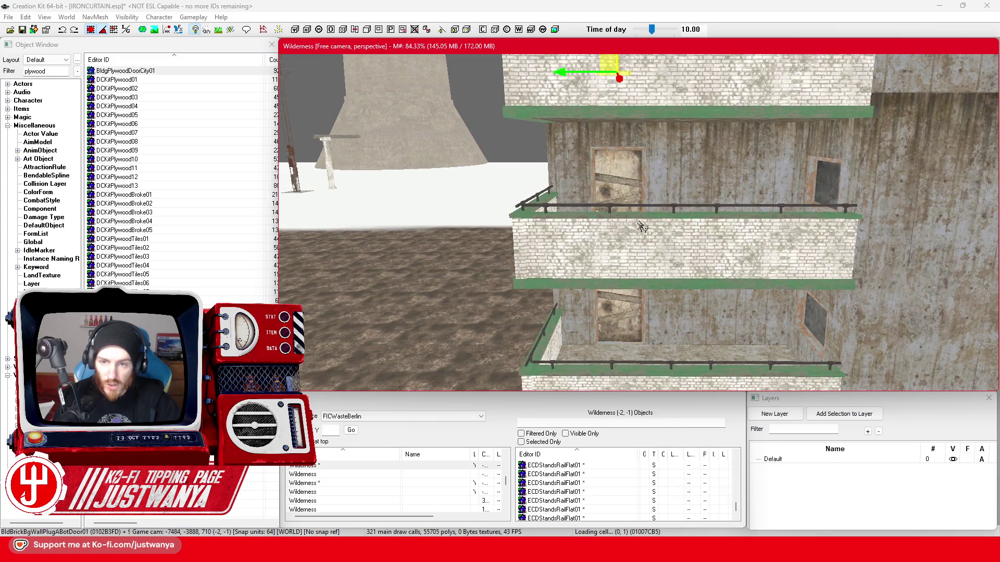
scroll(637, 258, "up", 2)
scroll(633, 252, "down", 3)
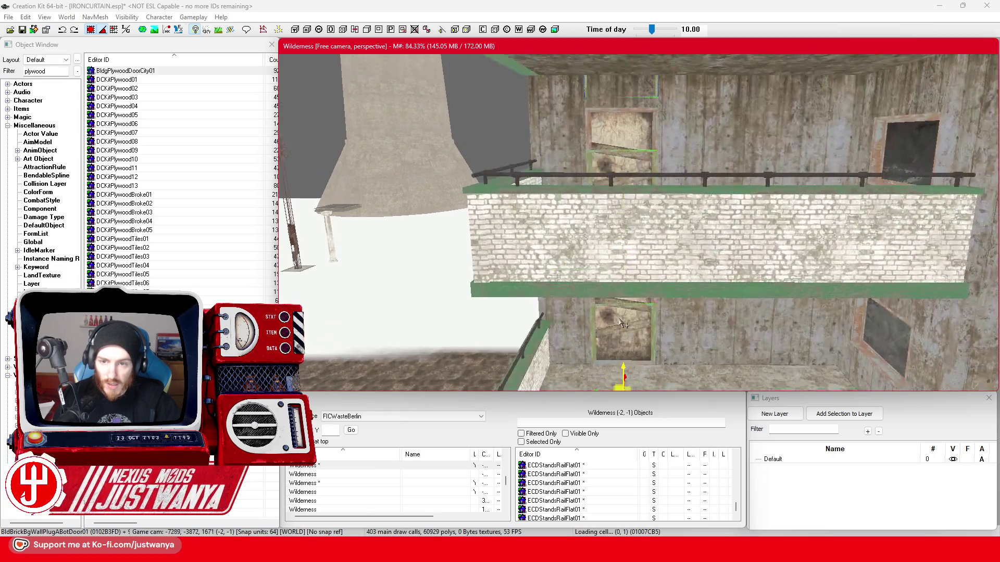
scroll(629, 281, "up", 2)
scroll(620, 104, "up", 2)
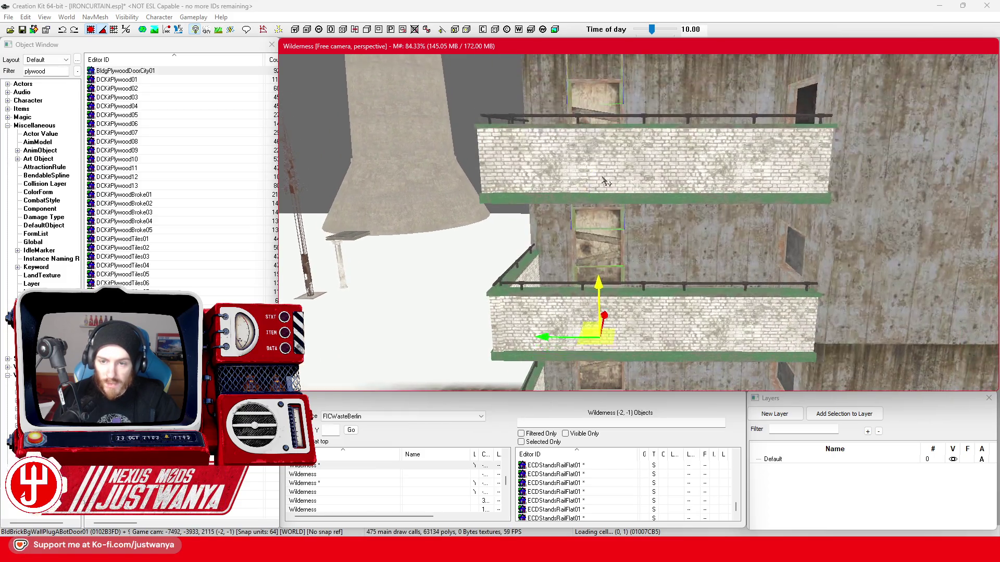
scroll(642, 235, "up", 2)
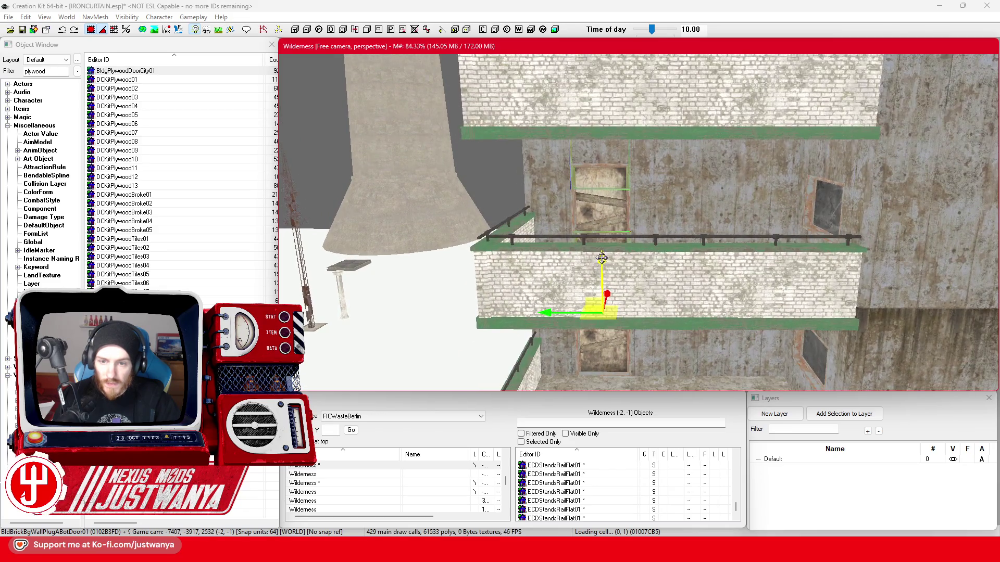
scroll(588, 318, "up", 2)
scroll(588, 317, "up", 1)
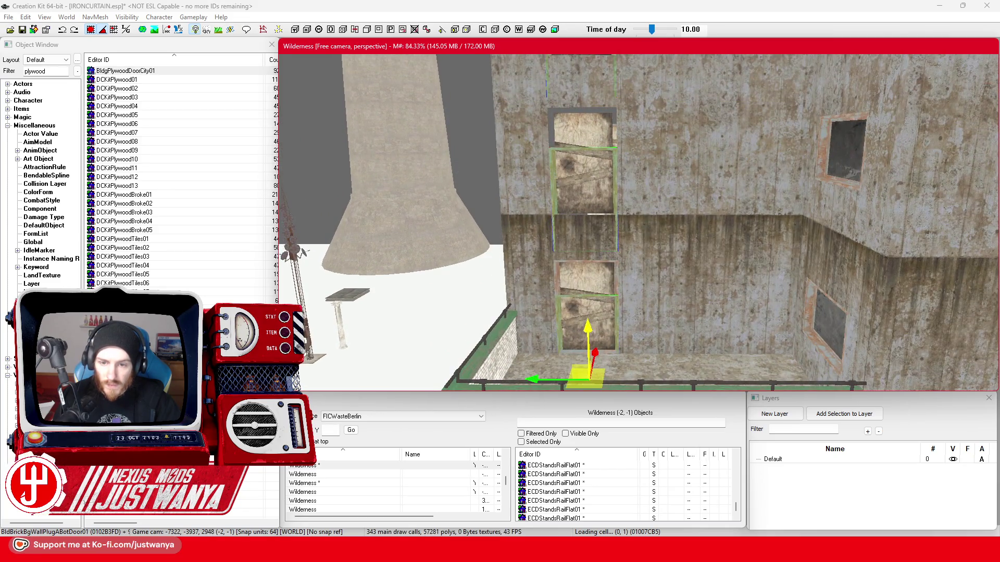
scroll(573, 188, "down", 2)
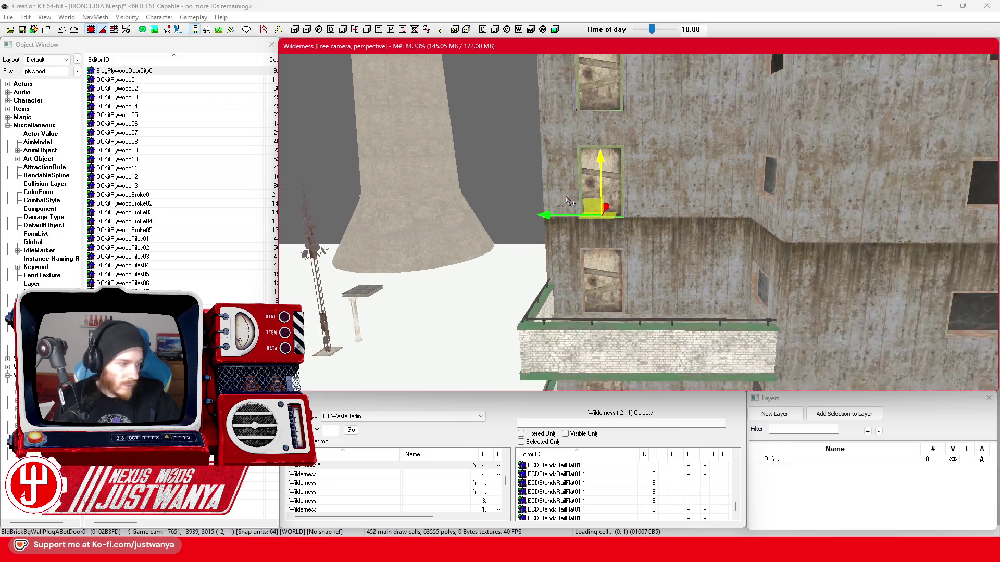
scroll(570, 193, "down", 2)
scroll(568, 196, "down", 2)
scroll(566, 199, "down", 1)
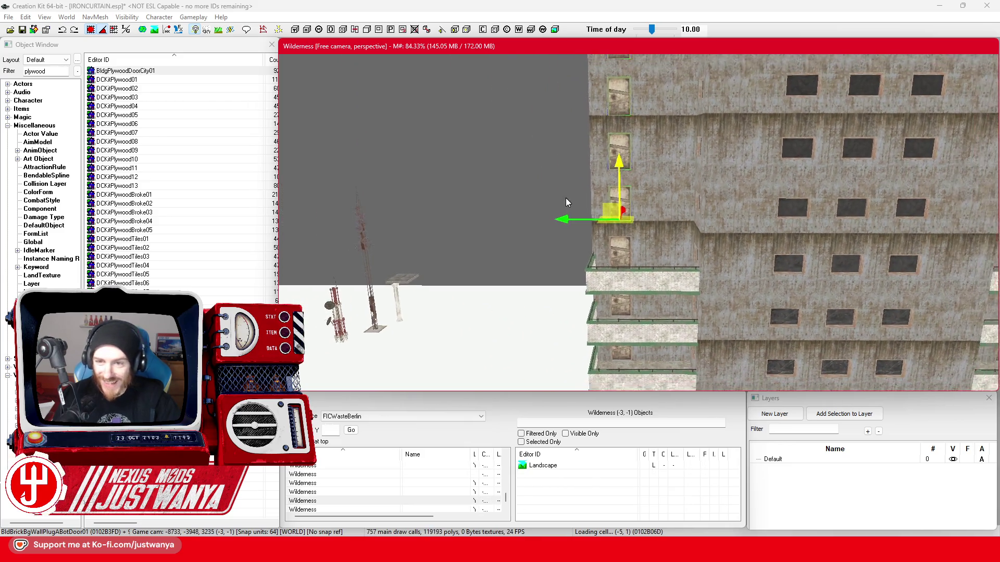
Duplicate the selected BldConcSmFlrPlat01 floor plates and place the copies above the originals
key("shift")
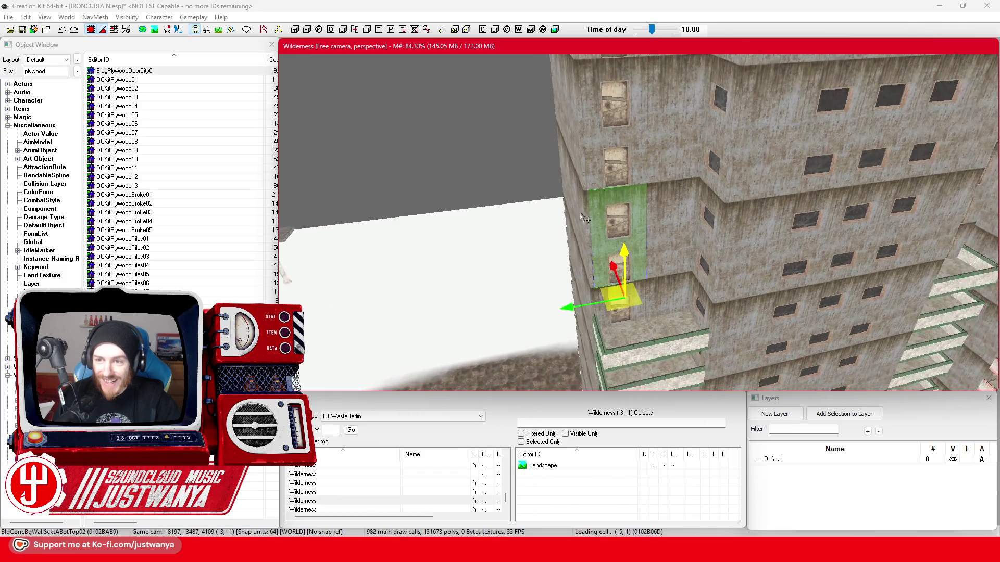
scroll(594, 215, "up", 3)
scroll(606, 217, "up", 2)
key("shift")
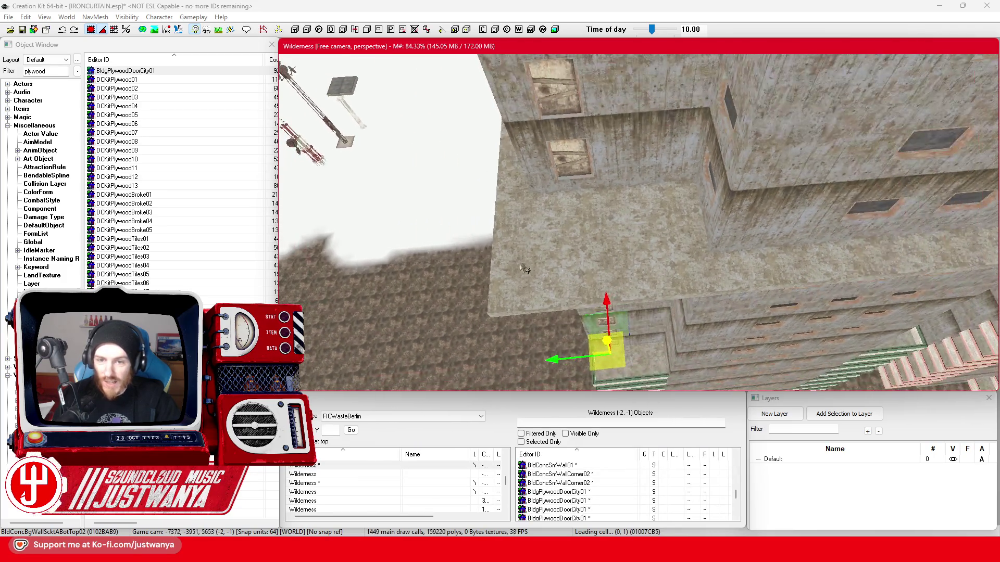
key("shift")
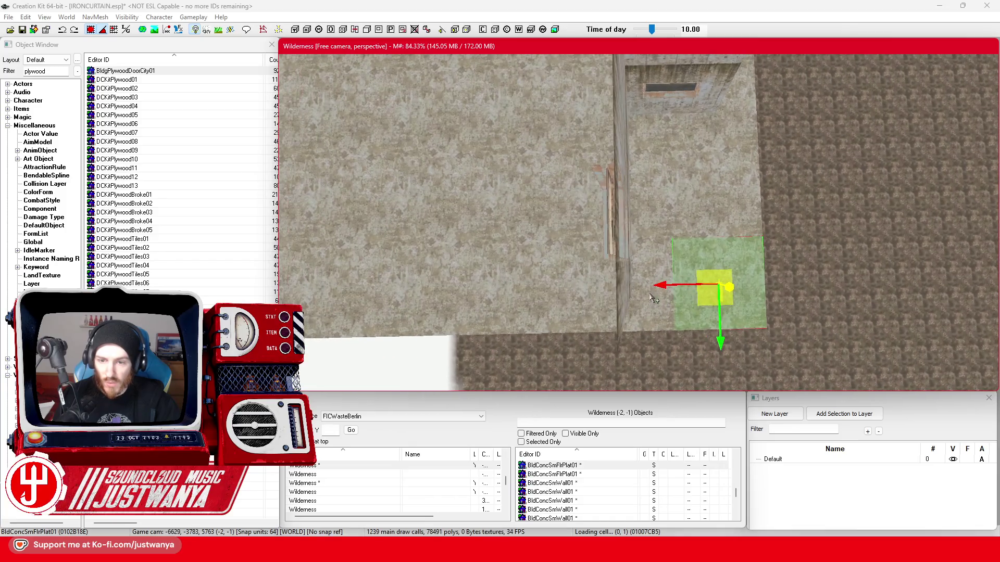
key("ctrl+d")
left_click_drag(660, 221, 726, 201)
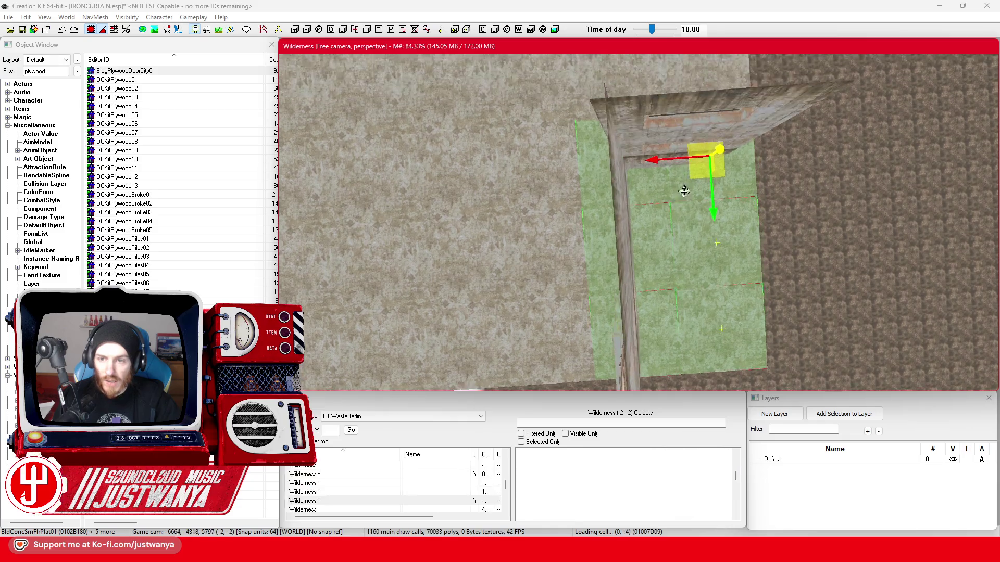
Ctrl-select the floor platforms across the first stretch of the tower top
left_click(520, 258, "ctrl")
left_click_drag(520, 259, 637, 280)
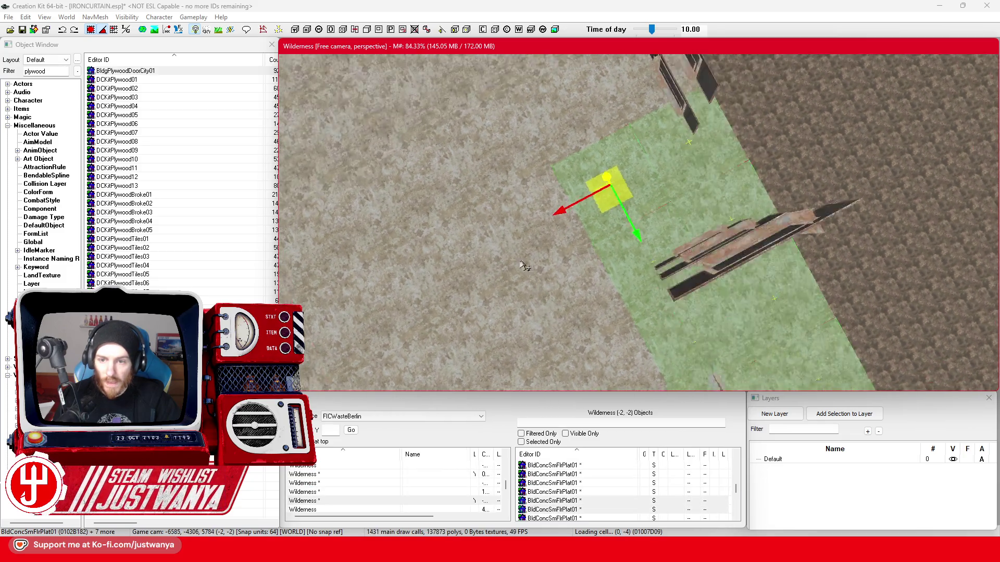
left_click(715, 238, "ctrl")
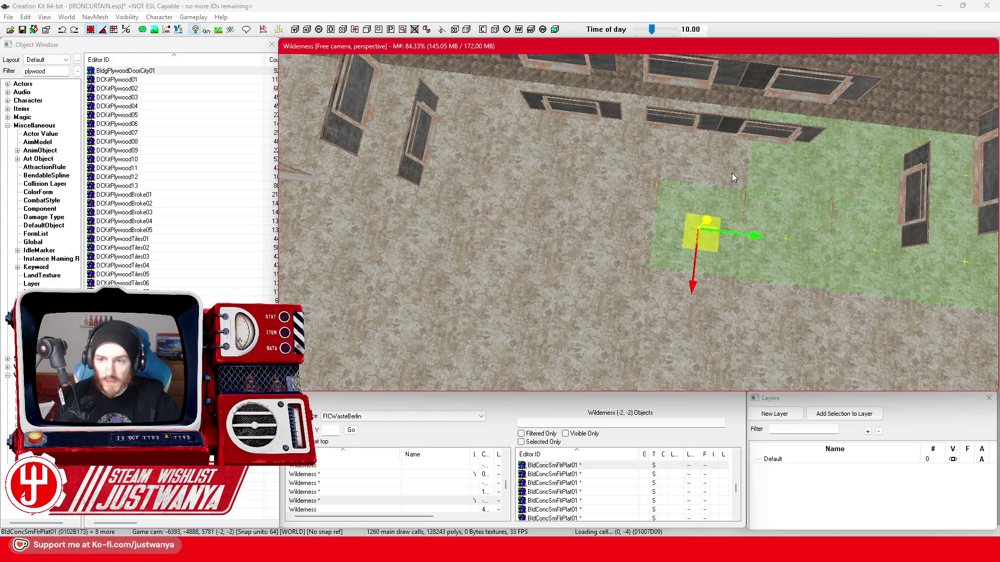
left_click(730, 175, "ctrl")
left_click(636, 164, "ctrl")
left_click(526, 207, "ctrl")
left_click(528, 149, "ctrl")
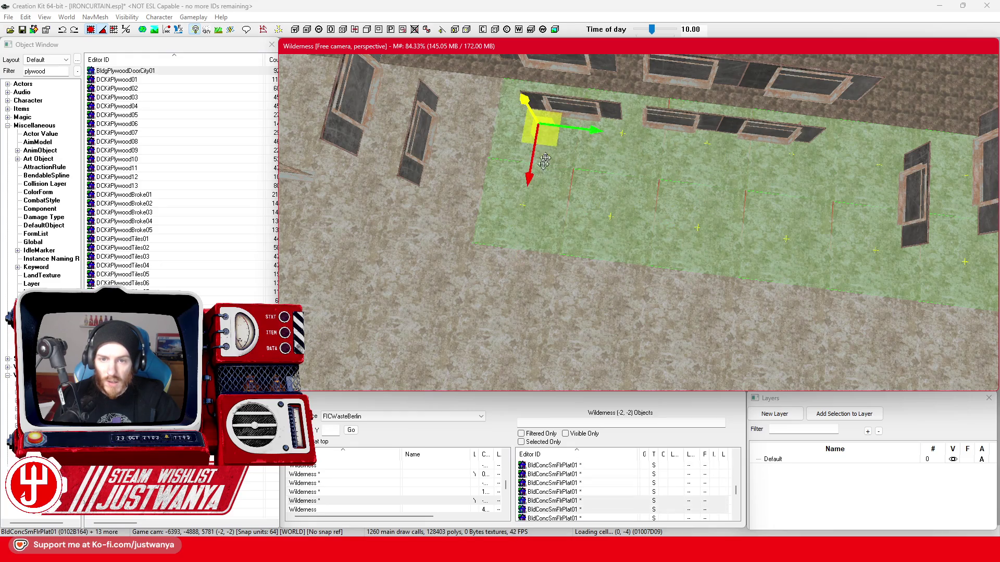
left_click(608, 149, "ctrl")
left_click(648, 117, "ctrl")
left_click(551, 133, "ctrl")
left_click(493, 138, "ctrl")
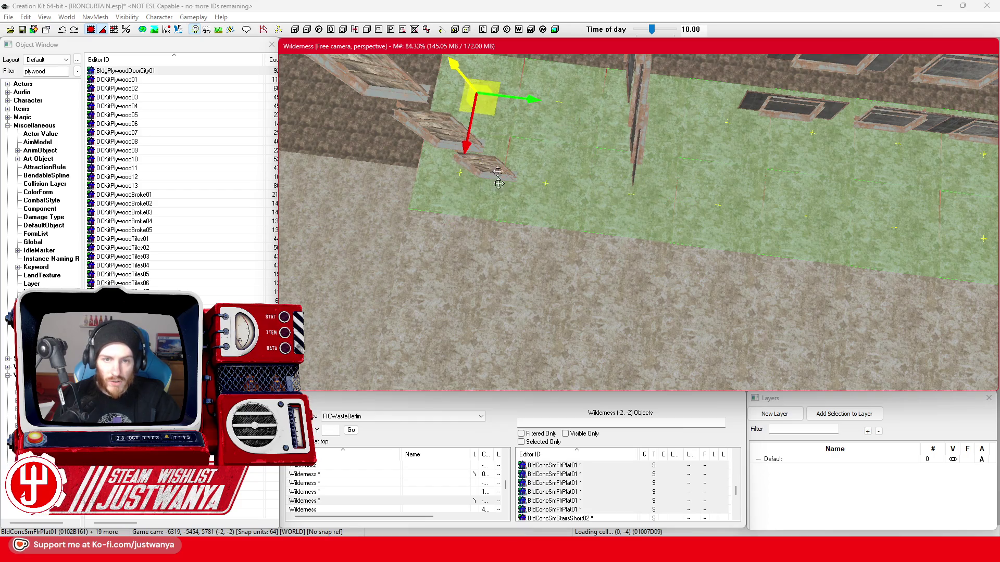
left_click(461, 260, "ctrl")
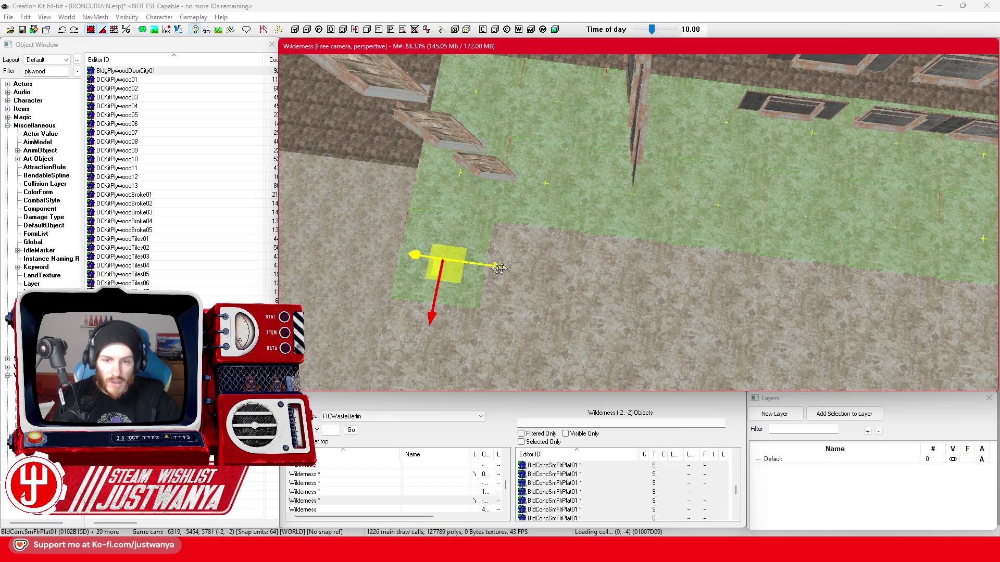
left_click(633, 308, "ctrl")
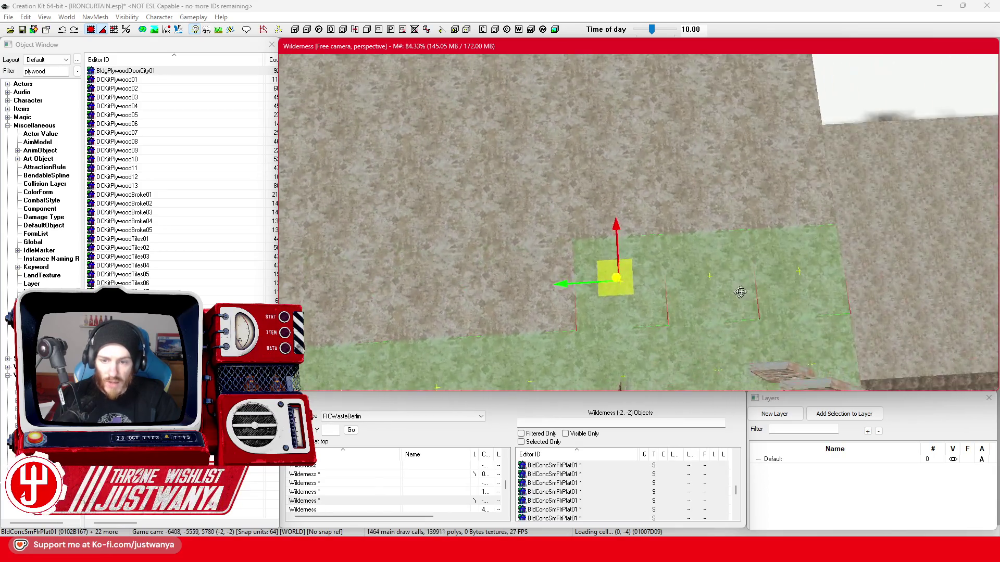
Add the floor pieces on the left and along the wall side to the selection
key("shift")
left_click(670, 293, "ctrl")
left_click(548, 293, "ctrl")
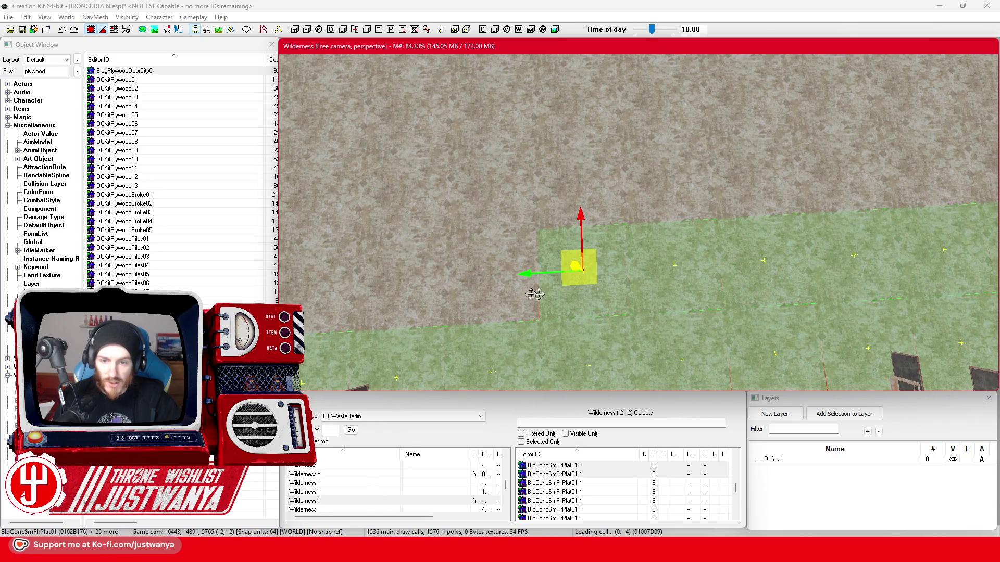
left_click(469, 293, "ctrl")
key("shift")
left_click(664, 234, "ctrl")
left_click(586, 234, "ctrl")
left_click(508, 234, "ctrl")
left_click(537, 169, "ctrl")
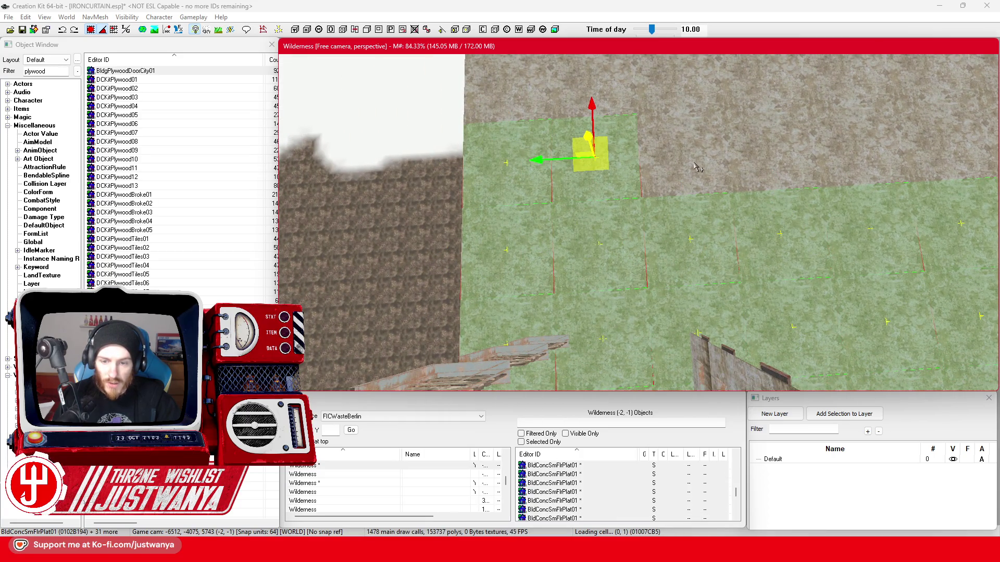
left_click(736, 223, "ctrl")
Add the floor plates on the right and those running along the wall to the selection
key("shift")
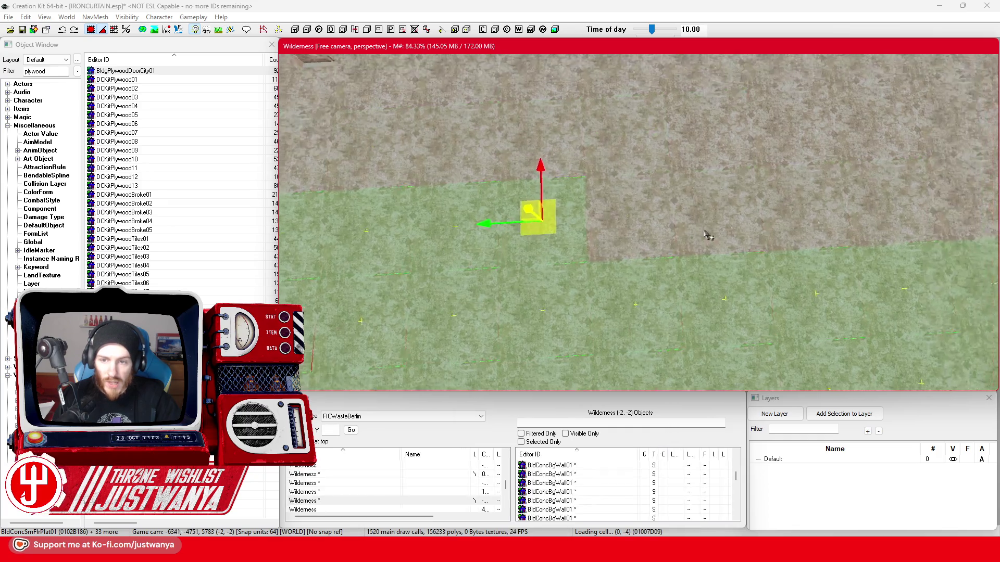
left_click(617, 234, "ctrl")
left_click(735, 250, "ctrl")
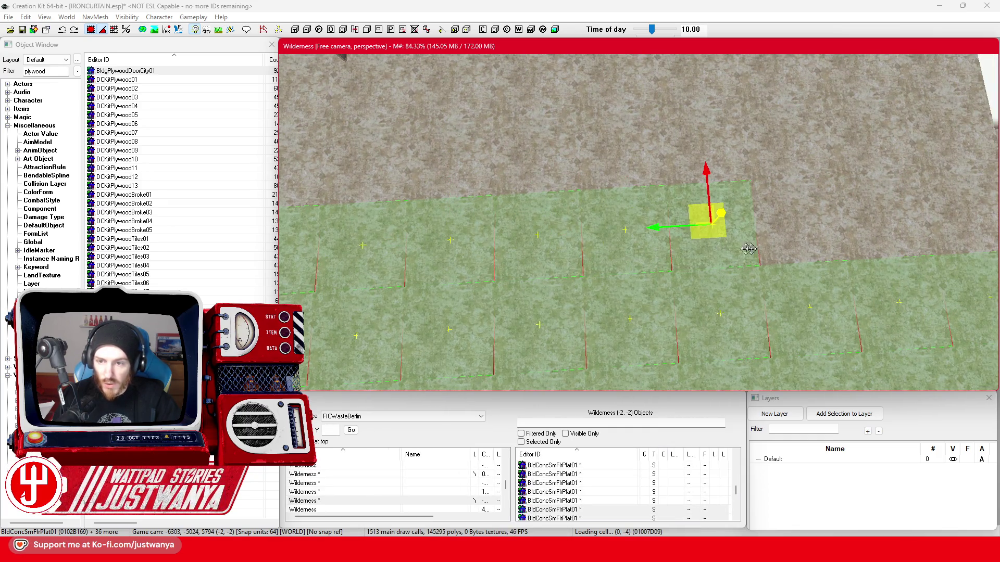
left_click(879, 242, "ctrl")
left_click(805, 226, "ctrl")
left_click(789, 156, "ctrl")
left_click(746, 196, "ctrl")
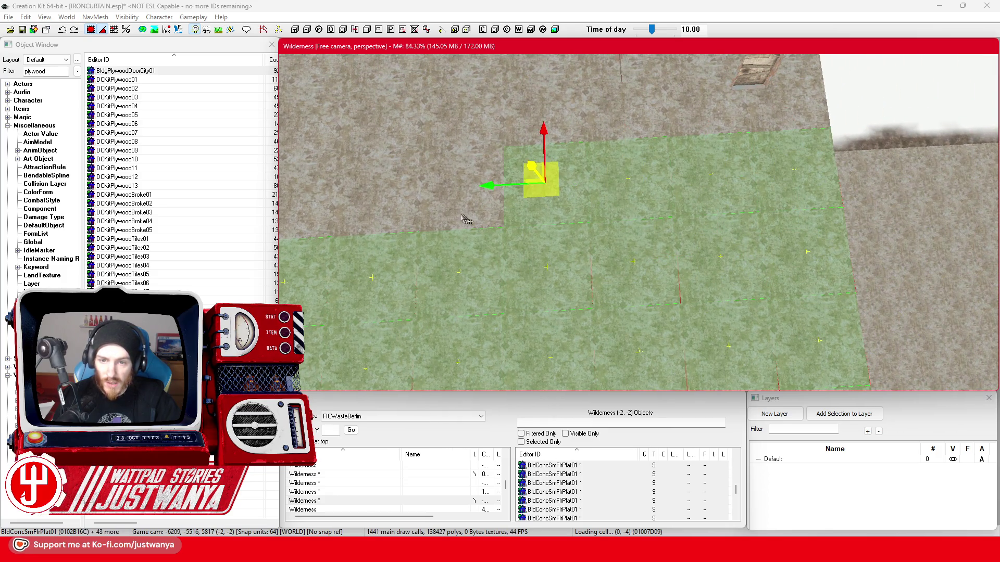
left_click(454, 188, "ctrl")
left_click(367, 179, "ctrl")
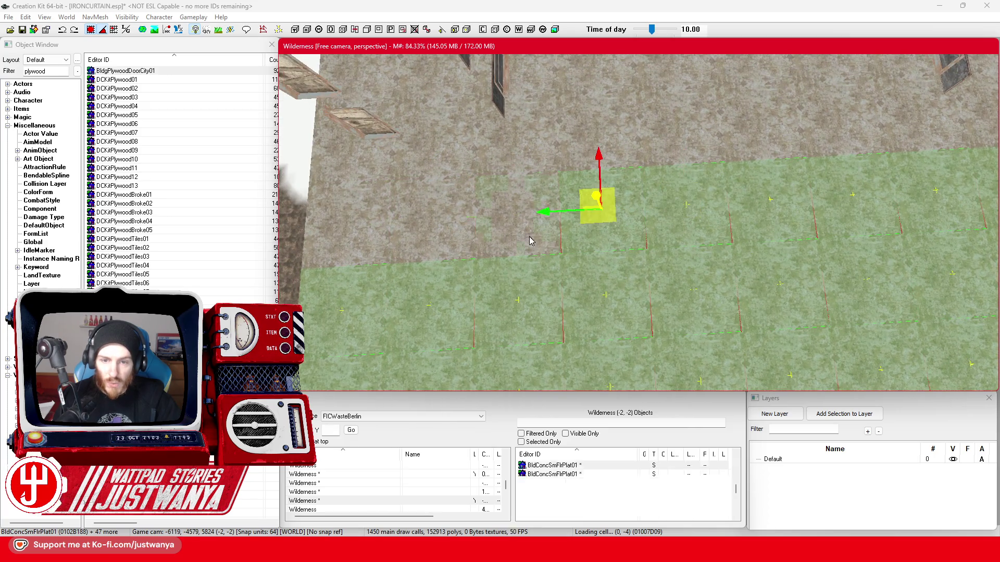
left_click(450, 240, "ctrl")
left_click(396, 176, "ctrl")
left_click(442, 164, "ctrl")
left_click(535, 148, "ctrl")
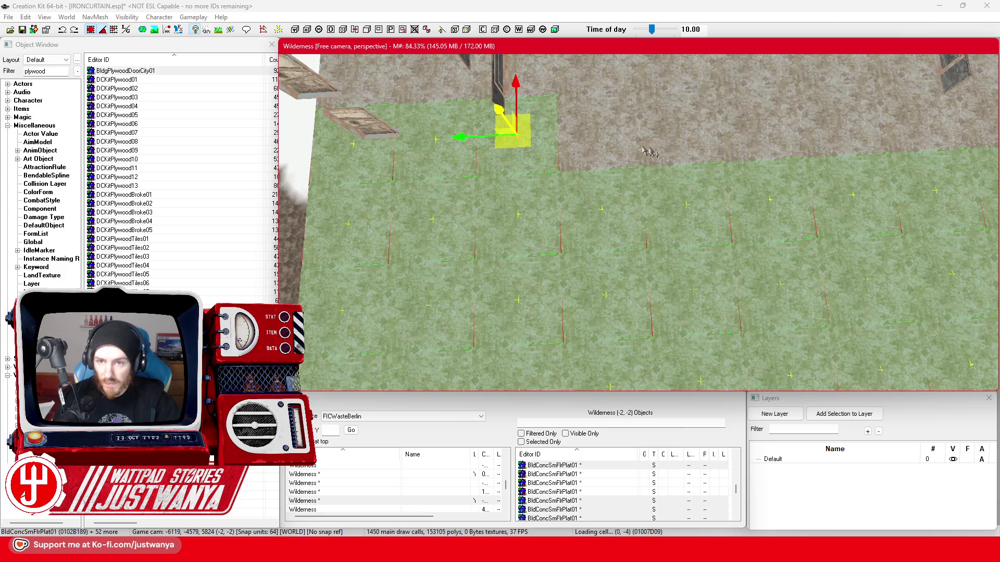
Add the remaining floor plates until the whole upper floor is selected
left_click(595, 129, "ctrl")
left_click(672, 126, "ctrl")
left_click(758, 118, "ctrl")
left_click(844, 113, "ctrl")
scroll(676, 236, "up", 3)
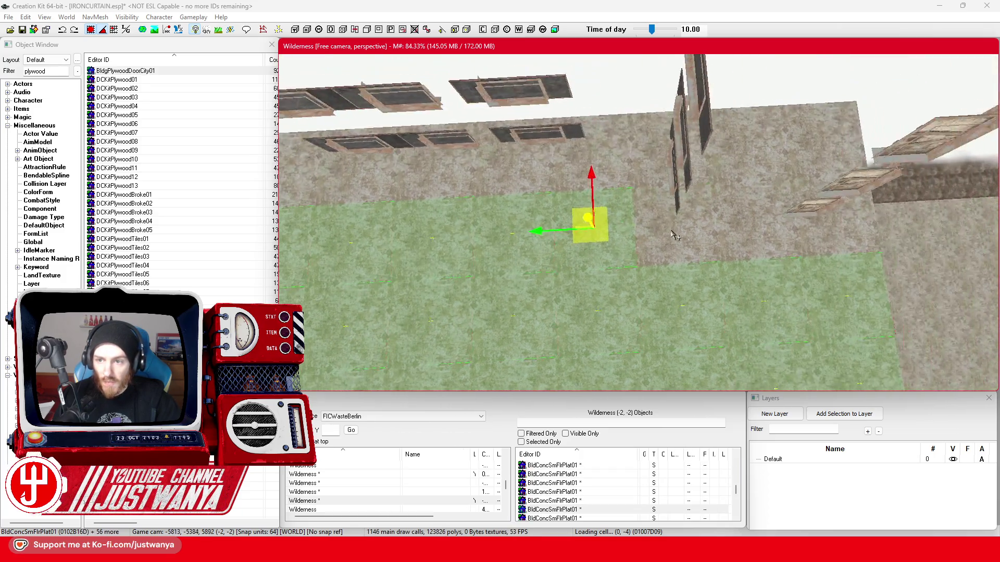
scroll(676, 236, "up", 1)
left_click(674, 236, "ctrl")
left_click(754, 248, "ctrl")
left_click(830, 239, "ctrl")
left_click(799, 154, "ctrl")
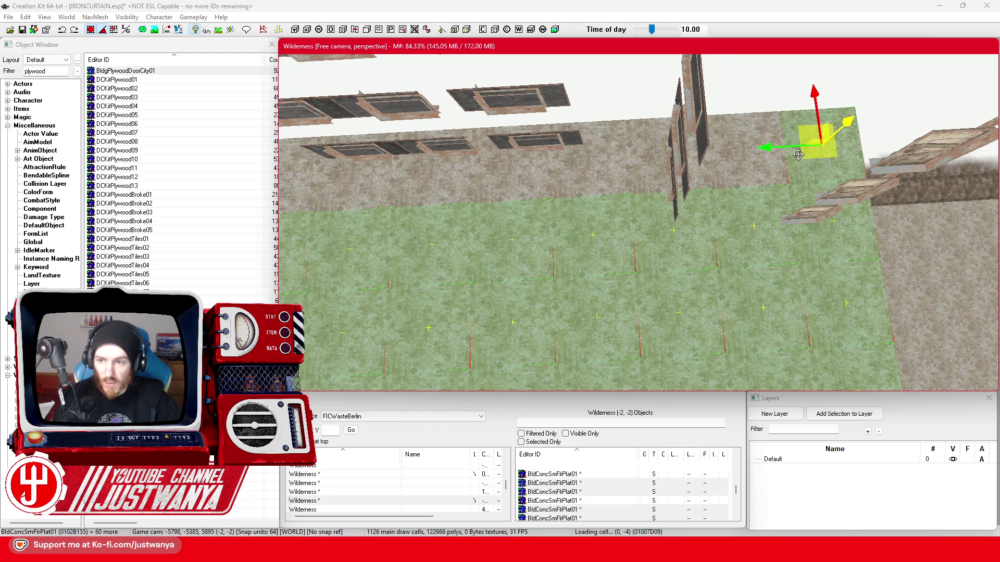
left_click(734, 179, "ctrl")
left_click(651, 186, "ctrl")
left_click(438, 192, "ctrl")
left_click(356, 194, "ctrl")
left_click(509, 214, "ctrl")
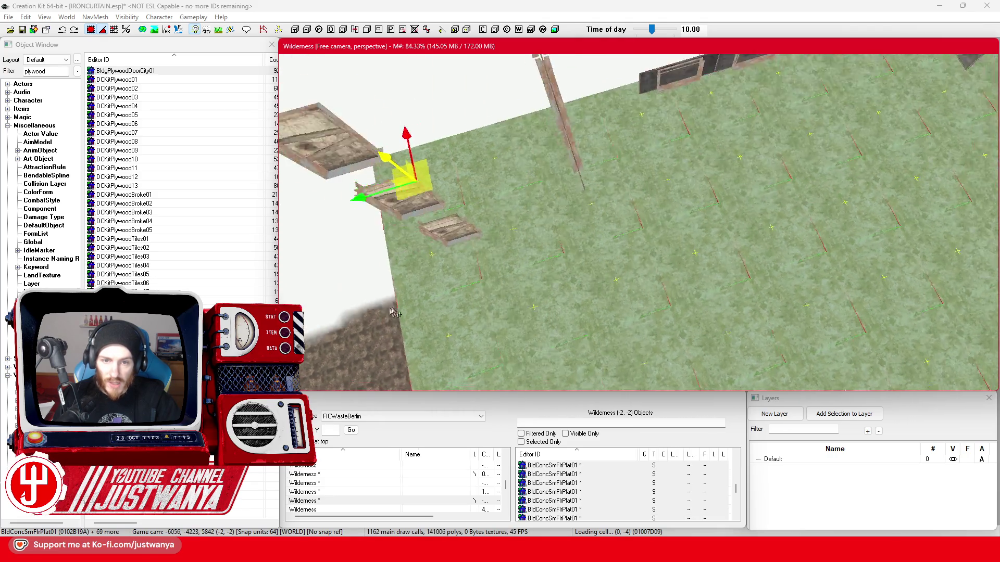
Drag the selected floor plates up the Z axis onto the tower top, undoing and redoing the lift once
key("shift")
key("shift")
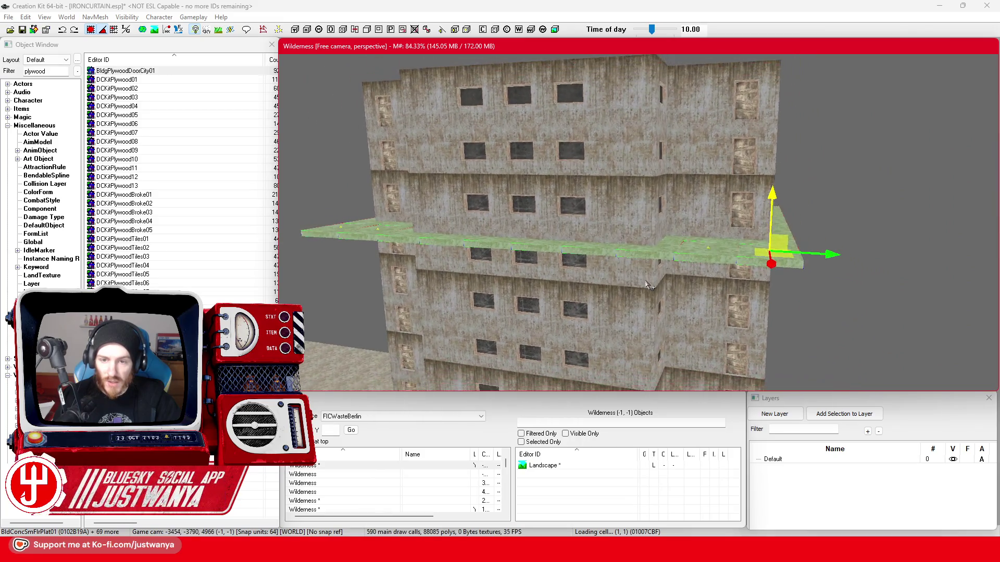
left_click_drag(760, 256, 768, 60)
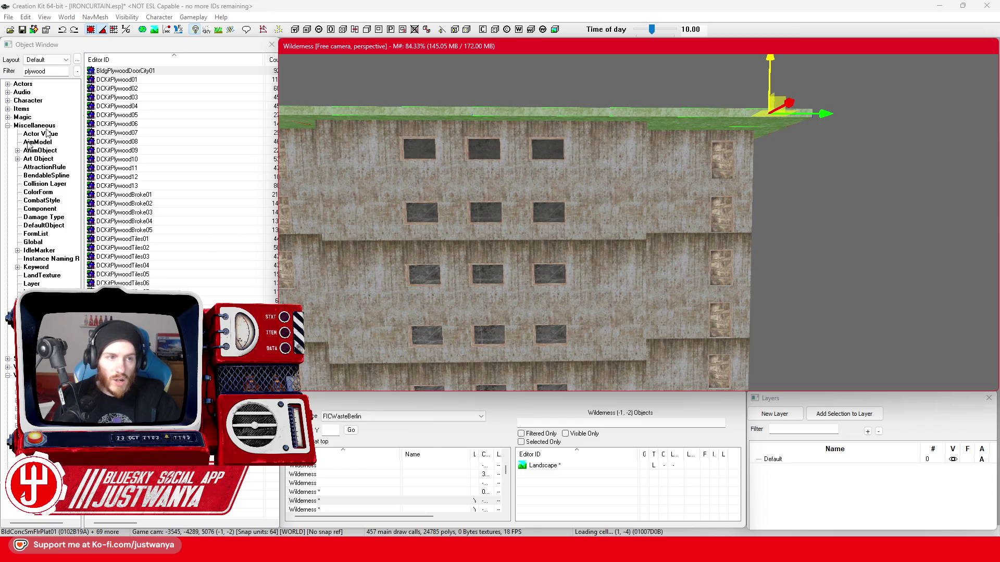
left_click(63, 30)
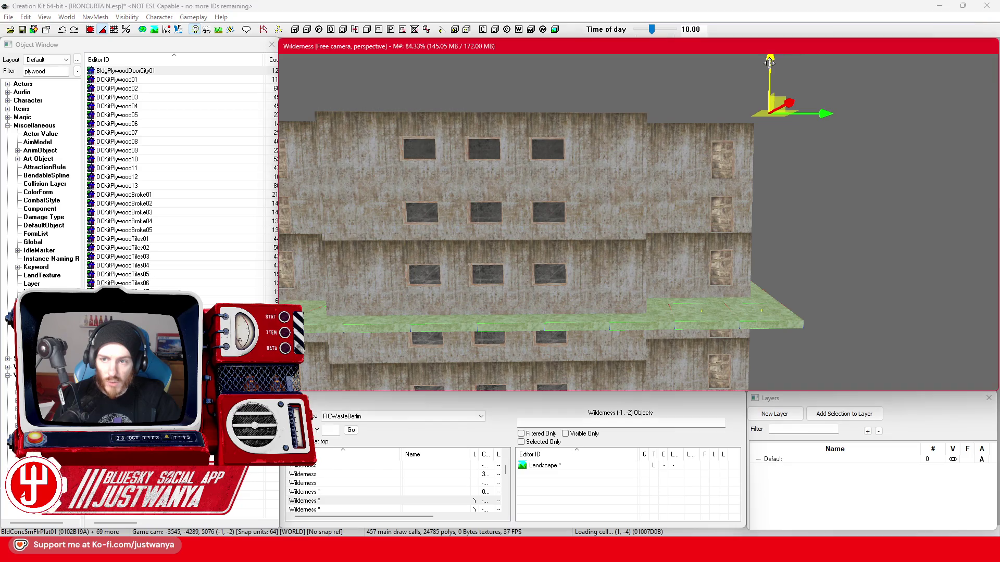
left_click_drag(766, 316, 774, 100)
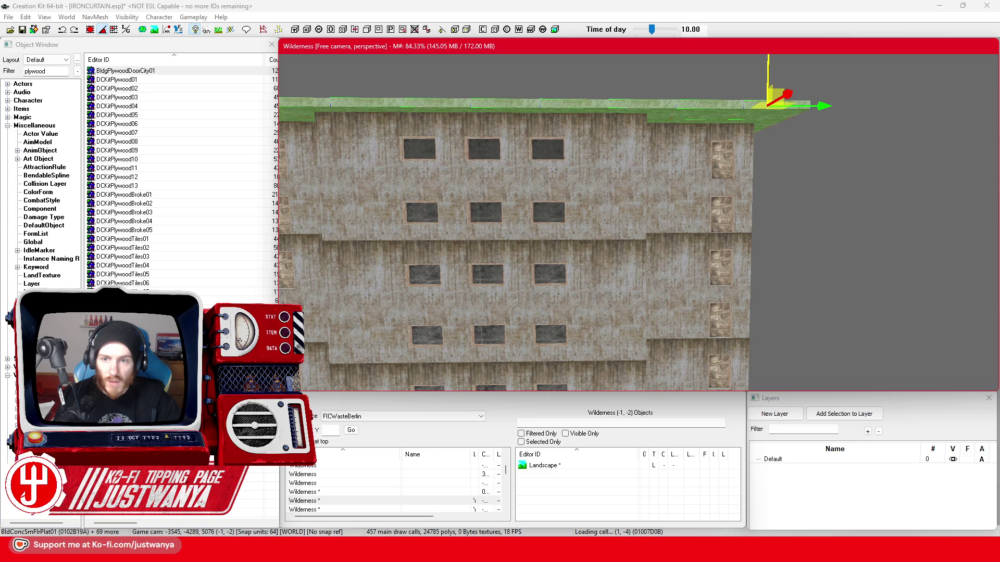
key("shift")
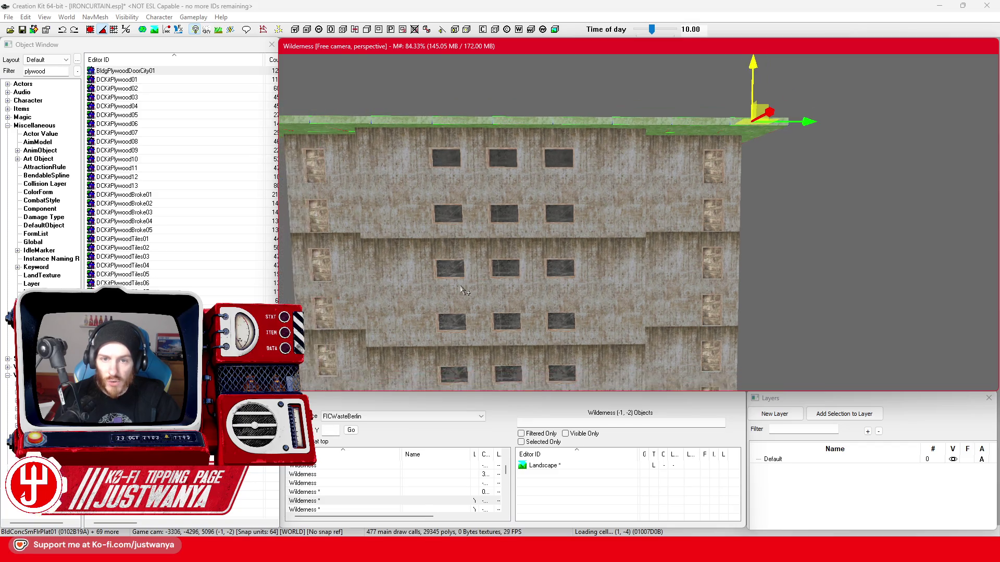
key("shift")
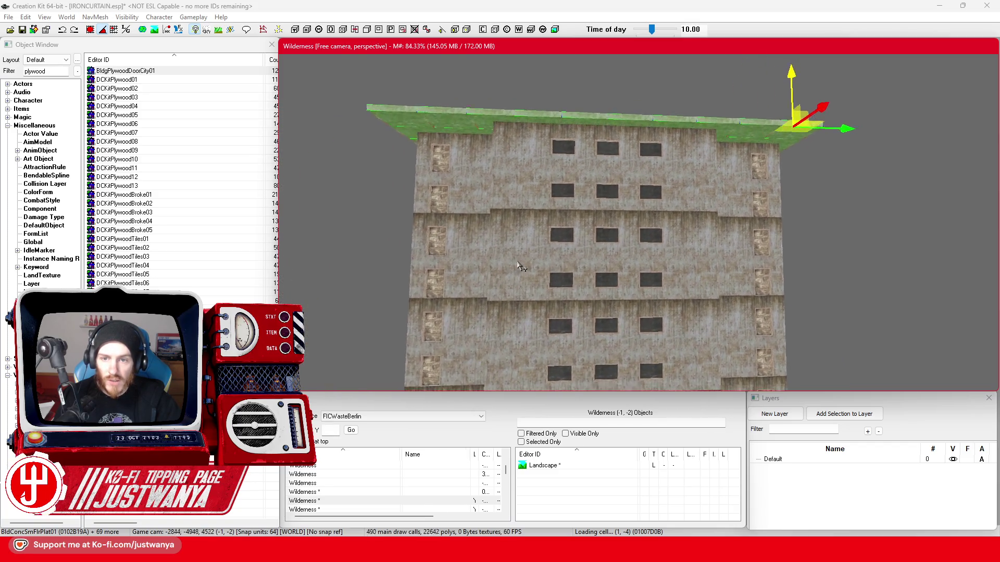
scroll(535, 223, "up", 3)
scroll(535, 222, "down", 3)
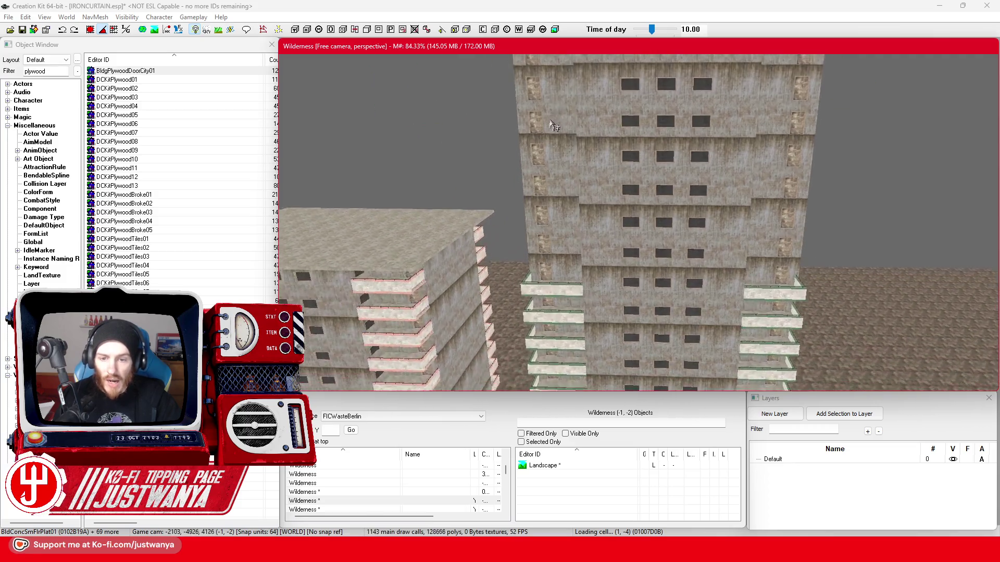
scroll(529, 295, "up", 2)
scroll(528, 295, "up", 3)
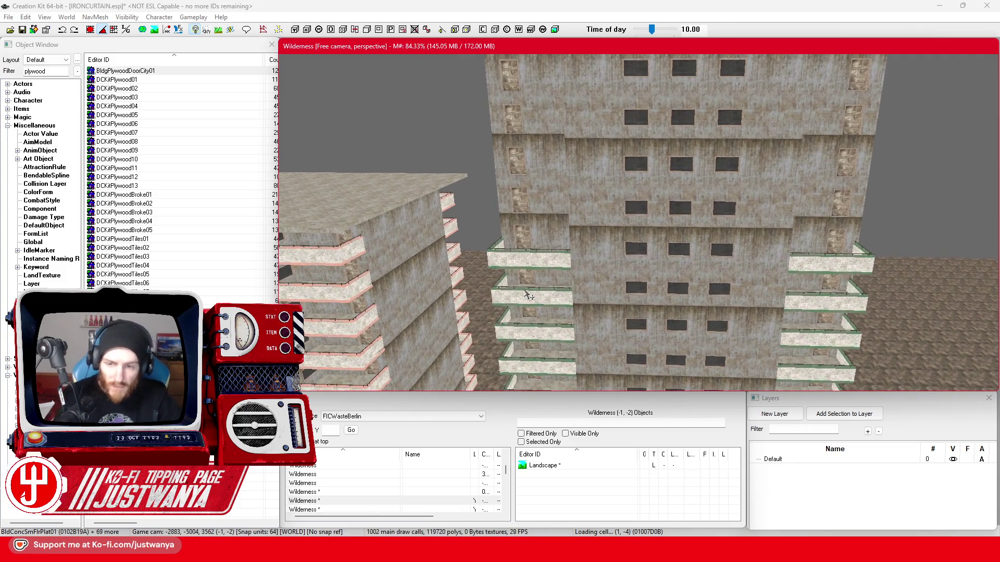
scroll(516, 277, "down", 2)
scroll(516, 277, "down", 2)
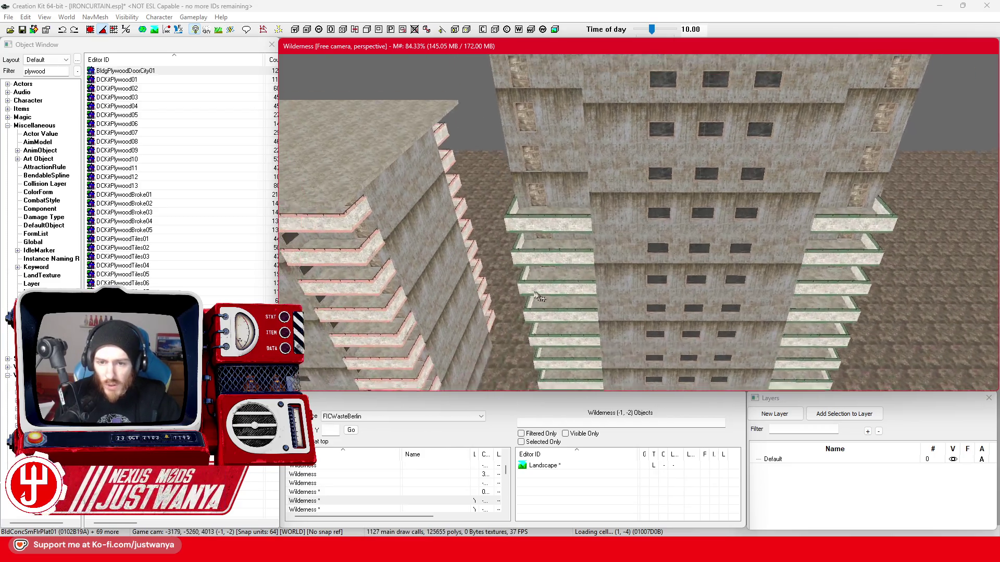
scroll(557, 310, "up", 3)
scroll(557, 310, "up", 2)
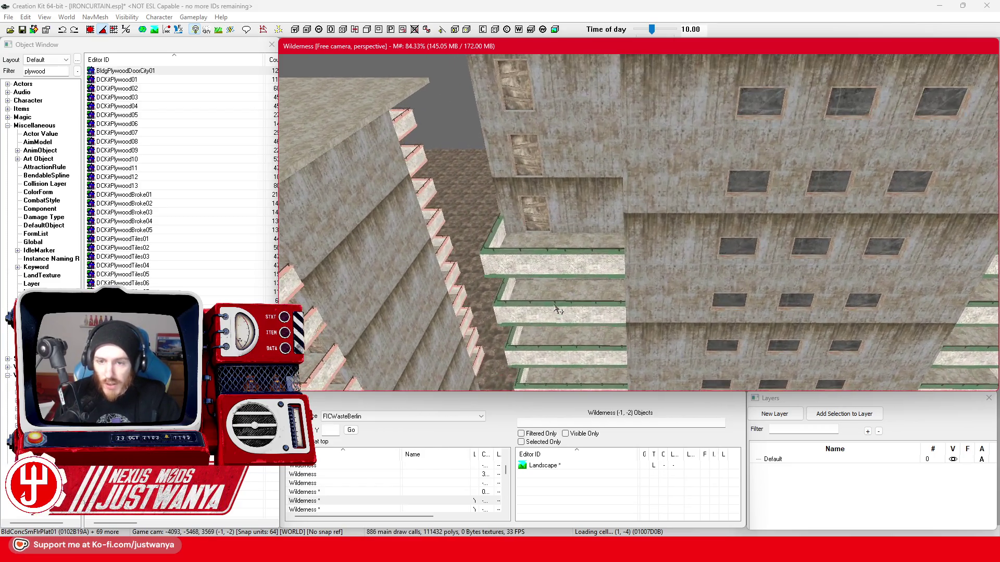
scroll(507, 242, "up", 1)
scroll(516, 264, "down", 2)
scroll(537, 226, "up", 1)
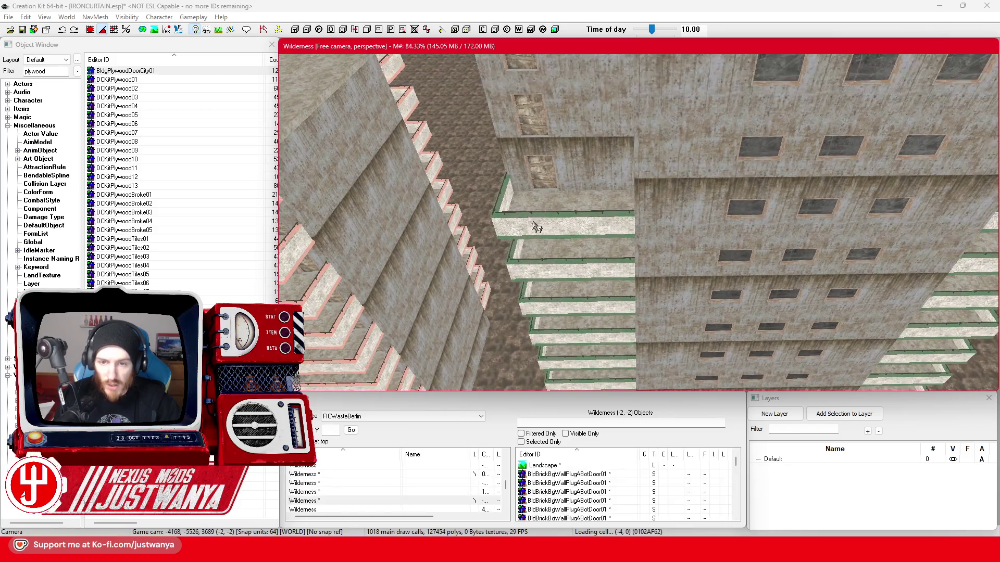
Ctrl-select the BldConcSmFlrPlat01 floor slab of each balcony down the facade
left_click(538, 209)
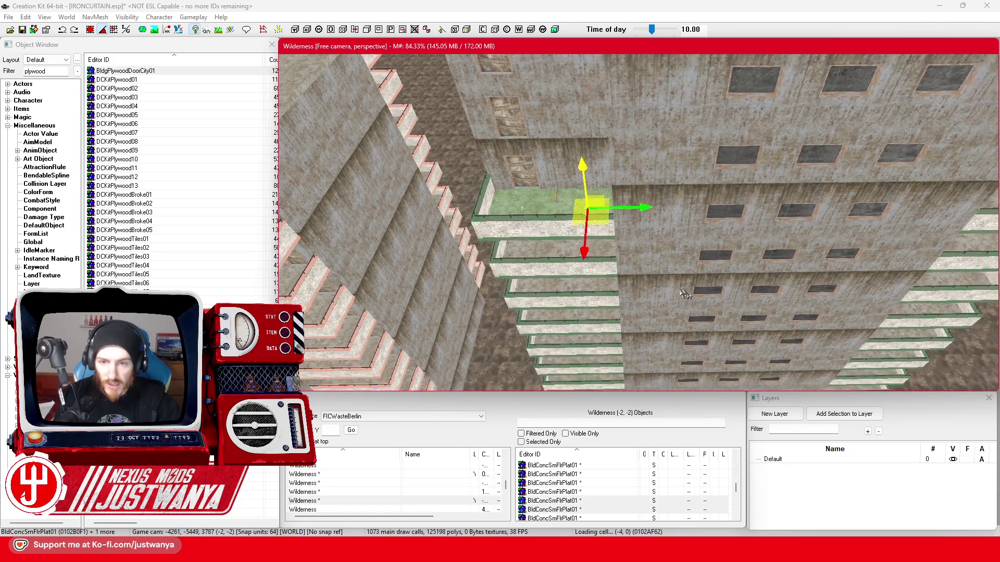
left_click_drag(701, 285, 670, 254)
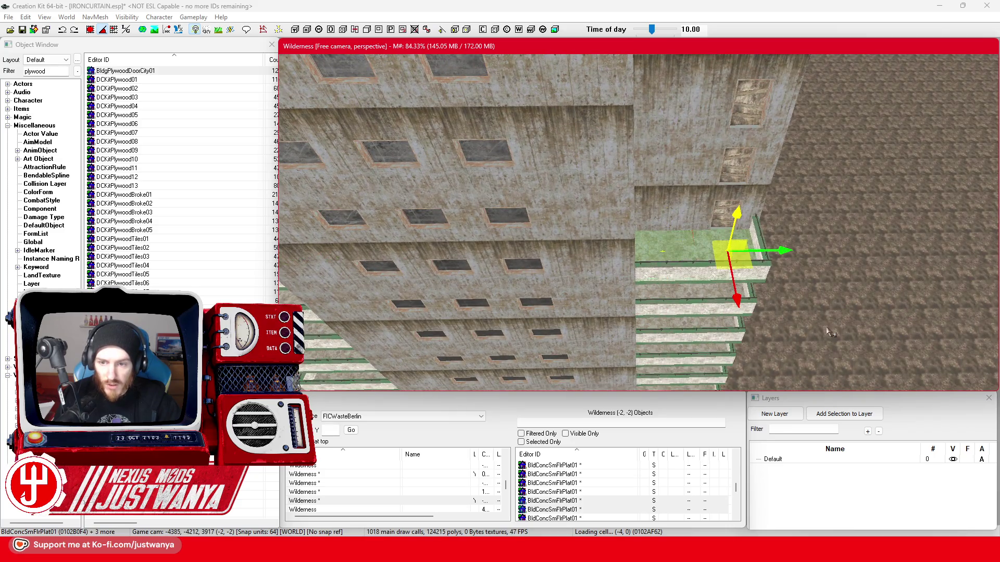
left_click_drag(831, 332, 592, 250)
mouse_move(628, 317)
left_mouse_down()
mouse_move(548, 330)
mouse_move(559, 321)
left_mouse_up()
left_click(679, 275)
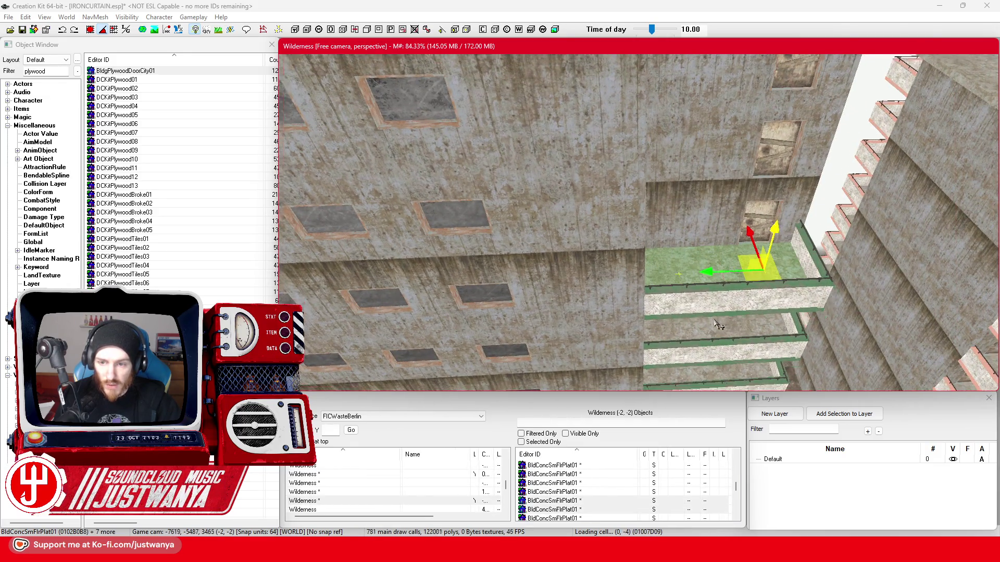
left_click_drag(680, 275, 711, 311)
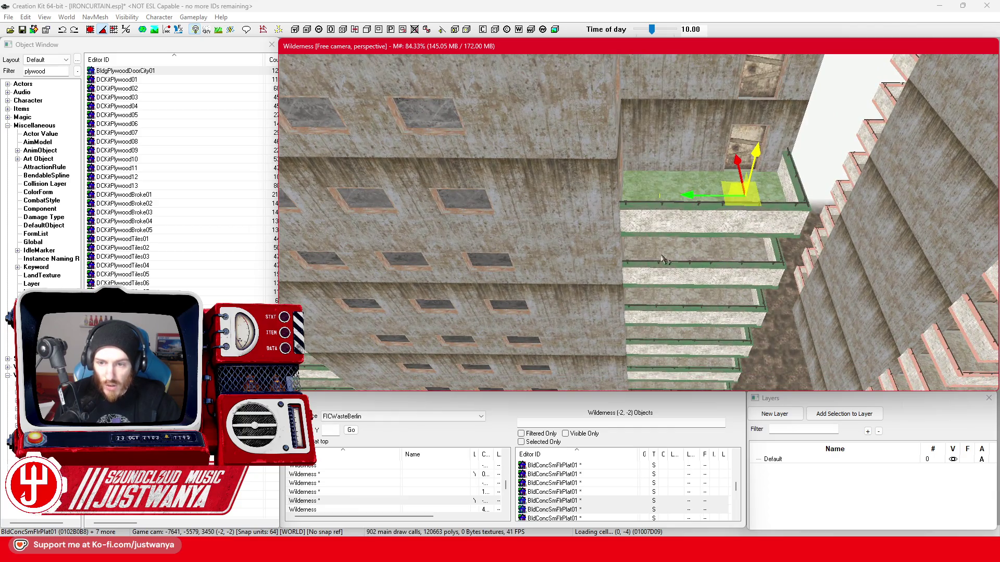
left_click_drag(664, 254, 793, 300)
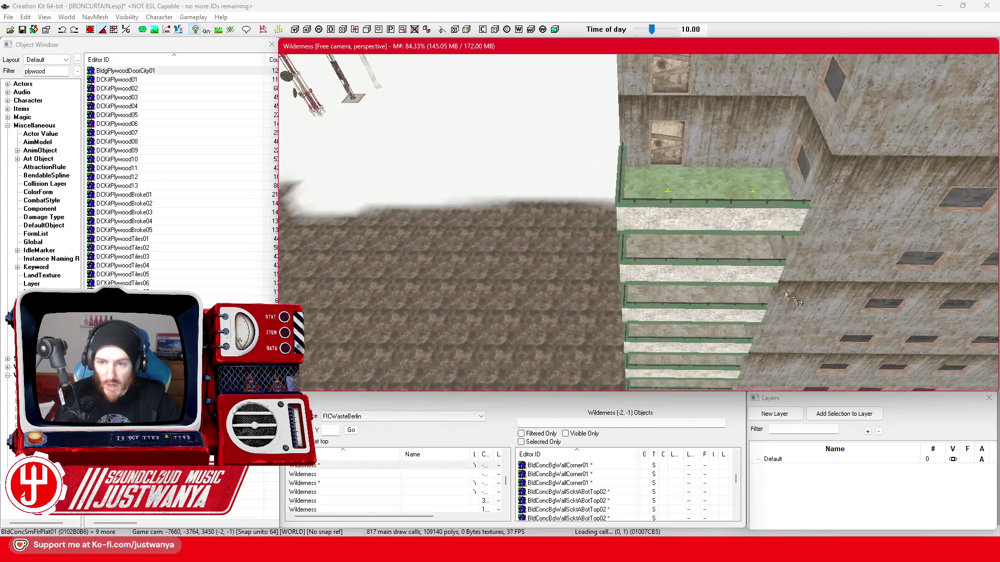
left_click(751, 257)
mouse_move(751, 257)
left_mouse_down()
mouse_move(719, 293)
mouse_move(779, 243)
left_mouse_up()
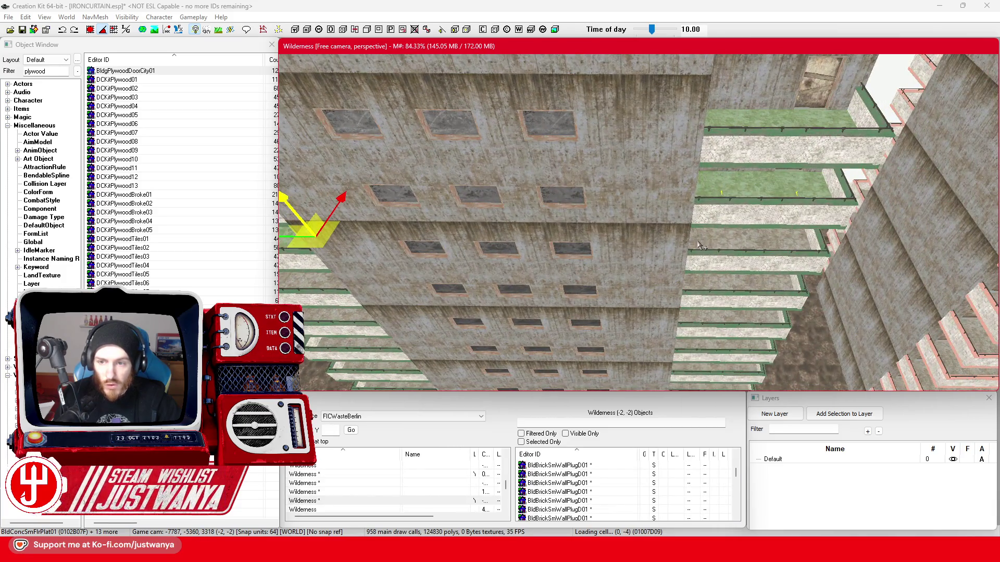
left_click(778, 243)
left_click(732, 292)
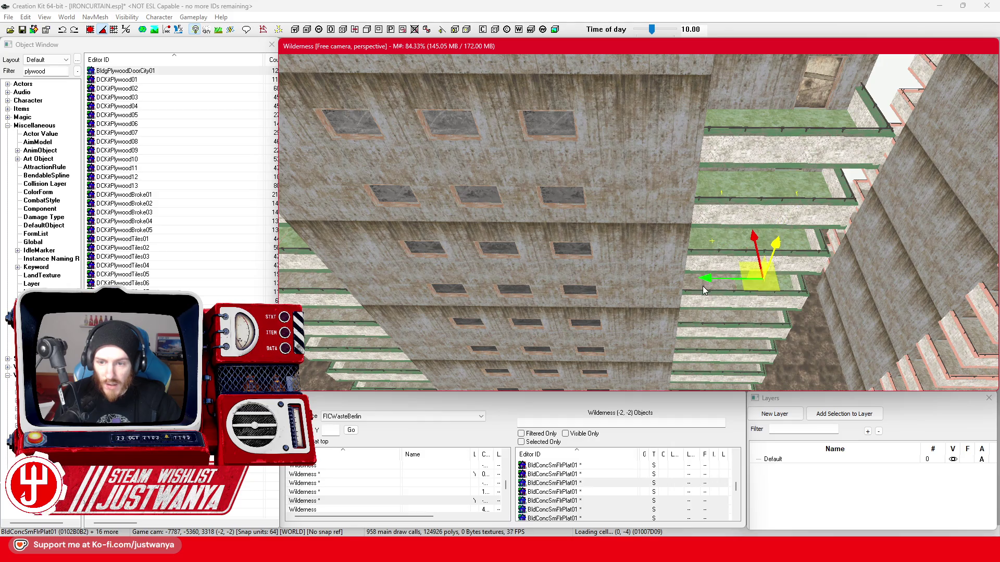
scroll(703, 291, "down", 2)
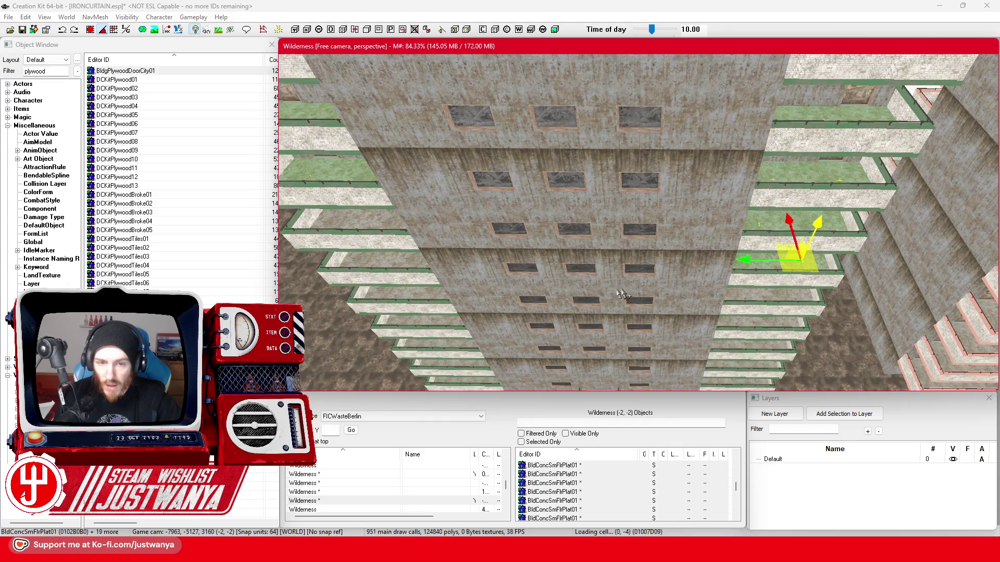
left_click_drag(621, 295, 688, 237)
left_click(666, 209)
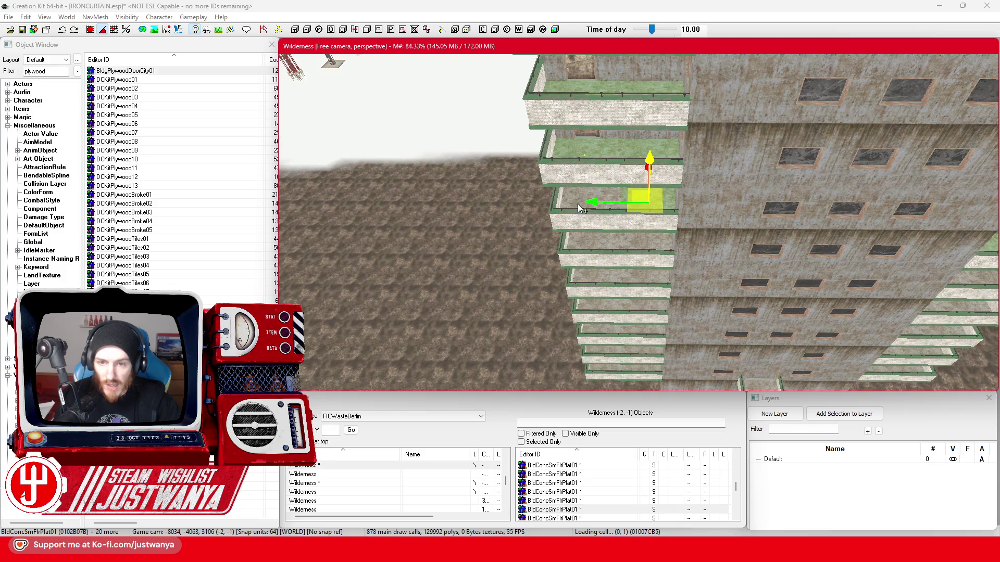
Select several balcony floor slabs, duplicate them and move the copies up one floor
left_click(583, 233, "ctrl")
left_click(586, 248, "ctrl")
scroll(663, 339, "up", 2)
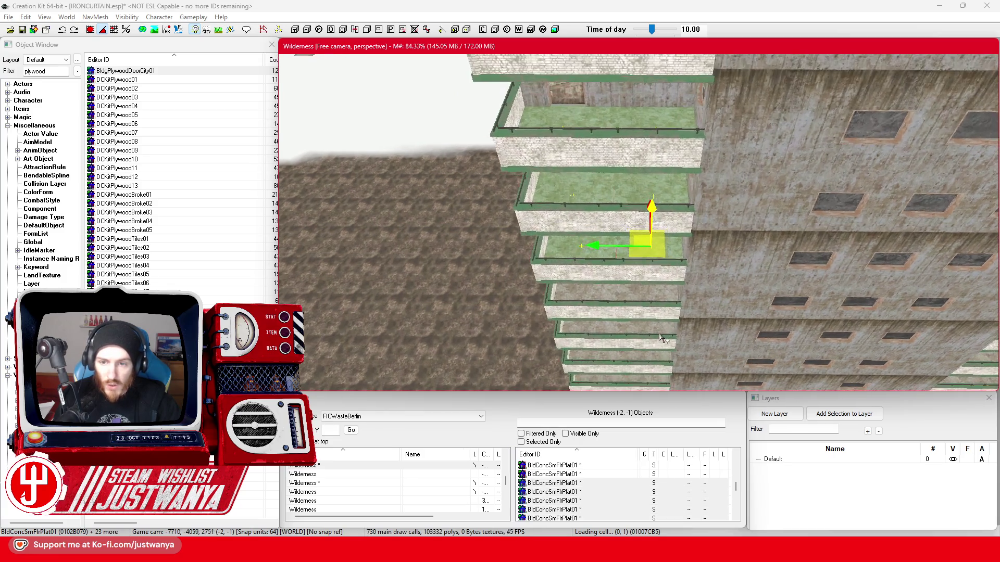
scroll(662, 338, "up", 3)
left_click(676, 194, "ctrl")
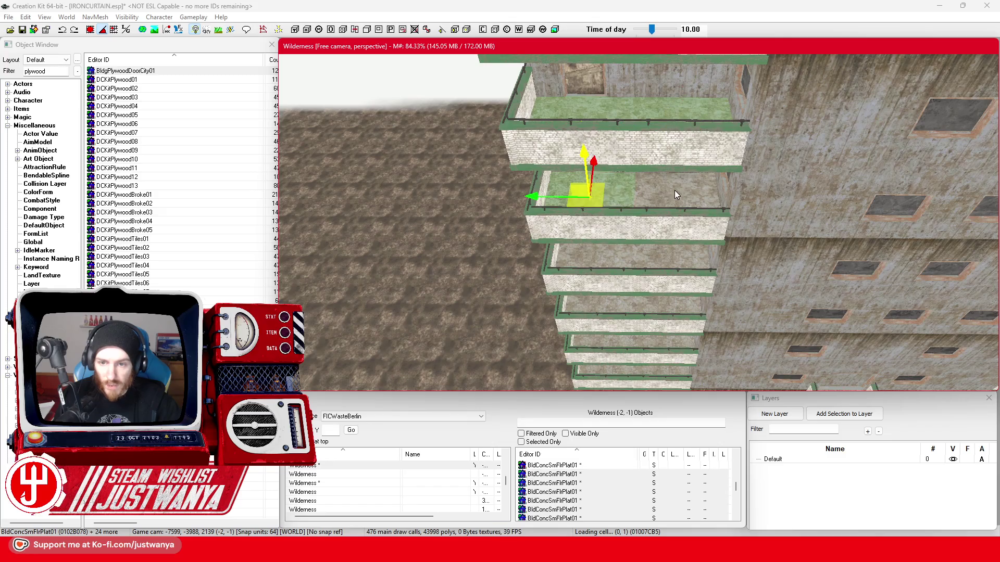
left_click(591, 234, "ctrl")
left_click(668, 238, "ctrl")
left_click(666, 260, "ctrl")
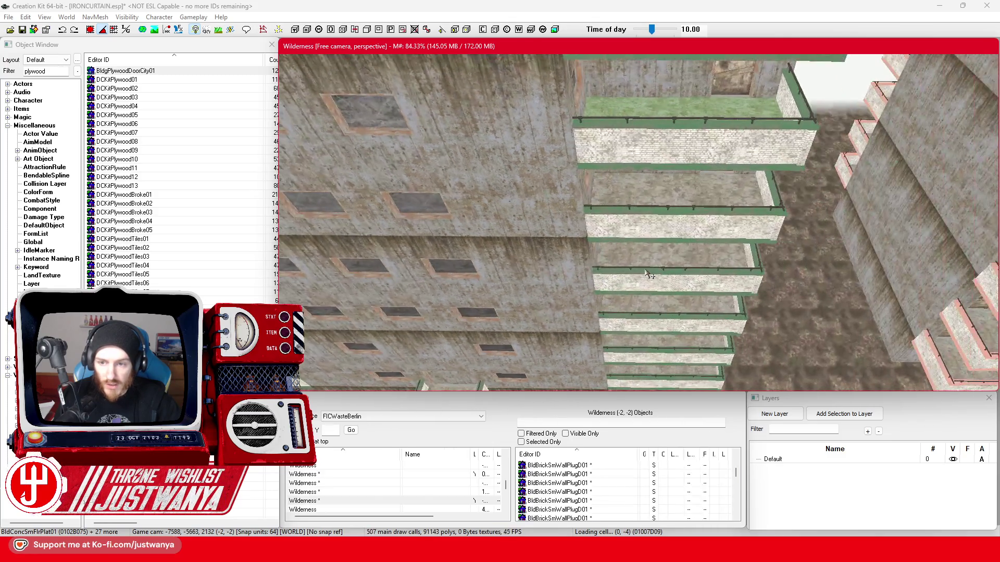
key("ctrl+d")
left_click_drag(680, 260, 664, 196)
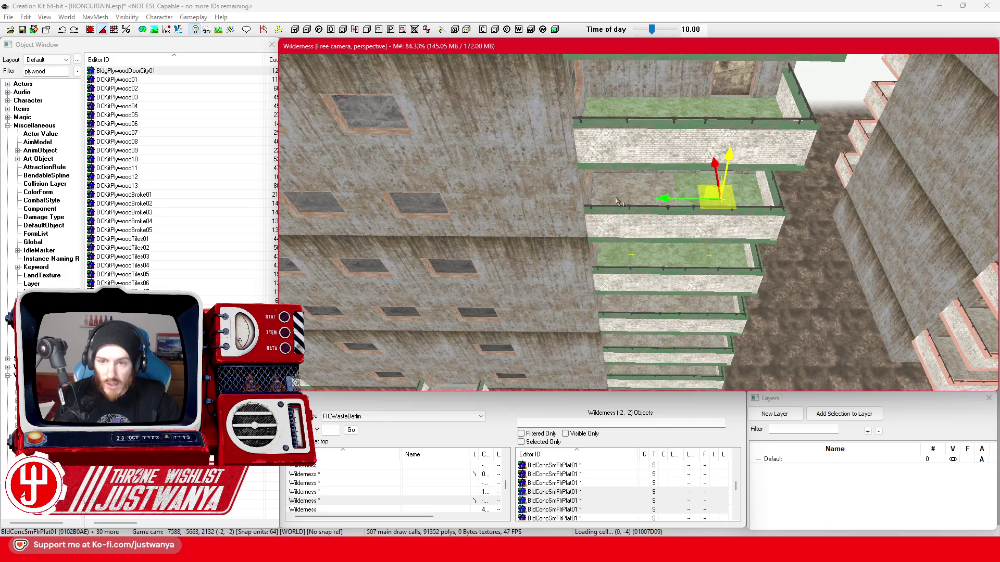
Add further balcony floor slabs to the selection
left_click(617, 203, "ctrl")
scroll(659, 260, "up", 5)
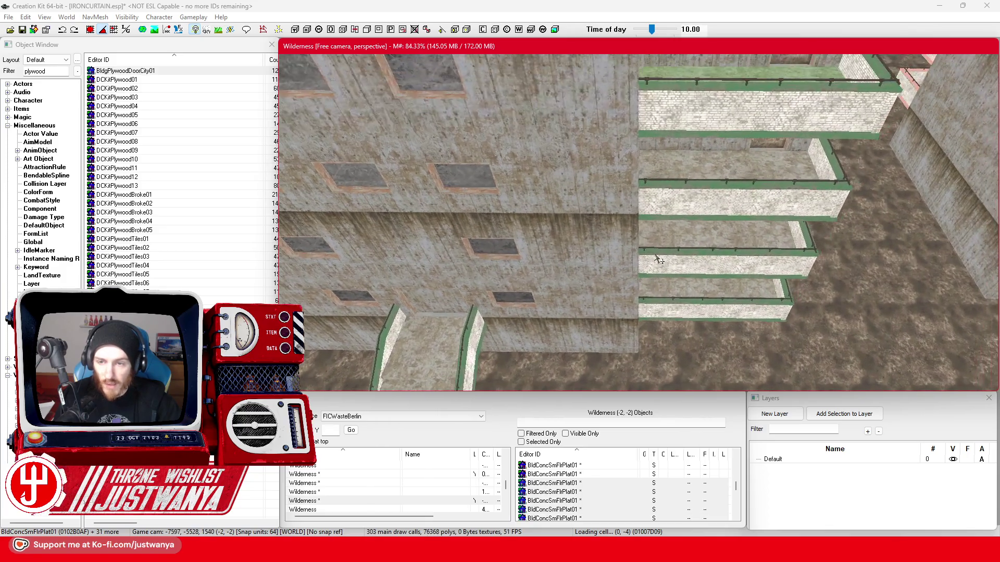
left_click(680, 167, "ctrl")
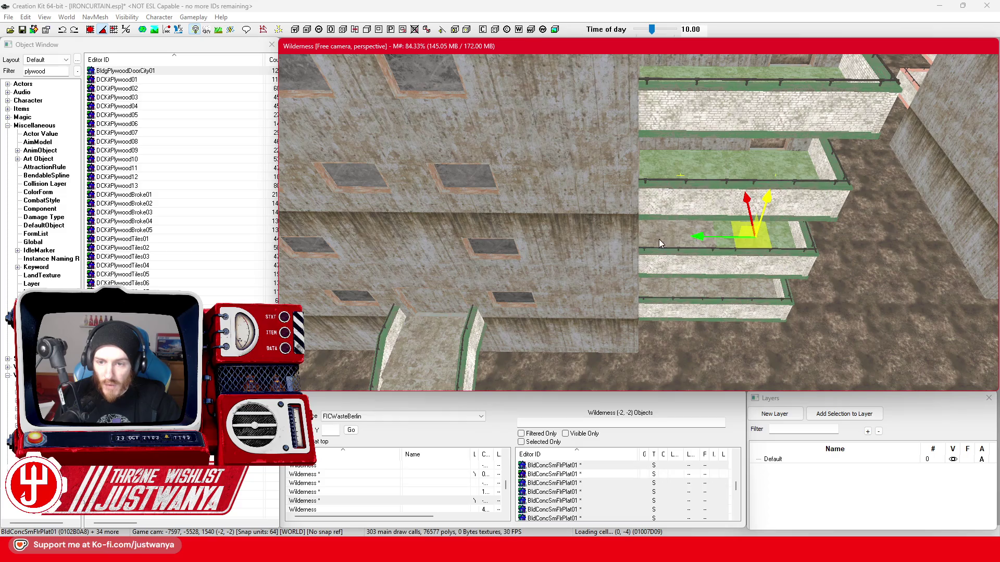
left_click(736, 297, "ctrl")
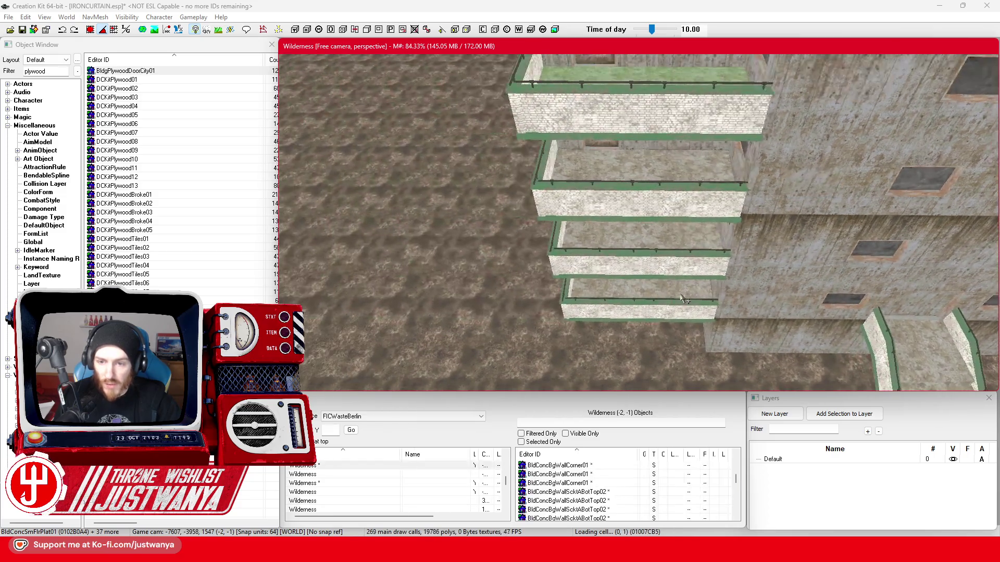
left_click(603, 239, "ctrl")
left_click(703, 201, "ctrl")
left_click(661, 168, "ctrl")
left_click(613, 209, "ctrl")
Move the selected floor slab up onto the upper balcony
key("shift")
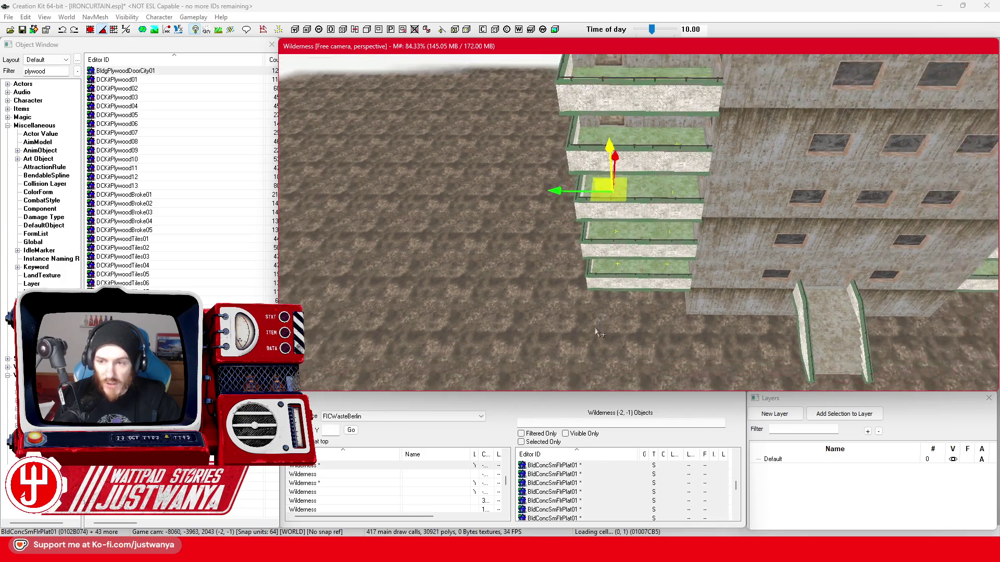
key("shift")
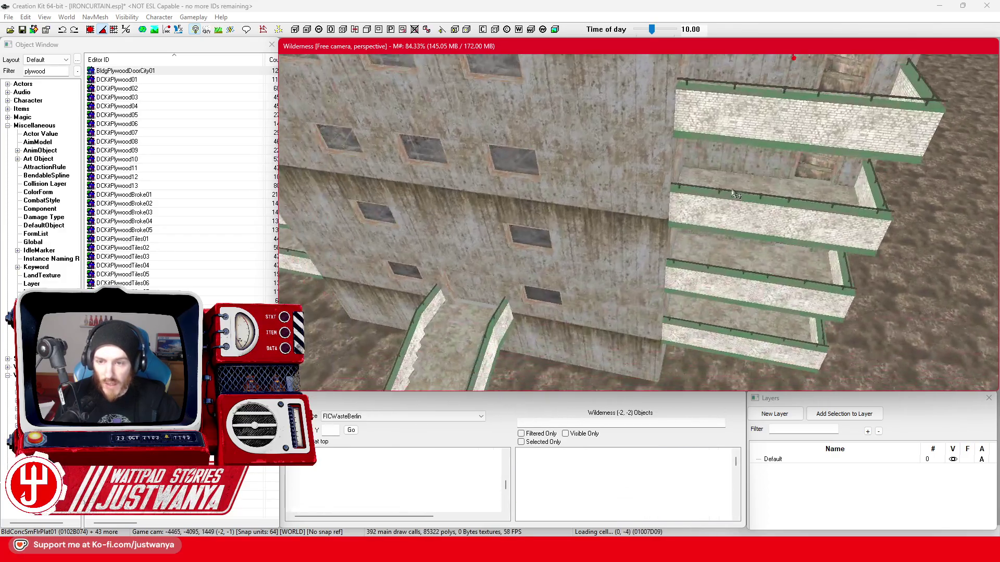
key("shift")
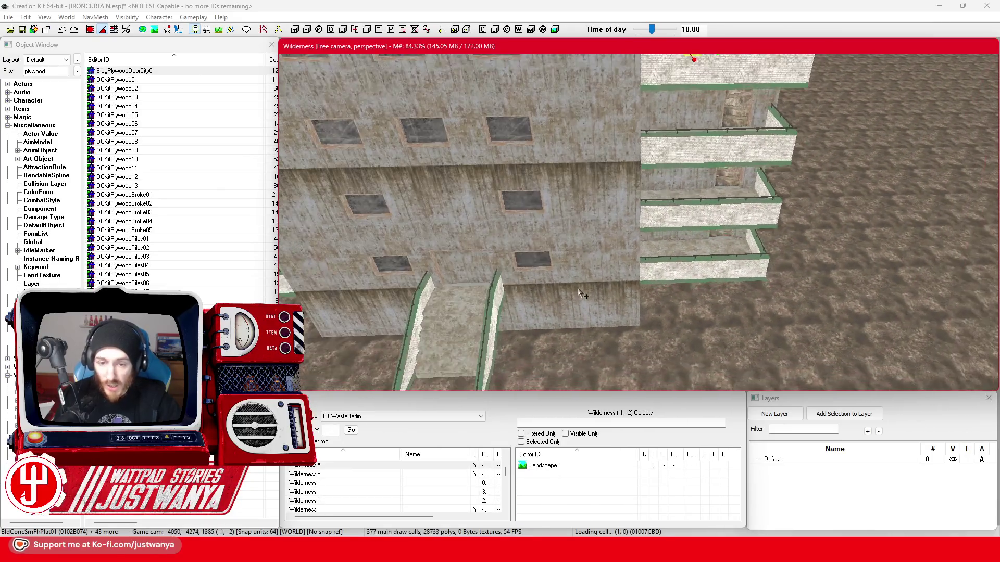
key("shift")
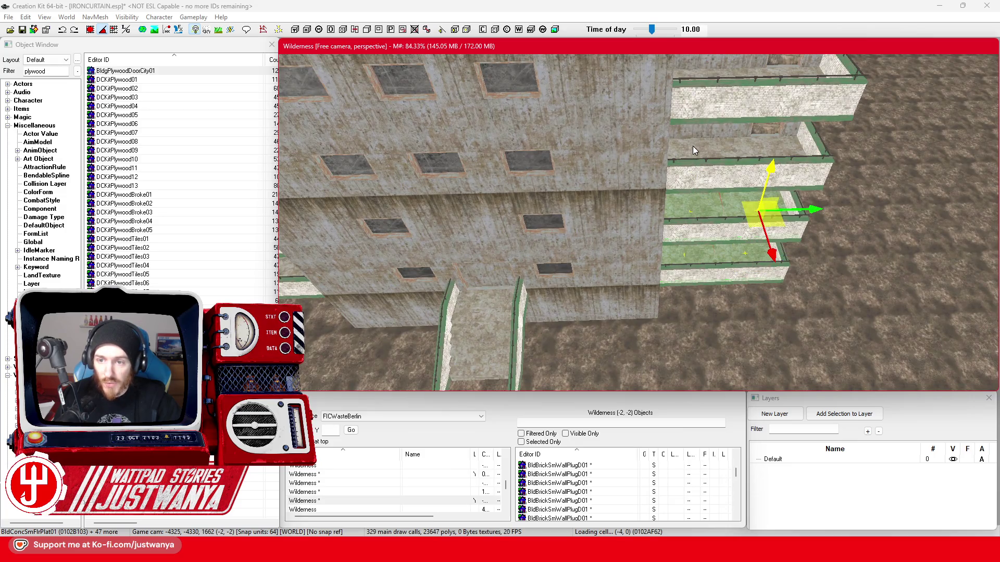
key("shift")
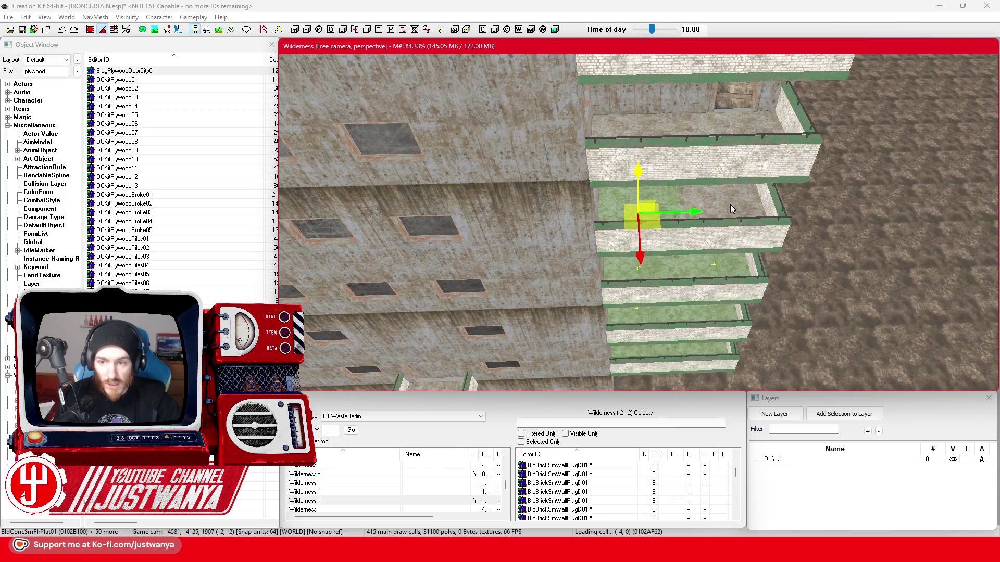
scroll(648, 127, "up", 3)
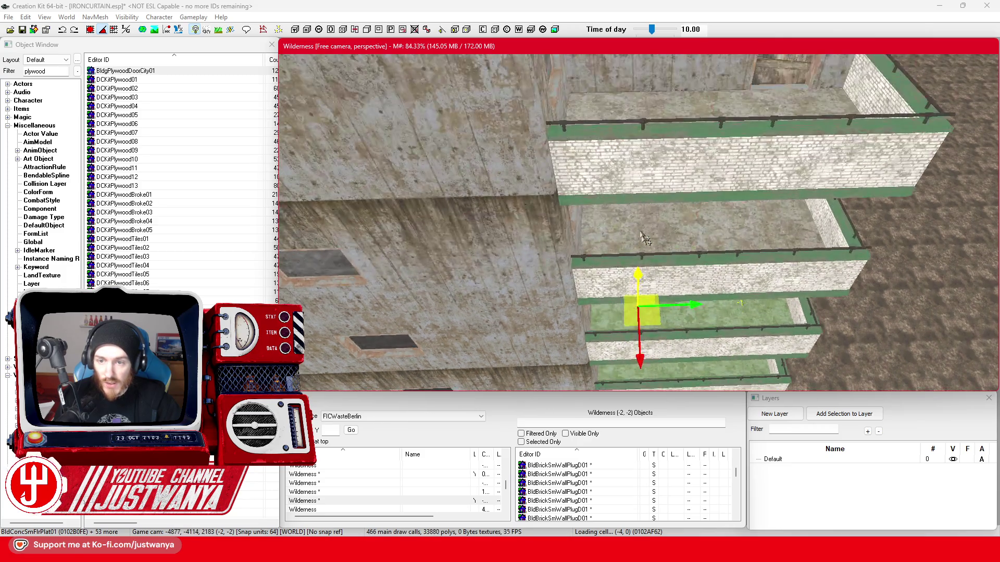
middle_click(684, 193)
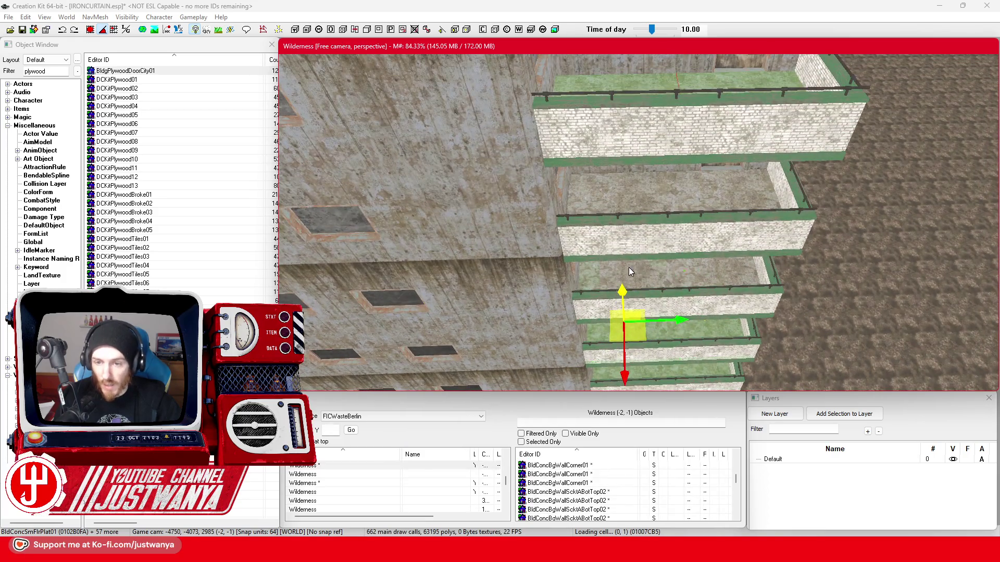
left_click_drag(630, 272, 666, 196)
middle_click(617, 222)
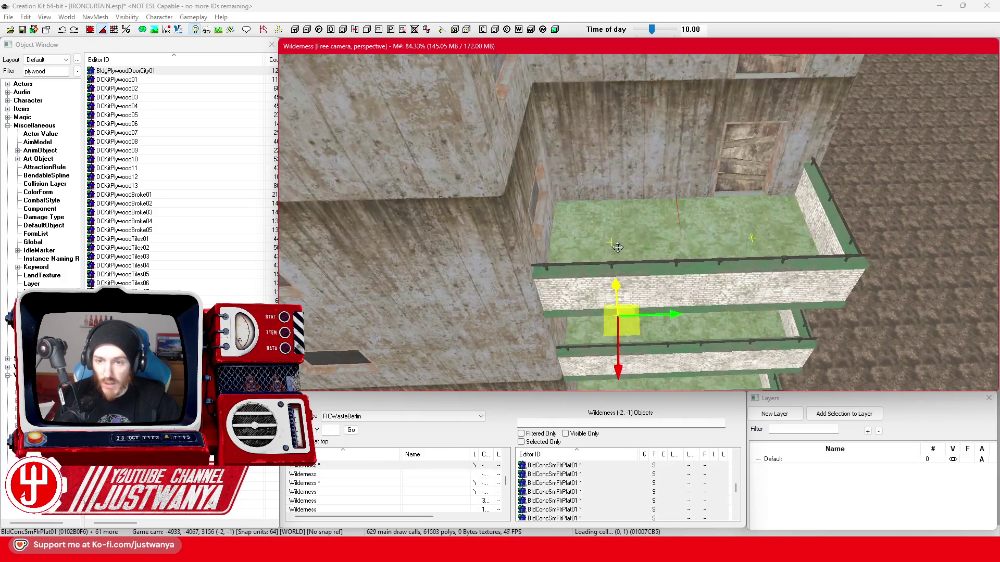
scroll(617, 247, "down", 5)
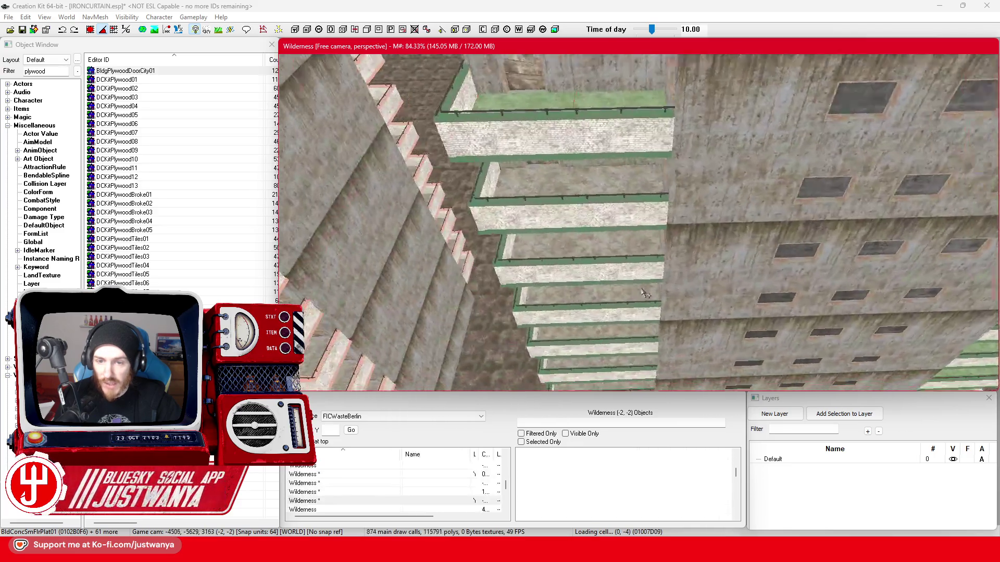
Paste floor slab copies with Ctrl+V onto each balcony working down the building
key("ctrl+v")
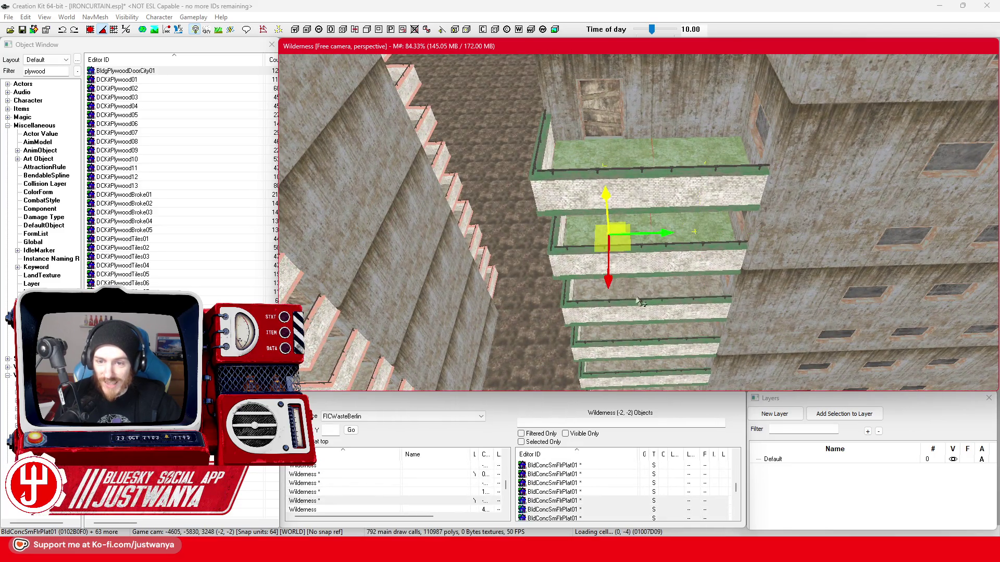
left_click_drag(698, 235, 692, 295)
scroll(693, 294, "up", 2)
scroll(664, 250, "up", 1)
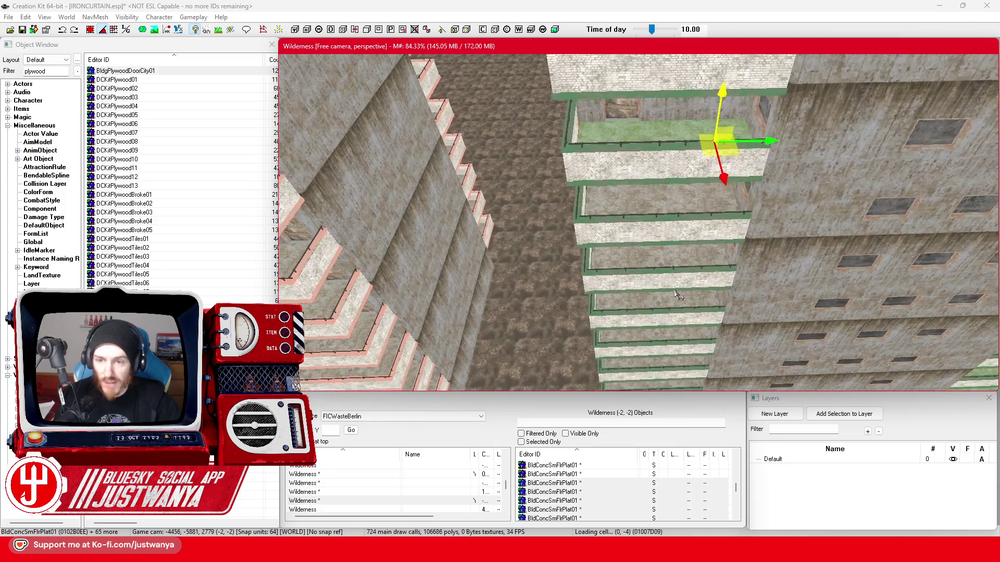
scroll(632, 204, "up", 2)
key("ctrl+v")
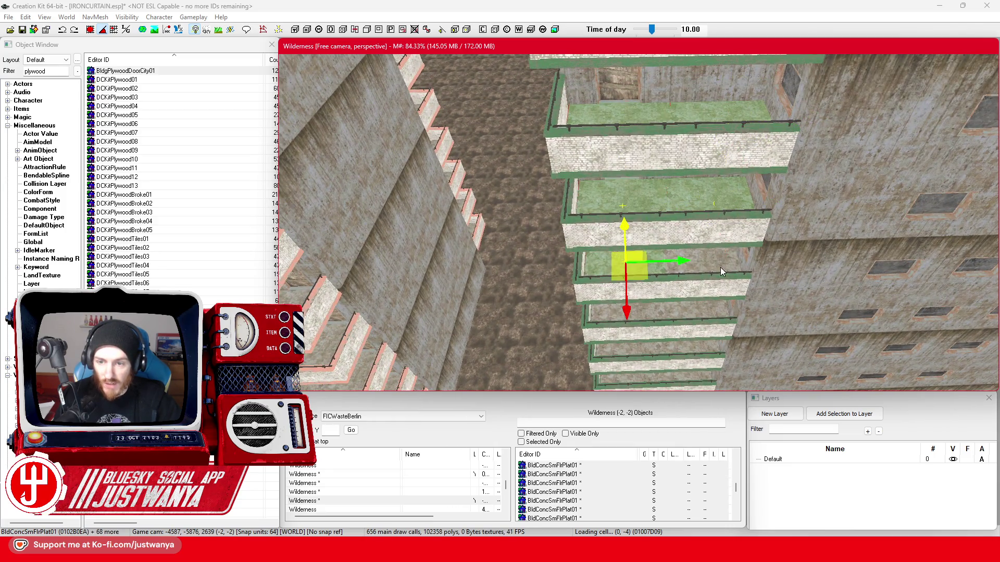
key("ctrl+v")
scroll(722, 273, "up", 2)
scroll(661, 209, "up", 2)
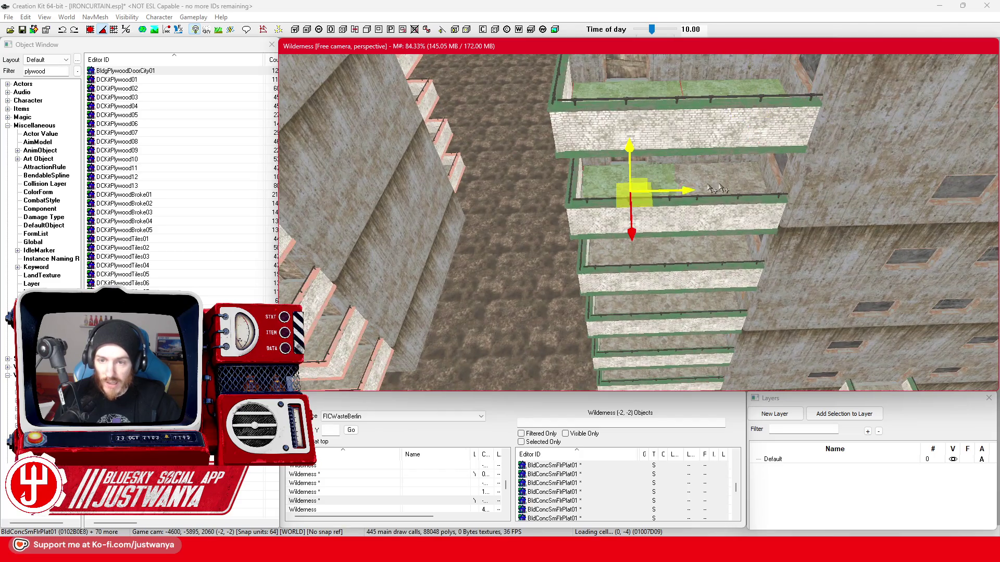
key("ctrl+v")
key("ctrl+v")
scroll(652, 261, "up", 2)
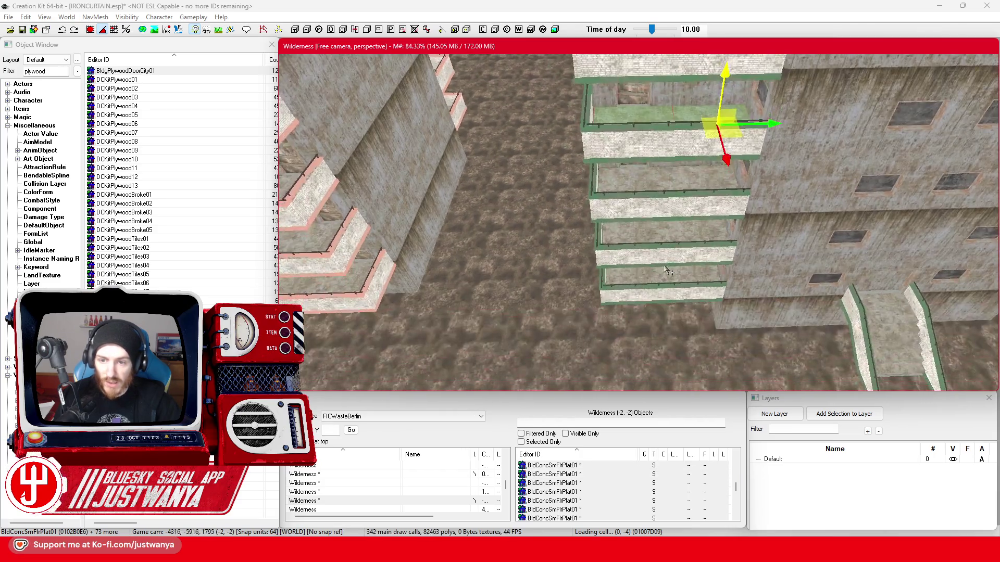
scroll(664, 268, "up", 2)
scroll(667, 269, "up", 2)
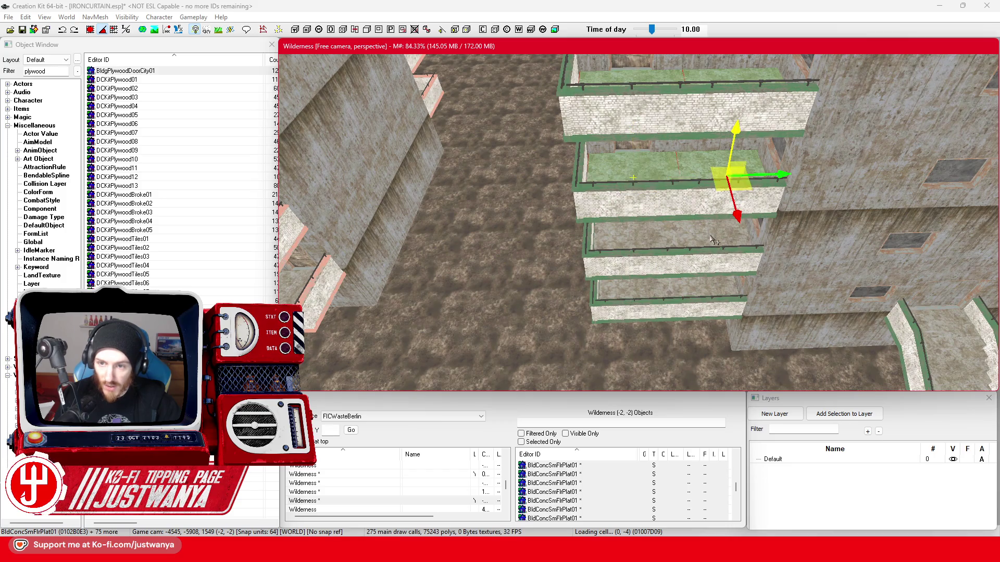
key("ctrl+v")
scroll(655, 286, "up", 2)
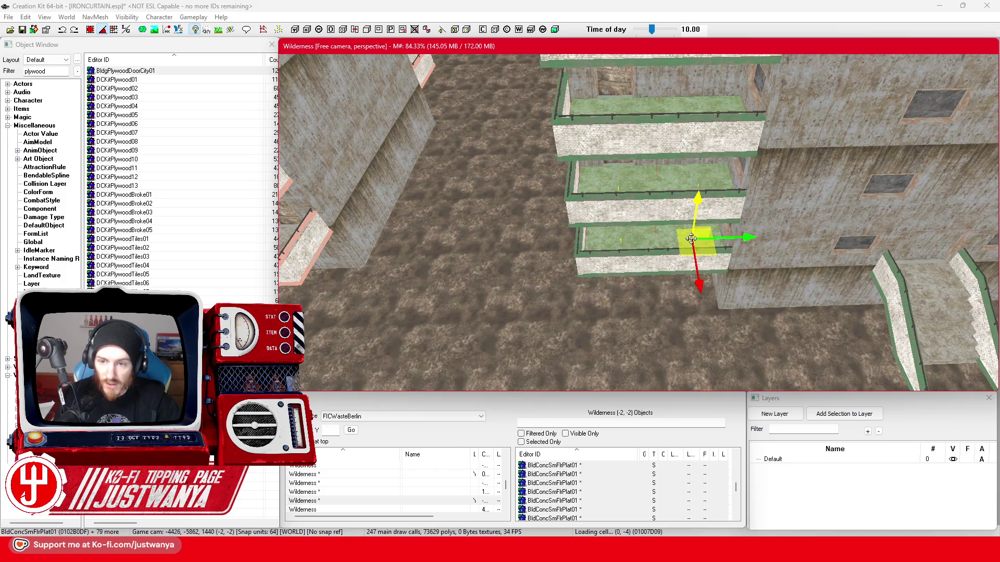
scroll(675, 268, "down", 5)
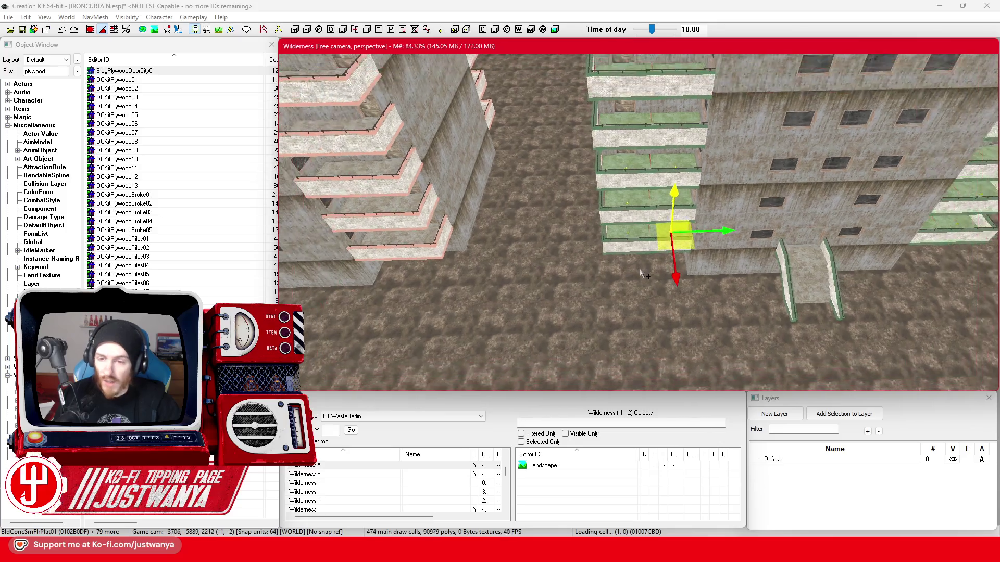
key("shift")
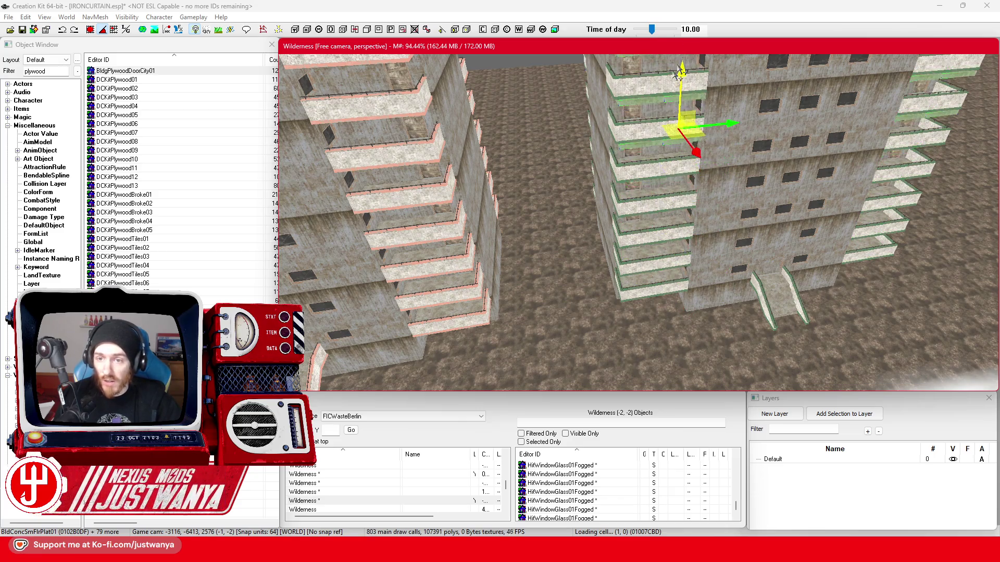
Drag the selected slabs up the Z axis to the tower's upper balcony levels and check them from all sides
key("shift")
scroll(639, 223, "up", 3)
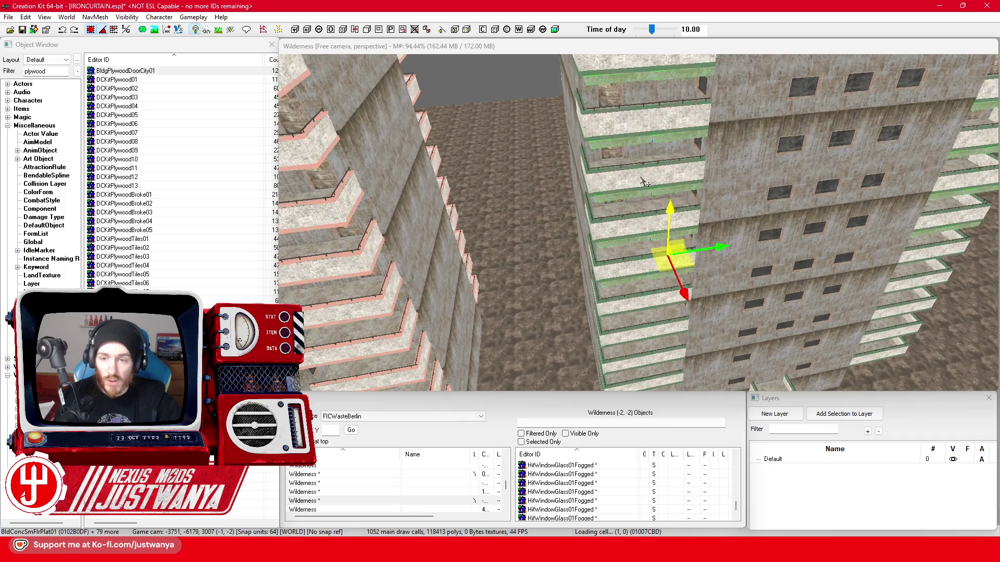
key("shift")
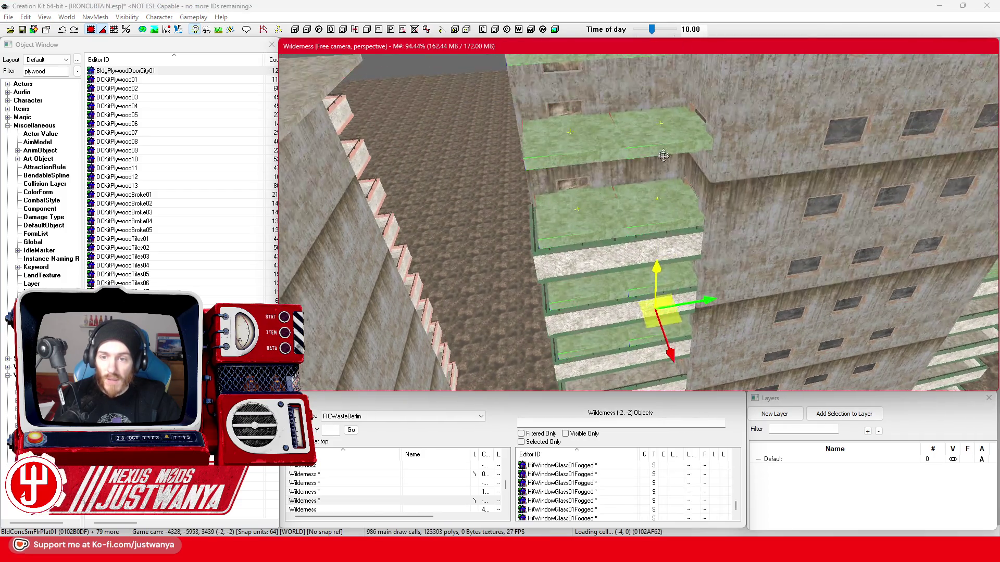
left_click_drag(657, 267, 661, 102)
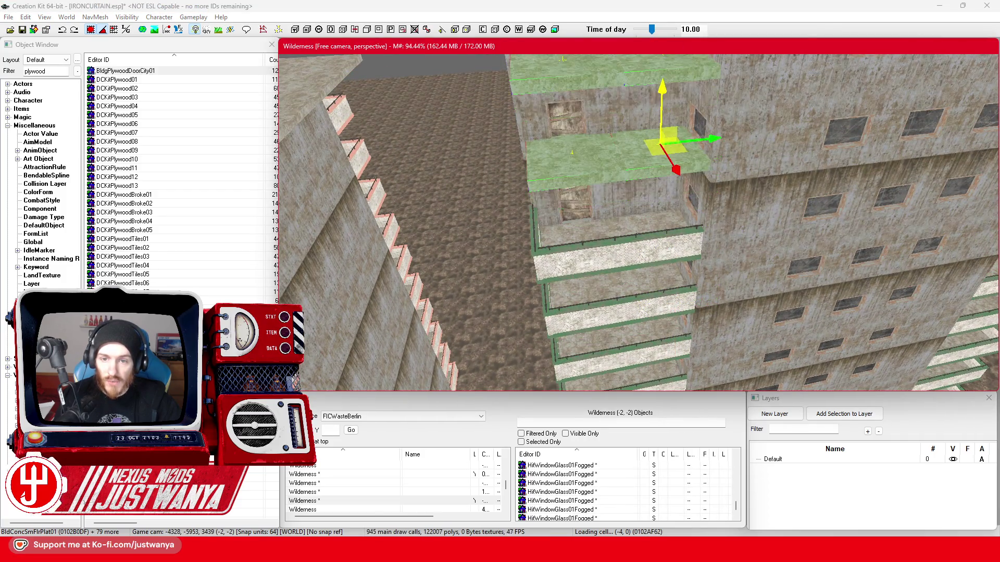
key("shift")
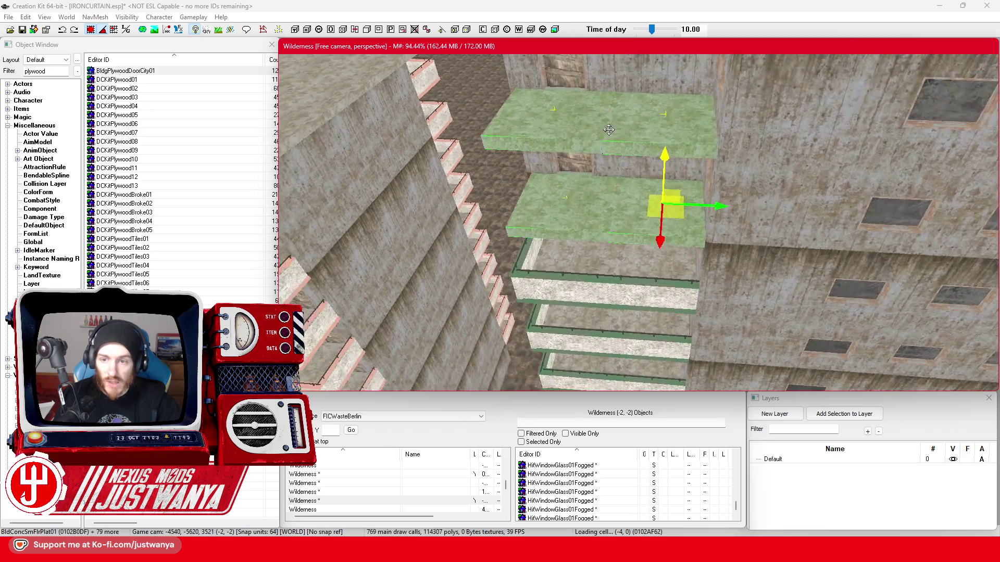
key("shift")
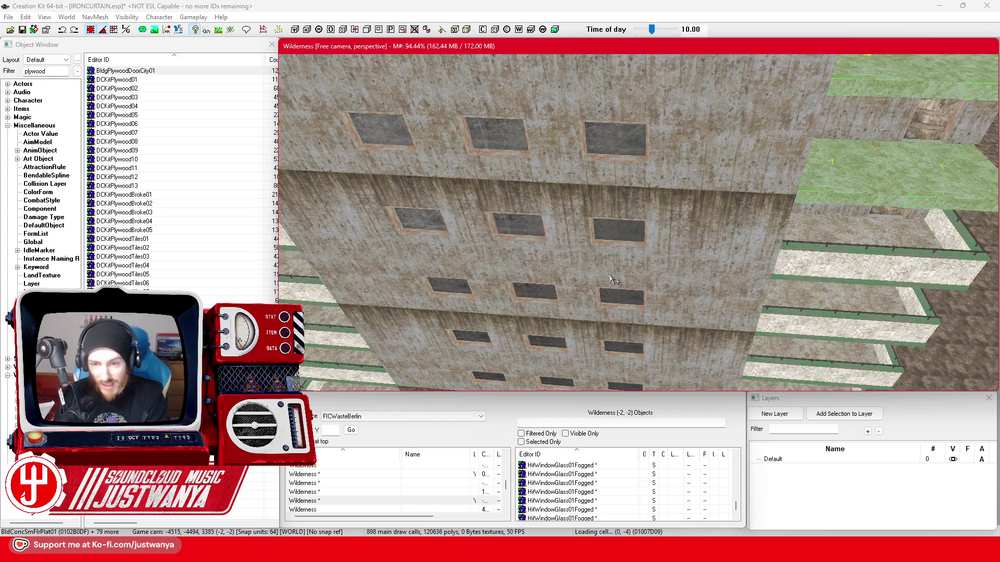
key("shift")
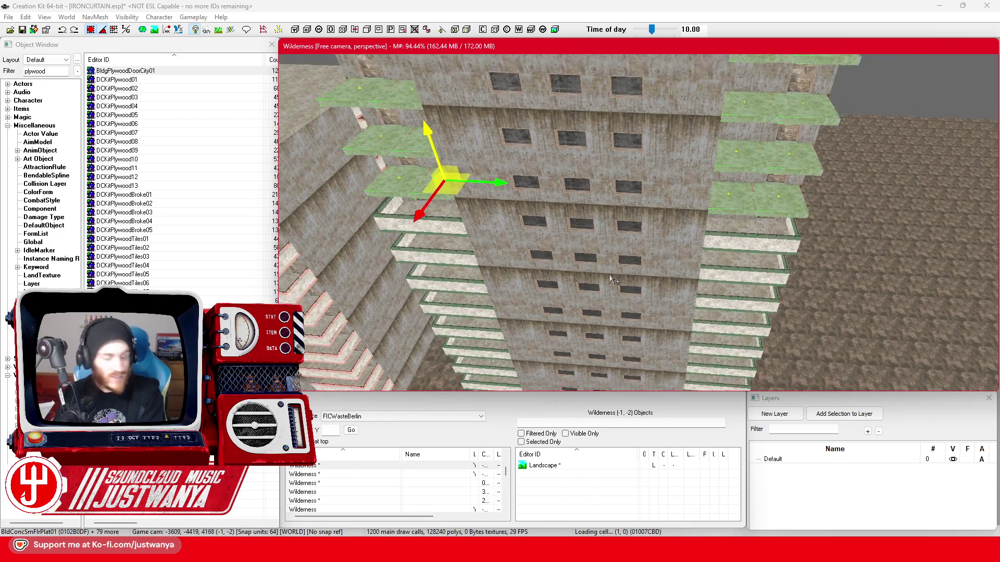
key("shift")
scroll(611, 280, "up", 2)
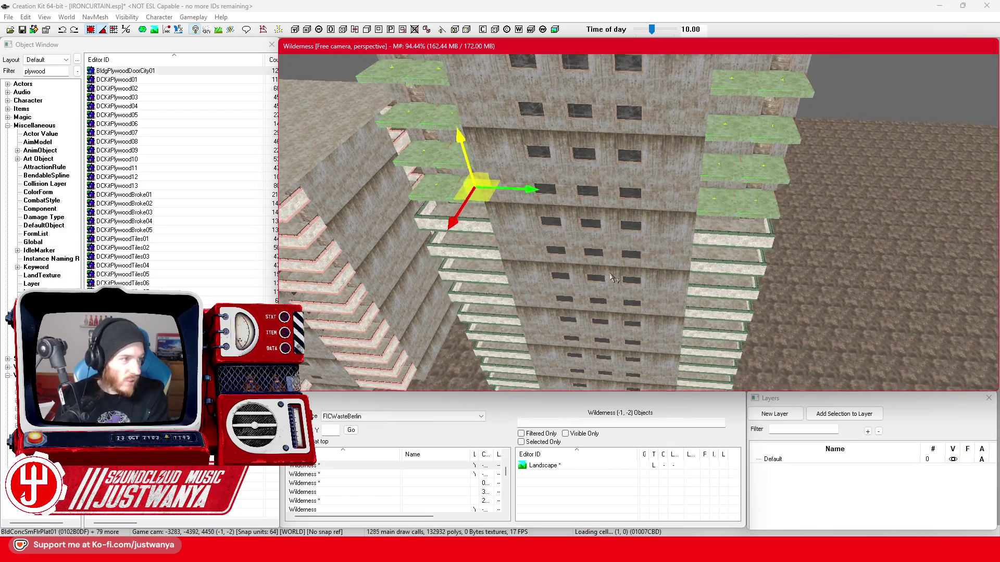
scroll(523, 292, "up", 2)
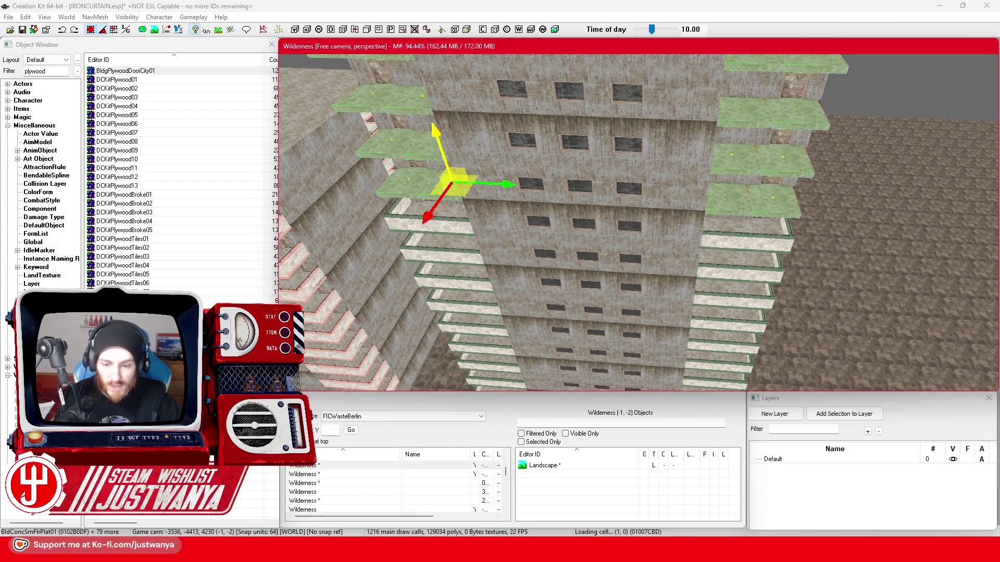
left_click(532, 482)
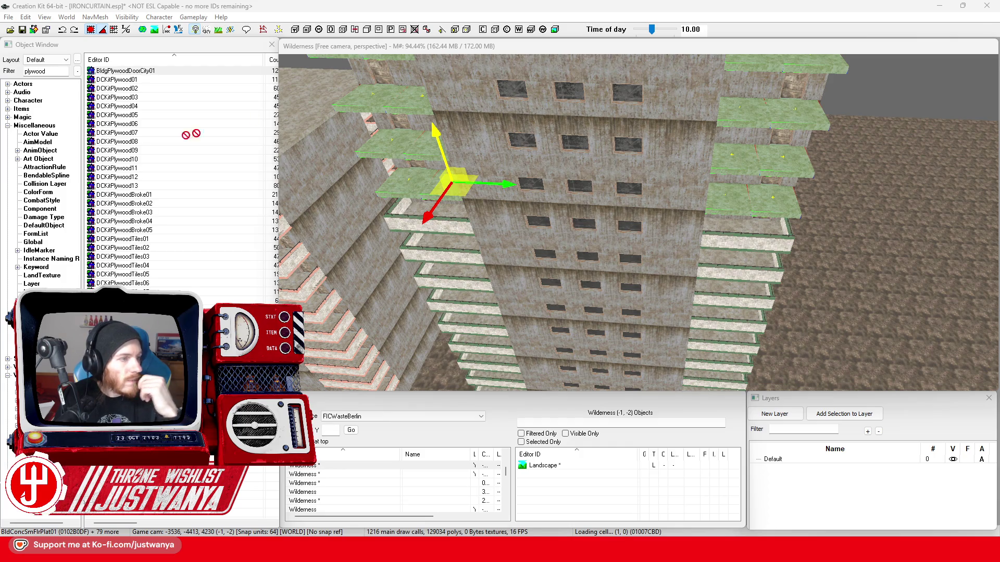
Alt+Tab from Creation Kit to the web browser with the Twitch tab
key("alt+Tab")
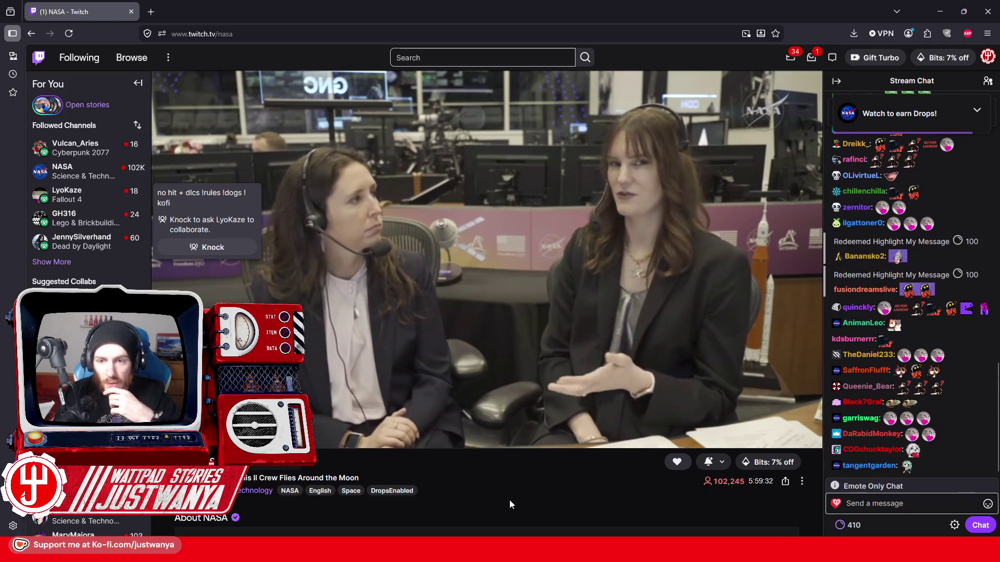
mouse_move(793, 429)
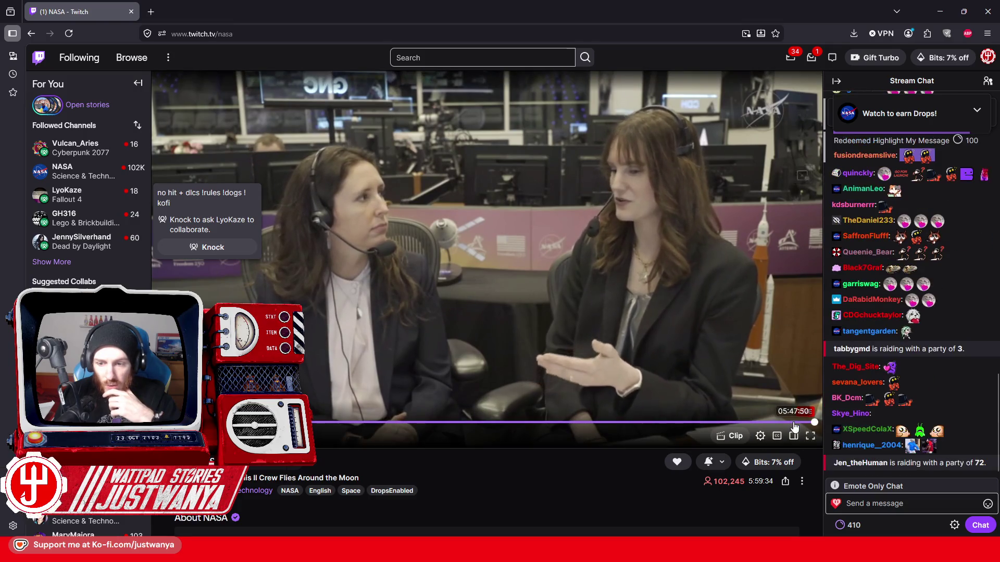
scroll(533, 456, "down", 2)
scroll(522, 450, "down", 2)
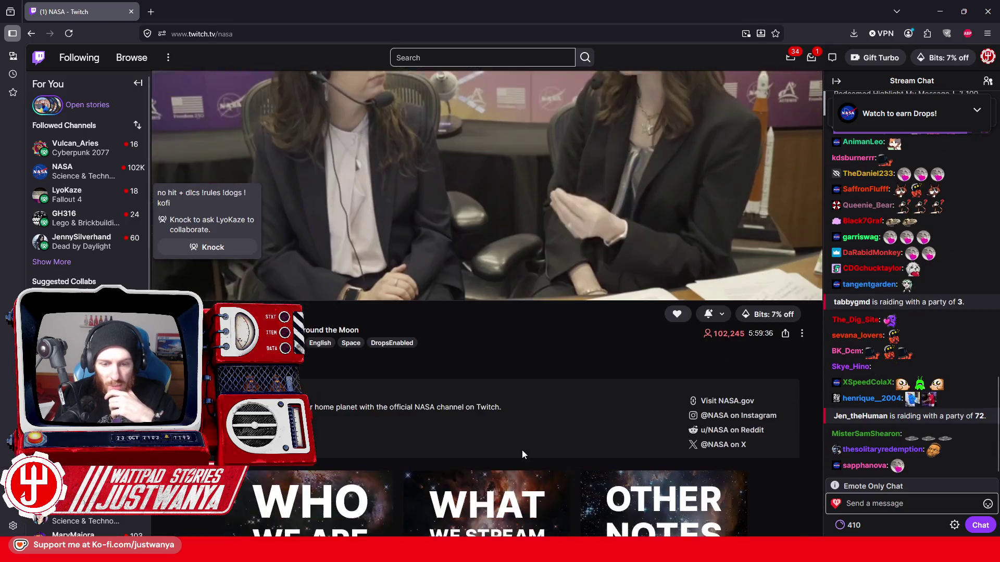
scroll(521, 450, "down", 3)
scroll(523, 414, "down", 2)
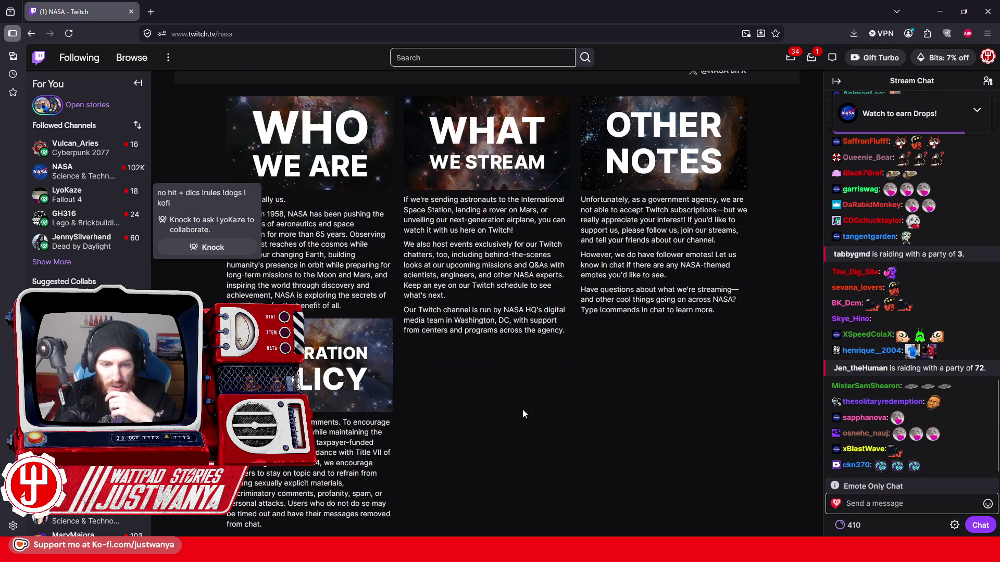
scroll(523, 414, "up", 5)
scroll(523, 414, "up", 2)
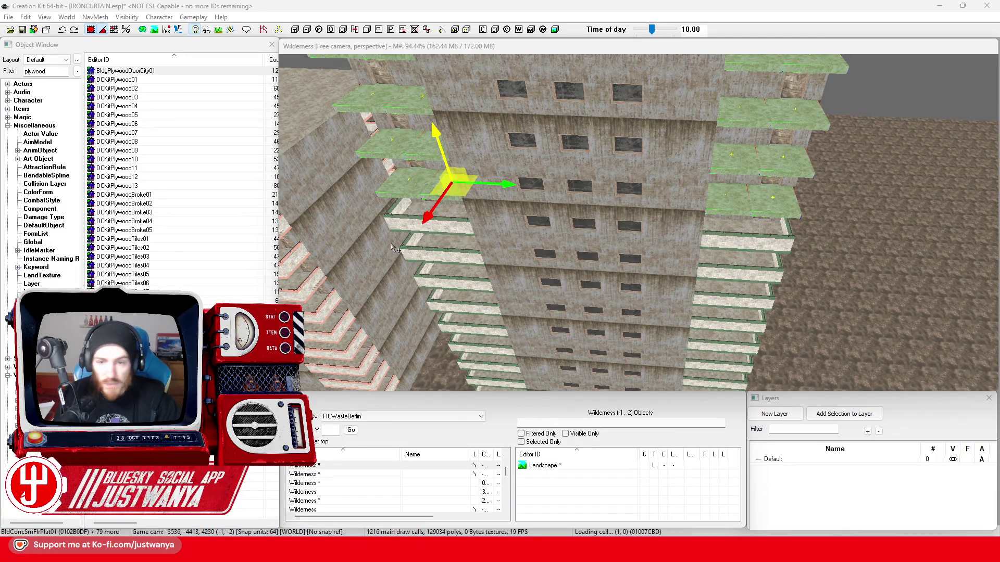
scroll(501, 234, "up", 5)
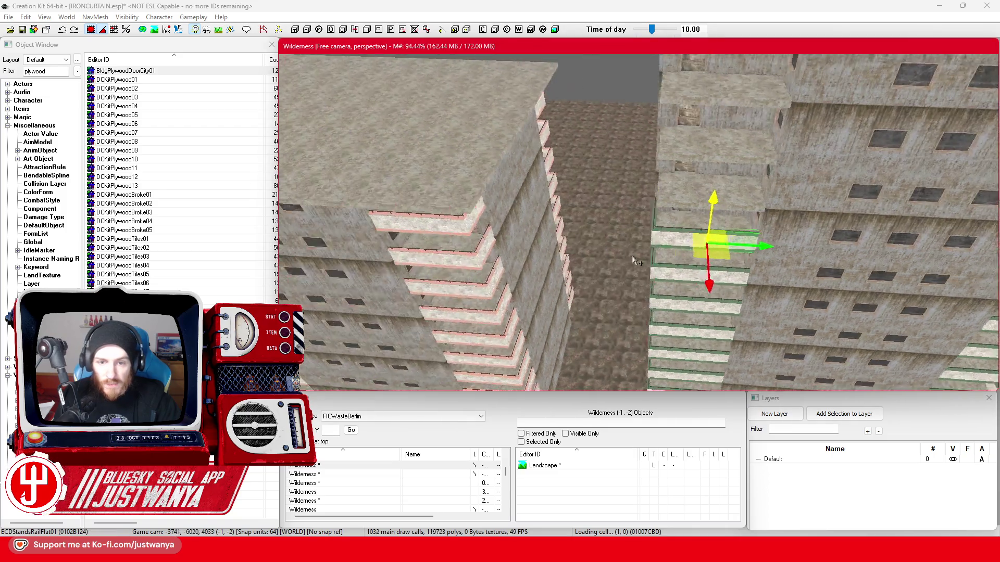
scroll(635, 260, "up", 2)
scroll(637, 258, "up", 2)
scroll(642, 258, "up", 2)
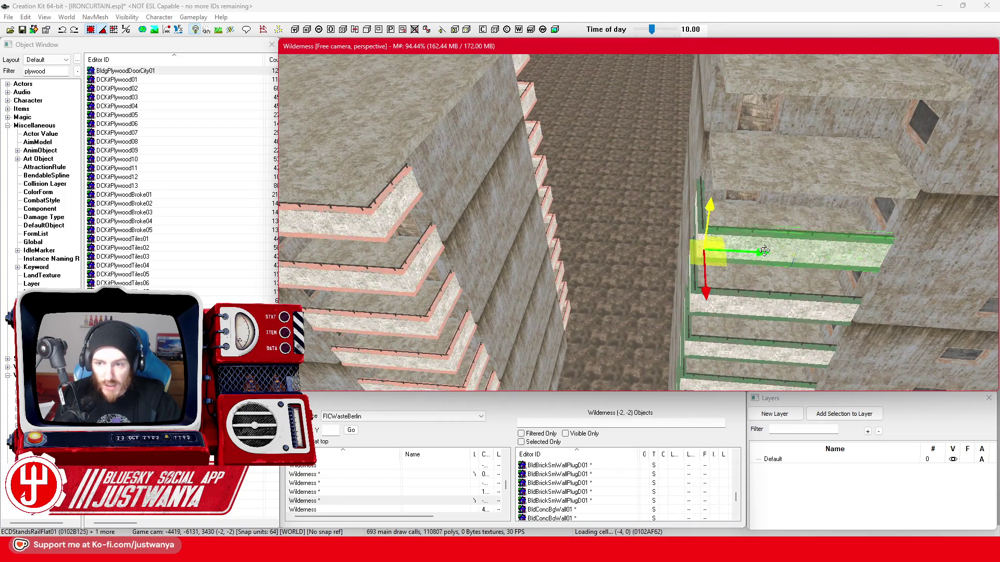
scroll(707, 254, "down", 2)
scroll(723, 242, "down", 2)
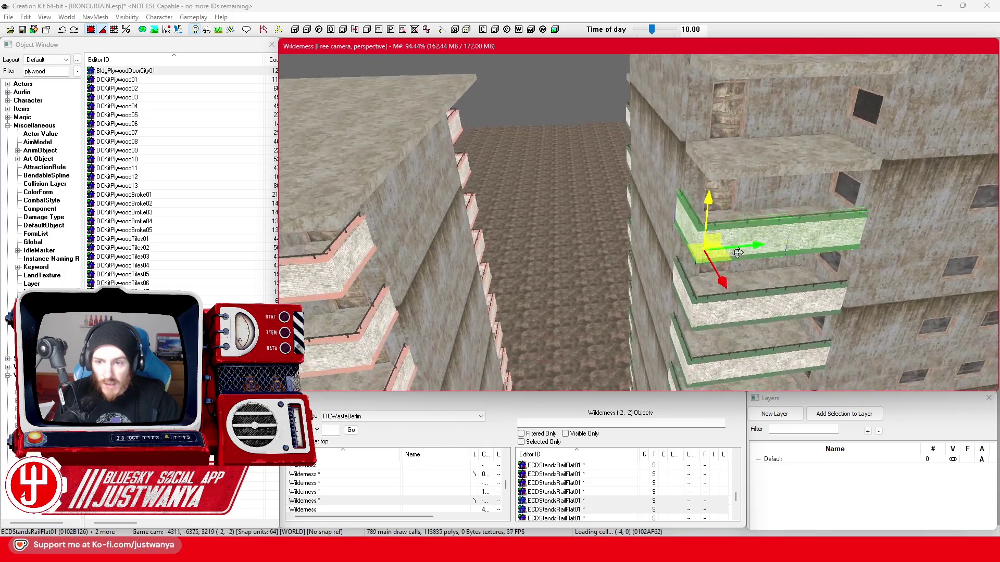
scroll(739, 233, "down", 2)
Ctrl-select the top, middle and lower balcony railing pieces on the tower's corner
left_click(694, 236)
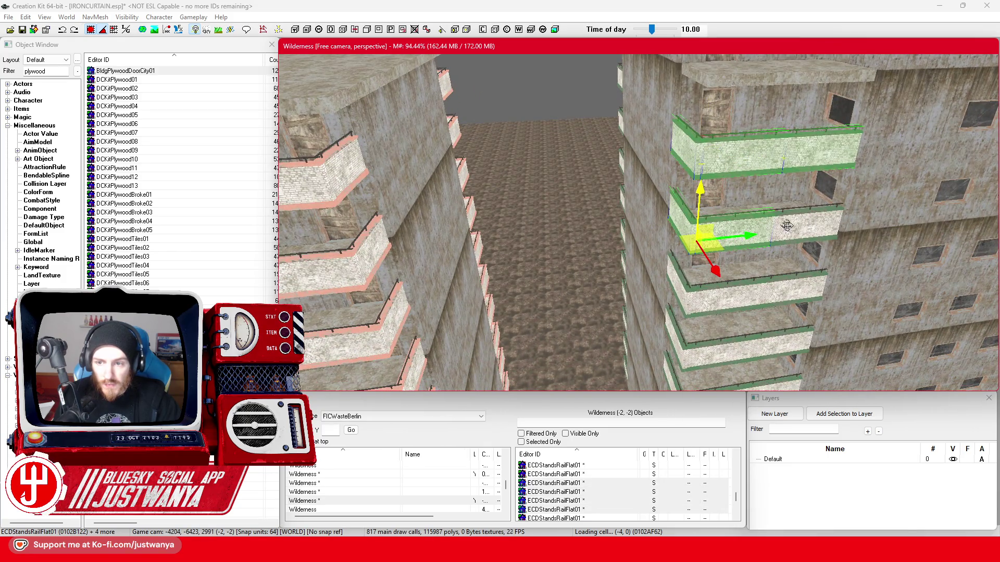
left_click(787, 226, "ctrl")
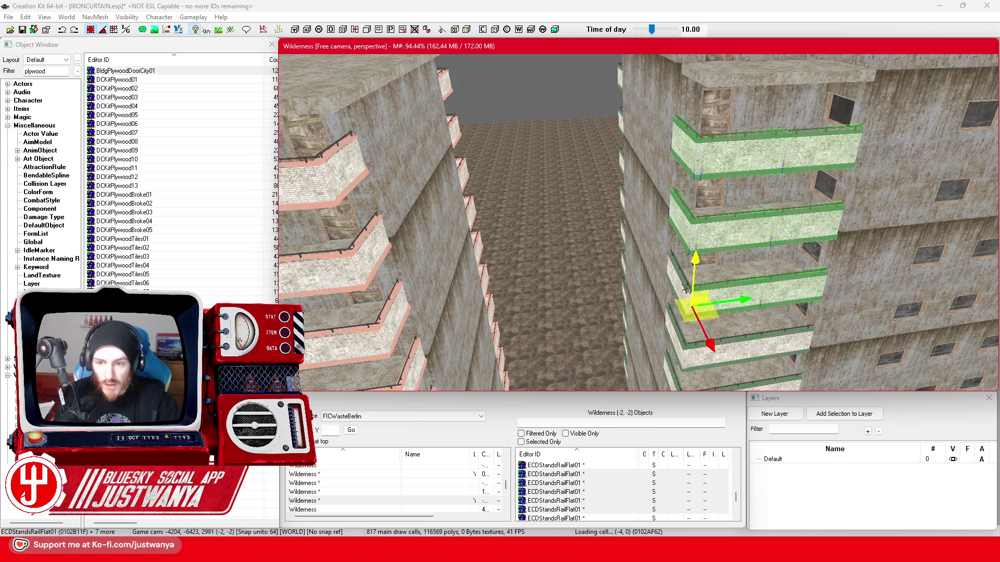
scroll(657, 290, "down", 3)
scroll(602, 270, "up", 2)
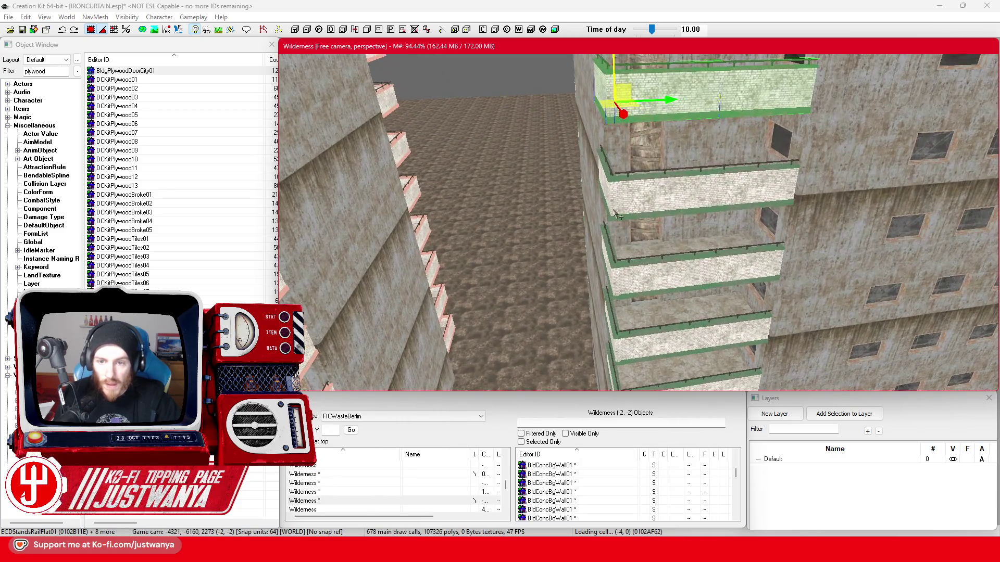
left_click(711, 203, "ctrl")
left_click(708, 195, "ctrl")
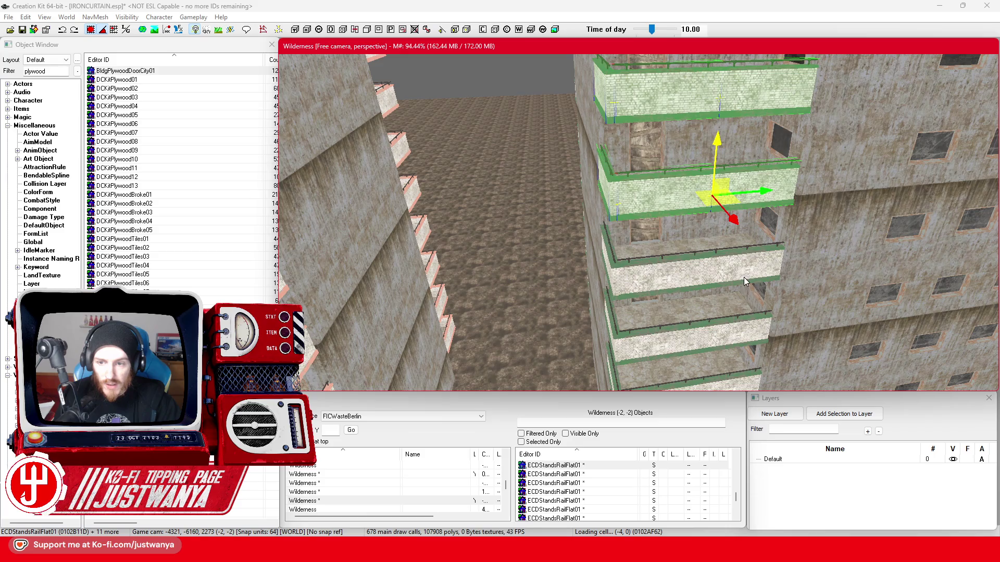
left_click(659, 298, "ctrl")
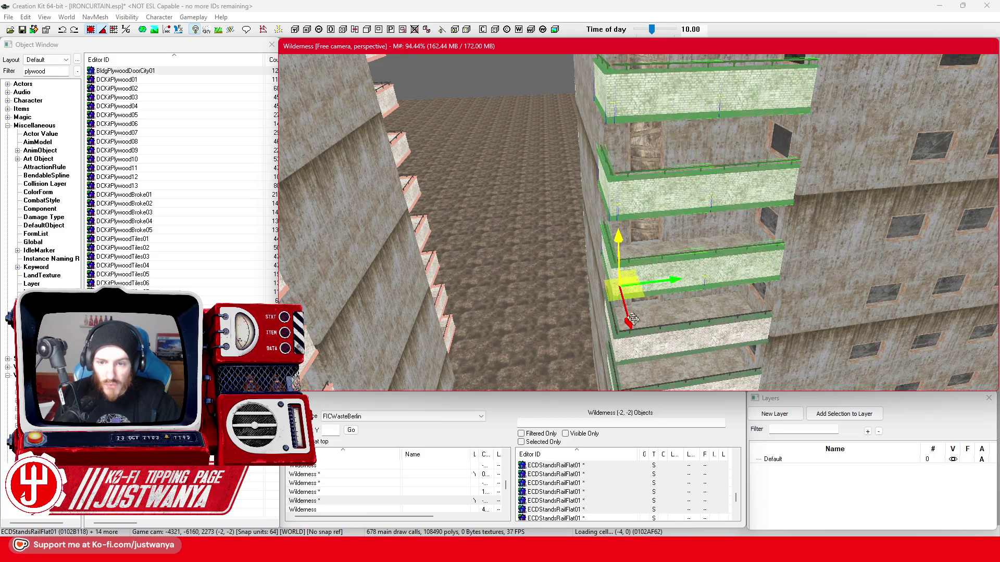
scroll(631, 319, "up", 3)
left_click(625, 125, "ctrl")
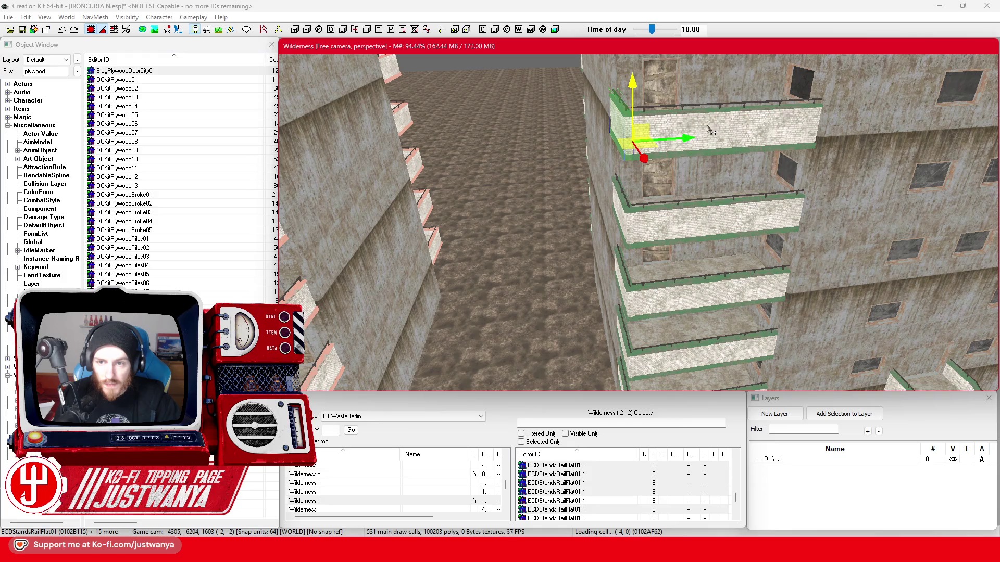
left_click(783, 146, "ctrl")
left_click(633, 238, "ctrl")
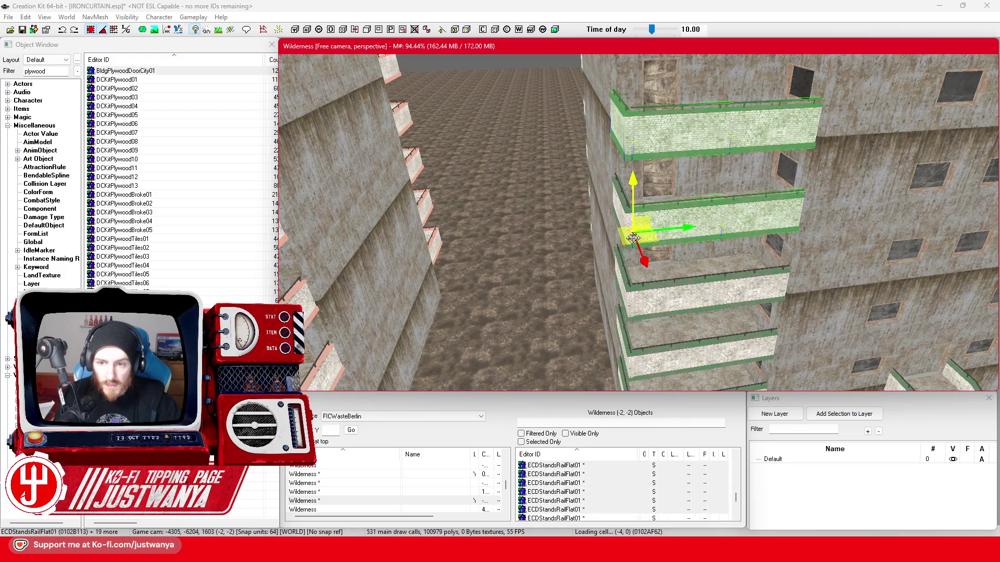
scroll(622, 213, "up", 2)
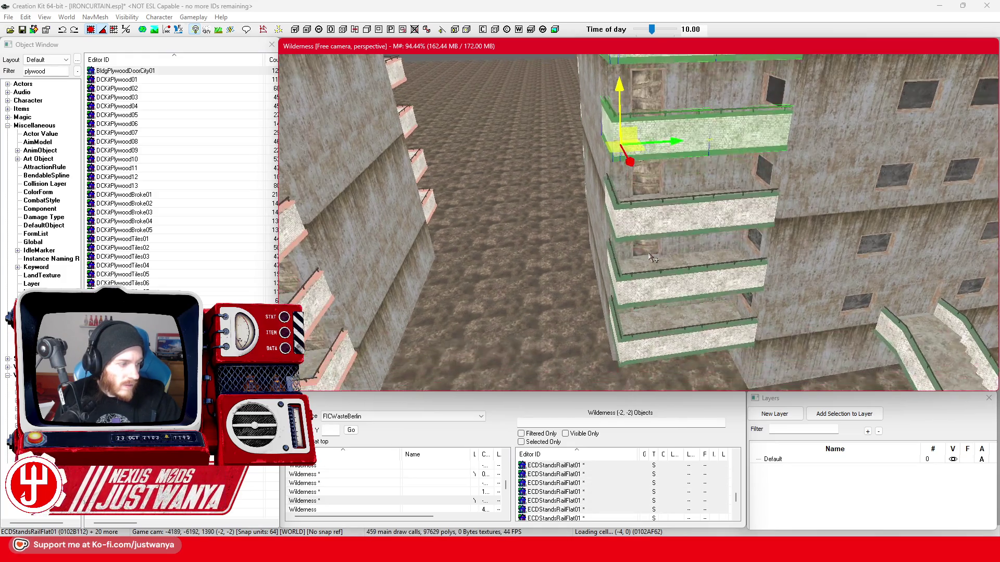
scroll(639, 286, "up", 2)
left_click(618, 215, "ctrl")
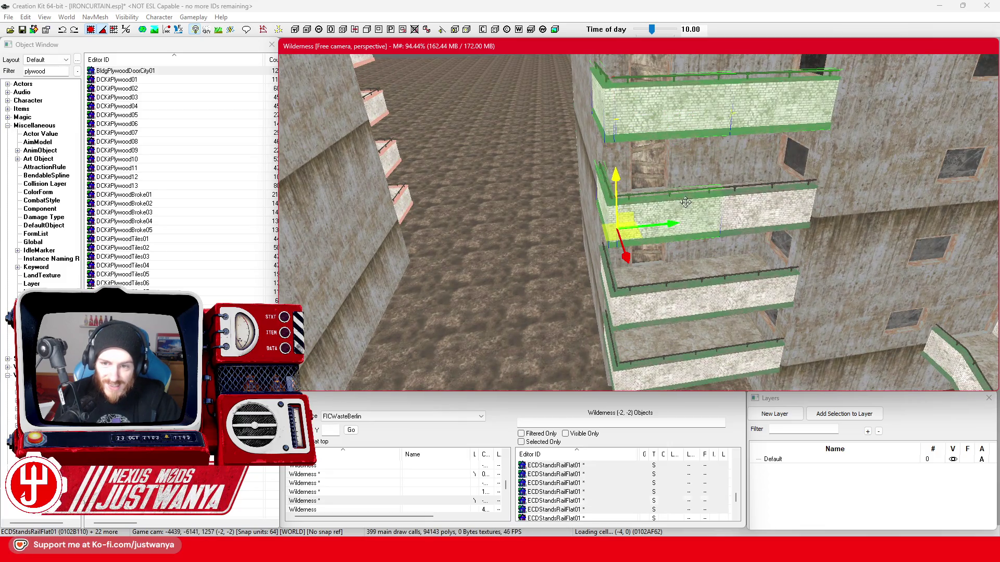
left_click(655, 313, "ctrl")
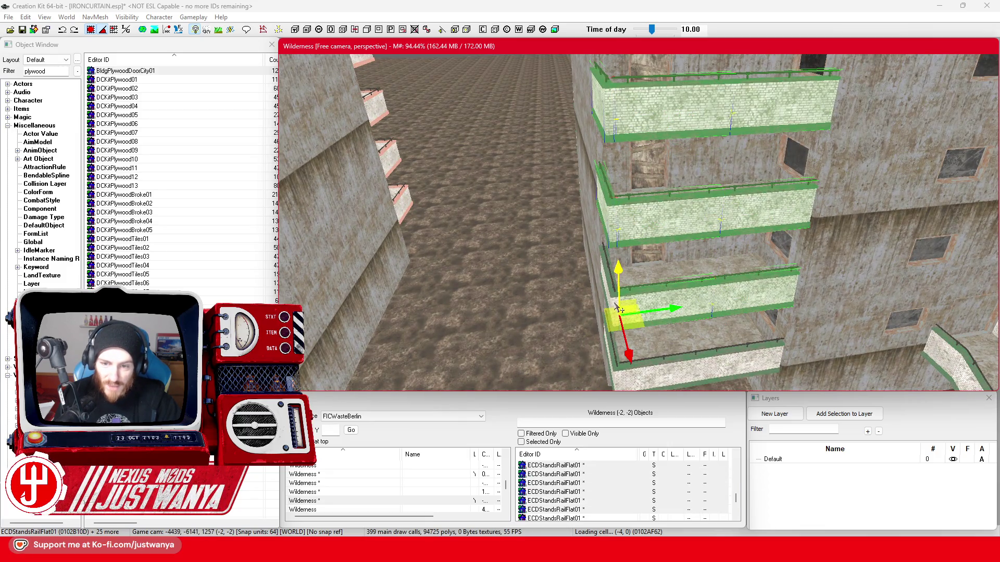
scroll(613, 304, "up", 2)
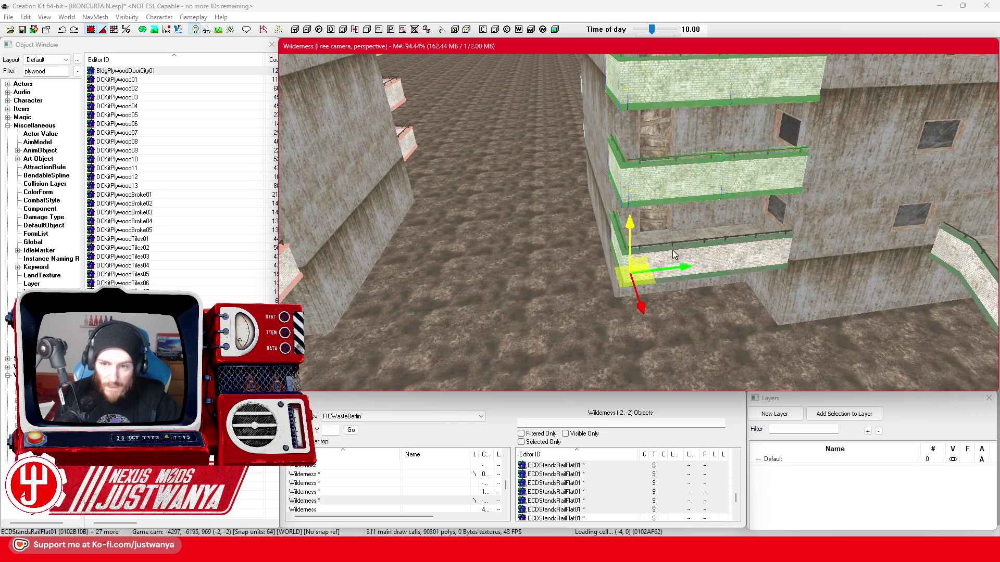
left_click(751, 249, "ctrl")
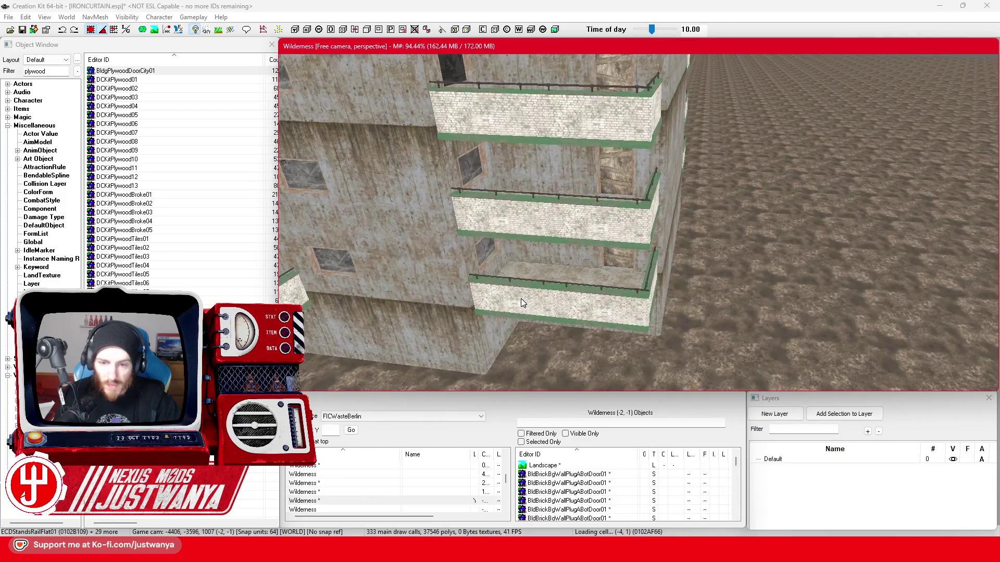
left_click(622, 315, "ctrl")
Add the corner railings, middle wall and upper balcony pieces to the selection
left_click(648, 274, "ctrl")
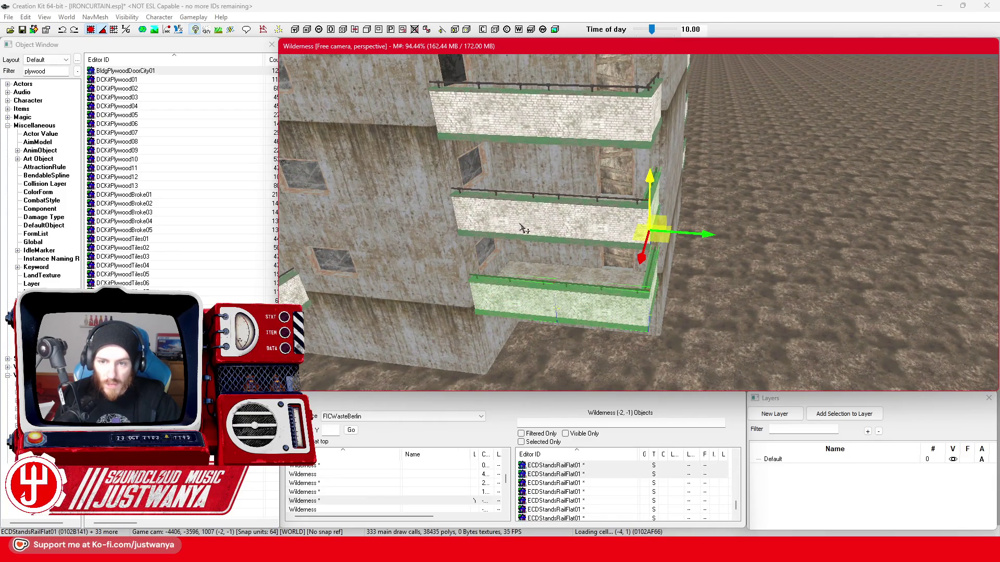
left_click(603, 228, "ctrl")
left_click(602, 255, "ctrl")
left_click(653, 213, "ctrl")
left_click(578, 323, "ctrl")
left_click(633, 274, "ctrl")
left_click(418, 188, "ctrl")
left_click(579, 191, "ctrl")
left_click(629, 200, "ctrl")
scroll(635, 249, "down", 2)
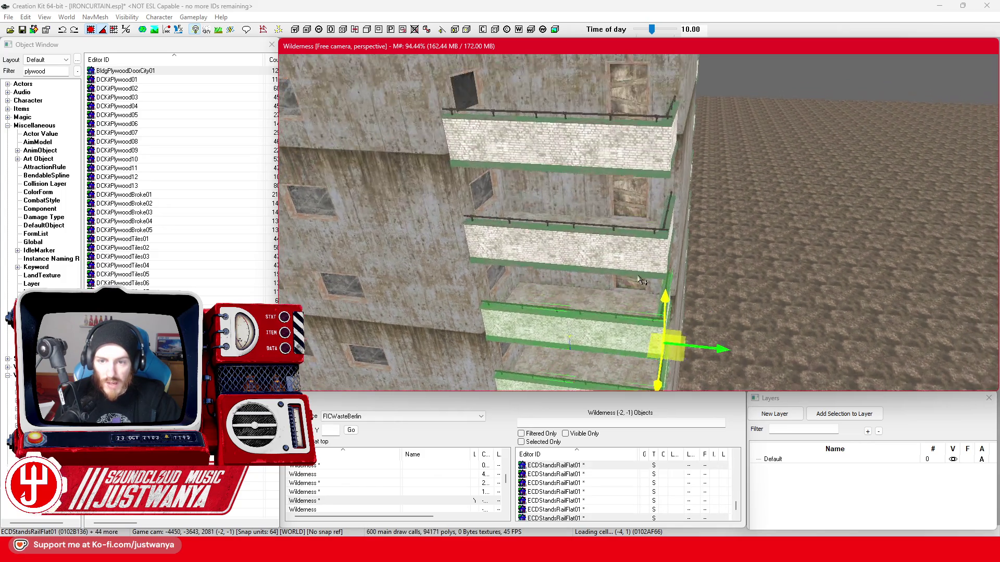
left_click(603, 247, "ctrl")
left_click(668, 266, "ctrl")
scroll(663, 299, "down", 2)
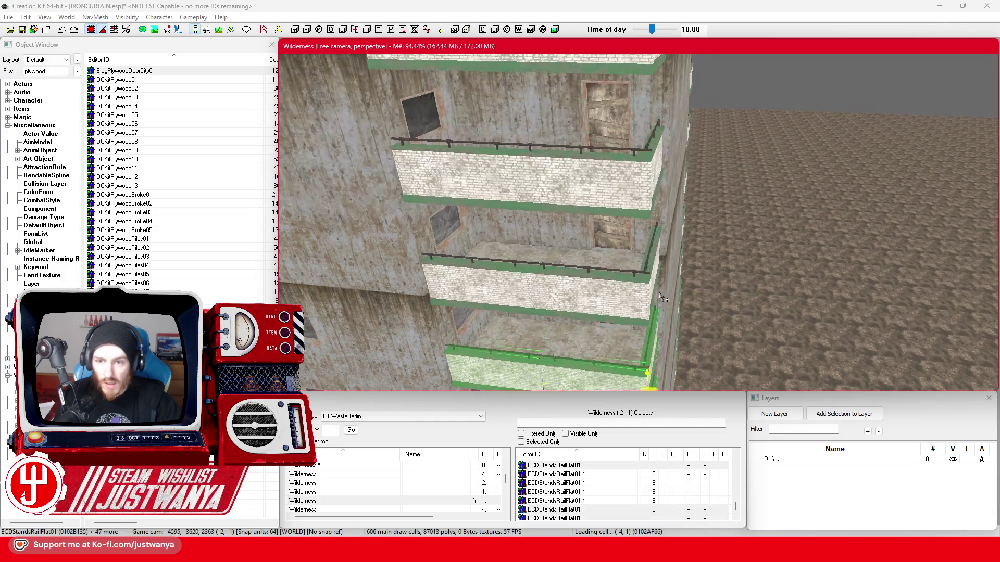
Add both corner railings and the left-hand railings, orbiting to reach the far side
left_click(653, 262, "ctrl")
left_click(653, 179, "ctrl")
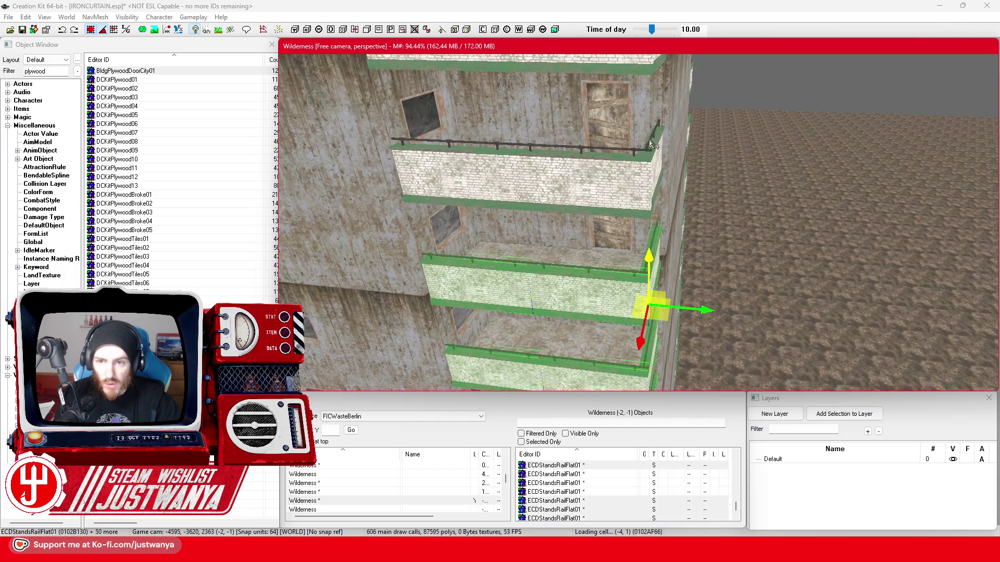
left_click(561, 174, "ctrl")
scroll(458, 177, "up", 2)
left_click(474, 183, "ctrl")
scroll(650, 250, "down", 3)
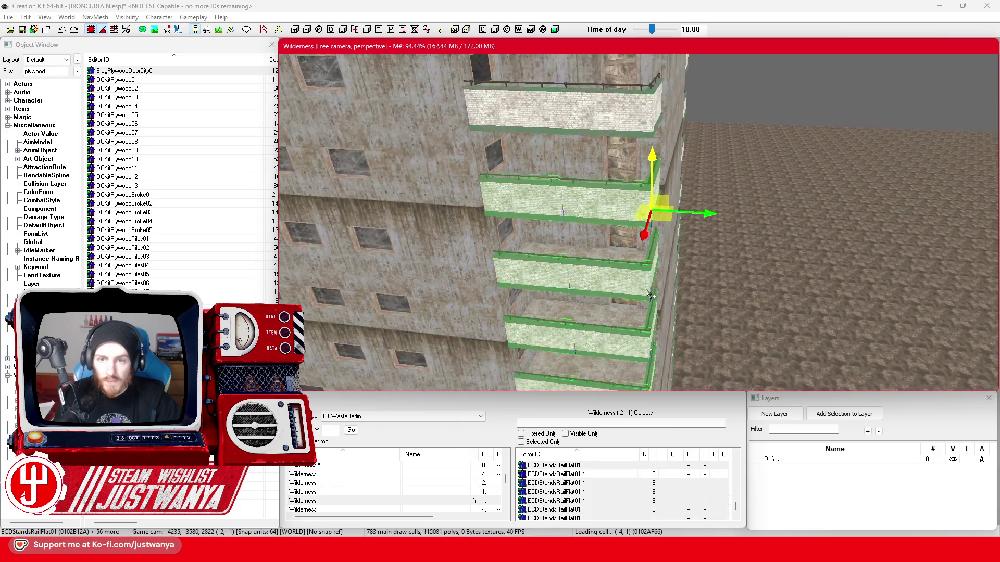
scroll(632, 254, "up", 3)
left_click(647, 226, "ctrl")
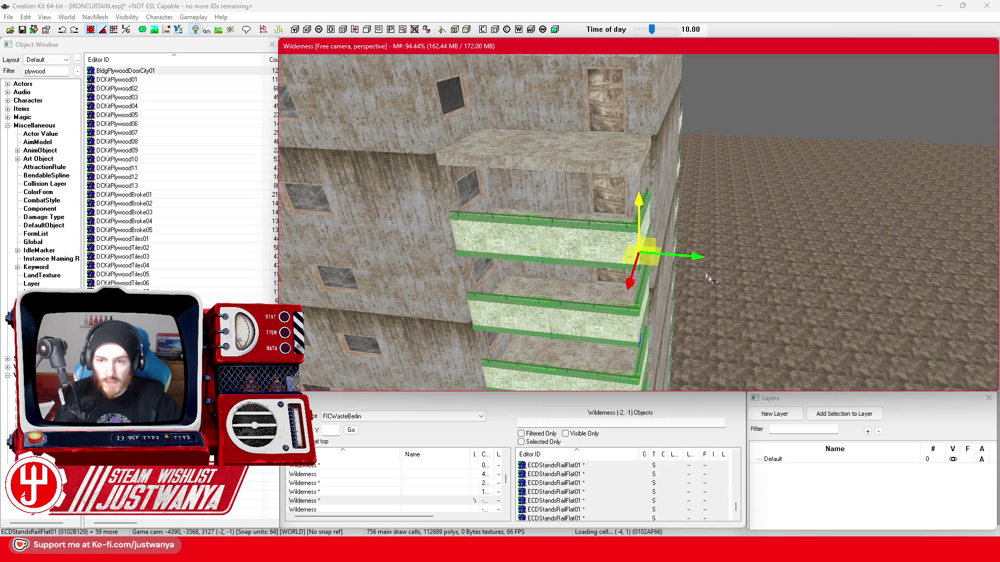
scroll(711, 279, "up", 3)
scroll(625, 242, "down", 3)
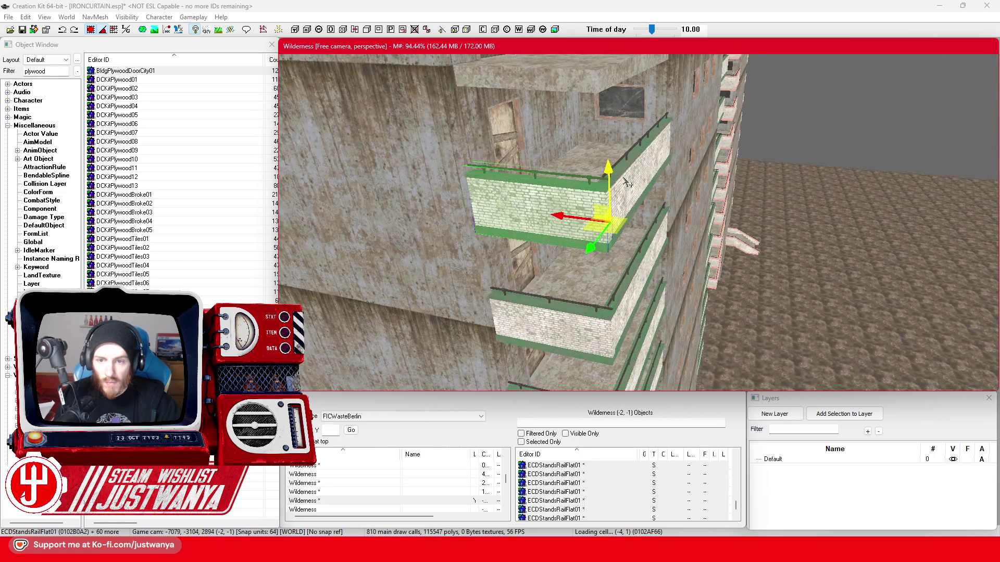
left_click(626, 183, "ctrl")
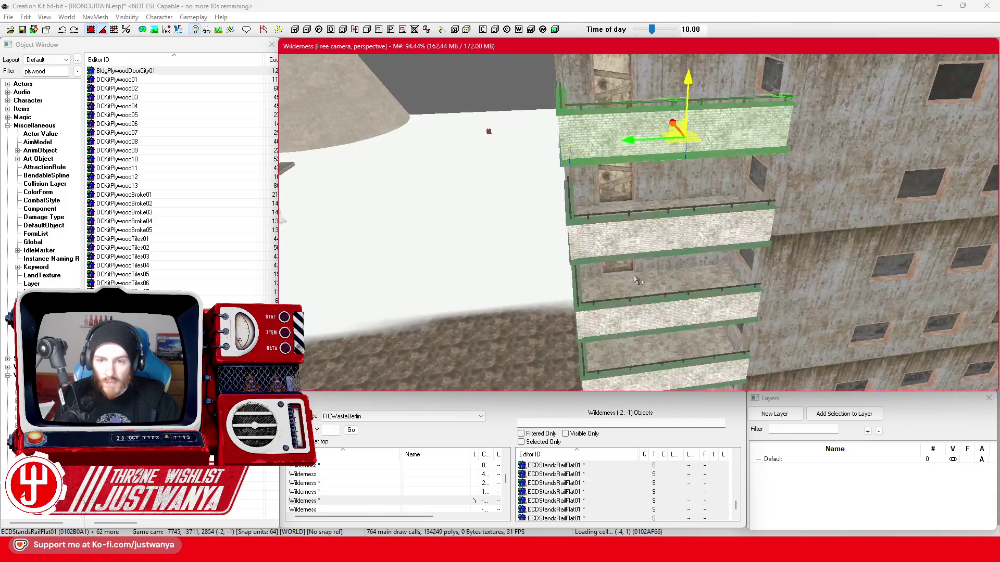
key("shift")
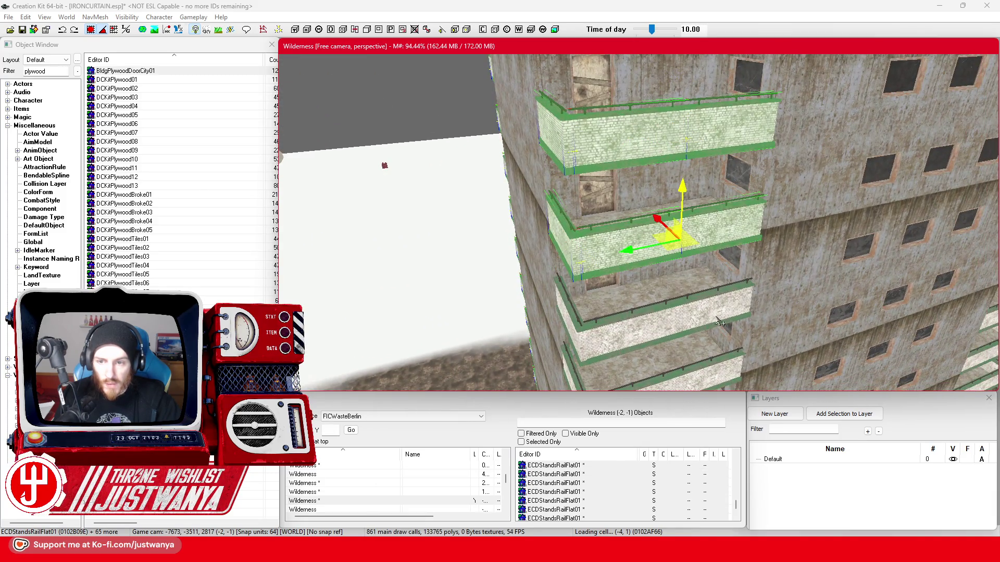
left_click(569, 312, "ctrl")
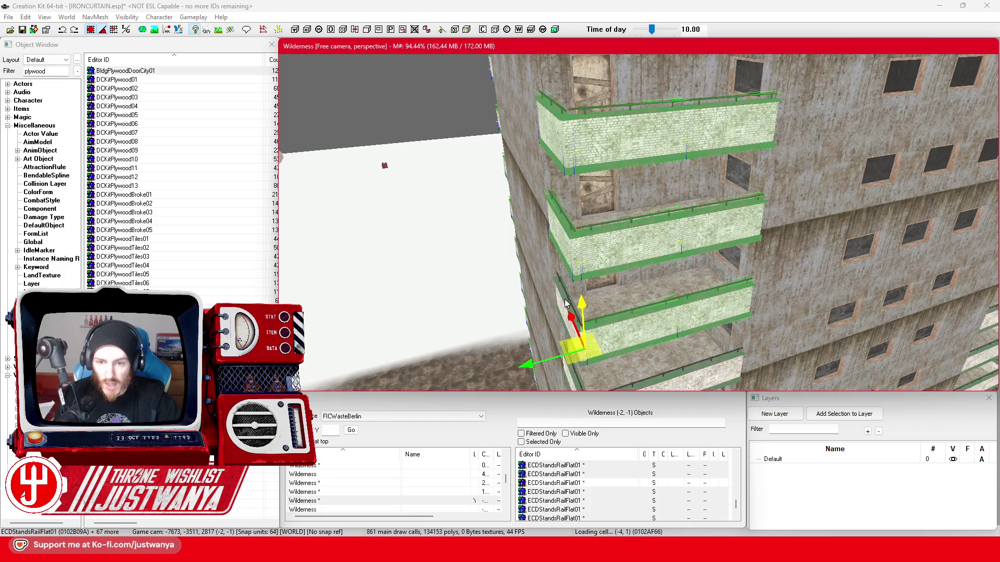
left_click(566, 305, "ctrl")
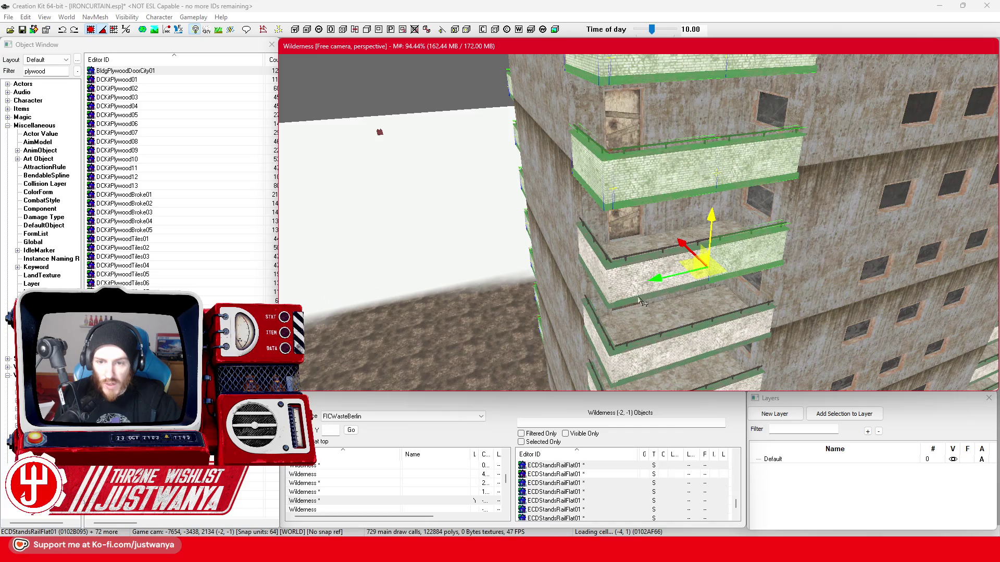
Add the remaining left and lower balcony railings so all corner balconies are selected
left_click(602, 265, "ctrl")
left_click(602, 252, "ctrl")
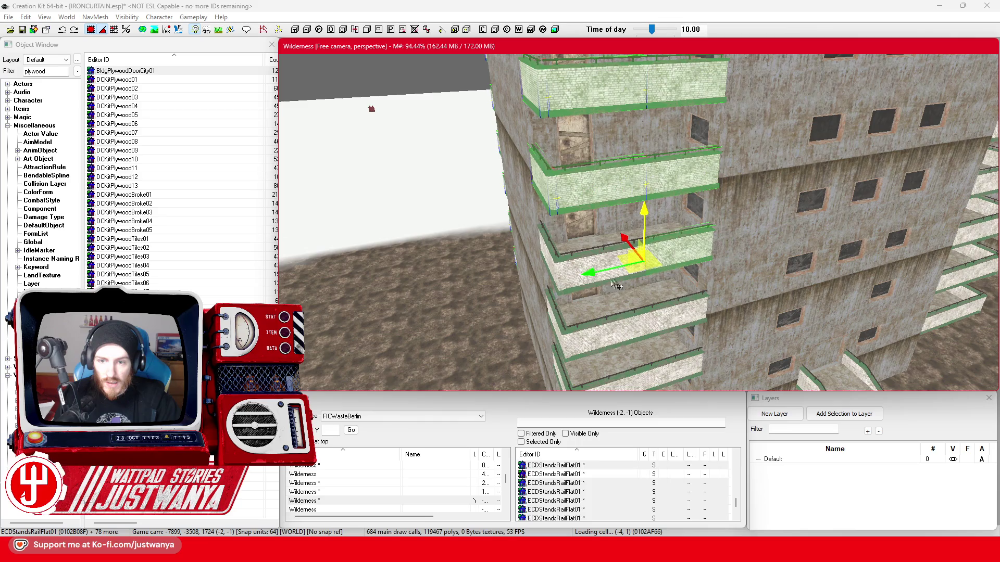
left_click(550, 264, "ctrl")
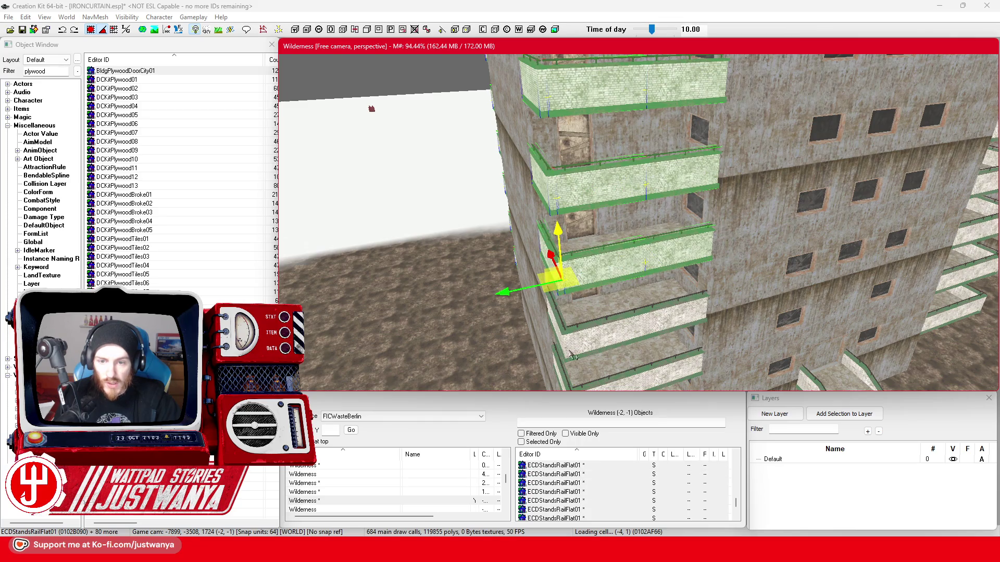
left_click(674, 325, "ctrl")
scroll(625, 297, "up", 3)
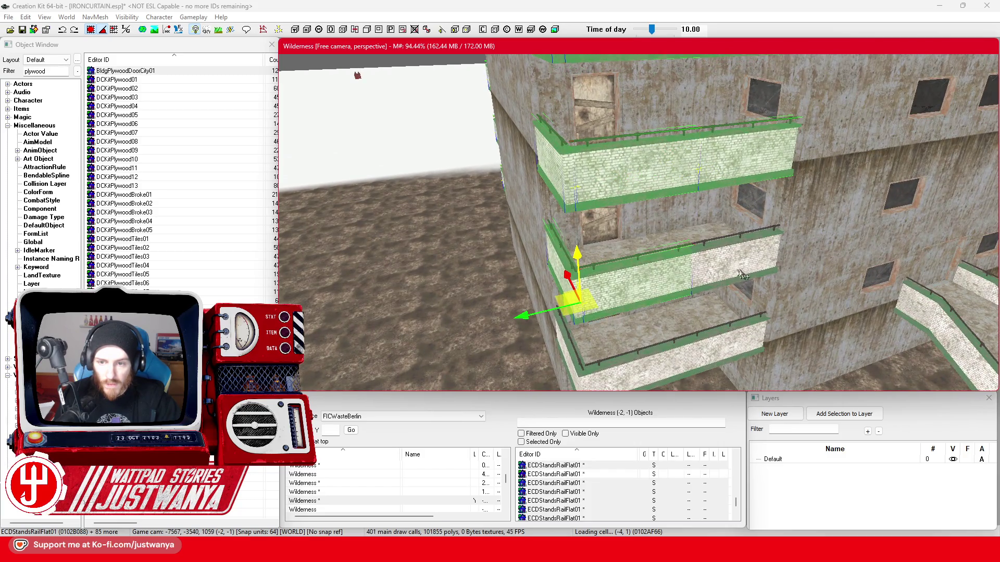
left_click(597, 361, "ctrl")
left_click(578, 361, "ctrl")
Orbit to another side and add two upper balcony railings to the selection
mouse_move(829, 325)
left_mouse_down()
mouse_move(602, 296)
mouse_move(655, 292)
left_mouse_up()
left_click(655, 220, "ctrl")
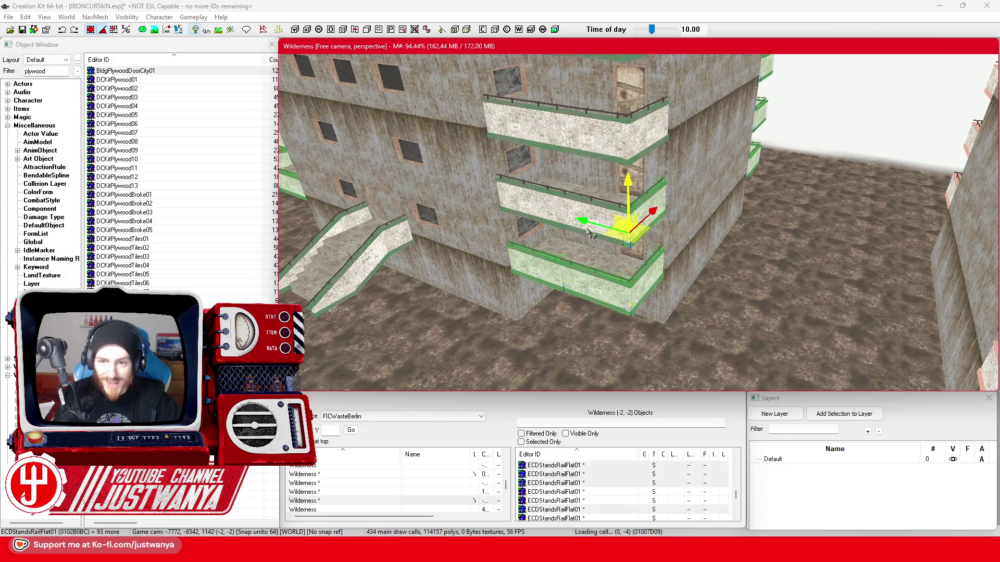
scroll(549, 254, "up", 1)
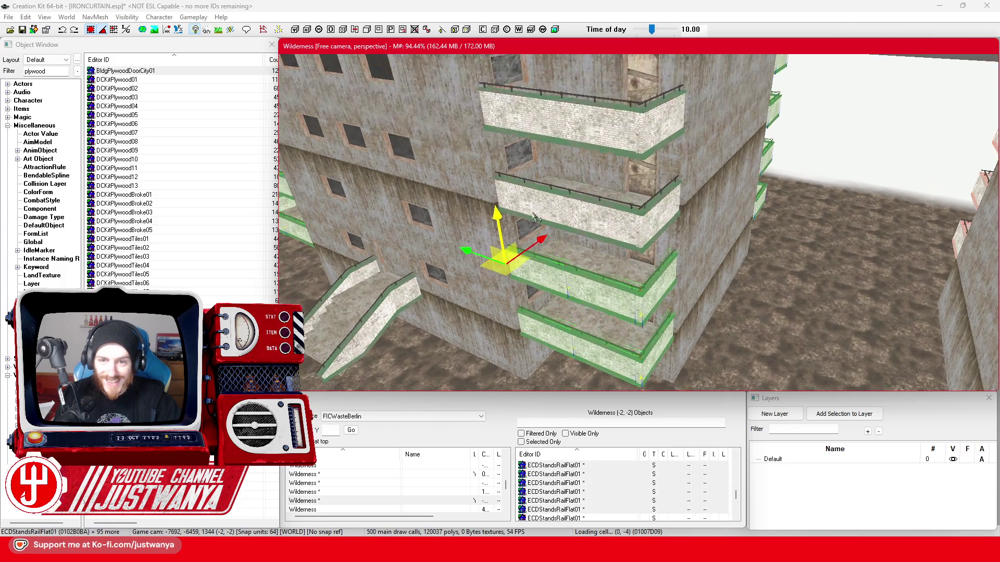
left_click_drag(652, 283, 502, 241)
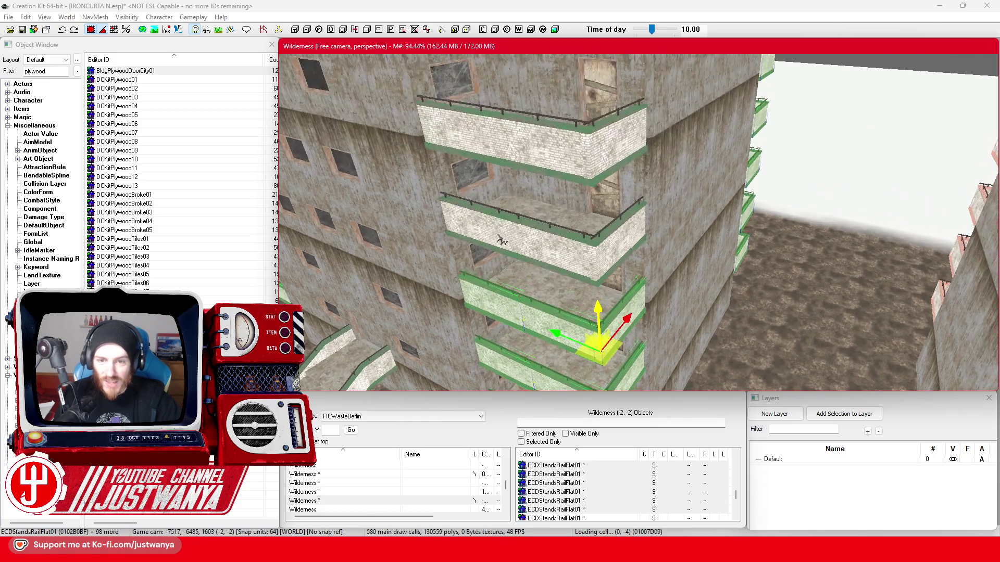
left_click_drag(631, 239, 500, 227)
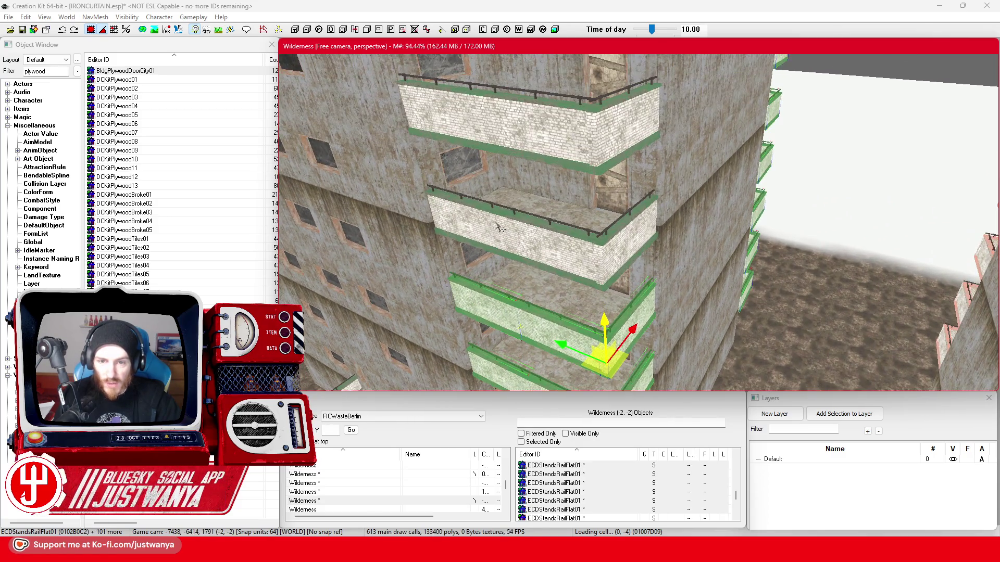
left_click_drag(633, 241, 632, 288)
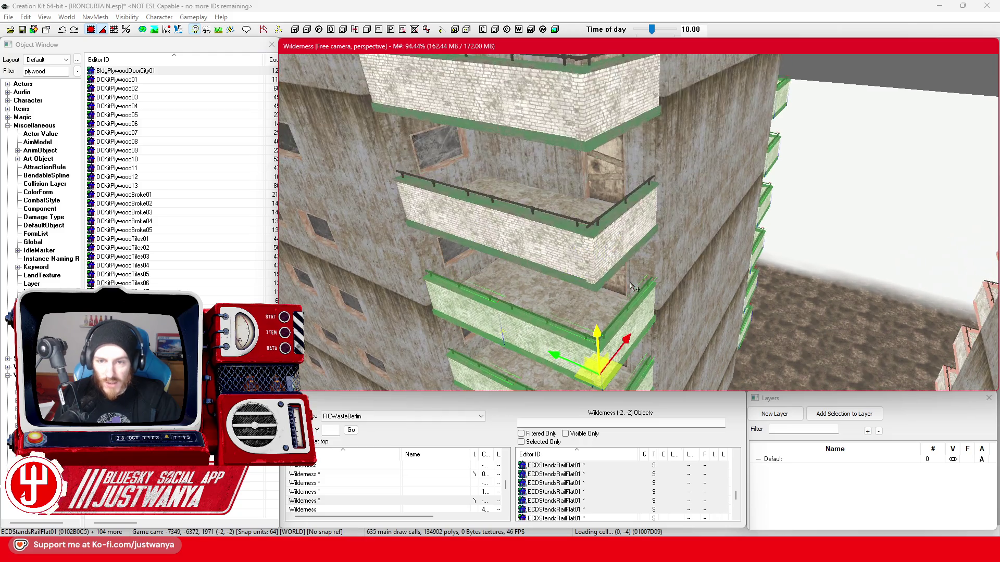
left_click(451, 226)
Move closer and add the middle balcony and further upper rail pieces to the selection
left_click_drag(606, 232, 568, 268)
left_click(509, 250)
left_click_drag(508, 251, 451, 234)
left_click(554, 251)
scroll(553, 248, "down", 3)
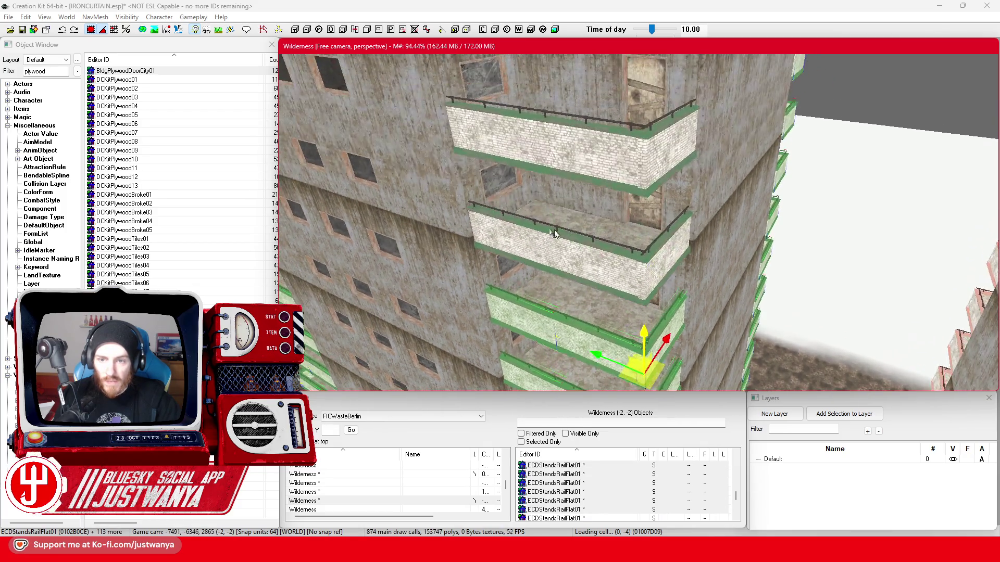
left_click(659, 212)
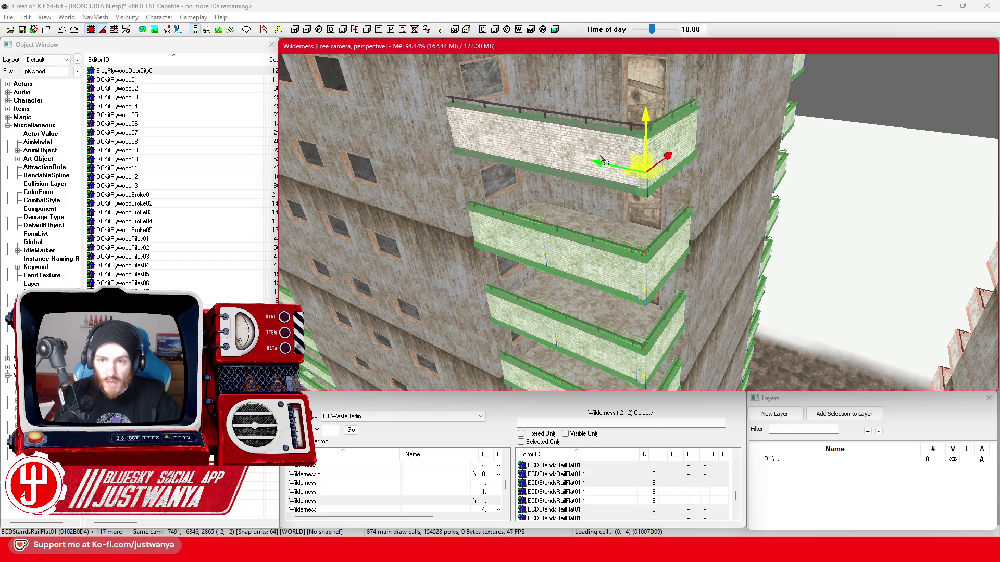
mouse_move(659, 212)
left_mouse_down()
mouse_move(517, 240)
mouse_move(772, 315)
mouse_move(635, 298)
mouse_move(753, 366)
left_mouse_up()
scroll(517, 239, "up", 3)
scroll(690, 312, "down", 3)
scroll(635, 298, "up", 3)
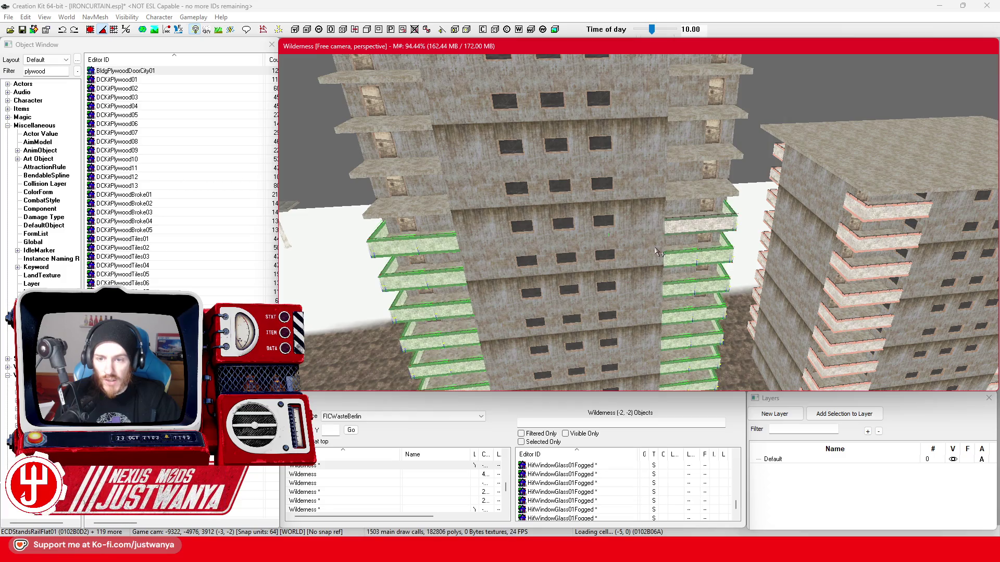
scroll(658, 252, "down", 2)
Select the higher balconies, drag them up the Z axis to sit under the roof slab, then deselect
mouse_move(659, 252)
left_mouse_down()
mouse_move(577, 283)
mouse_move(638, 250)
left_mouse_up()
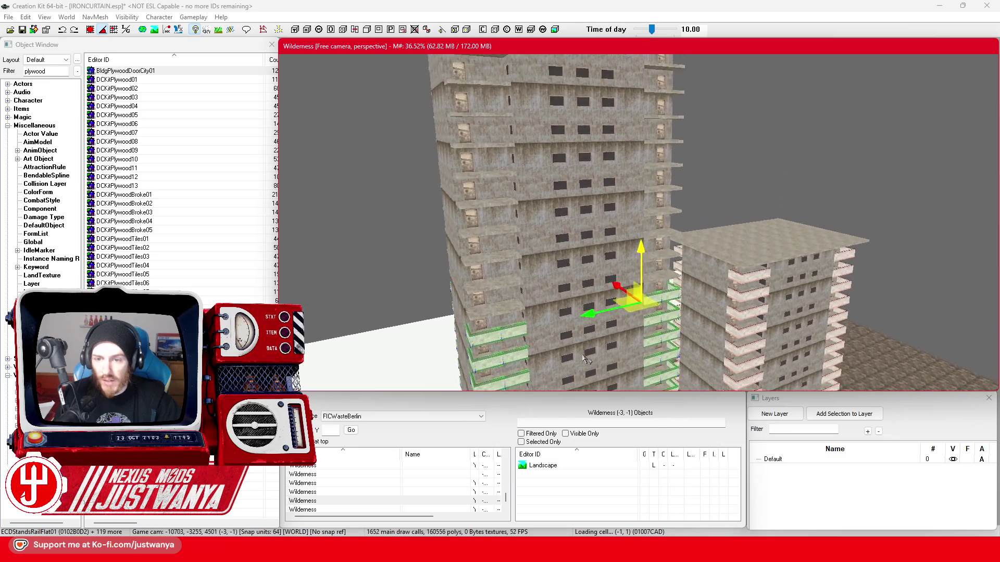
left_click_drag(638, 250, 638, 90)
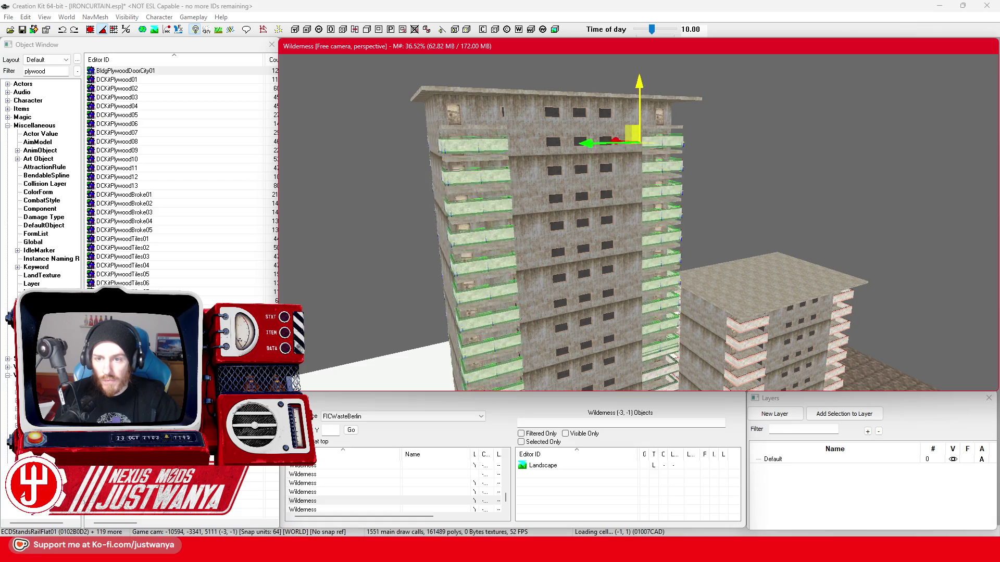
scroll(633, 138, "up", 5)
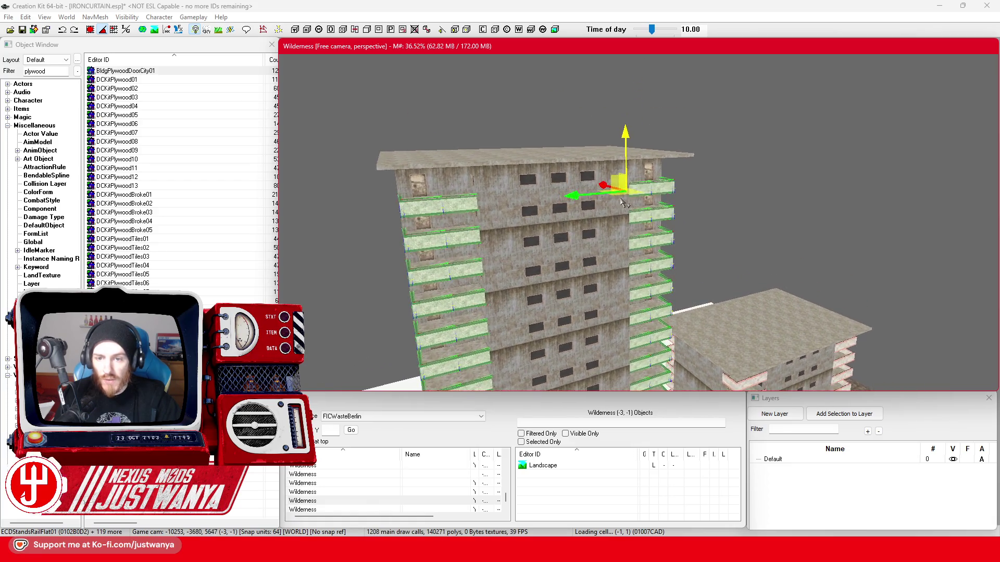
scroll(623, 203, "up", 5)
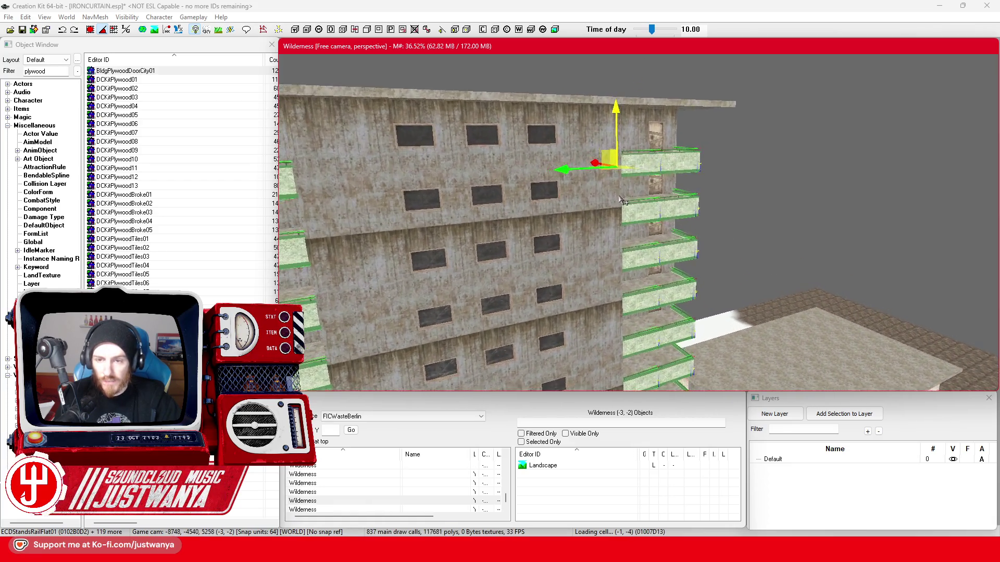
scroll(622, 203, "up", 2)
scroll(617, 201, "up", 2)
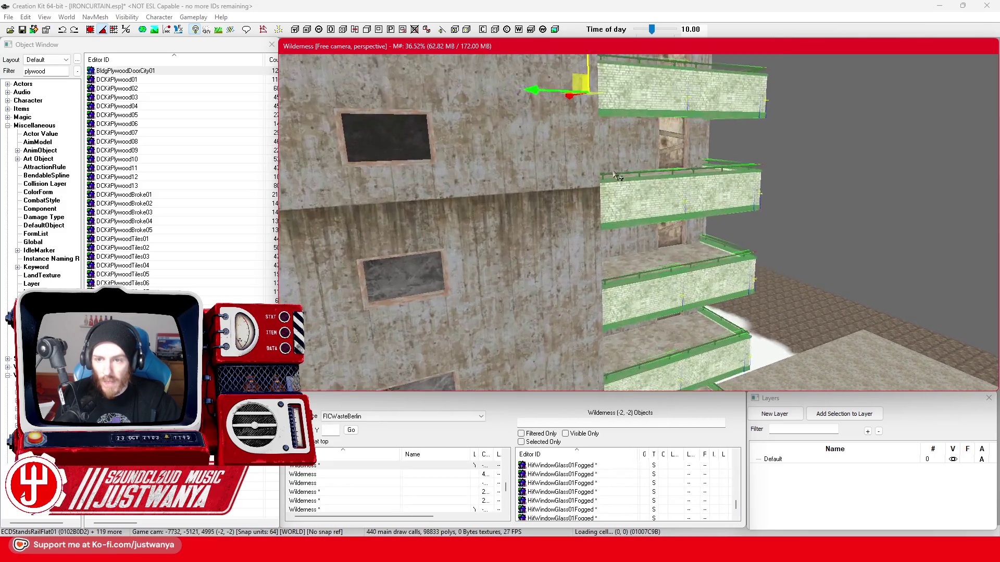
scroll(609, 197, "up", 2)
scroll(597, 192, "up", 2)
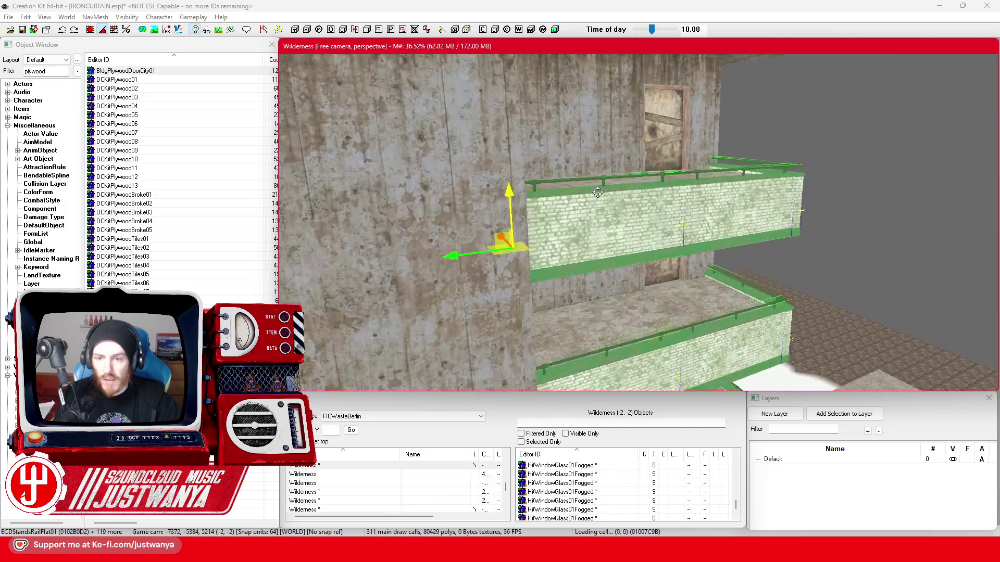
scroll(597, 192, "down", 3)
scroll(599, 207, "down", 3)
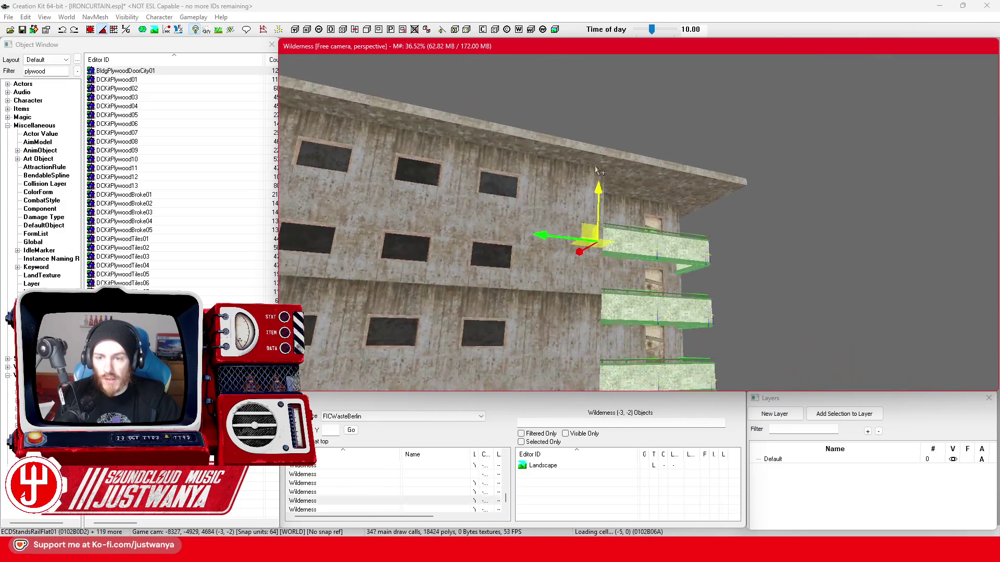
scroll(599, 221, "up", 2)
scroll(578, 204, "up", 2)
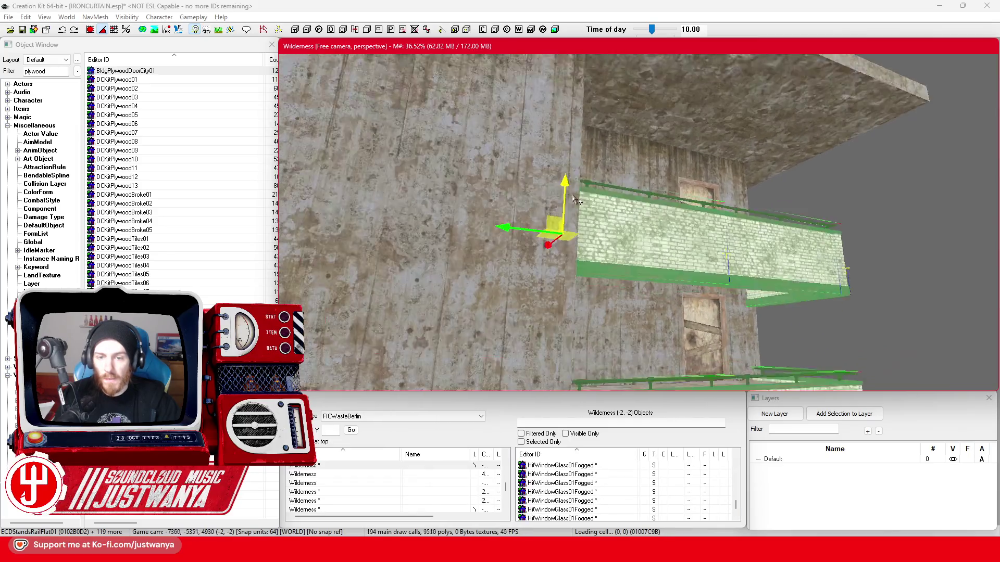
scroll(558, 188, "up", 2)
scroll(539, 172, "up", 1)
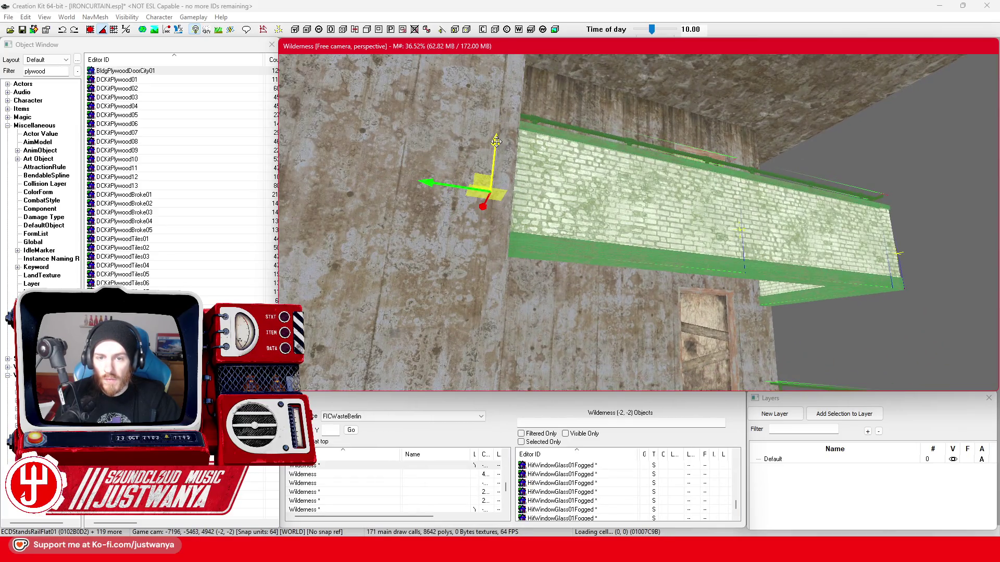
left_click_drag(495, 141, 502, 68)
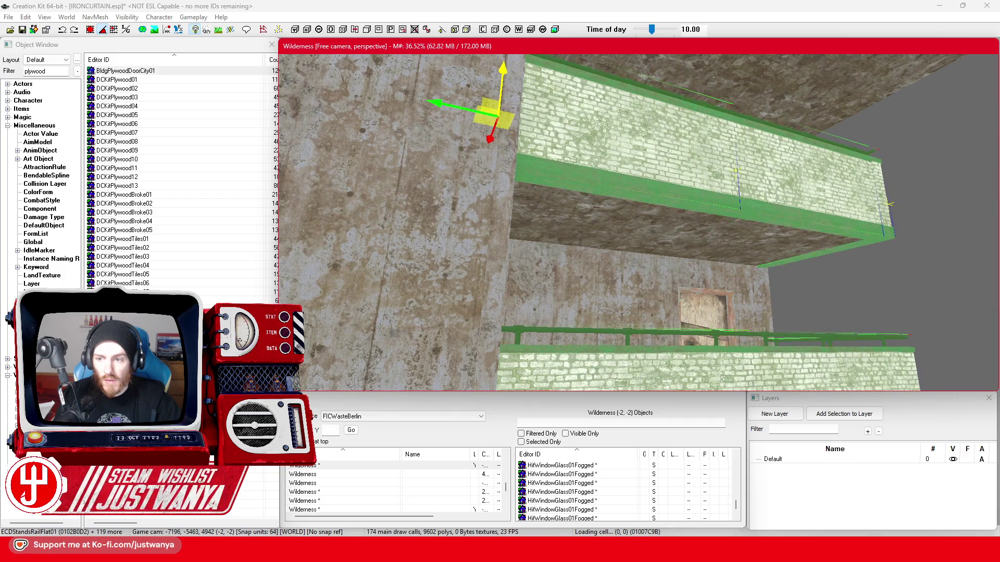
left_click(825, 283)
scroll(825, 283, "down", 2)
scroll(824, 280, "down", 3)
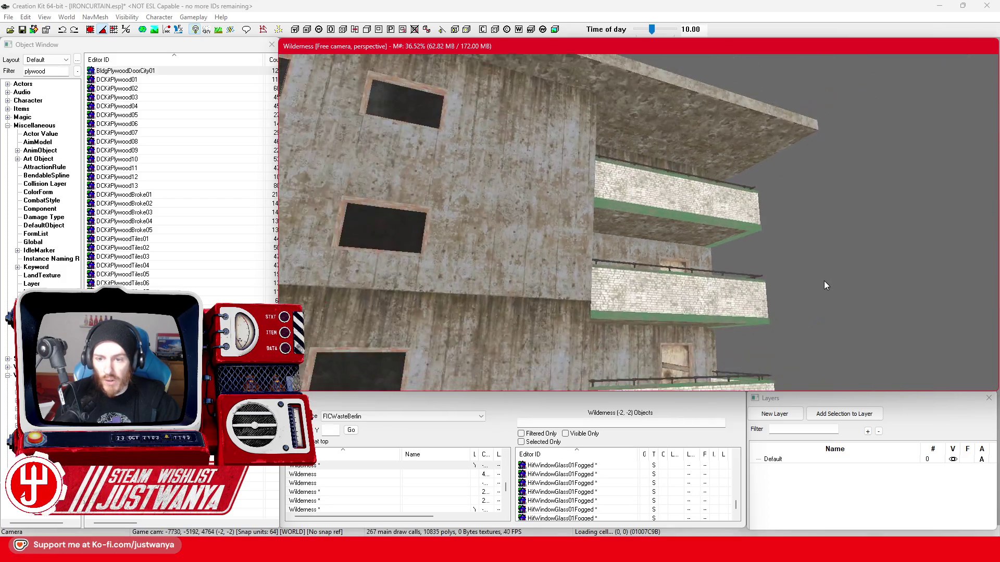
scroll(824, 281, "down", 2)
scroll(772, 293, "down", 2)
mouse_move(719, 316)
left_mouse_down()
mouse_move(571, 338)
mouse_move(588, 284)
mouse_move(573, 283)
mouse_move(921, 220)
left_mouse_up()
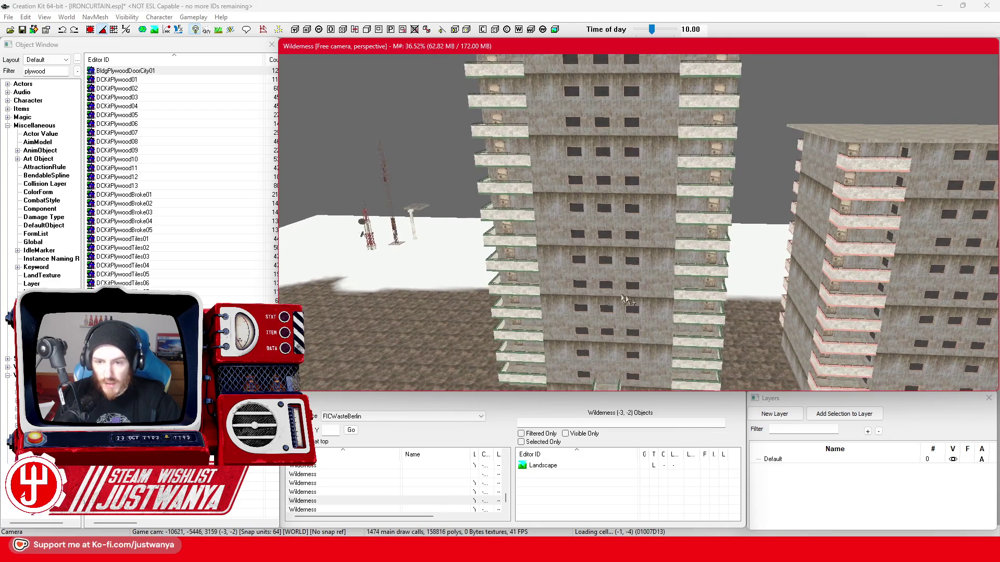
Apply a replacement concrete Material Swap to the right-hand apartment block via its Reference dialog
double_click(922, 222)
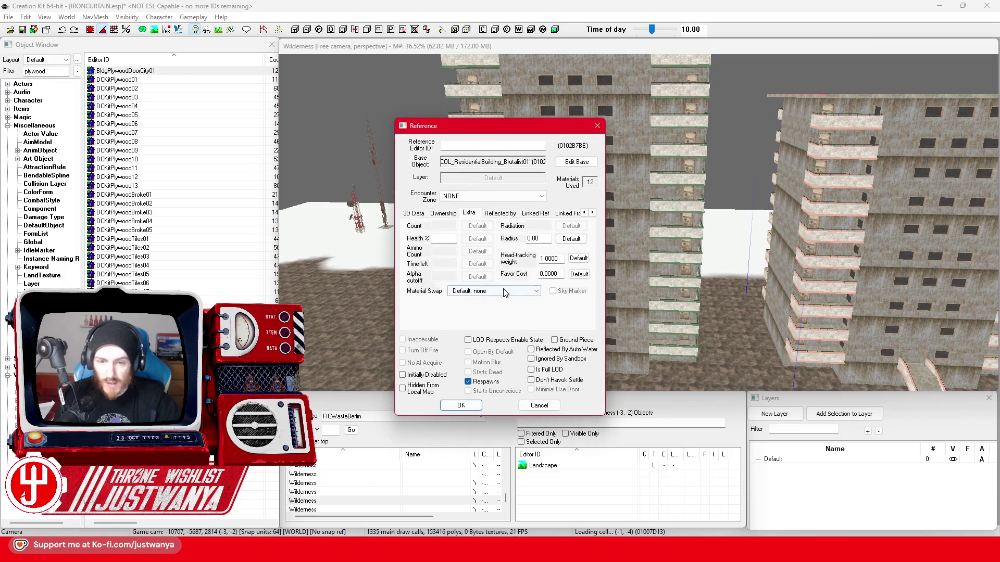
left_click(504, 291)
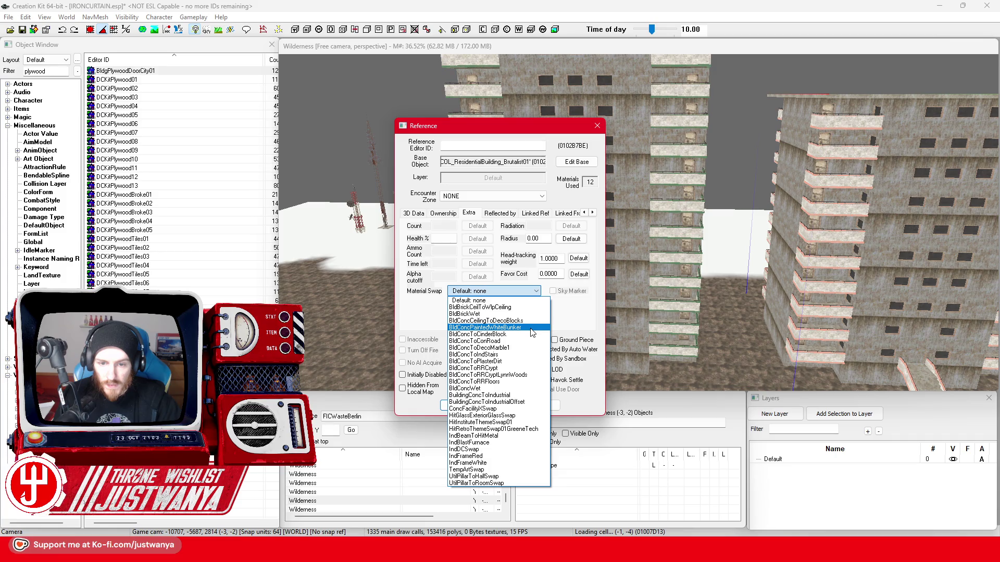
left_click(526, 344)
left_click(469, 407)
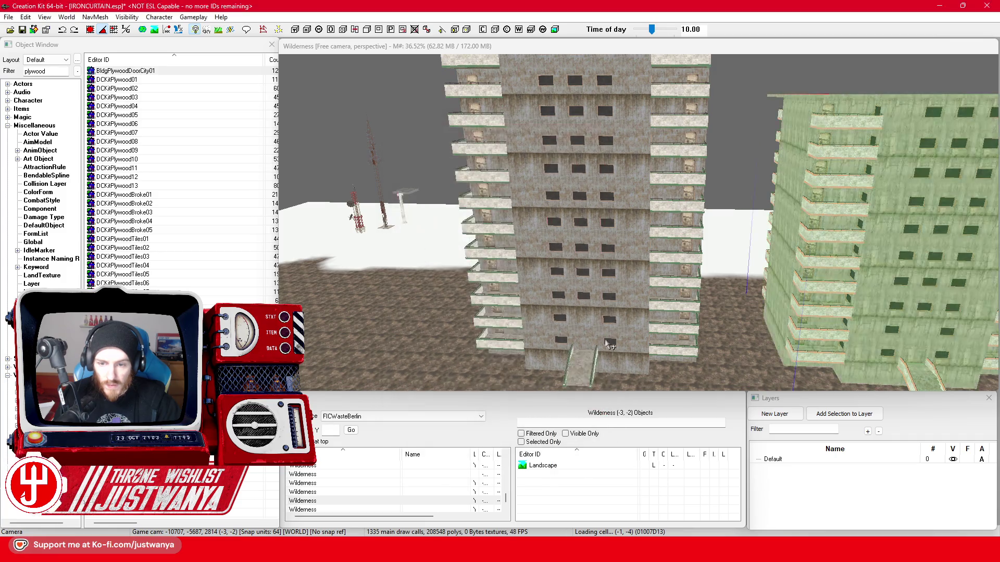
left_click(623, 324)
scroll(623, 324, "up", 5)
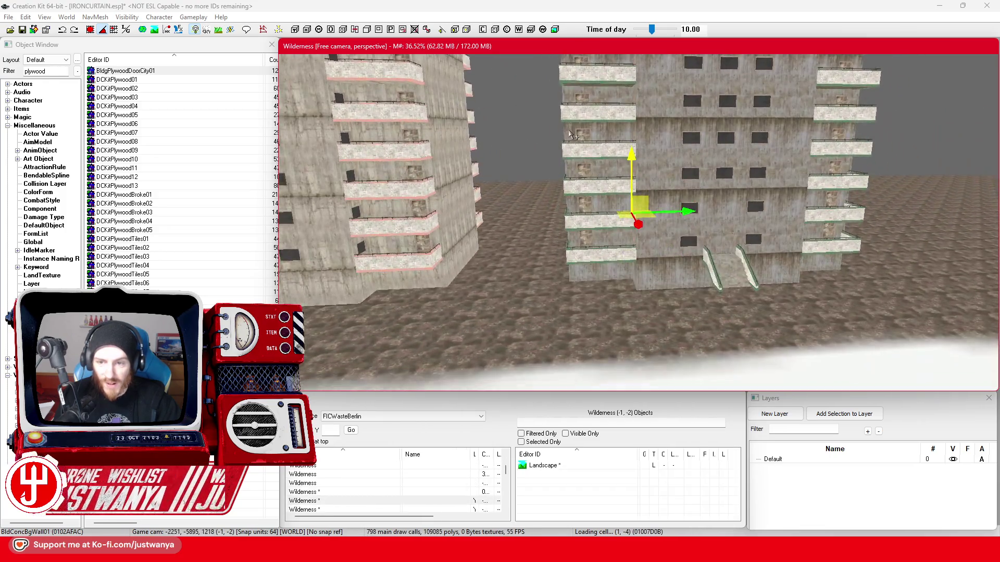
scroll(571, 255, "down", 5)
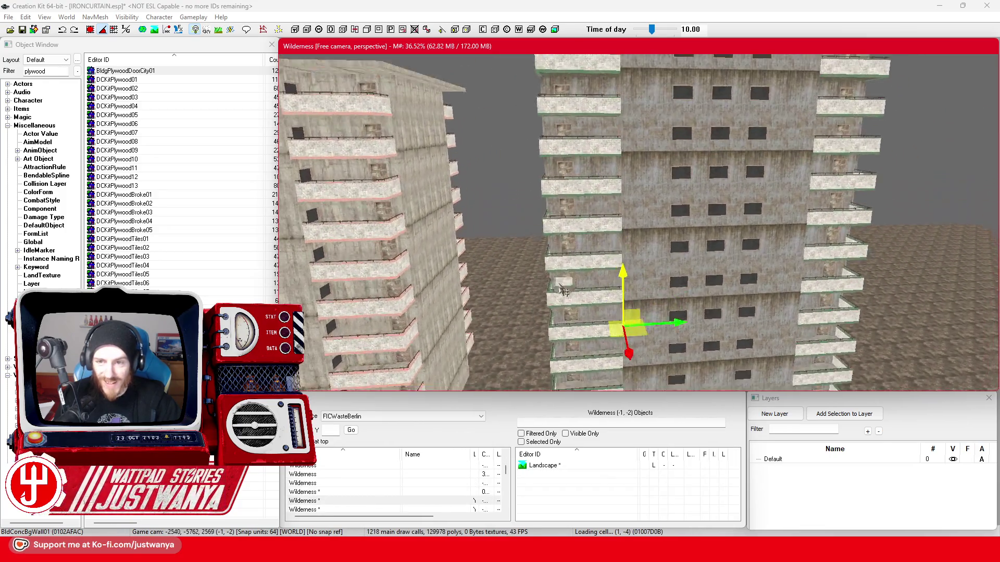
scroll(561, 304, "up", 5)
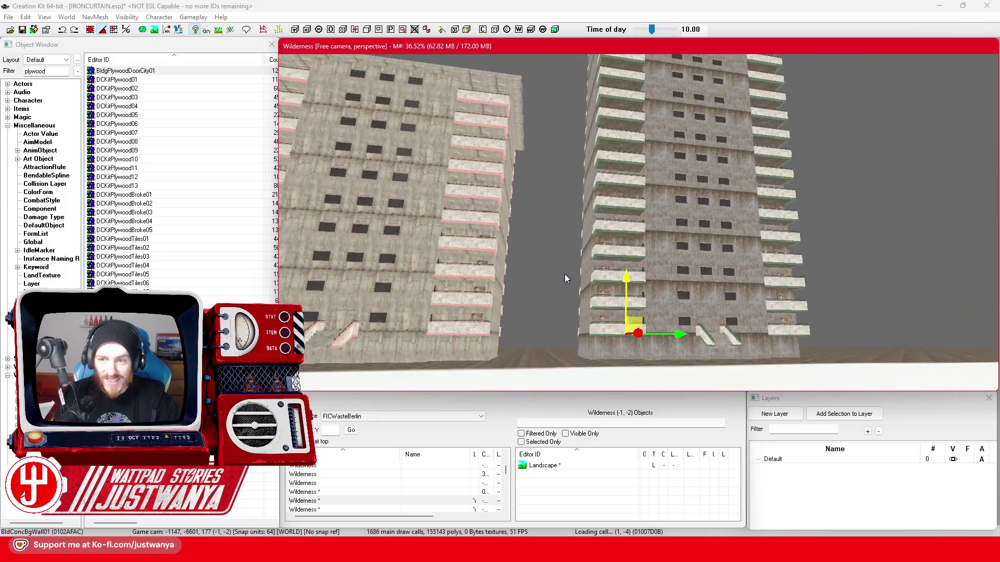
scroll(570, 336, "up", 1)
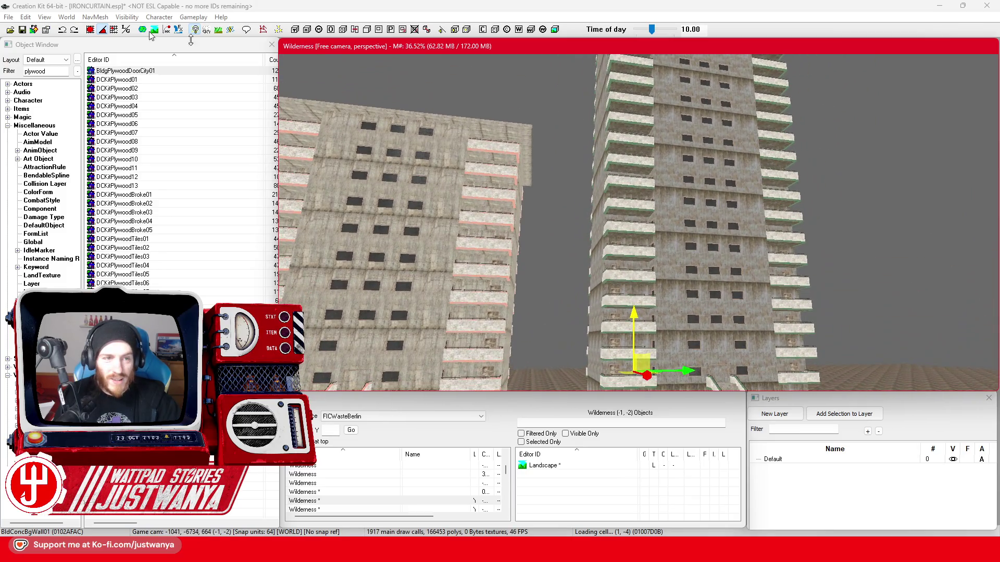
Save the plugin, then launch Fallout 4 from Steam and start it from its launcher
left_click(23, 30)
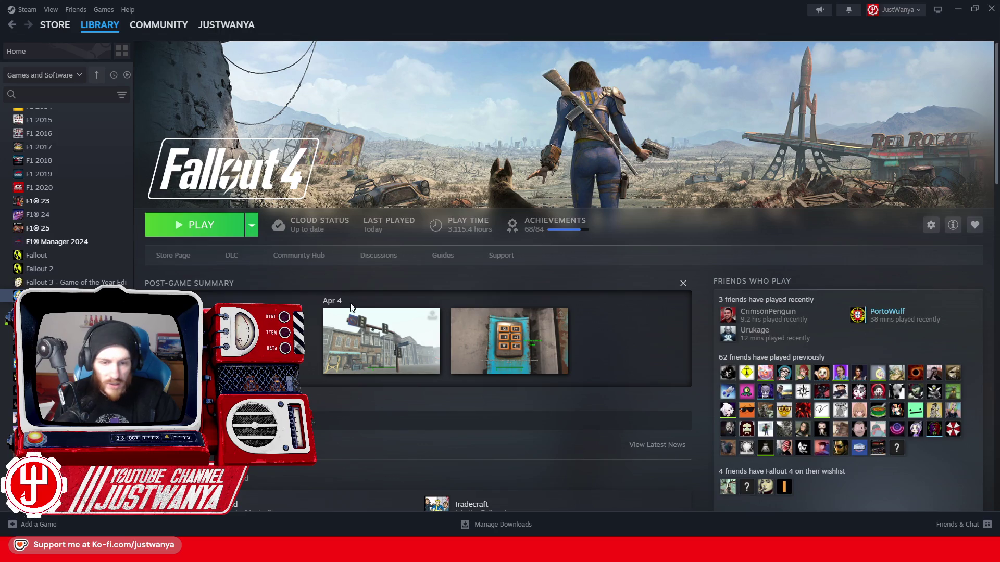
left_click(198, 226)
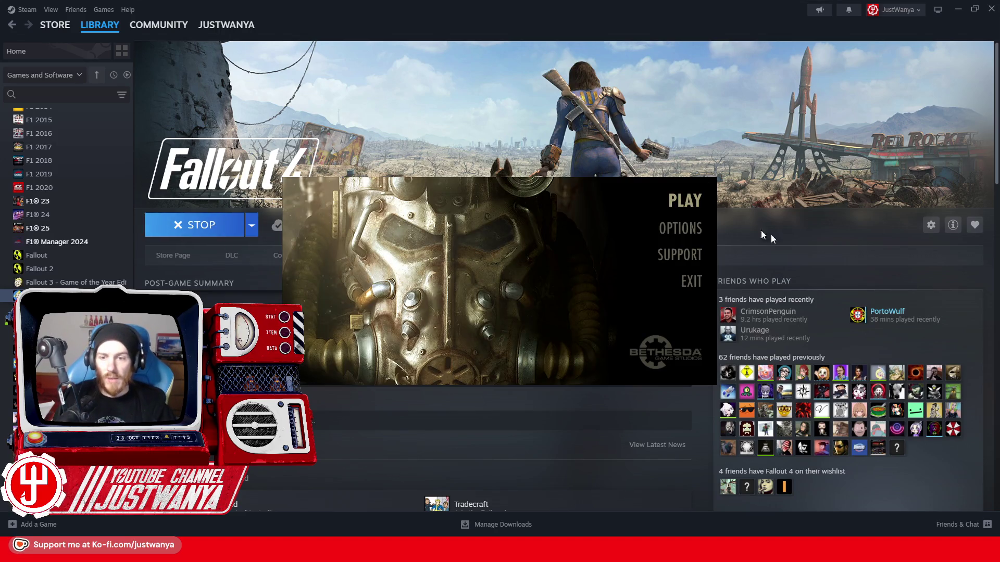
left_click(686, 202)
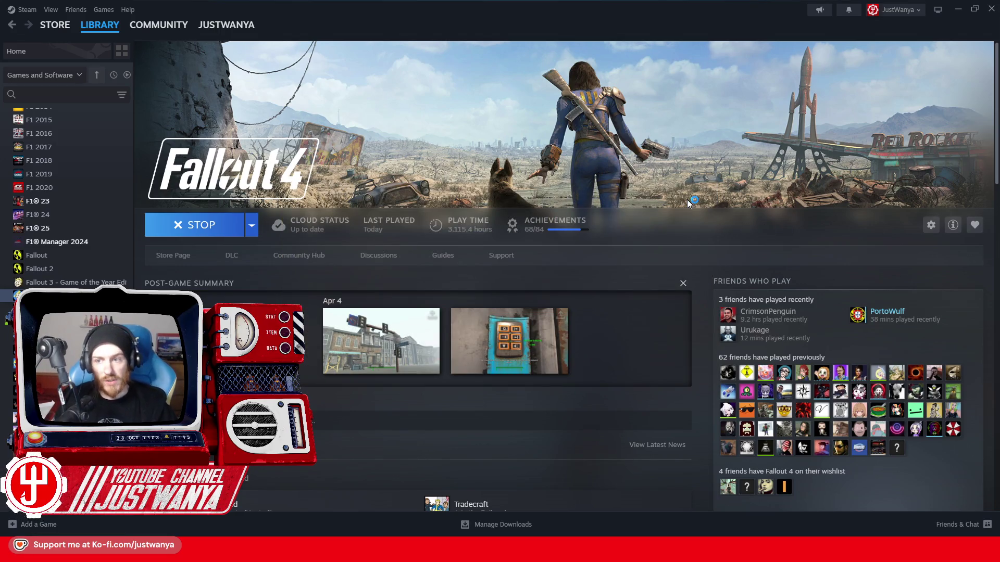
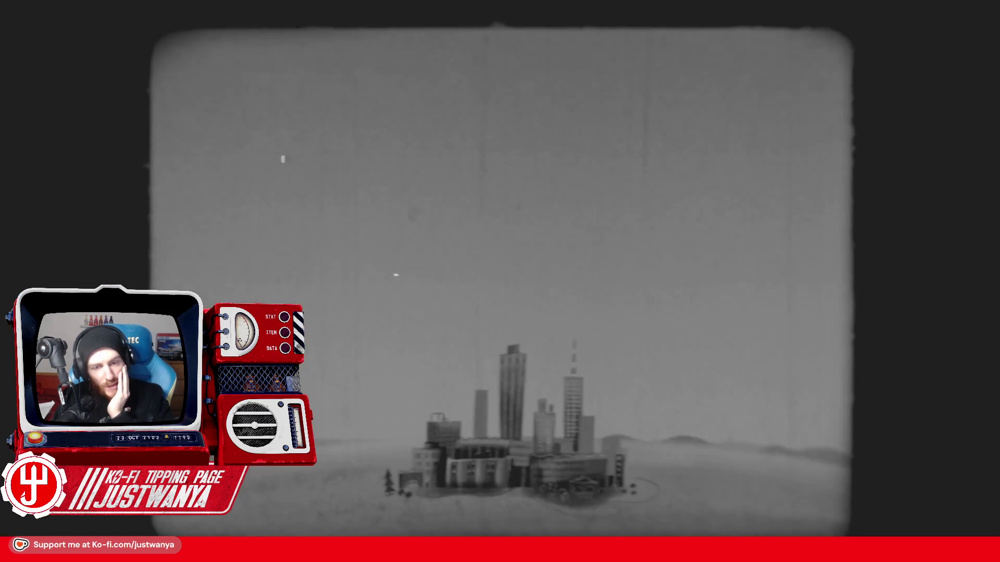
Run the console command coc GroundZero from the main menu to load the worldspace
key("grave")
type("coc")
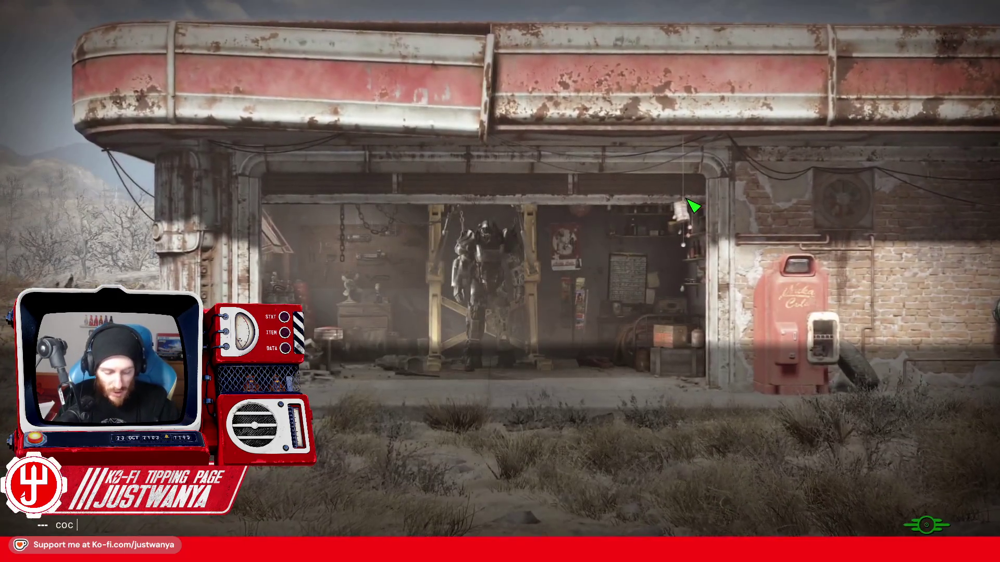
type(" F")
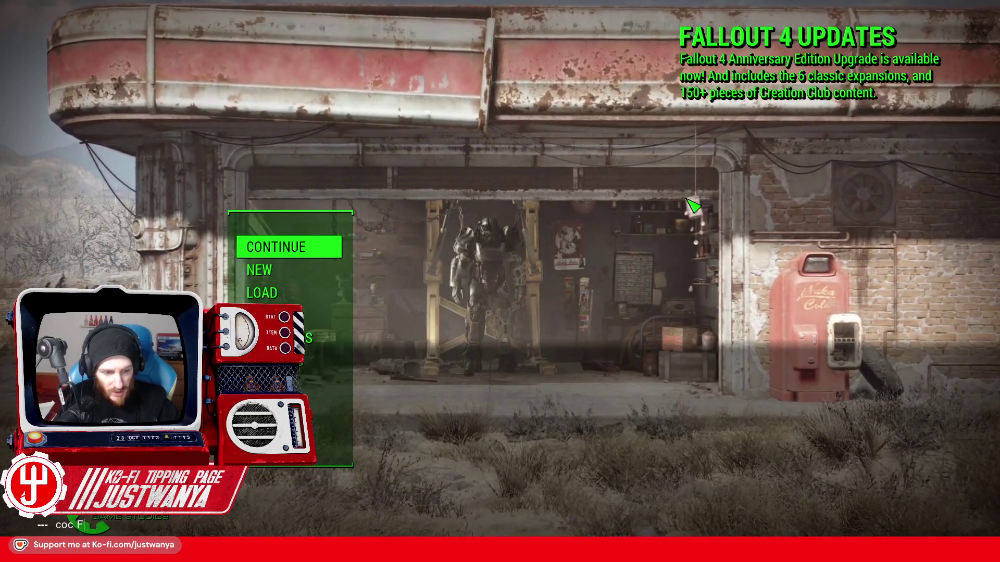
key("BackSpace")
type("GroundZero")
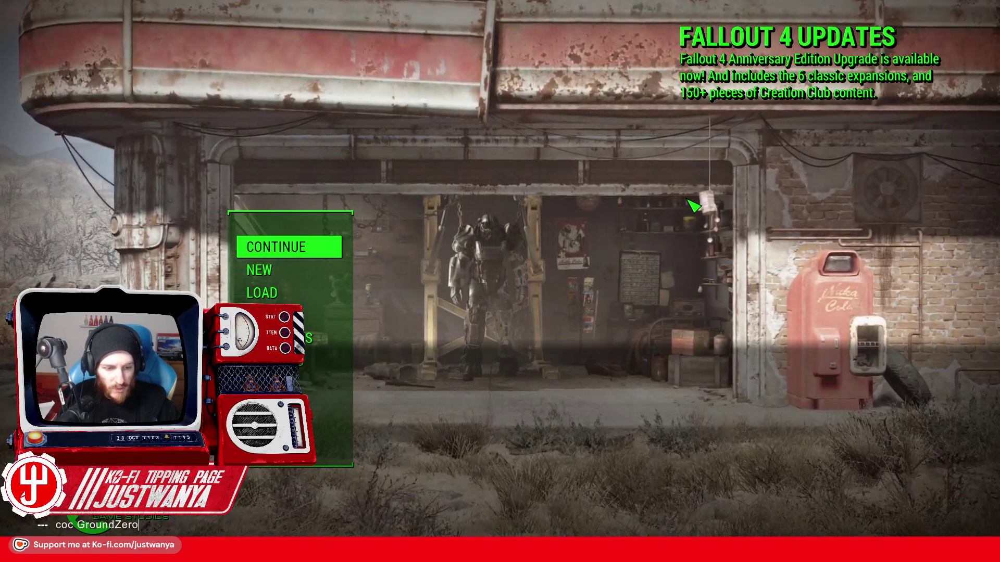
key("Return")
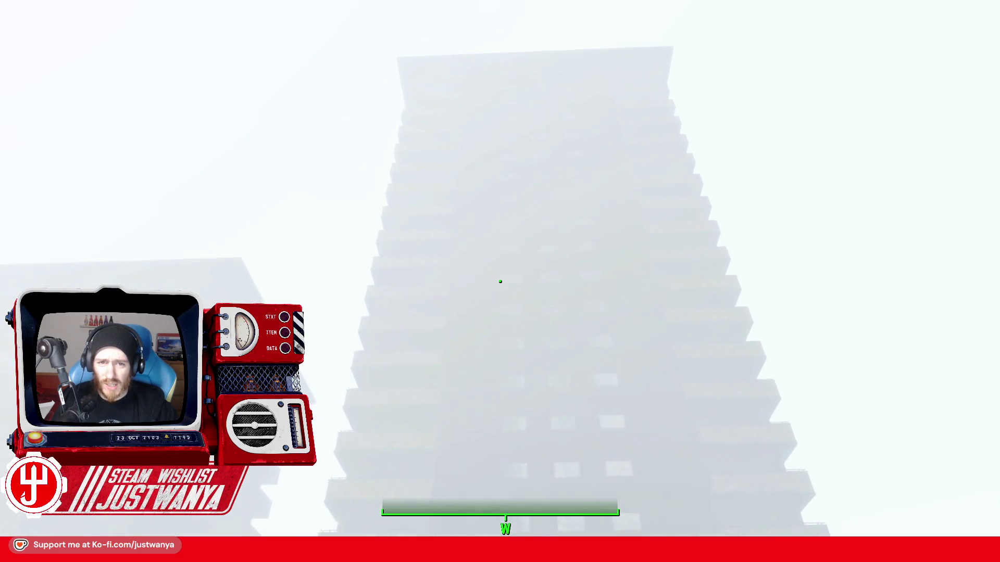
Walk forward to the foot of the fog-shrouded concrete tower and bring up the console
key("w")
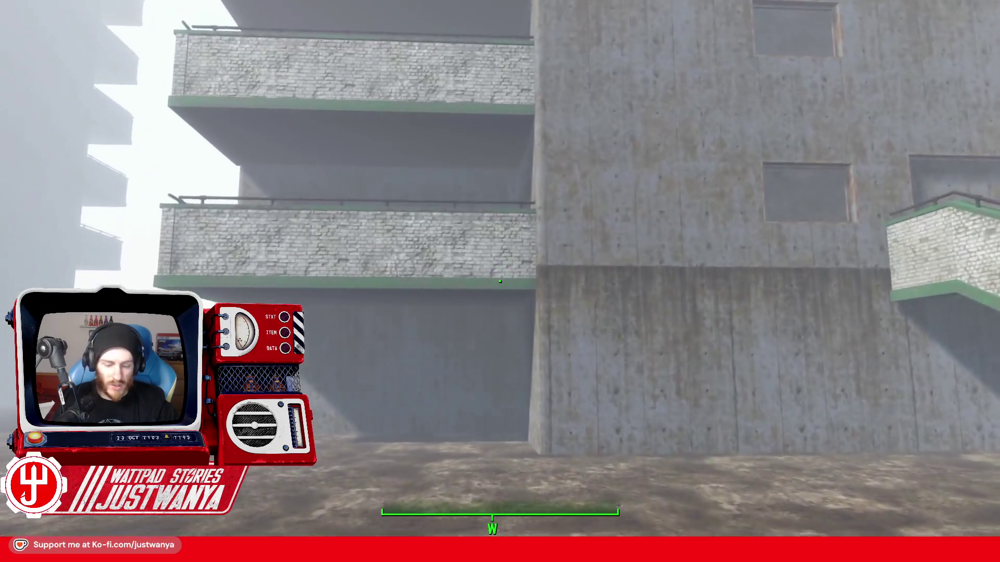
key("grave")
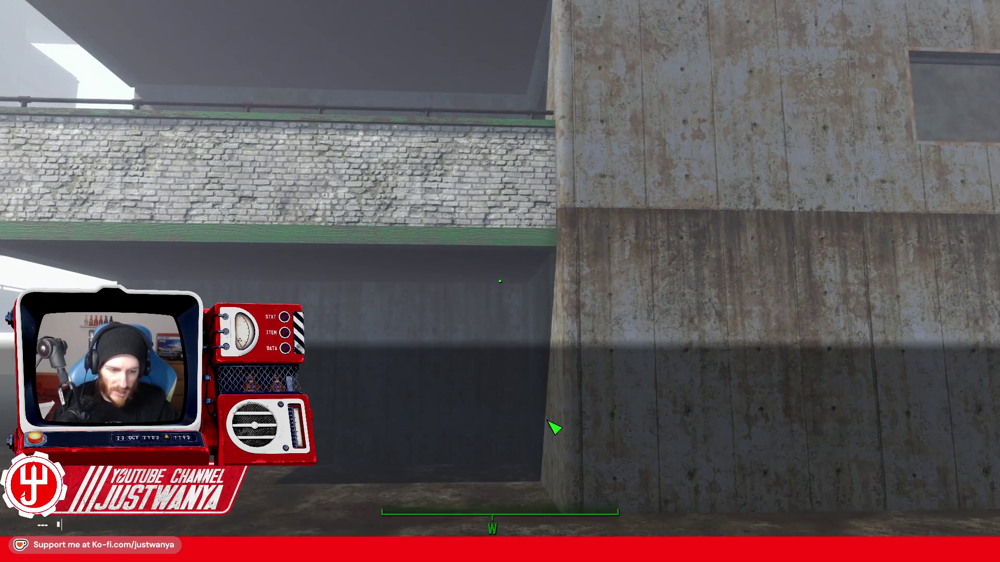
Toggle the free-flight camera via the console and fly around the foggy towers
key("grave")
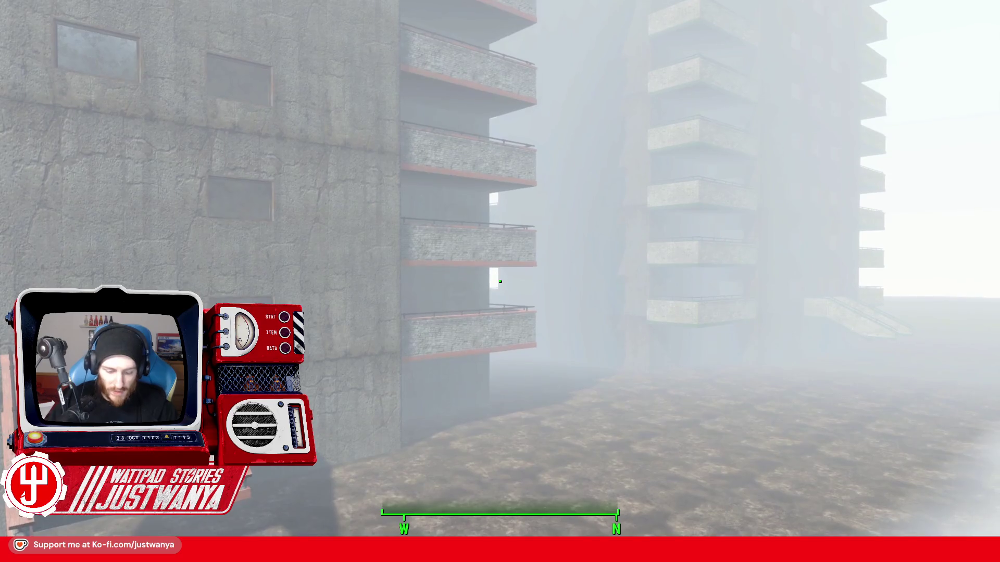
key("grave")
type("tc")
key("Return")
key("grave")
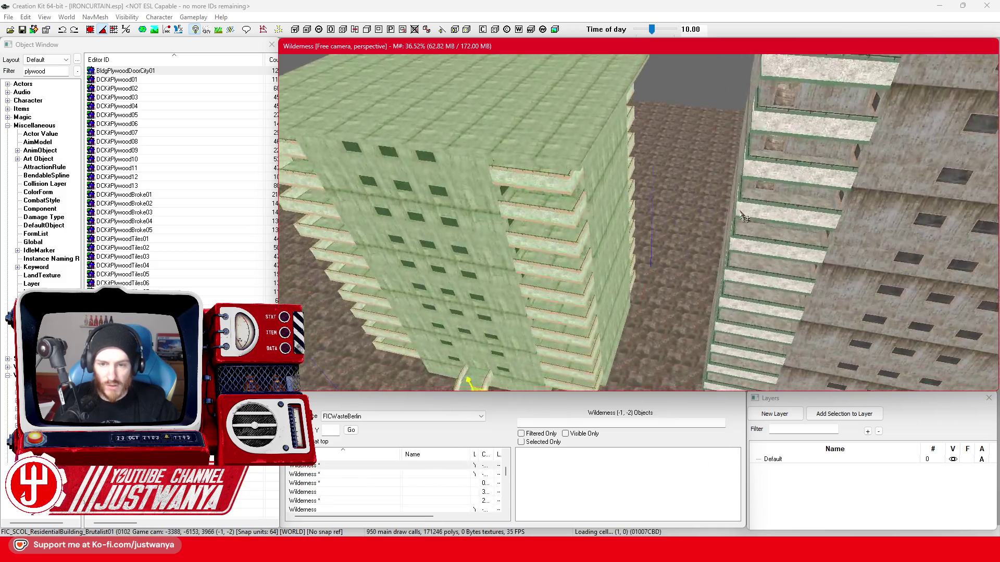
Select the green residential building and shift it over beside the grey tower
left_click(686, 231)
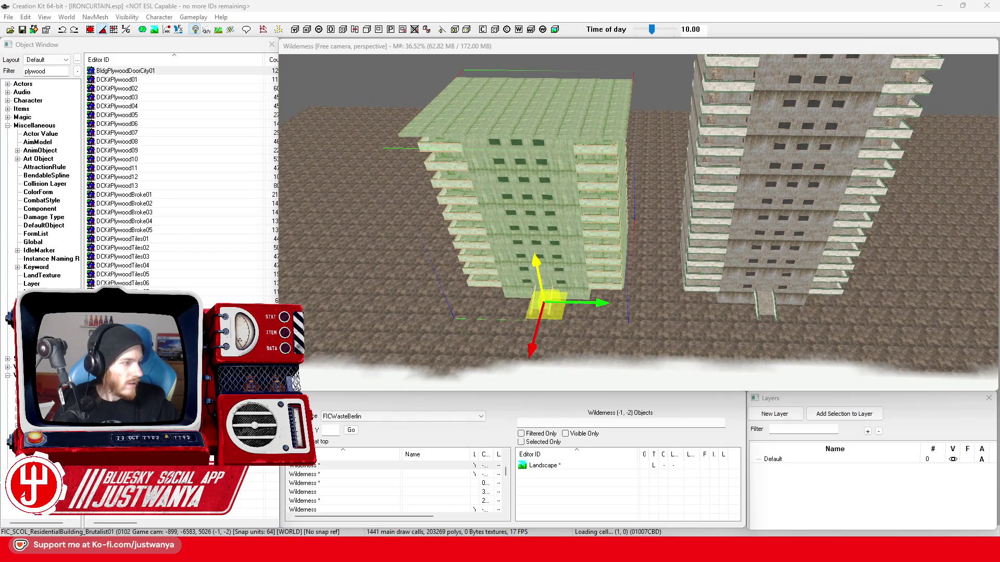
key("alt+Tab")
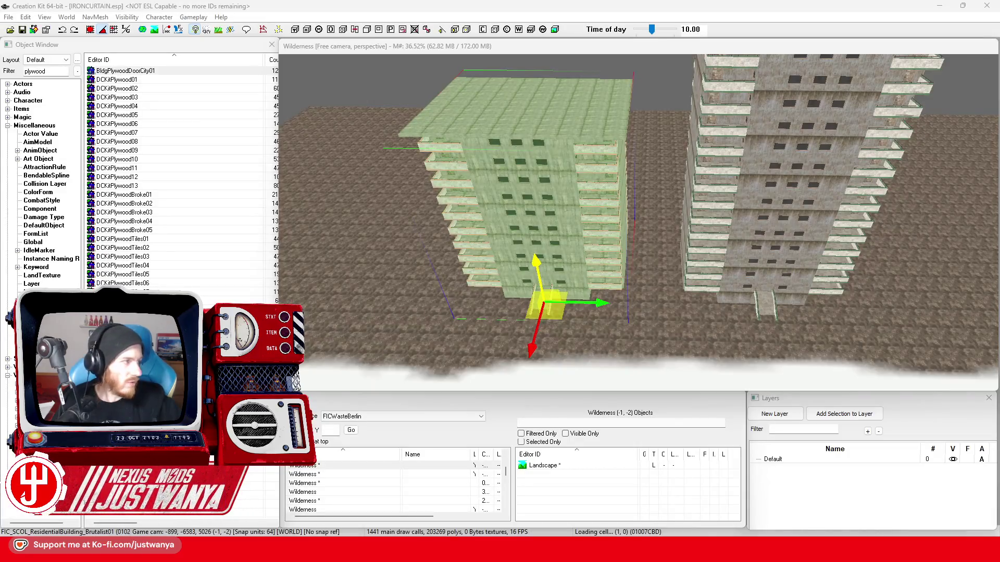
scroll(571, 234, "up", 1)
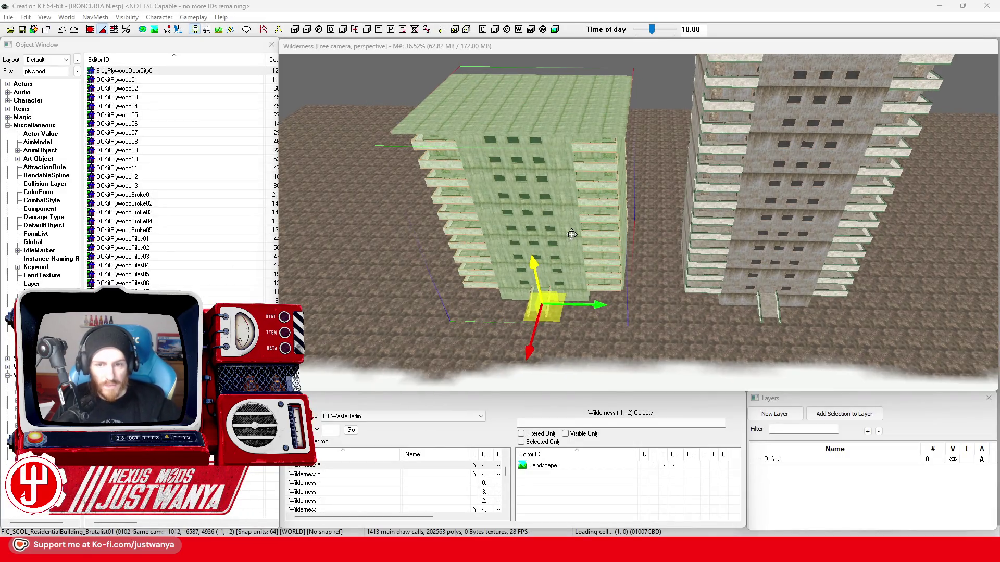
left_click_drag(571, 234, 645, 296)
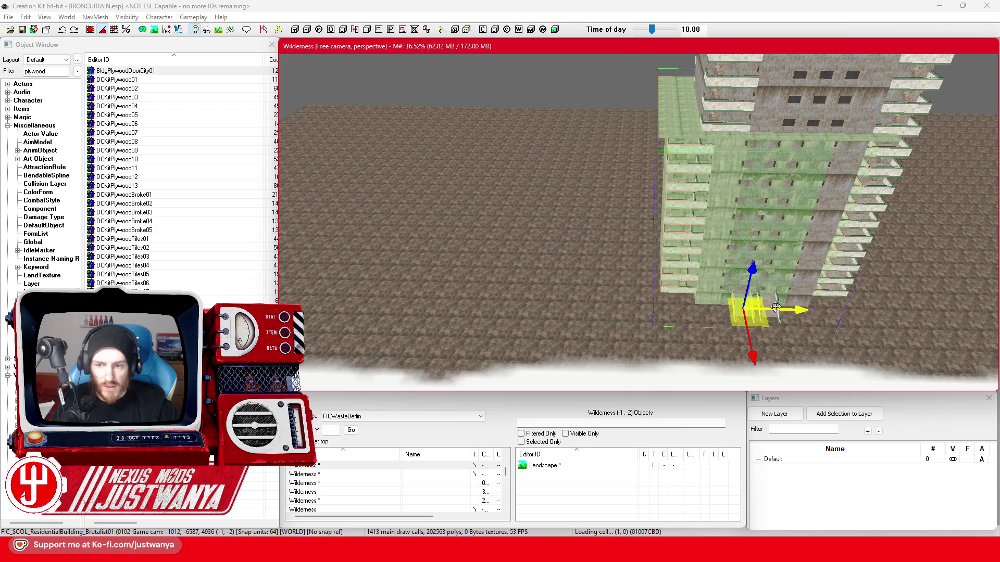
scroll(646, 296, "up", 1)
left_click_drag(646, 296, 659, 296)
Inspect the building from all sides, then slide the copy along X beside the original
key("shift")
key("shift")
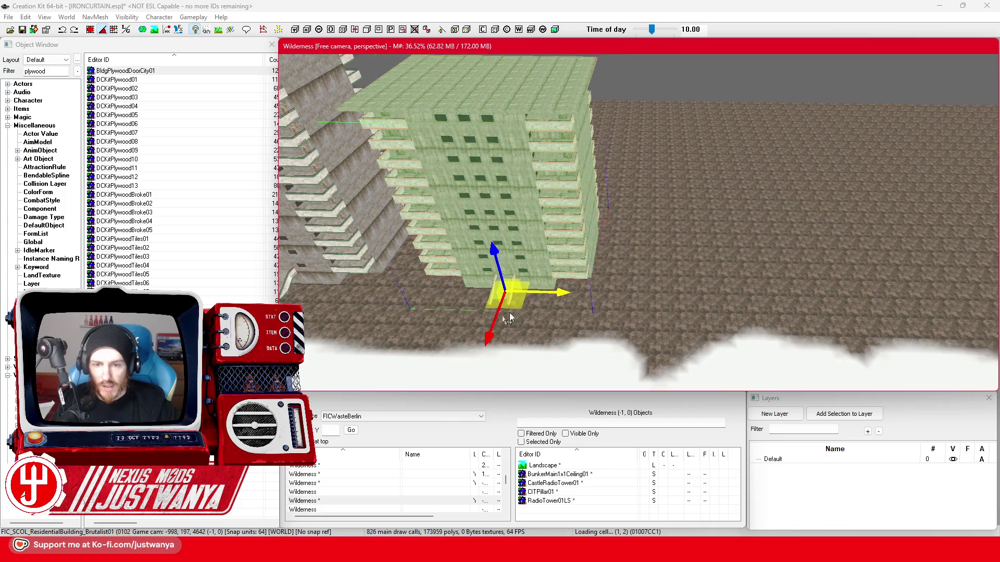
key("shift")
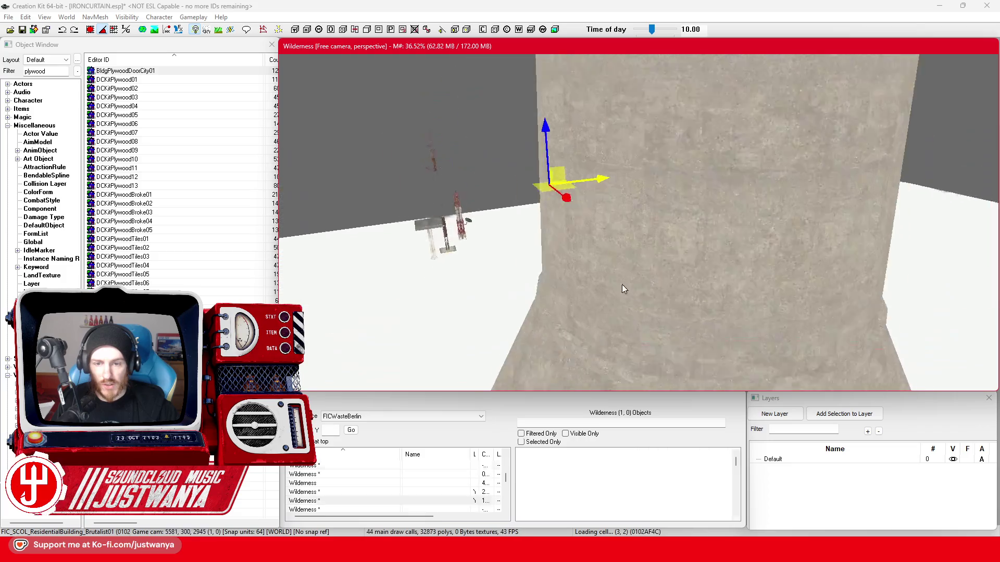
key("f")
key("shift")
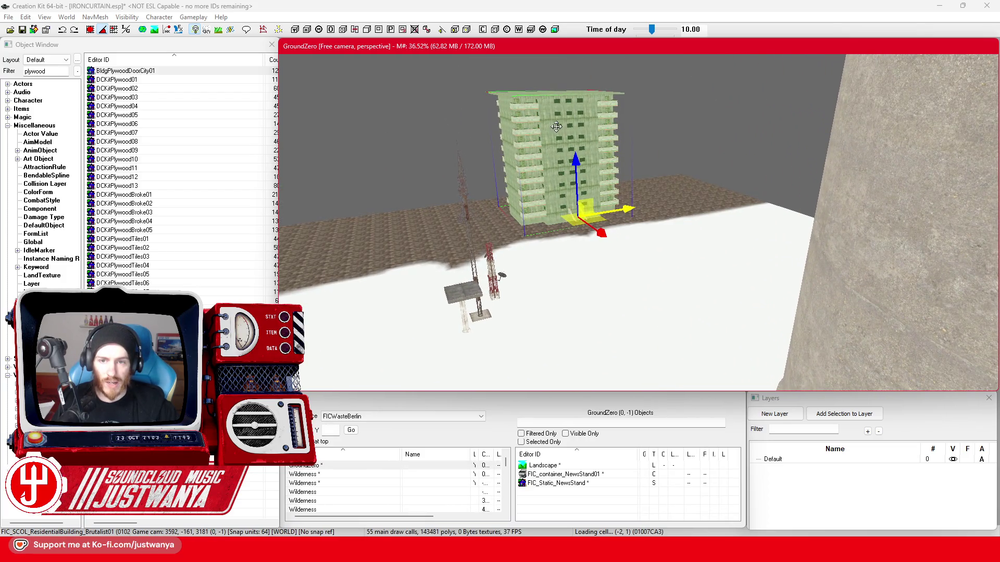
key("shift")
key("shift")
key("shift")
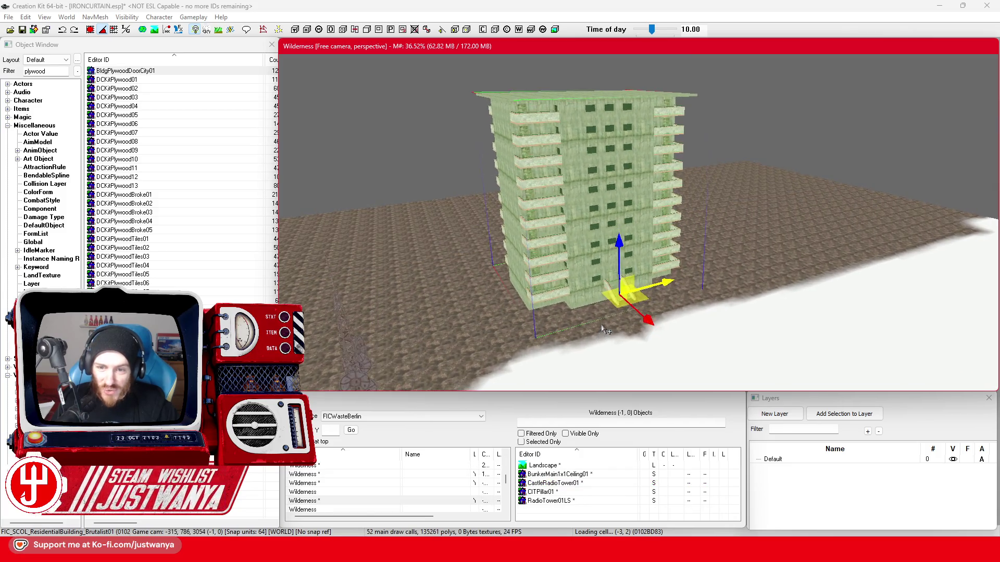
key("shift")
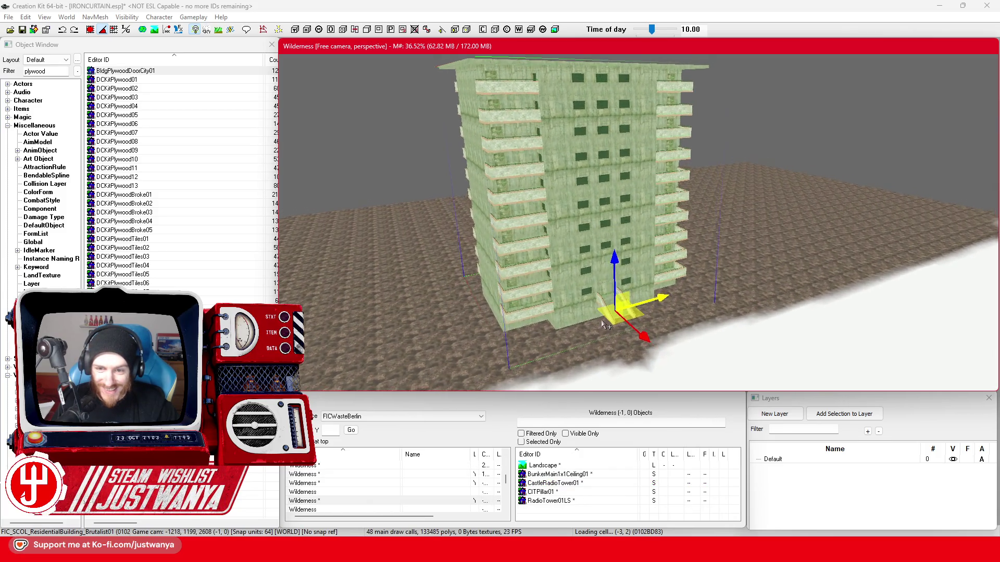
key("shift")
key("shift")
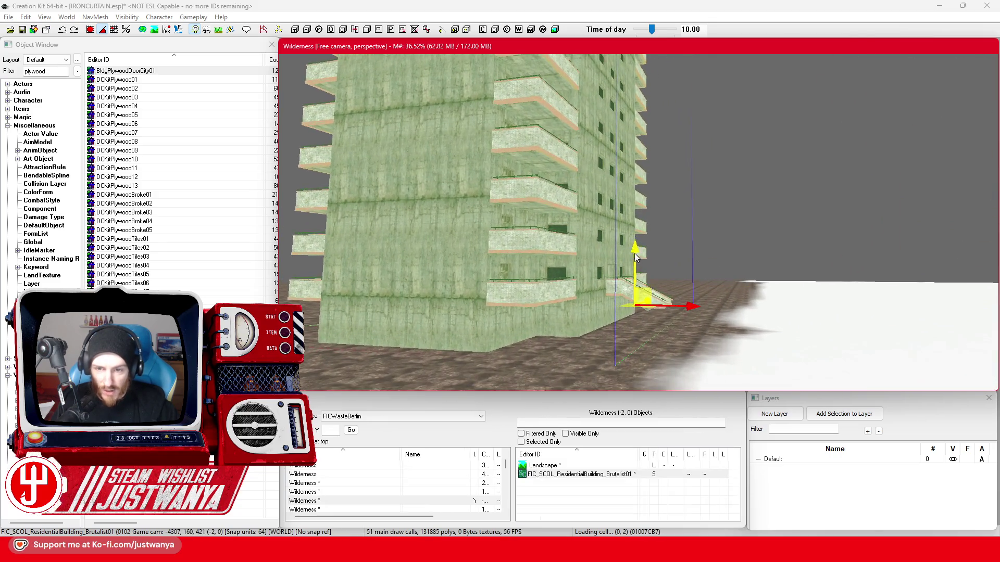
key("shift")
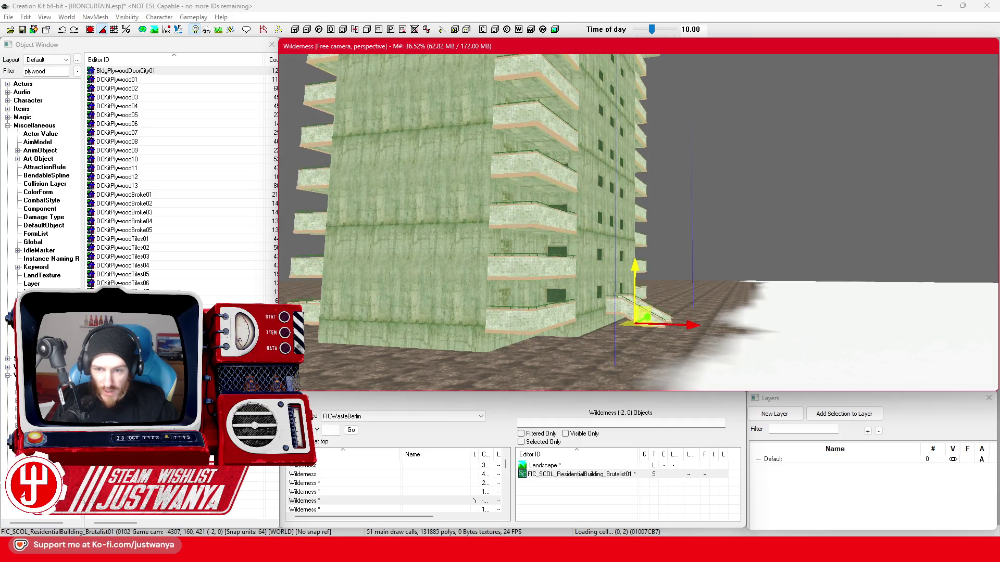
key("shift")
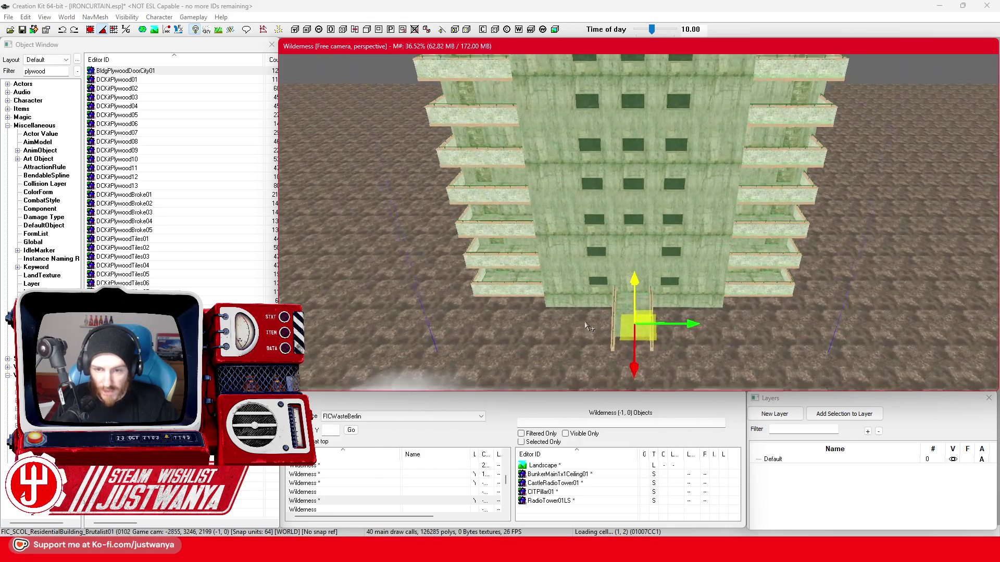
key("shift")
scroll(582, 313, "down", 3)
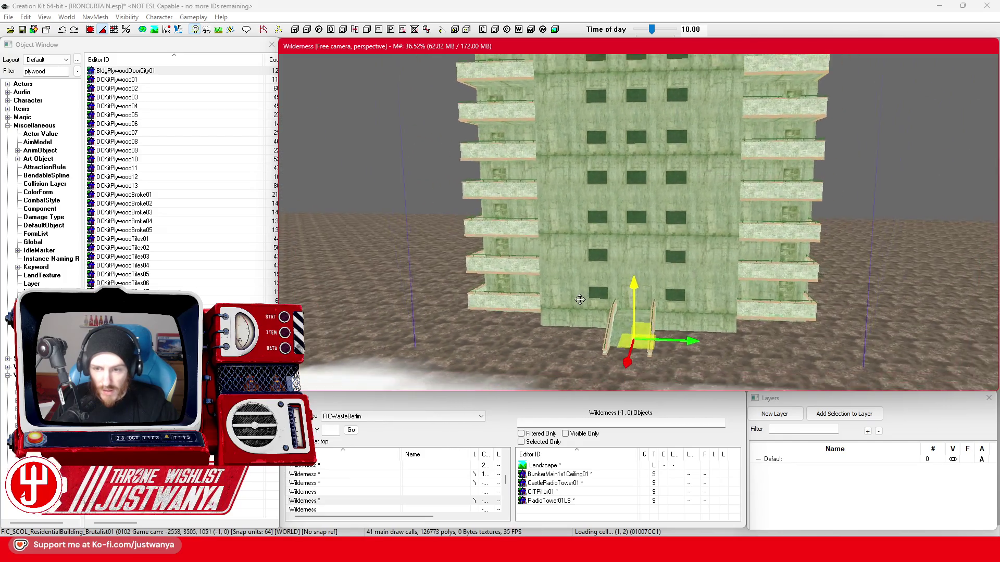
key("shift")
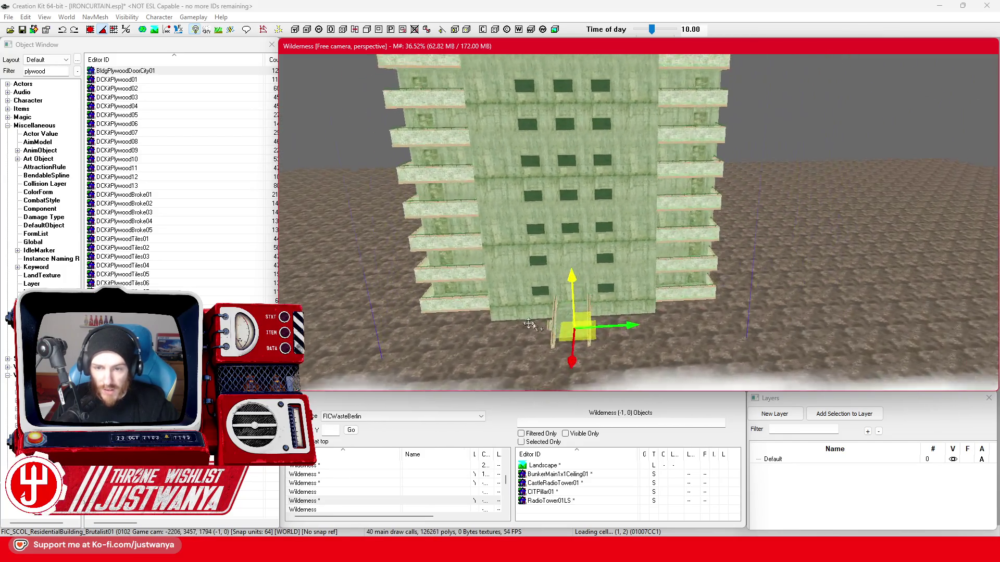
left_click_drag(595, 335, 851, 322)
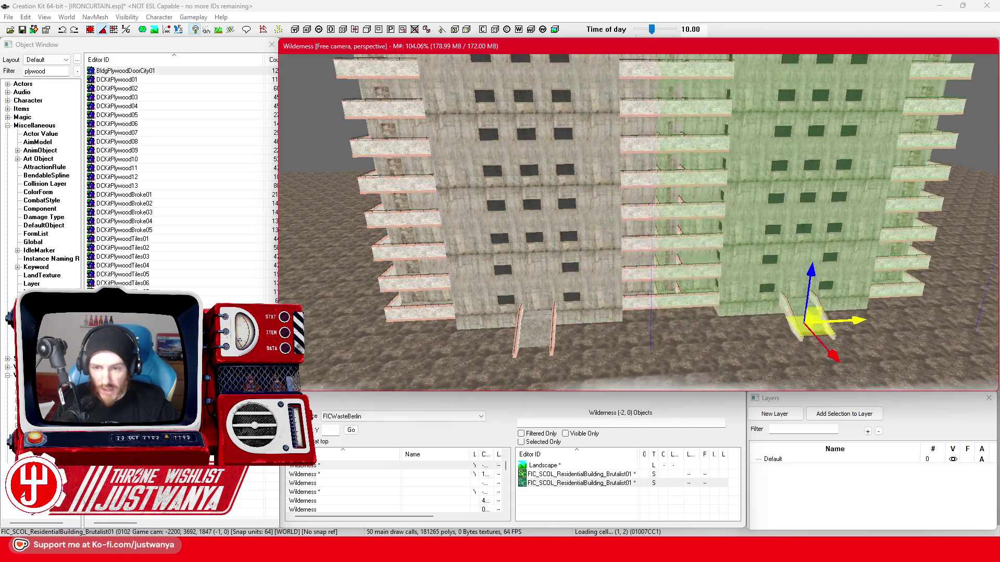
Rotate the green tower about its vertical axis and nudge it into line with the grey towers
key("shift")
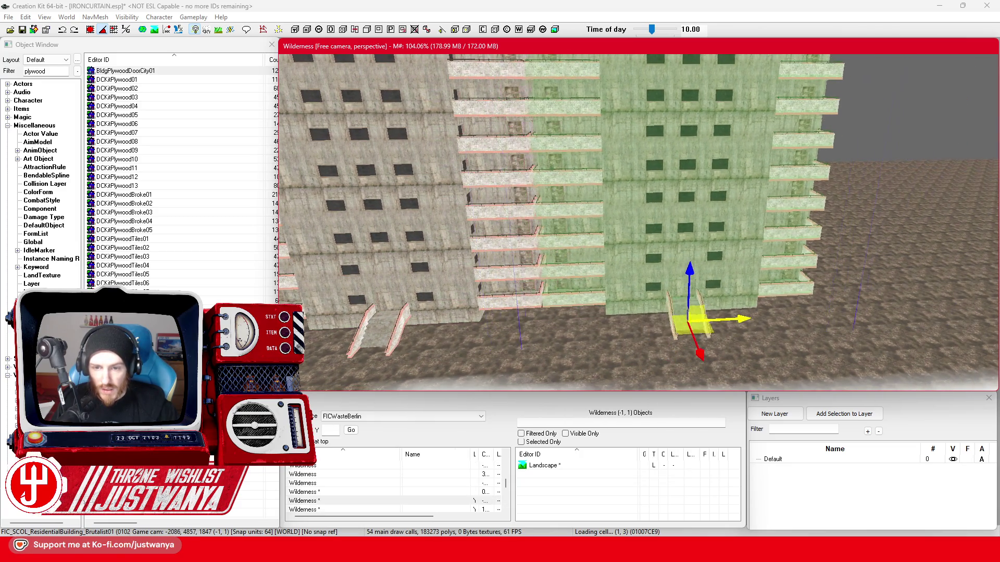
key("shift")
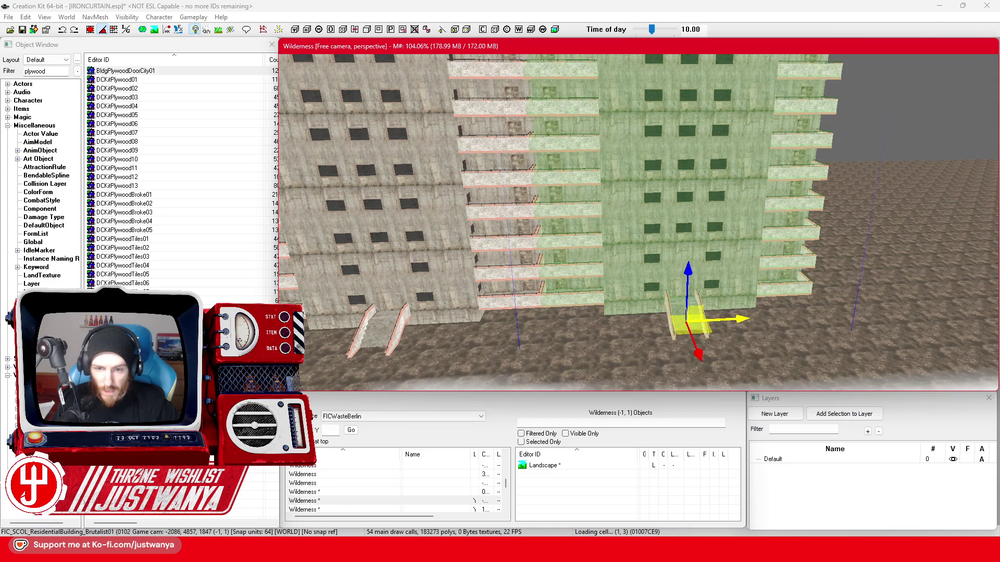
key("shift")
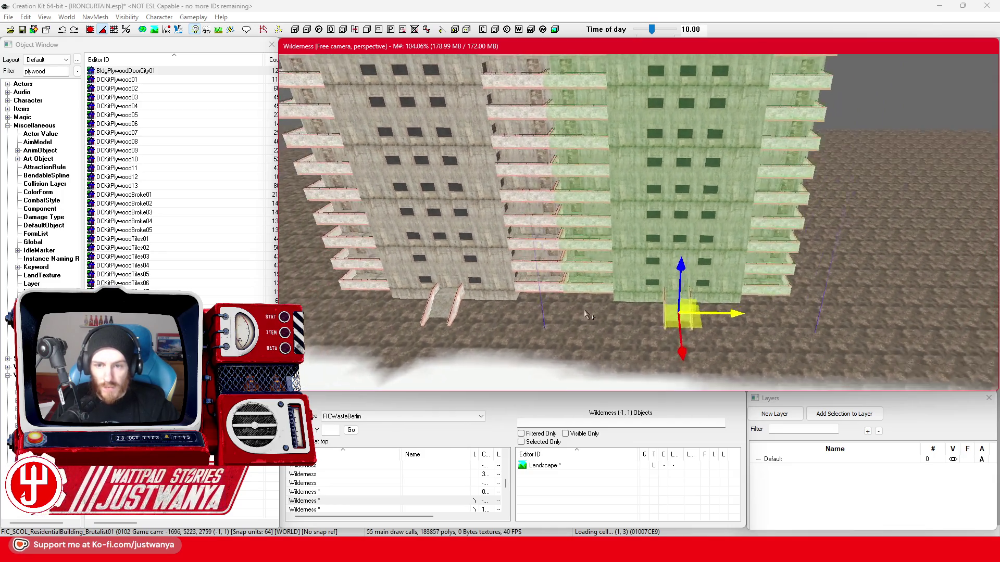
scroll(488, 332, "down", 5)
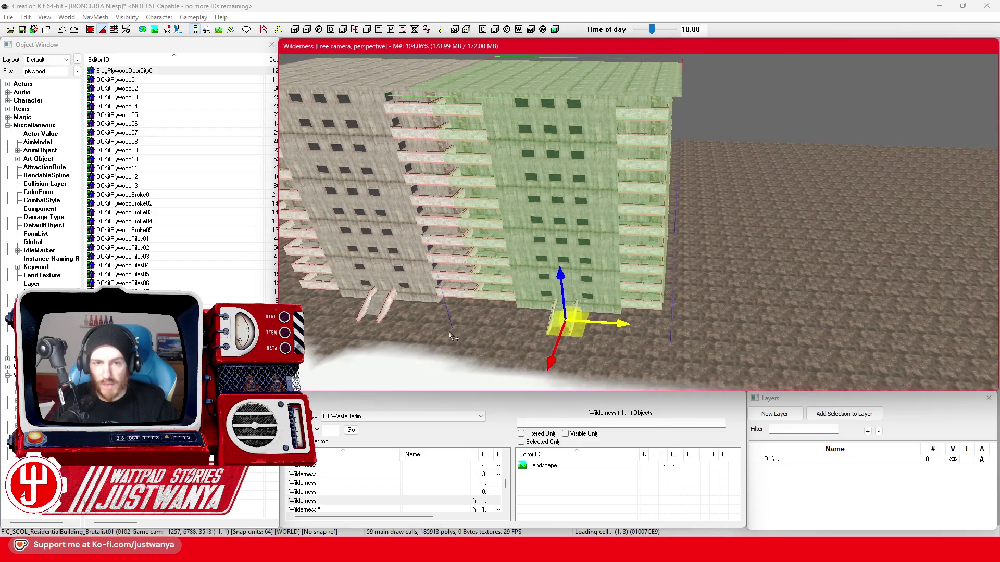
scroll(622, 318, "up", 3)
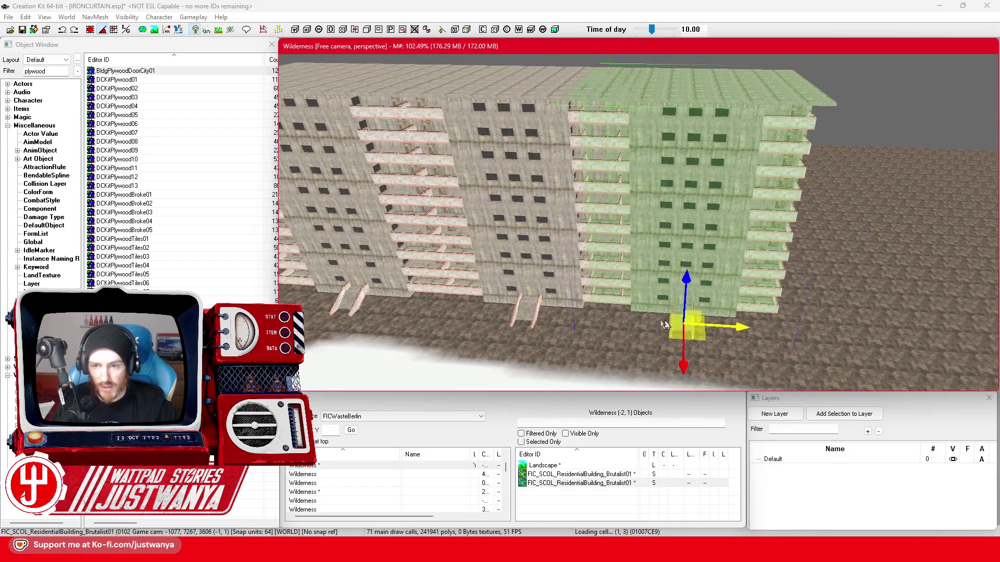
key("e")
mouse_move(703, 359)
left_mouse_down()
mouse_move(664, 361)
mouse_move(672, 270)
mouse_move(793, 268)
left_mouse_up()
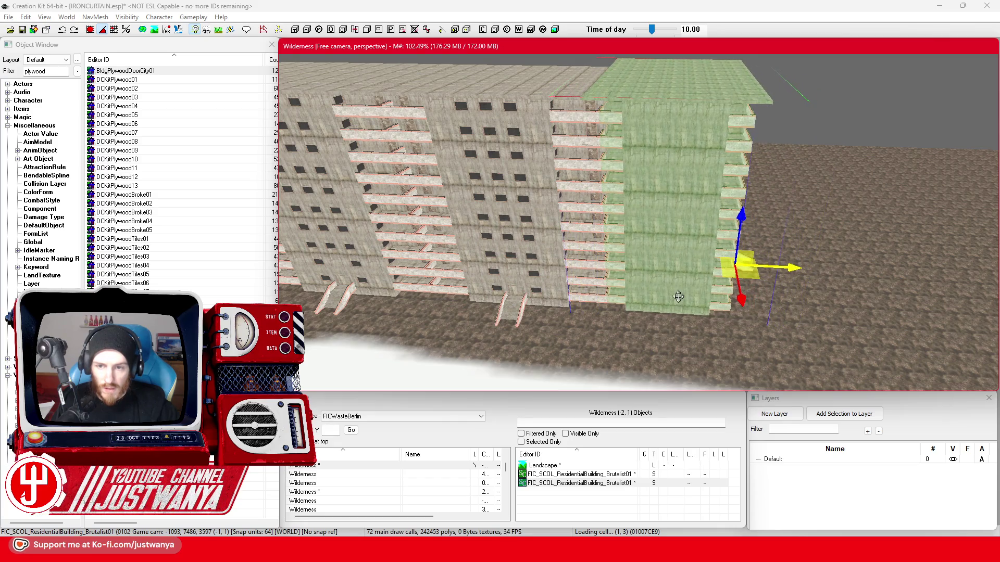
scroll(678, 296, "down", 2)
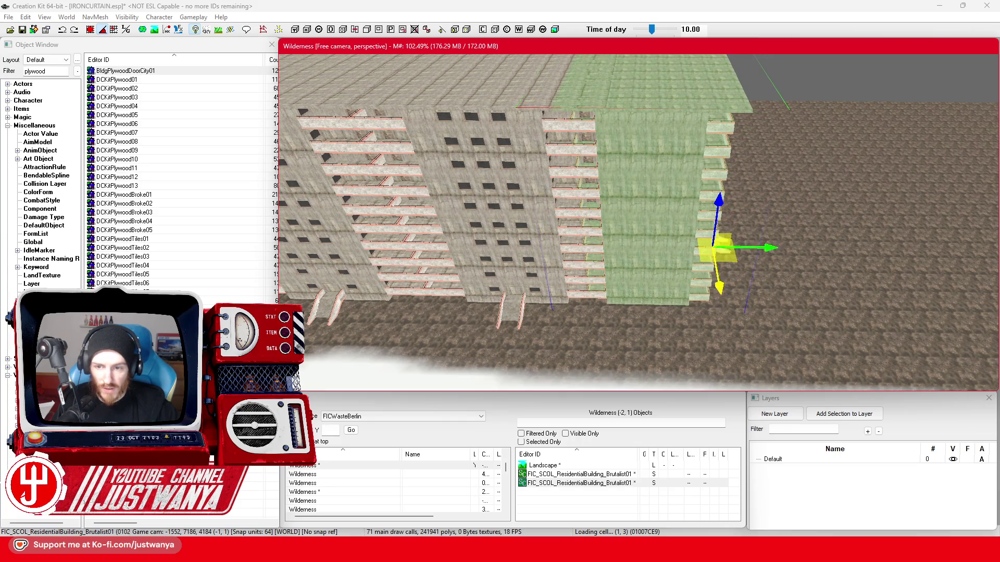
left_click_drag(719, 249, 714, 233)
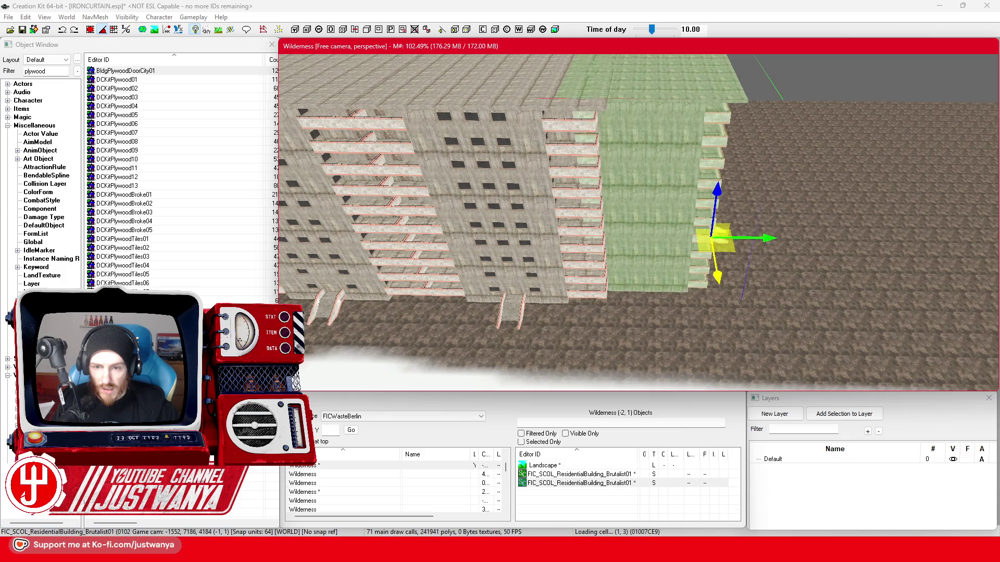
Fly the camera across the towers to a tall concrete wall in another cell
mouse_move(649, 231)
left_mouse_down()
mouse_move(583, 272)
mouse_move(605, 276)
mouse_move(618, 155)
left_mouse_up()
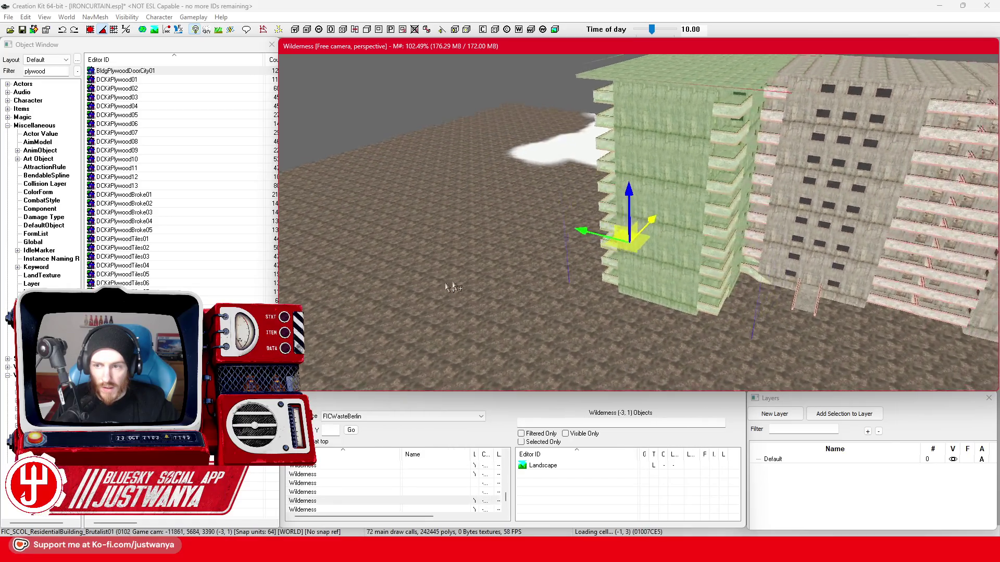
mouse_move(415, 273)
left_mouse_down()
mouse_move(519, 274)
mouse_move(529, 195)
mouse_move(586, 326)
mouse_move(701, 205)
left_mouse_up()
scroll(590, 327, "down", 2)
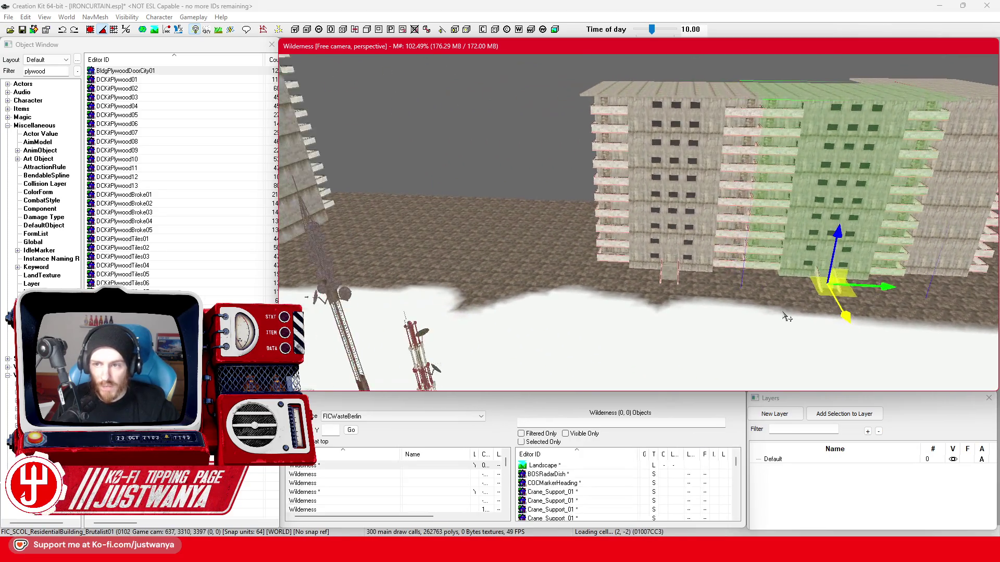
mouse_move(611, 271)
left_mouse_down()
mouse_move(876, 230)
mouse_move(594, 268)
left_mouse_up()
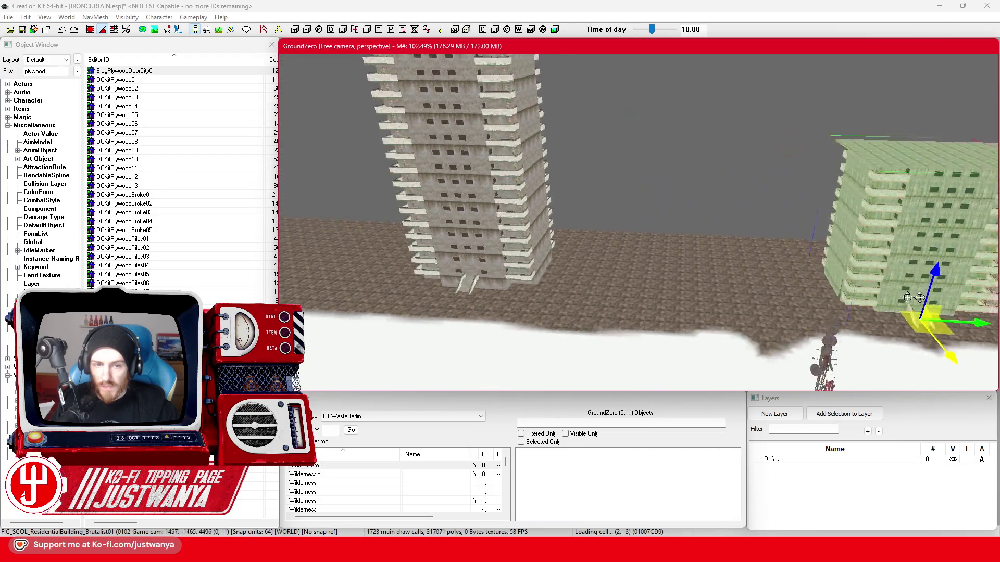
left_click_drag(501, 248, 783, 319)
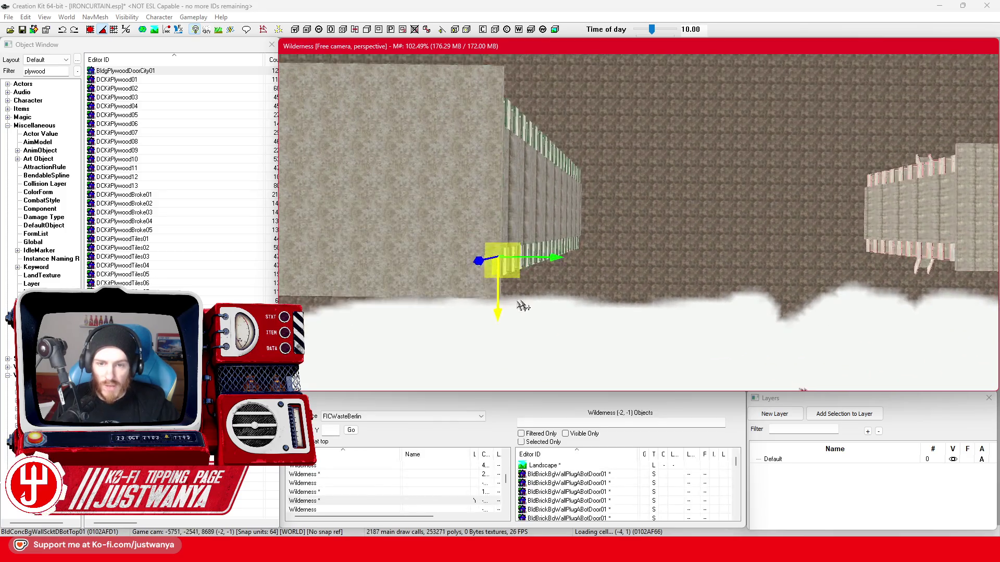
scroll(782, 318, "down", 3)
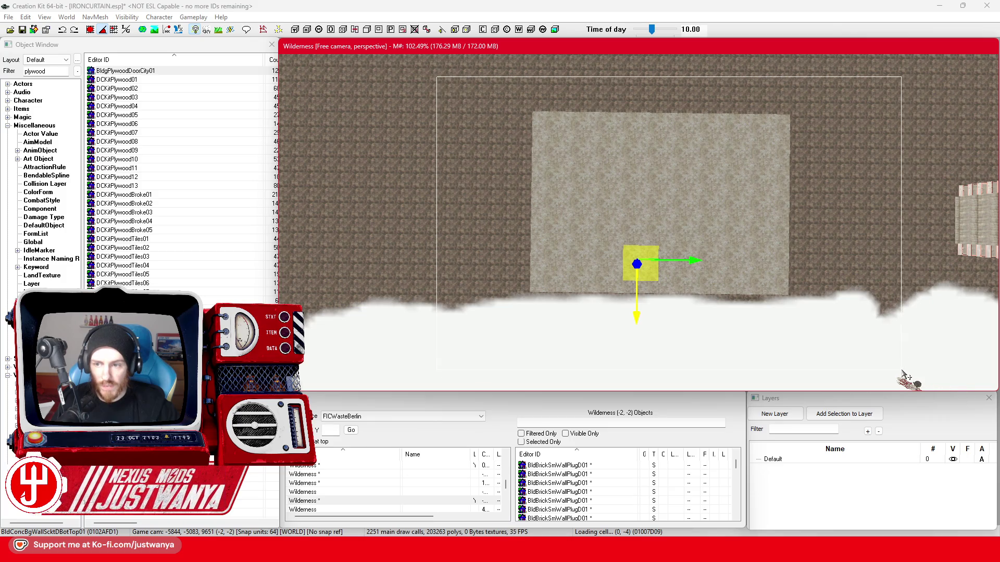
Box-select every piece of the tower block and check its base and entrance stairs from several angles
left_click_drag(902, 372, 901, 373)
key("shift")
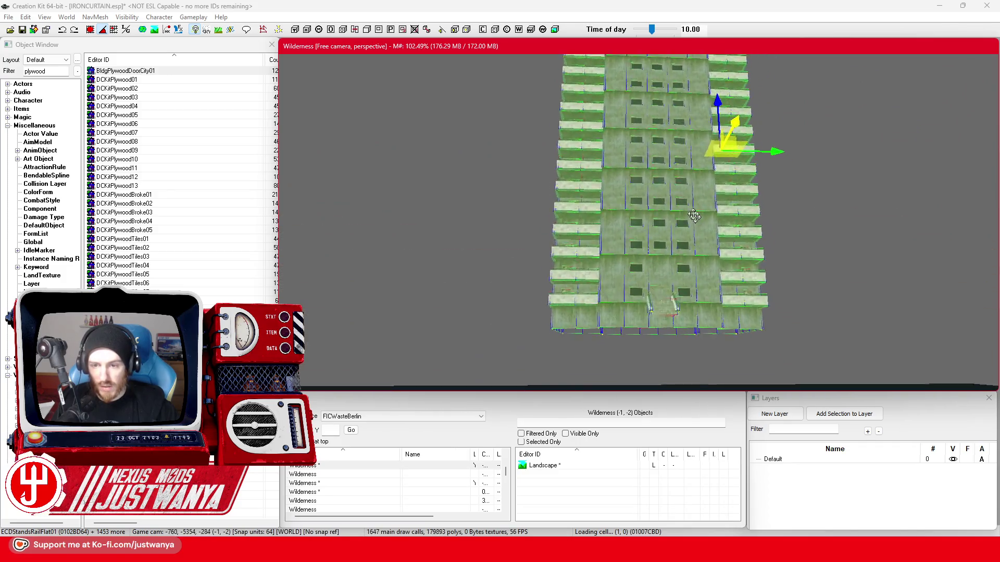
left_click_drag(706, 246, 663, 147)
scroll(645, 310, "up", 2)
scroll(645, 310, "up", 2)
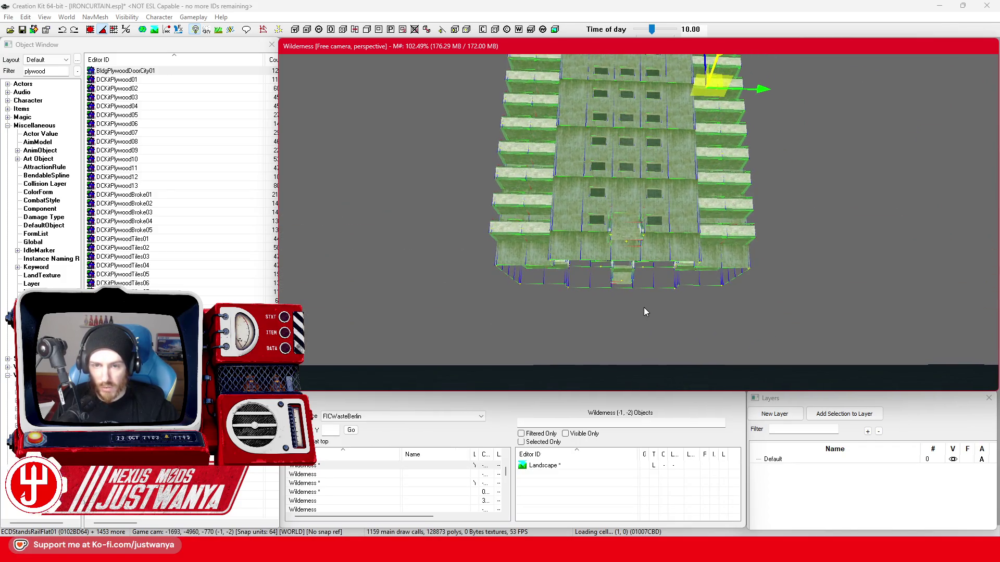
scroll(644, 308, "up", 2)
scroll(645, 307, "up", 2)
scroll(644, 307, "up", 2)
scroll(644, 307, "up", 2)
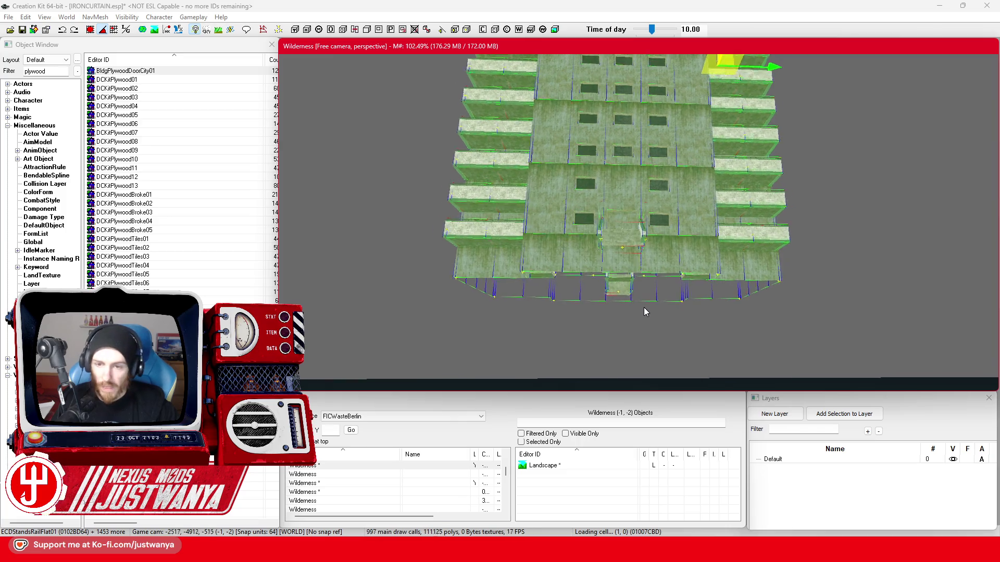
scroll(643, 307, "up", 2)
scroll(553, 330, "up", 2)
scroll(554, 330, "up", 2)
scroll(554, 329, "up", 2)
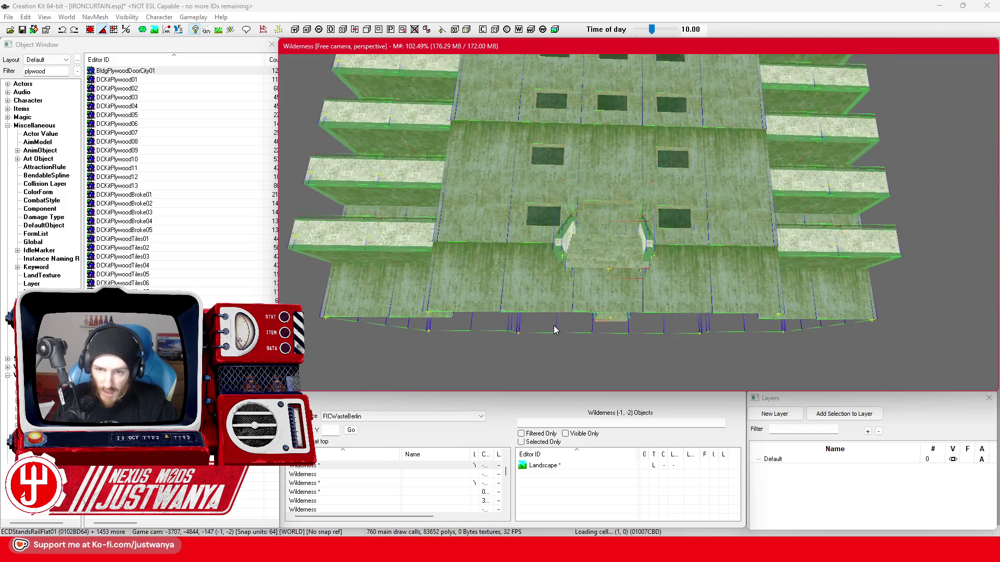
scroll(553, 327, "up", 2)
scroll(553, 325, "up", 2)
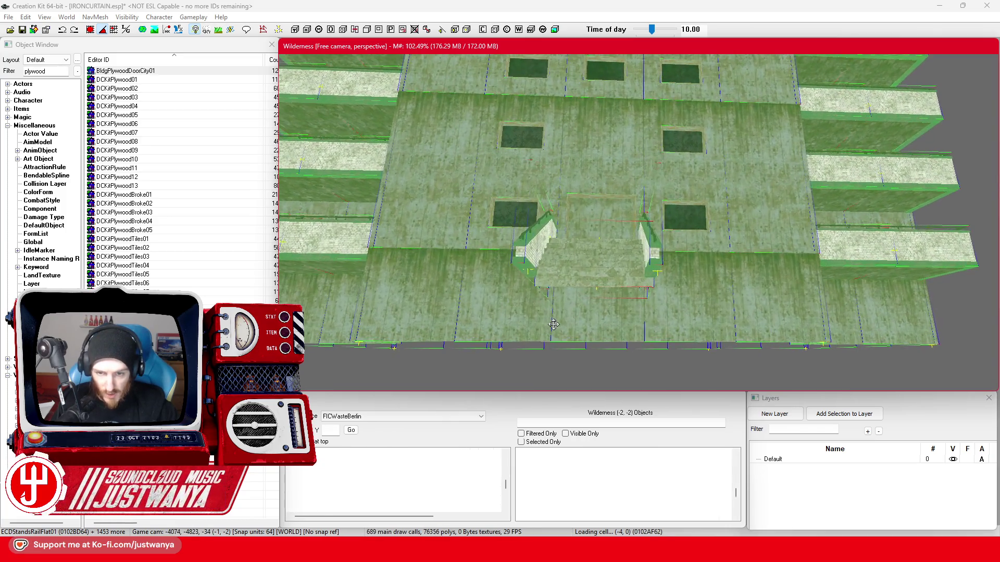
scroll(553, 324, "up", 2)
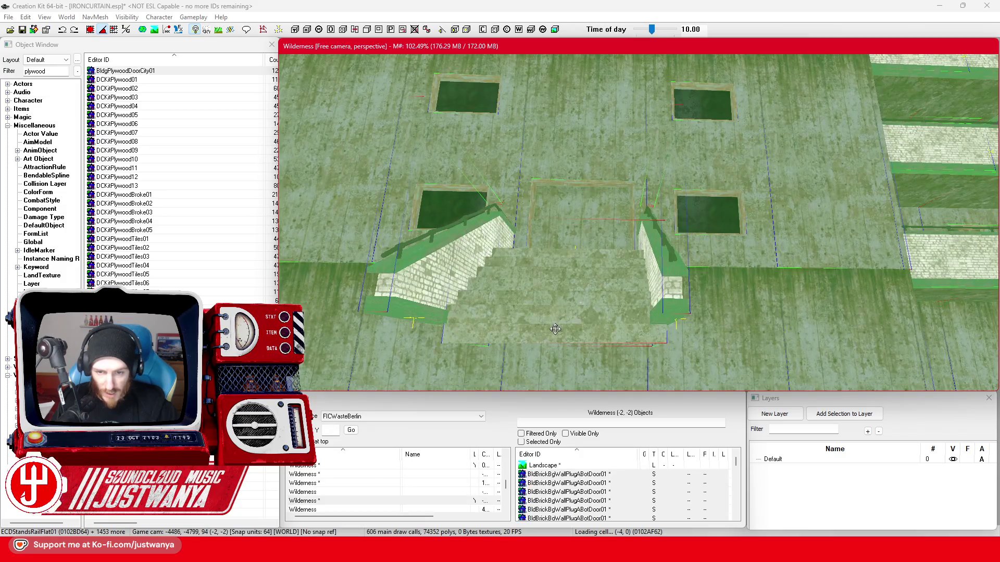
scroll(572, 330, "down", 2)
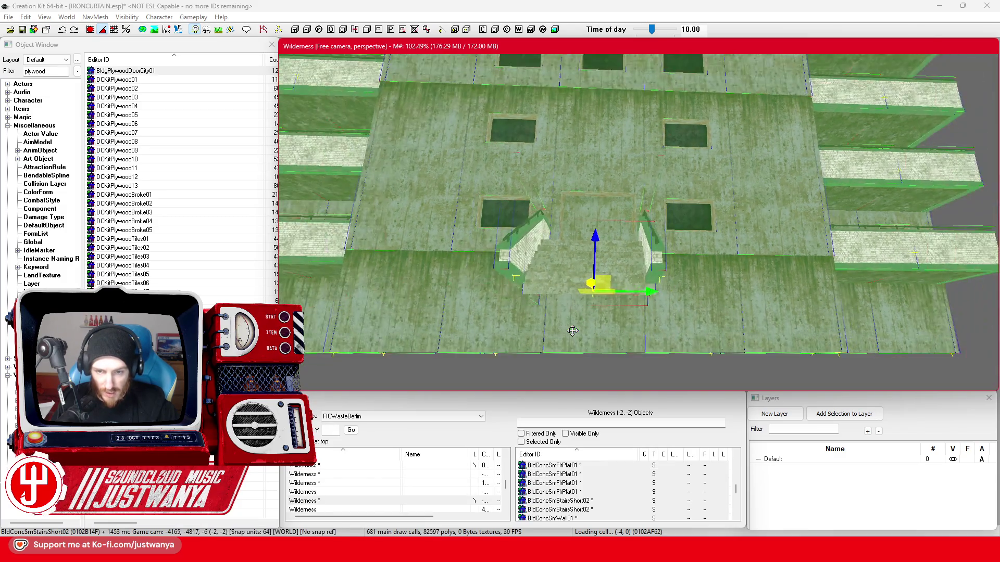
scroll(572, 331, "down", 2)
scroll(573, 331, "down", 2)
scroll(574, 327, "down", 2)
key("shift")
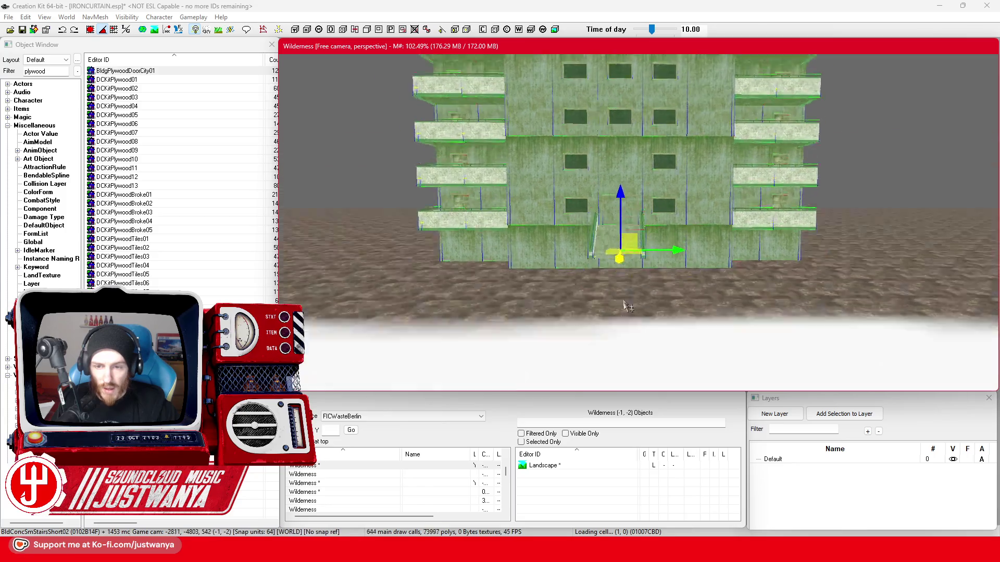
key("shift")
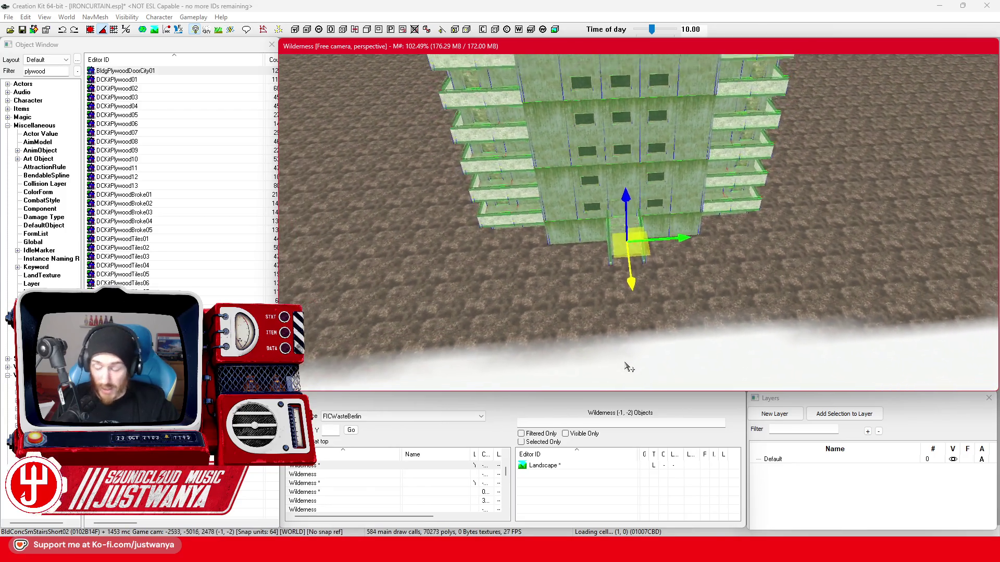
key("shift")
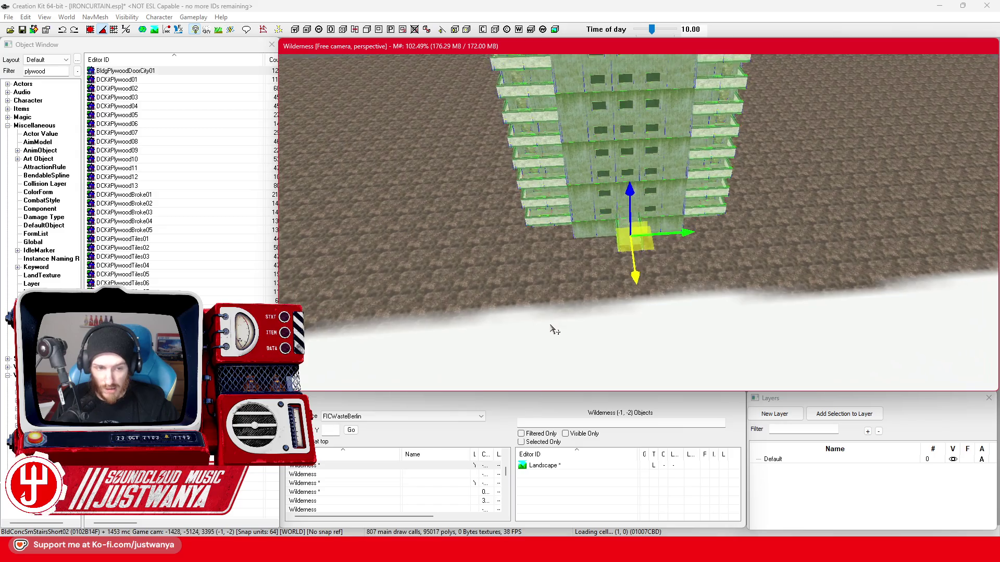
key("shift")
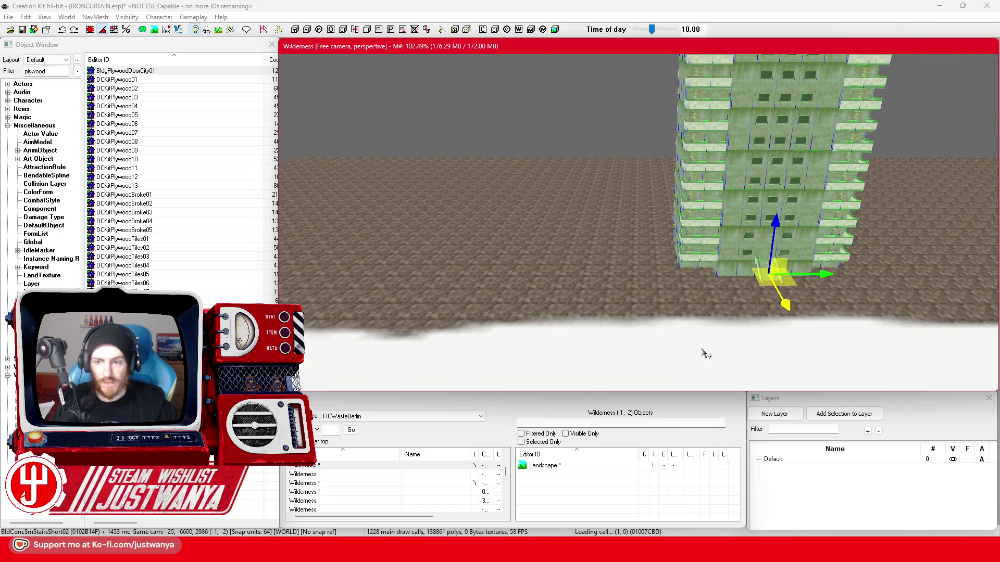
key("shift")
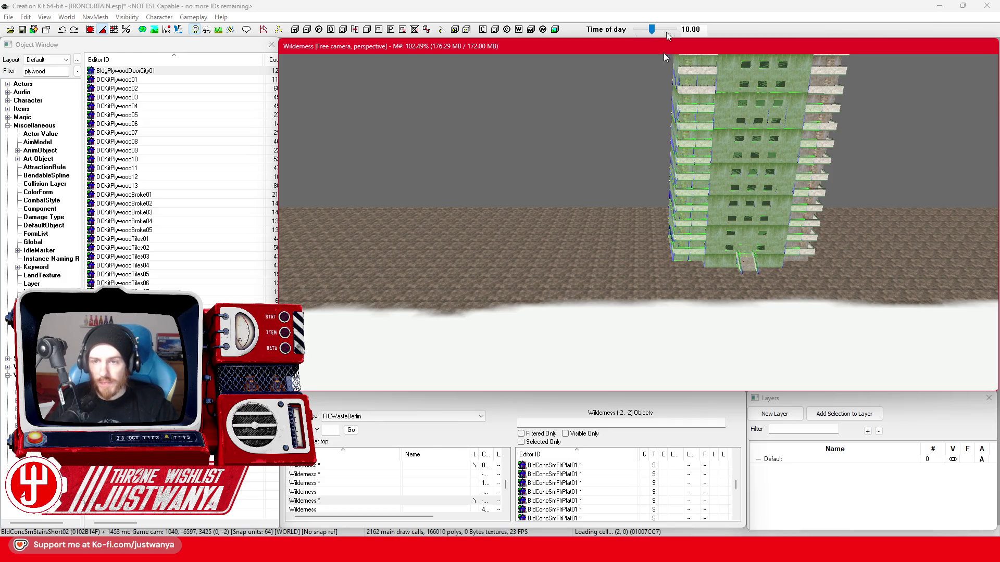
Duplicate the tower by its entrance stairs with Ctrl+D, slide the copy left, then delete it
left_click_drag(677, 52, 657, 355)
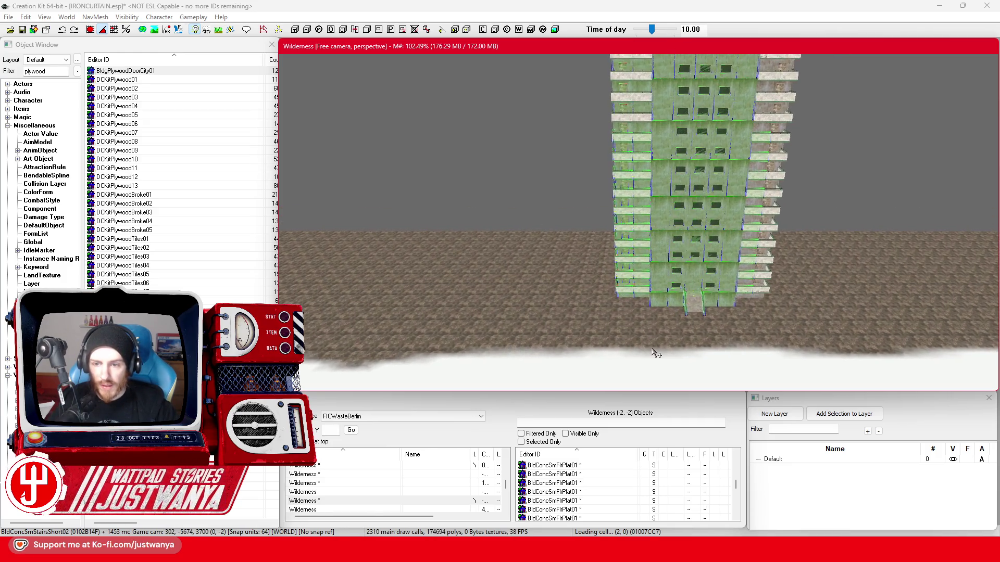
scroll(655, 353, "up", 3)
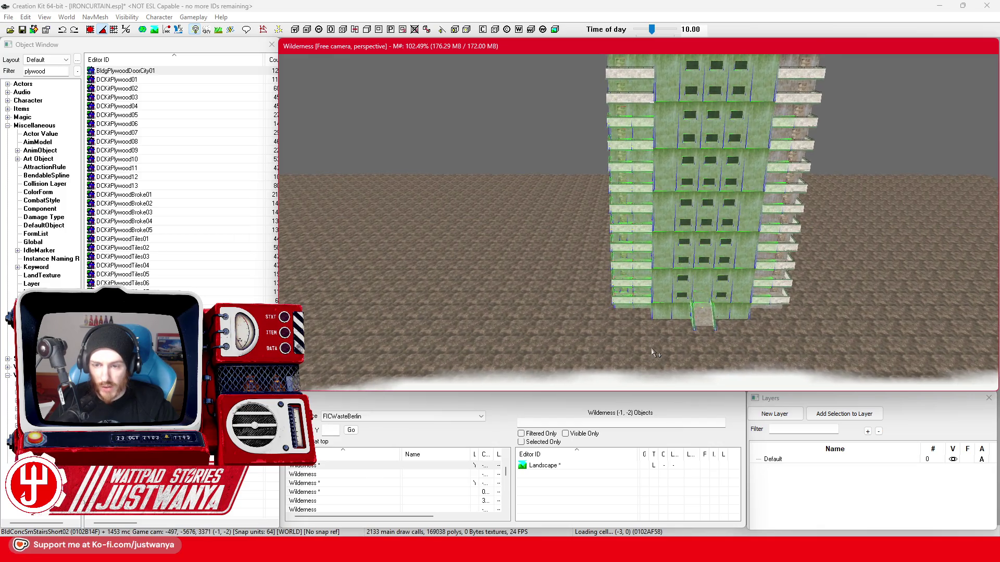
scroll(654, 353, "up", 2)
left_click(712, 348)
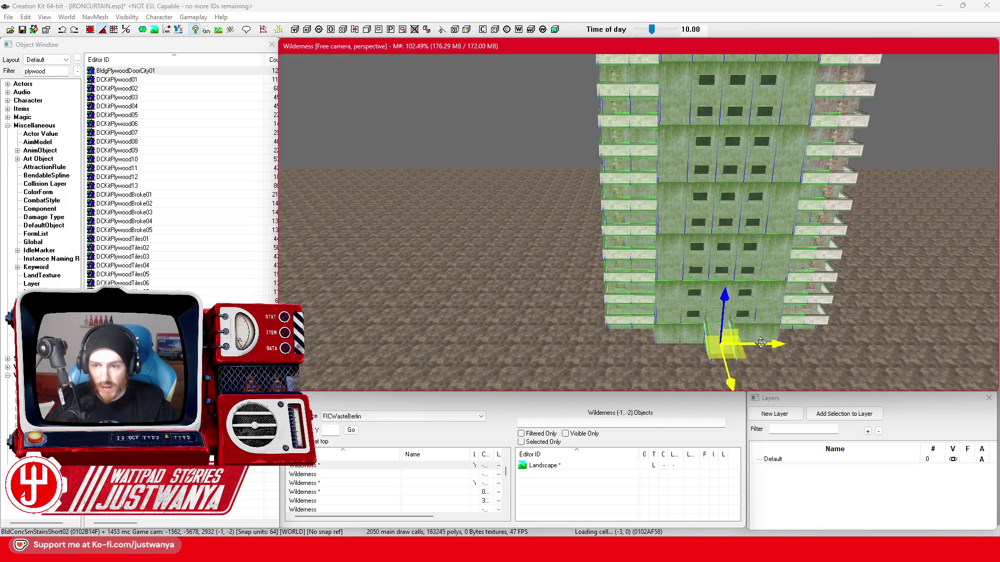
key("ctrl+d")
mouse_move(726, 347)
left_mouse_down()
mouse_move(519, 351)
mouse_move(351, 341)
left_mouse_up()
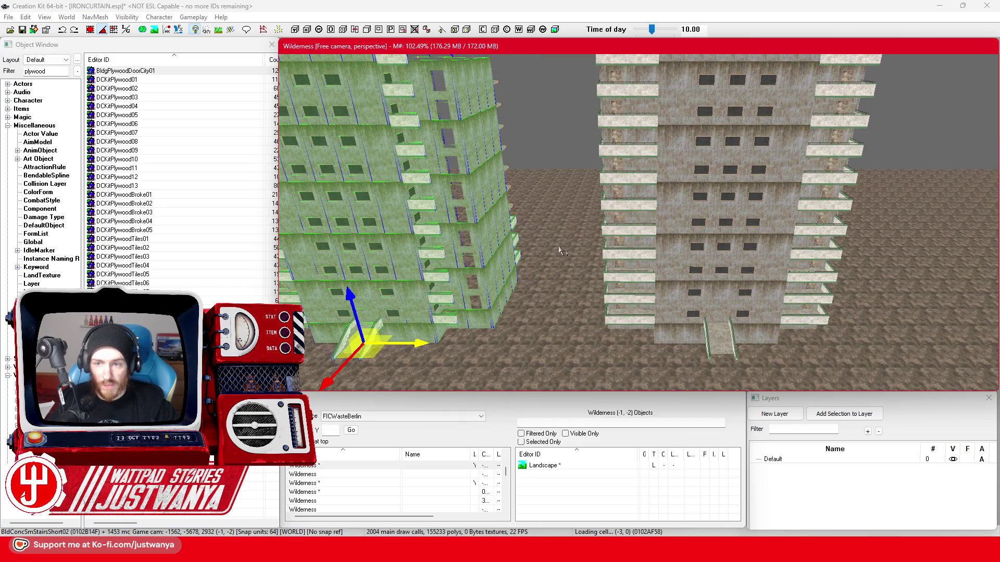
scroll(568, 255, "up", 4)
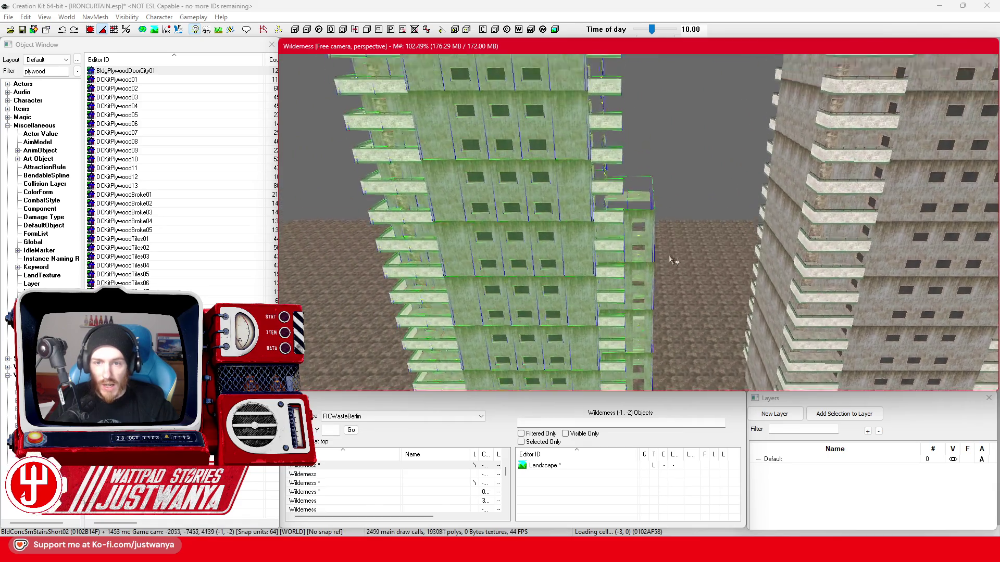
scroll(669, 323, "down", 5)
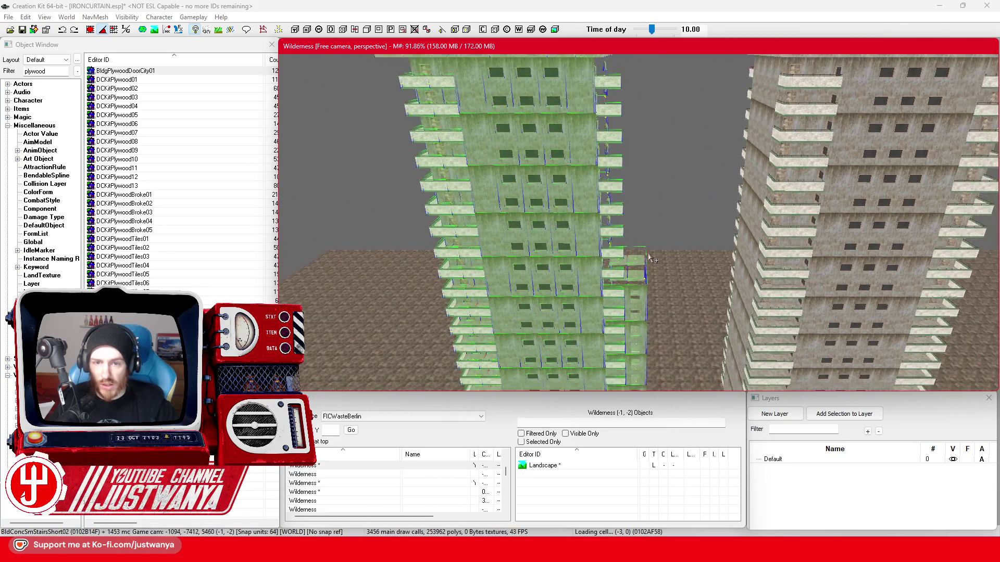
scroll(650, 259, "down", 2)
scroll(596, 224, "down", 2)
scroll(615, 99, "down", 2)
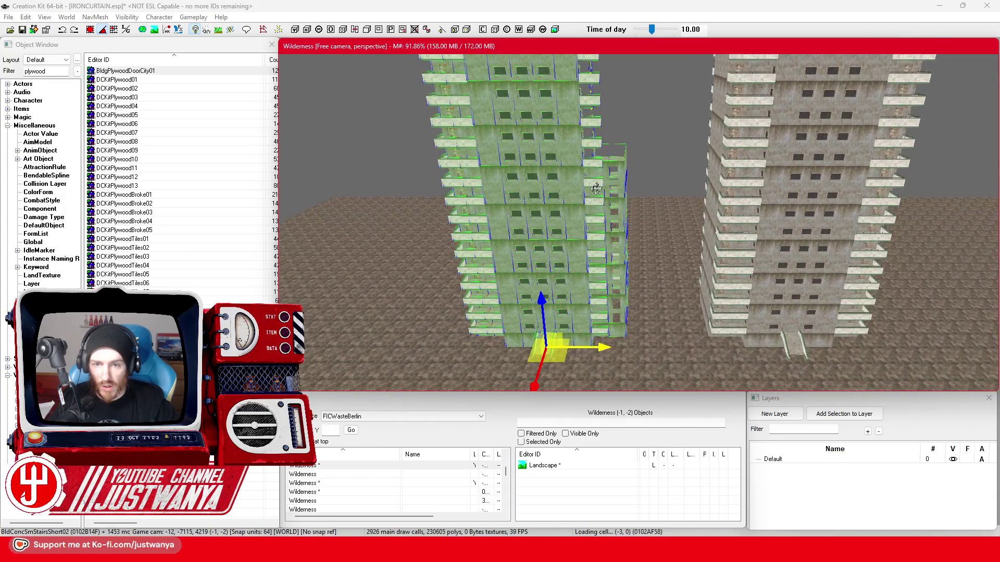
scroll(593, 188, "down", 1)
scroll(593, 189, "up", 3)
scroll(591, 183, "down", 3)
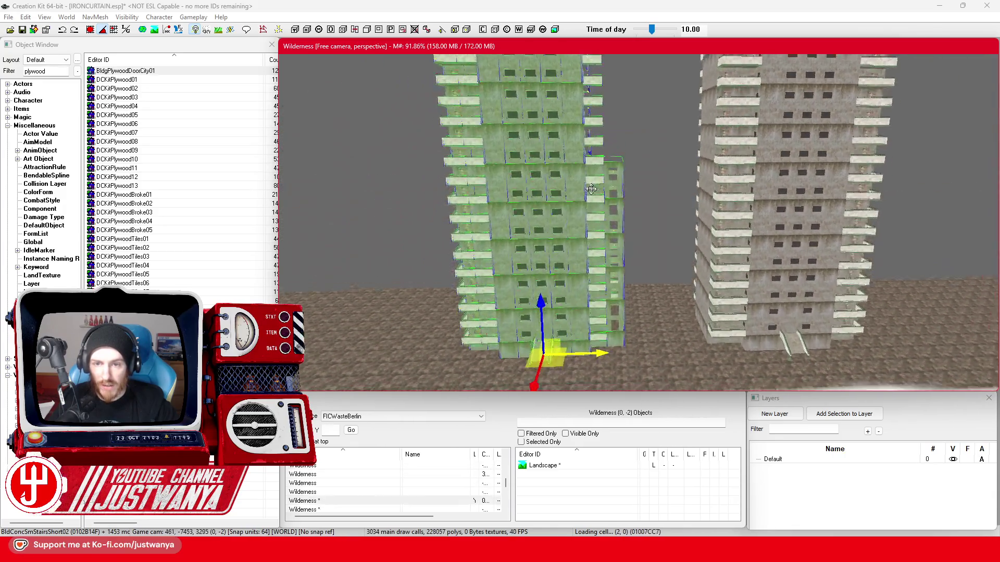
scroll(592, 181, "up", 2)
scroll(590, 189, "up", 1)
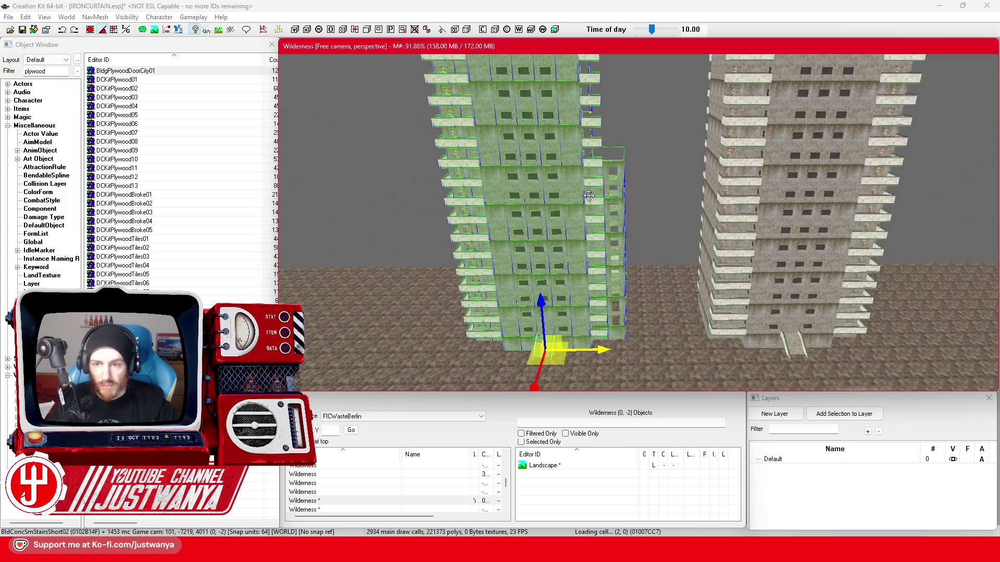
scroll(590, 192, "up", 1)
scroll(590, 192, "up", 1)
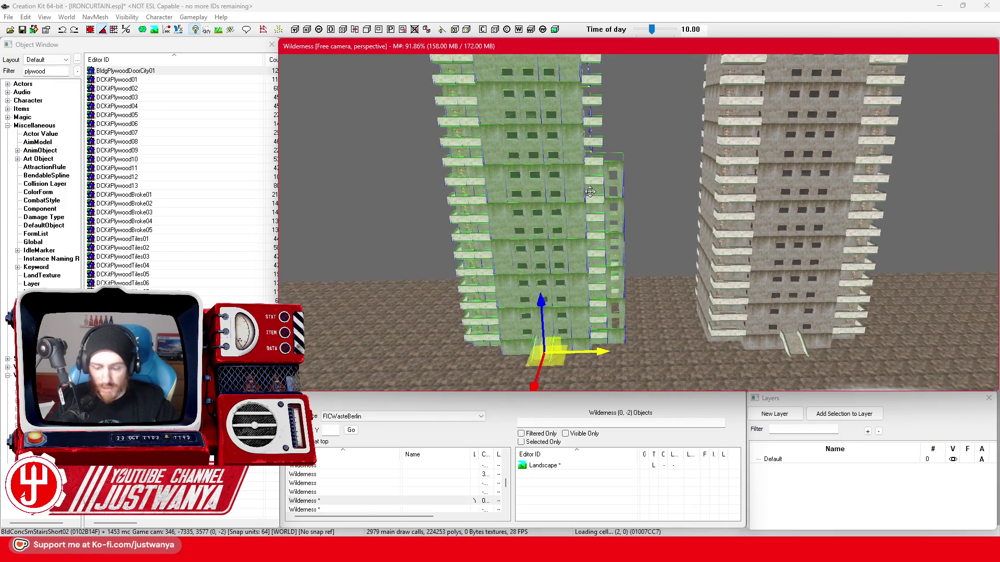
key("Delete")
left_click_drag(662, 202, 660, 266)
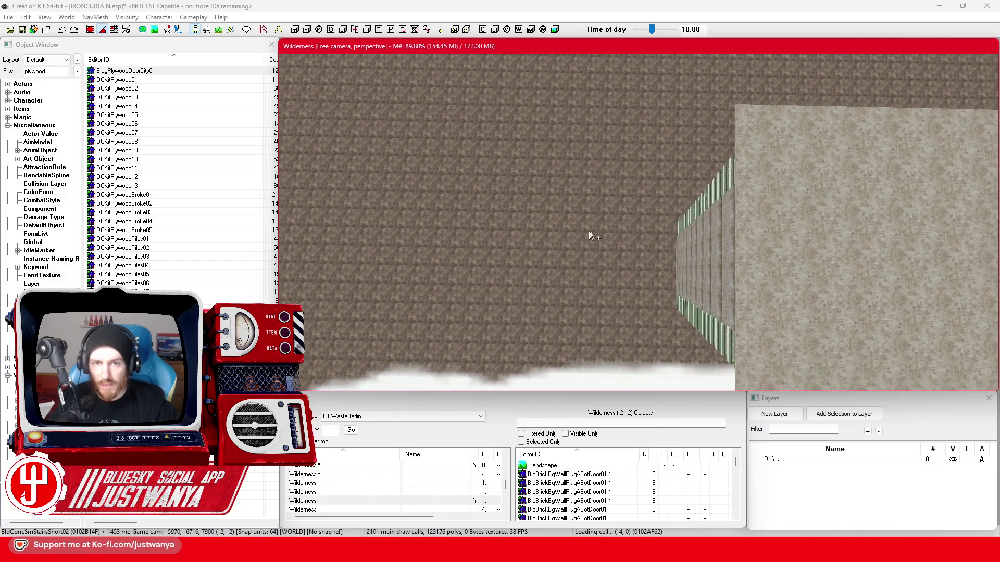
Marquee-select all ~1,454 pieces of the tower from above and view it side-on
left_click_drag(662, 266, 397, 187)
scroll(397, 188, "down", 1)
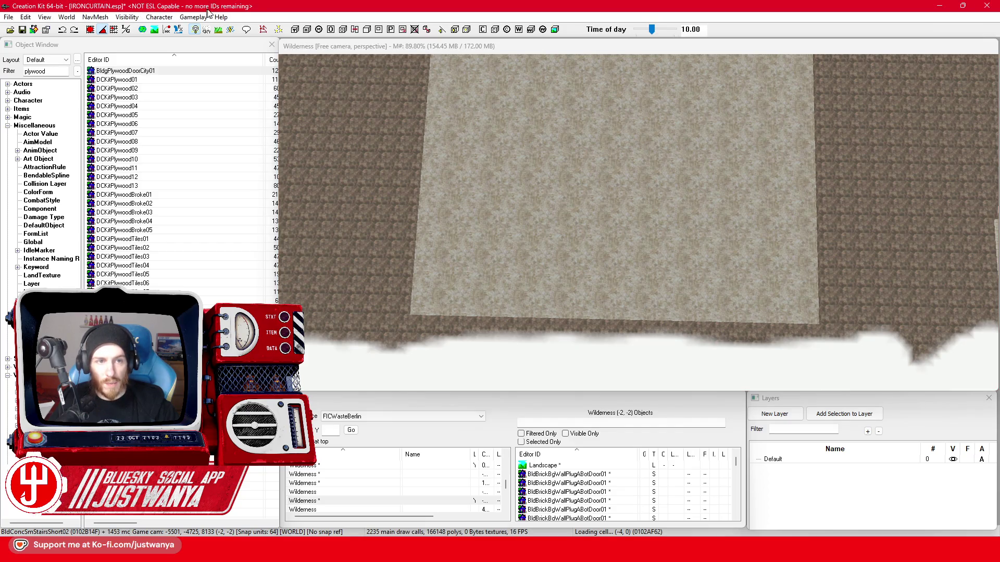
scroll(574, 202, "down", 1)
scroll(573, 202, "down", 1)
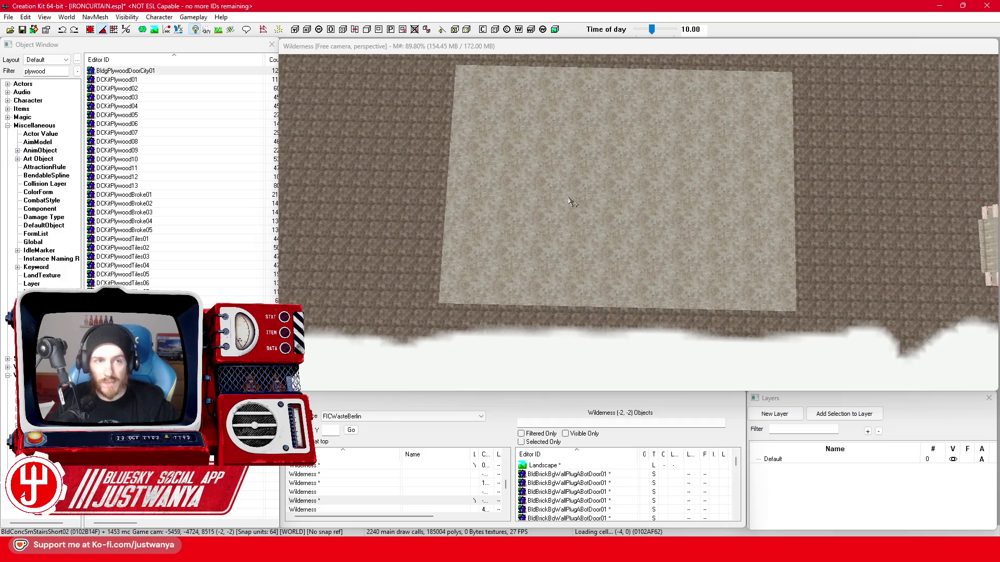
scroll(574, 203, "down", 1)
scroll(576, 208, "down", 2)
mouse_move(575, 207)
left_mouse_down()
mouse_move(582, 261)
mouse_move(537, 236)
left_mouse_up()
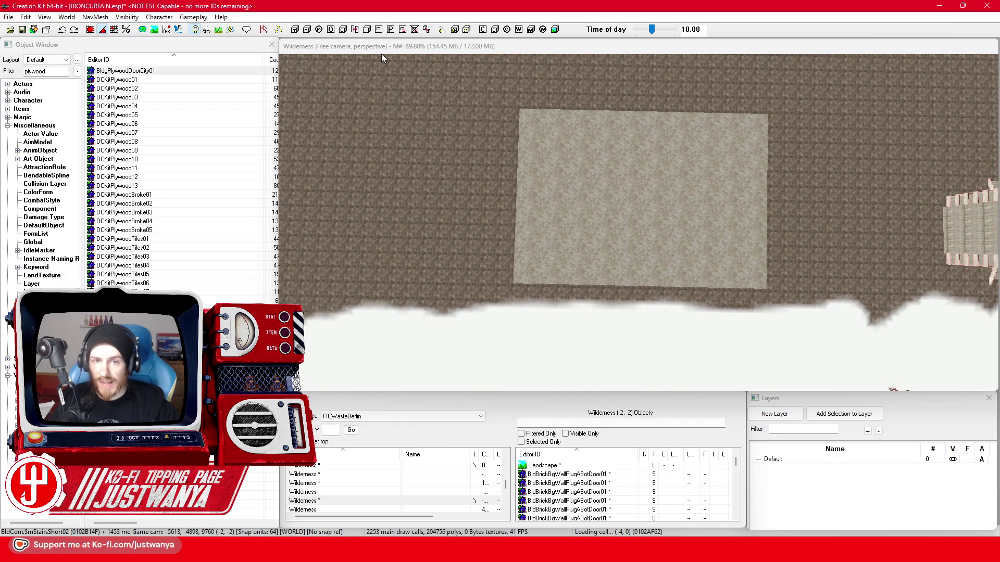
mouse_move(383, 63)
left_mouse_down()
mouse_move(920, 363)
mouse_move(938, 392)
left_mouse_up()
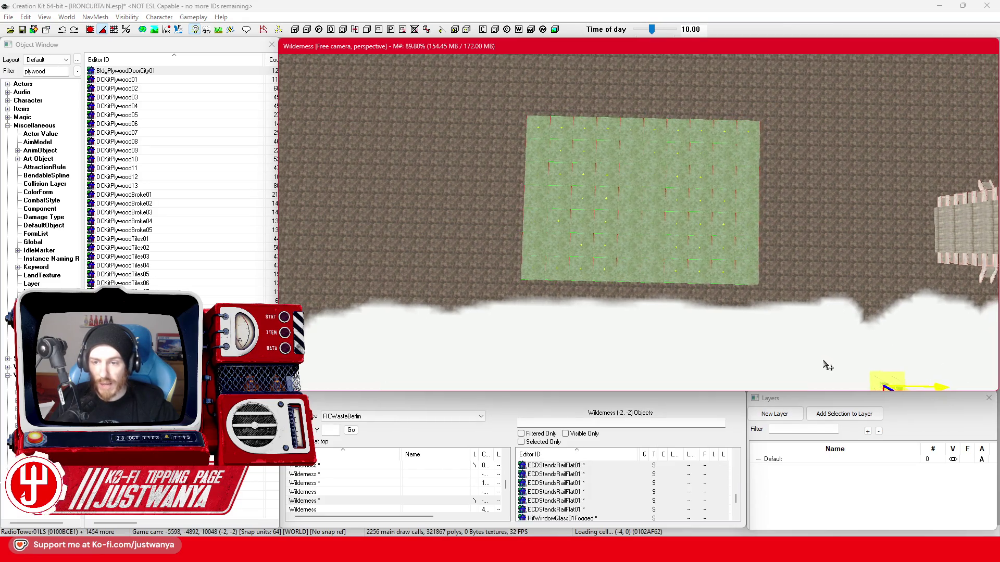
scroll(799, 352, "up", 5)
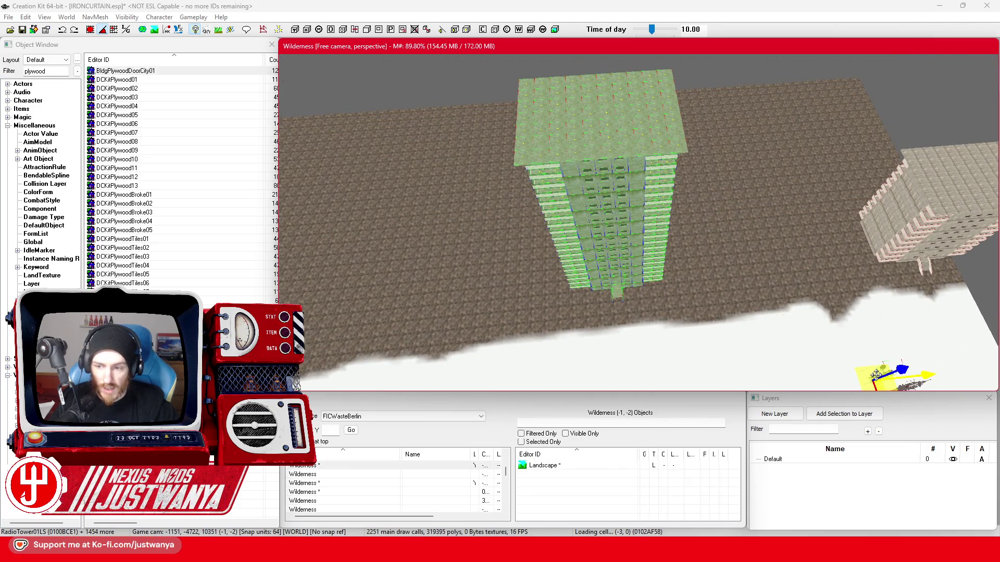
left_click_drag(875, 380, 719, 301)
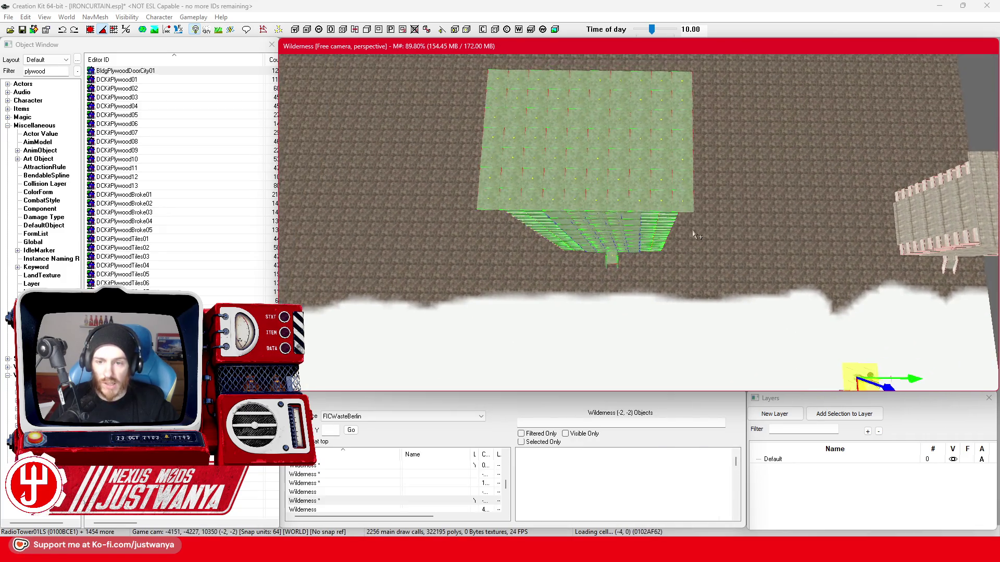
scroll(659, 193, "down", 1)
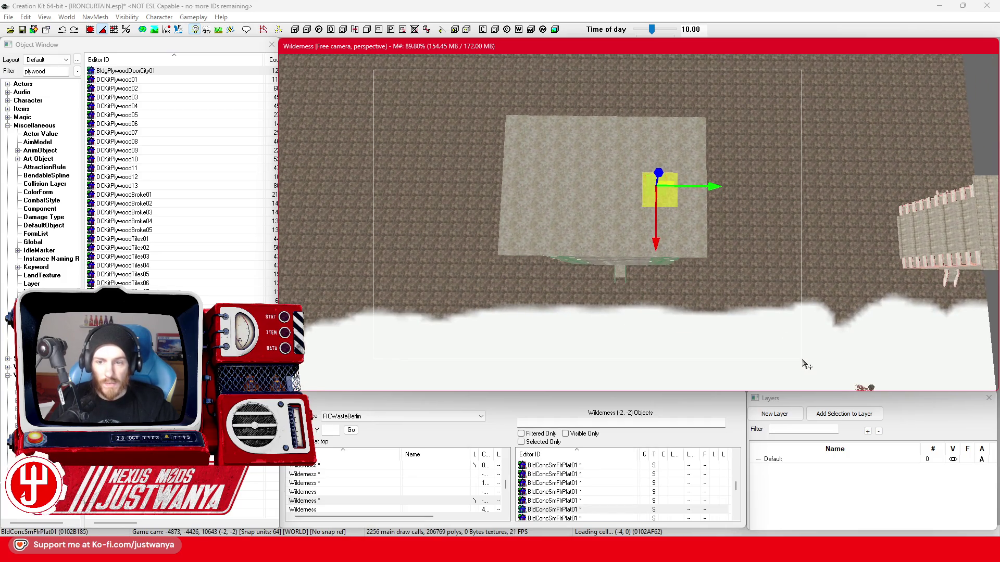
mouse_move(807, 363)
left_mouse_down()
mouse_move(765, 325)
mouse_move(765, 284)
mouse_move(787, 323)
mouse_move(894, 317)
left_mouse_up()
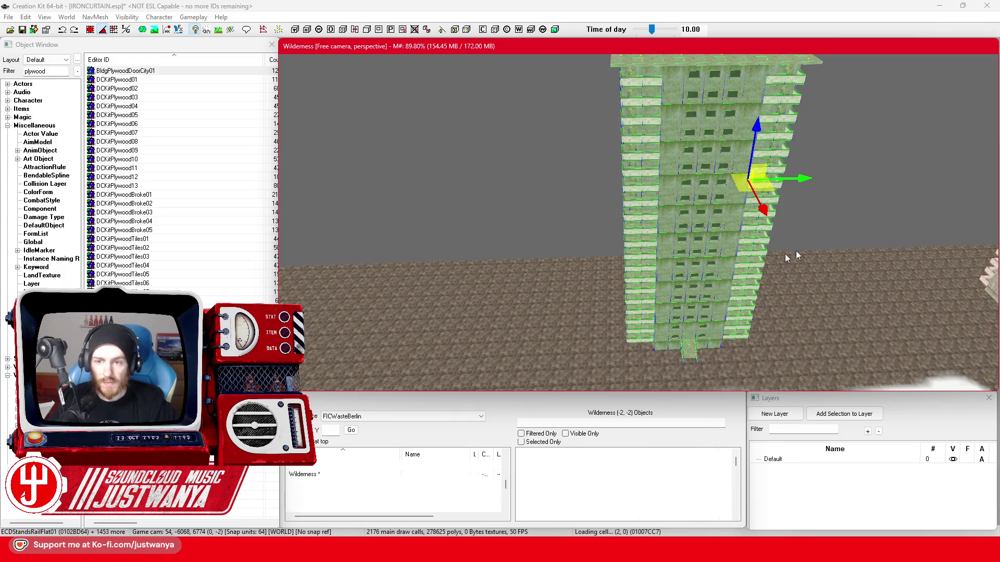
Duplicate the selected tower block with Ctrl+D and move the copy left beside the grey tower
left_click(688, 345)
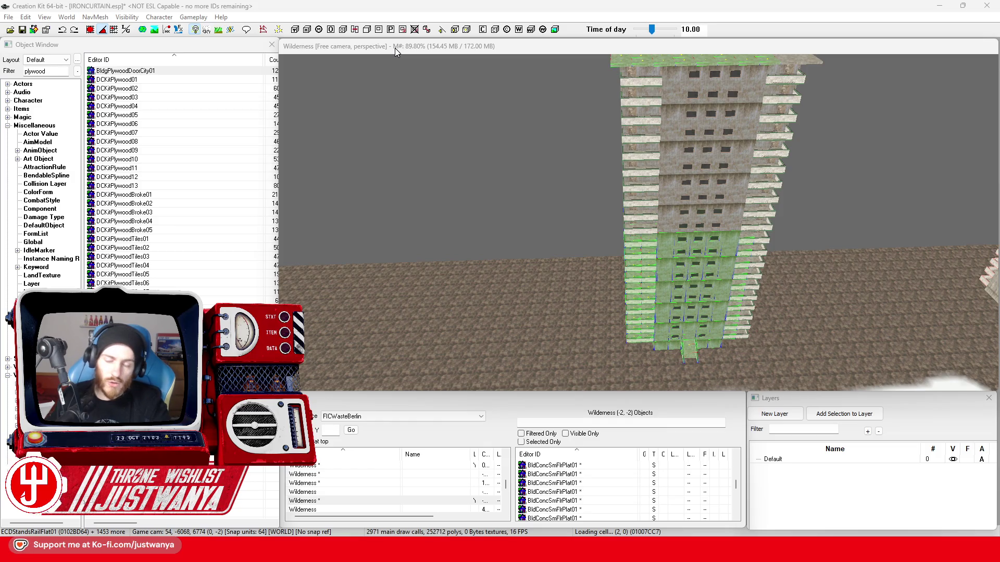
scroll(581, 238, "up", 3)
scroll(574, 234, "up", 3)
scroll(567, 230, "up", 3)
scroll(553, 223, "up", 3)
left_click(556, 211)
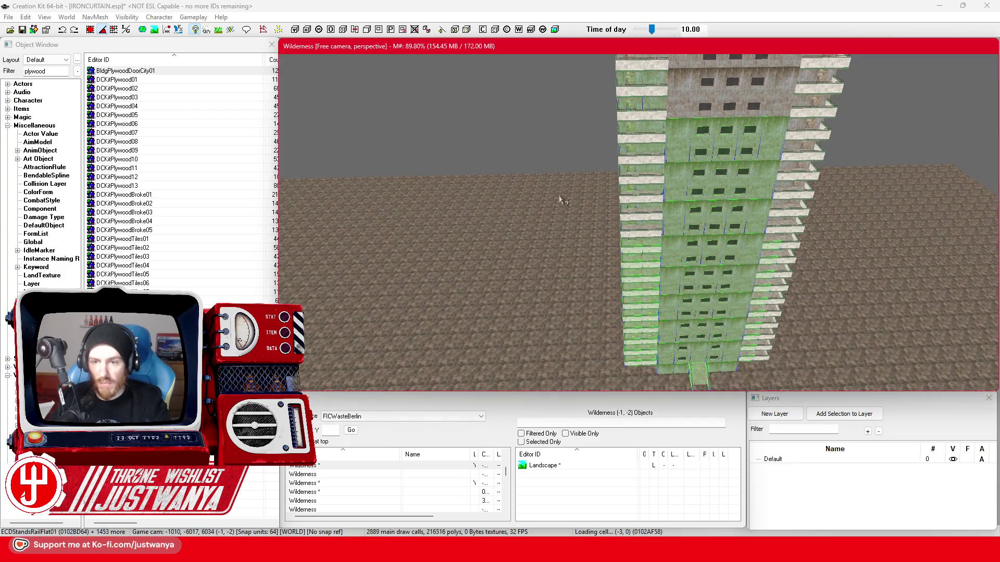
scroll(558, 256, "up", 3)
scroll(559, 256, "down", 2)
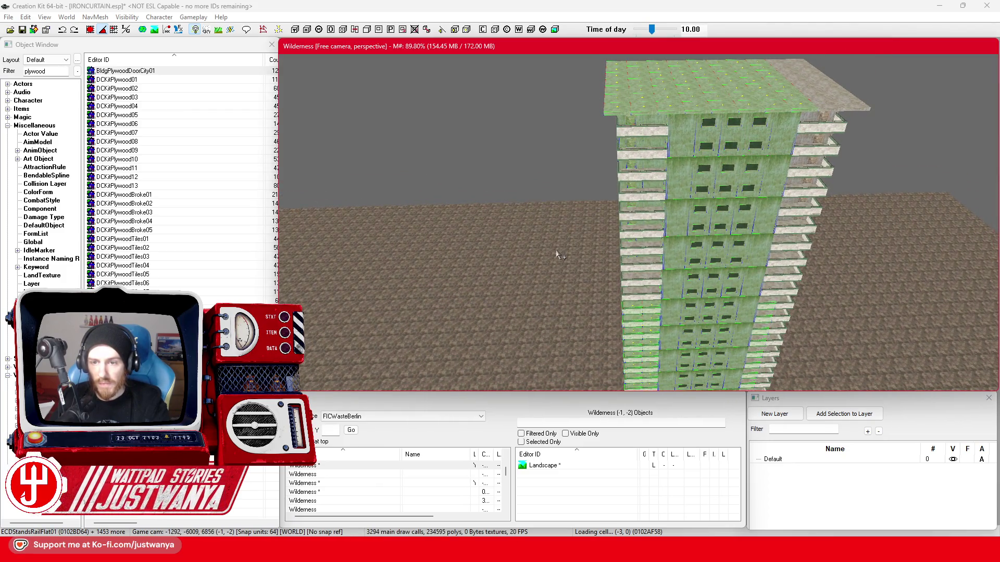
scroll(569, 280, "up", 3)
scroll(585, 201, "up", 2)
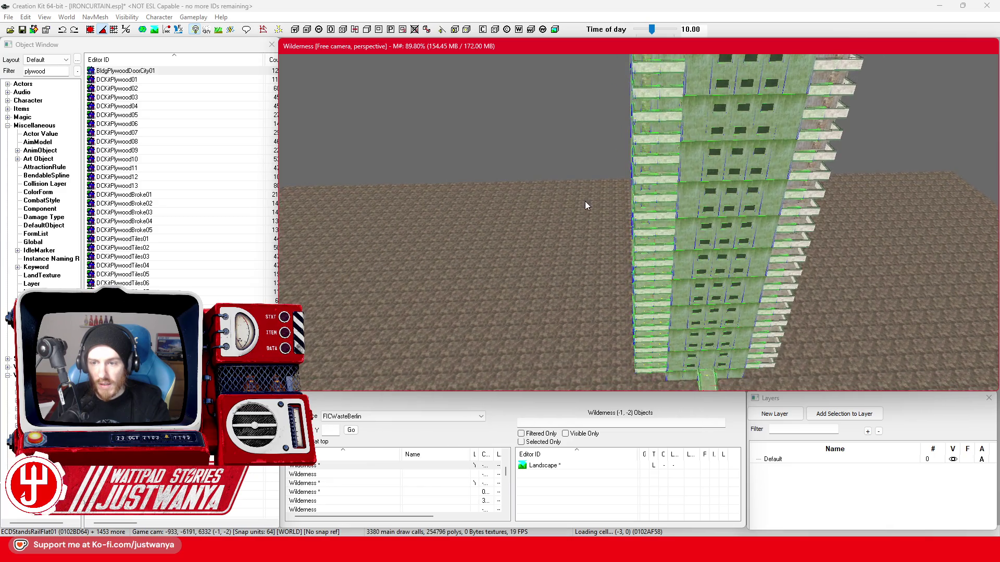
scroll(570, 203, "up", 2)
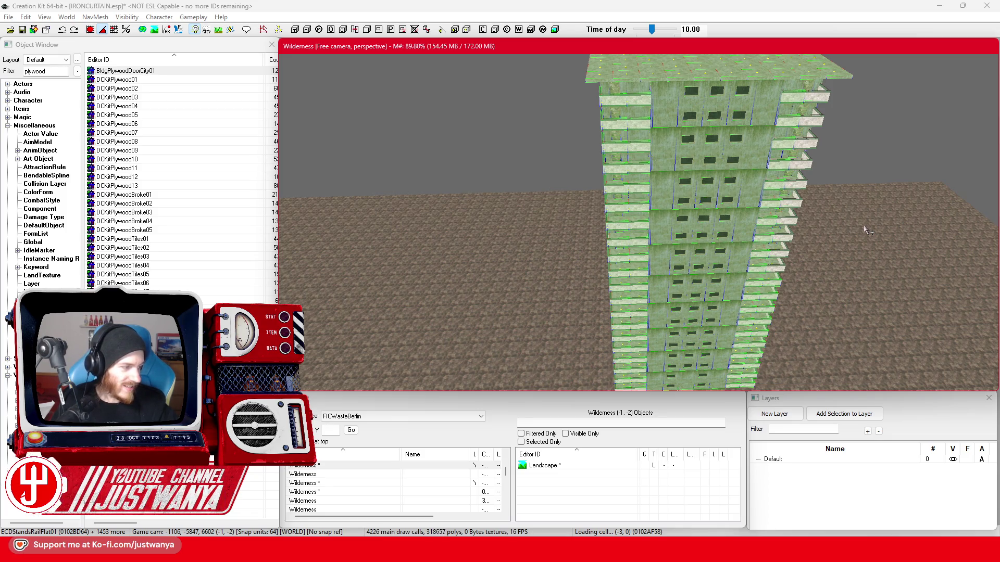
key("w")
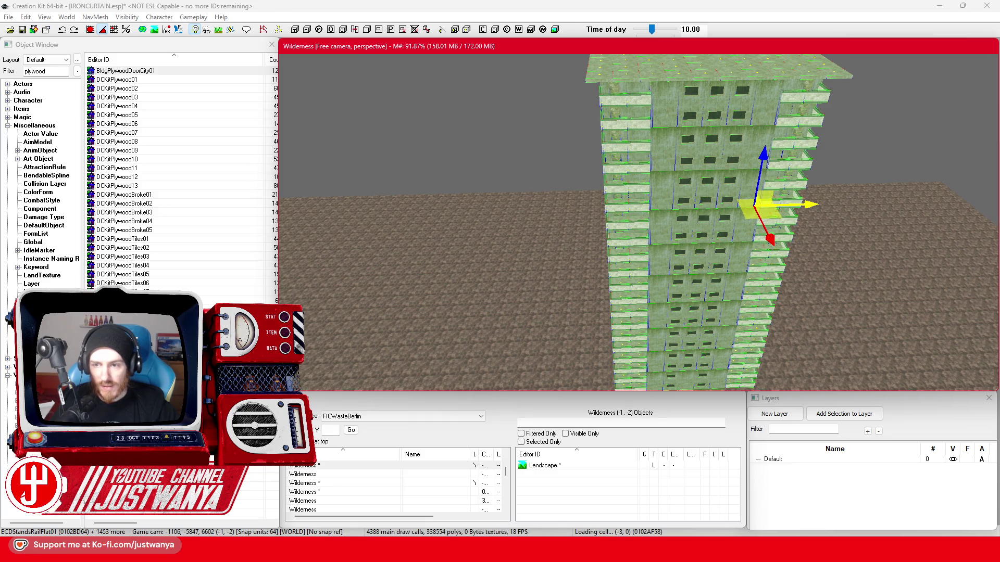
key("ctrl+d")
left_click_drag(770, 203, 453, 211)
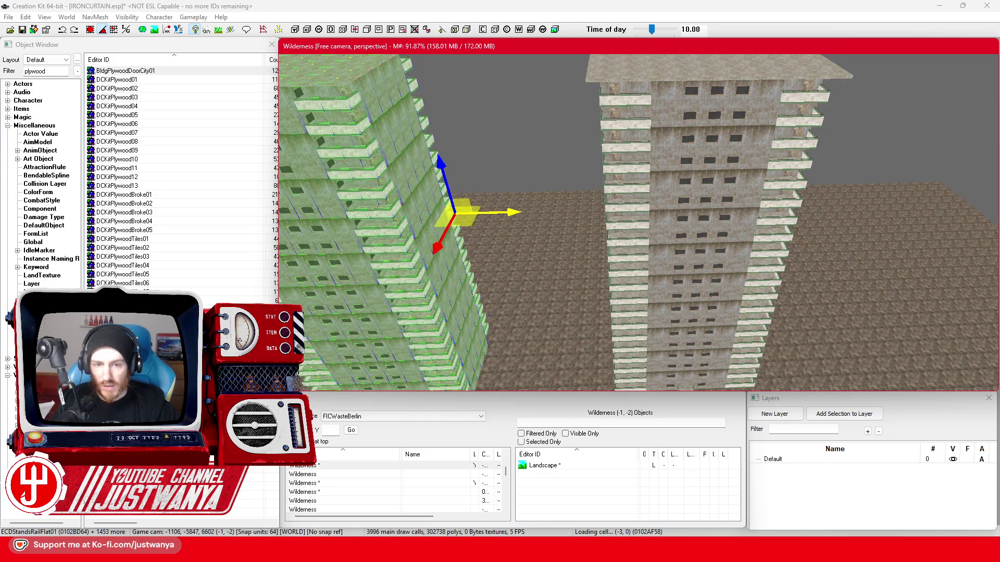
scroll(824, 121, "up", 5)
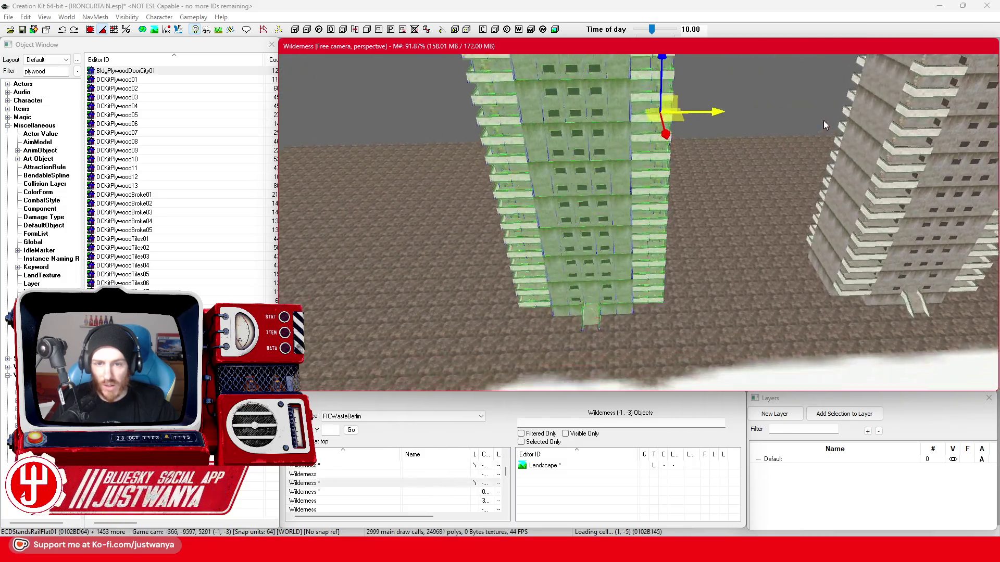
scroll(564, 348, "up", 5)
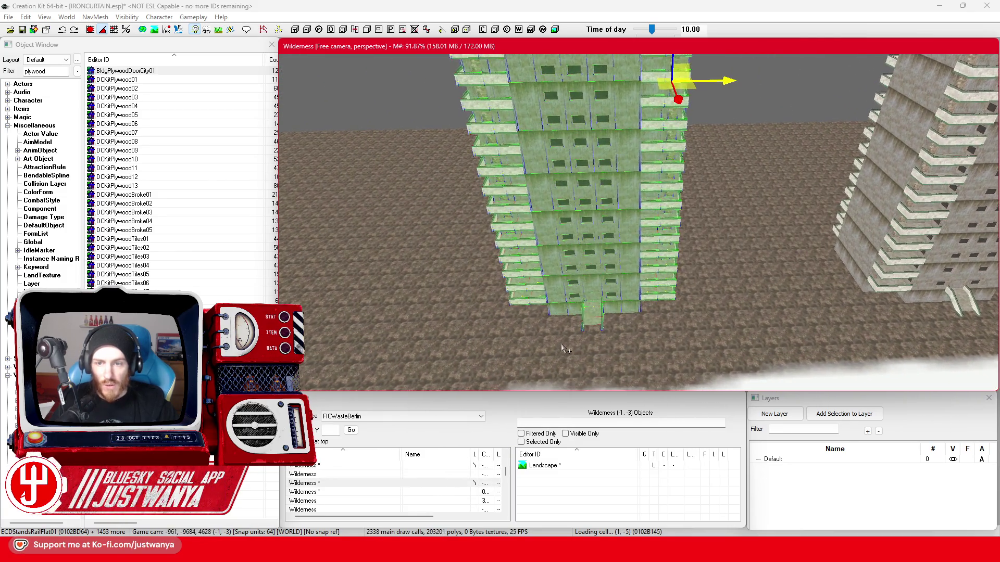
scroll(578, 344, "up", 3)
scroll(597, 340, "up", 2)
scroll(598, 339, "up", 2)
scroll(598, 339, "up", 2)
scroll(598, 339, "up", 1)
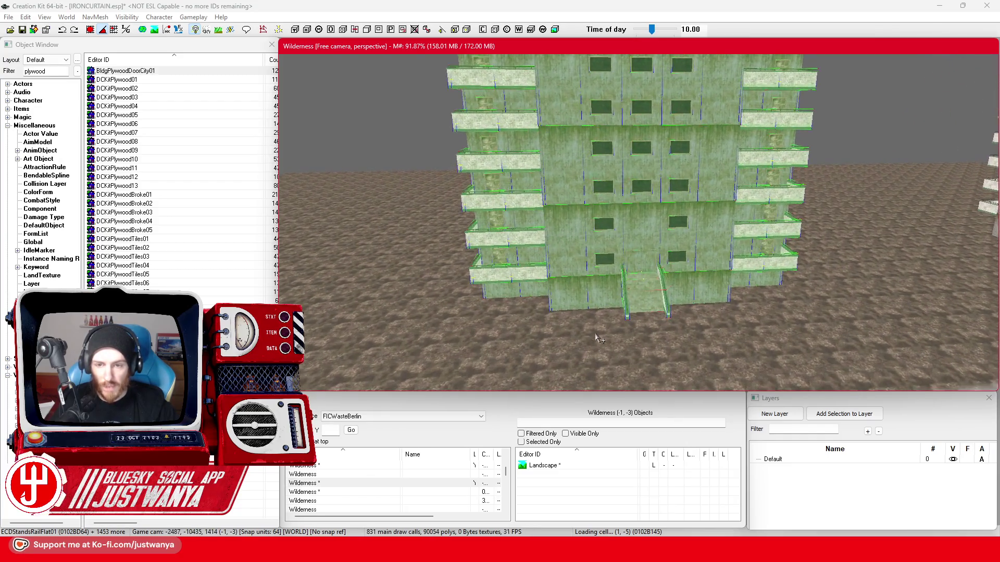
scroll(598, 339, "up", 1)
scroll(598, 339, "up", 2)
scroll(597, 340, "up", 2)
scroll(598, 339, "up", 2)
scroll(598, 340, "up", 2)
scroll(594, 325, "up", 2)
scroll(588, 305, "up", 2)
scroll(582, 287, "up", 1)
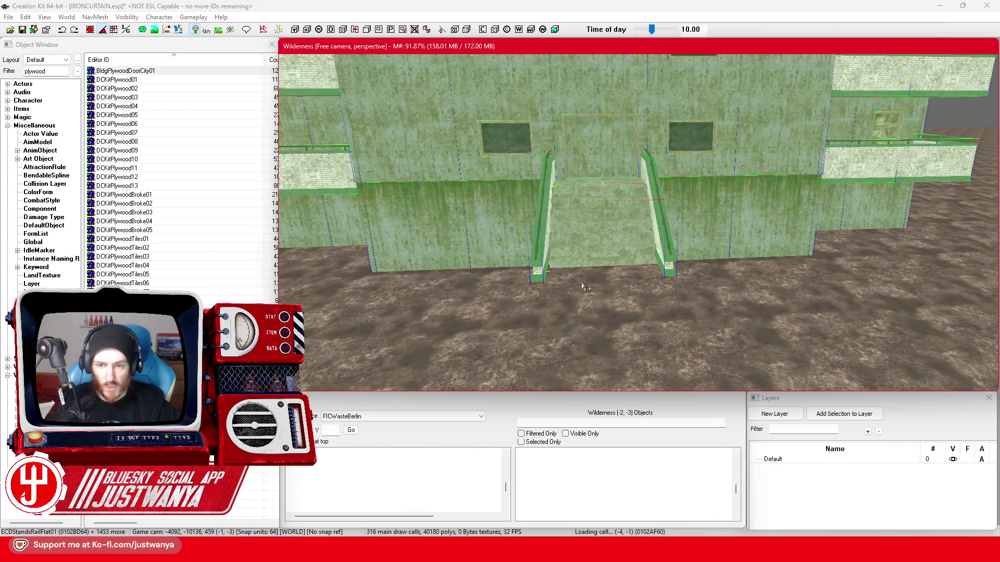
scroll(583, 288, "up", 2)
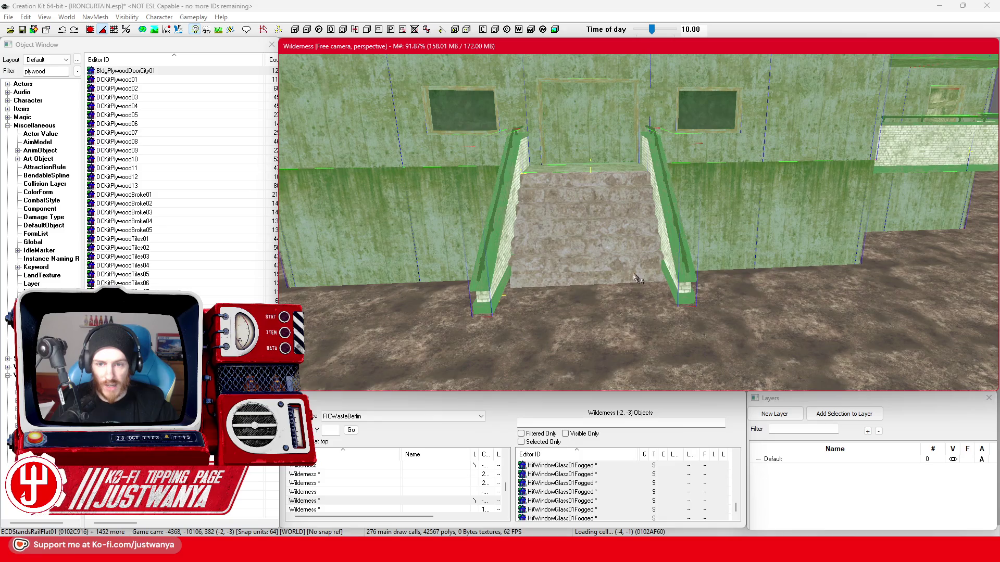
Make the tower's pieces a static collection named FIC_SCOL_ResidentialBuilding_Brutalist02
left_click(637, 280)
right_click(624, 274)
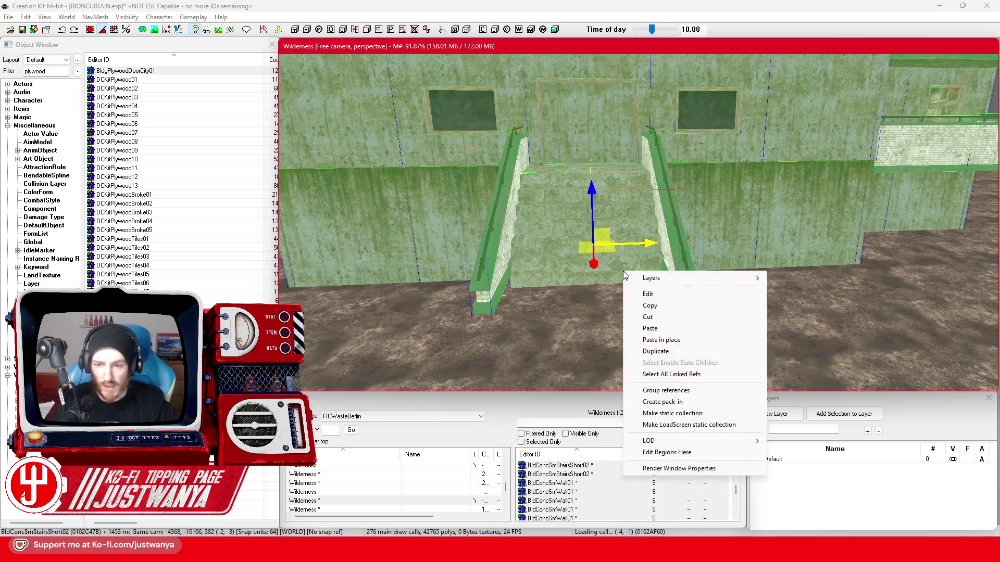
left_click(676, 413)
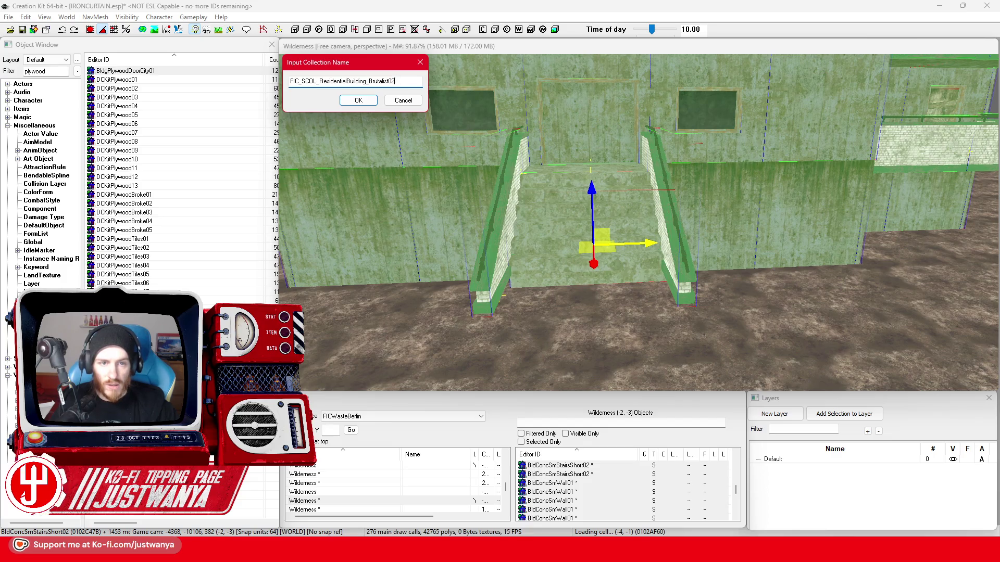
left_click(356, 101)
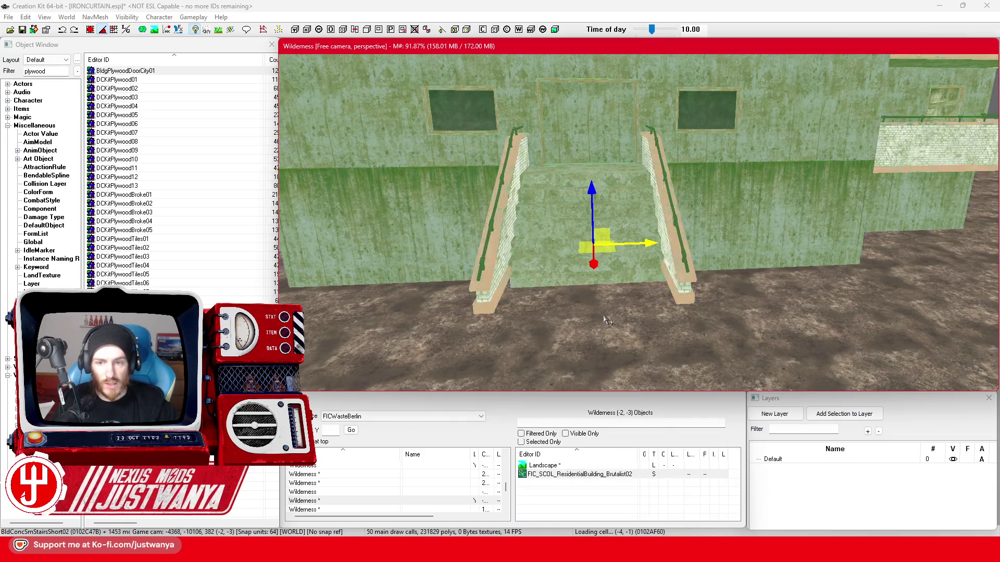
scroll(606, 321, "down", 5)
scroll(606, 321, "down", 5)
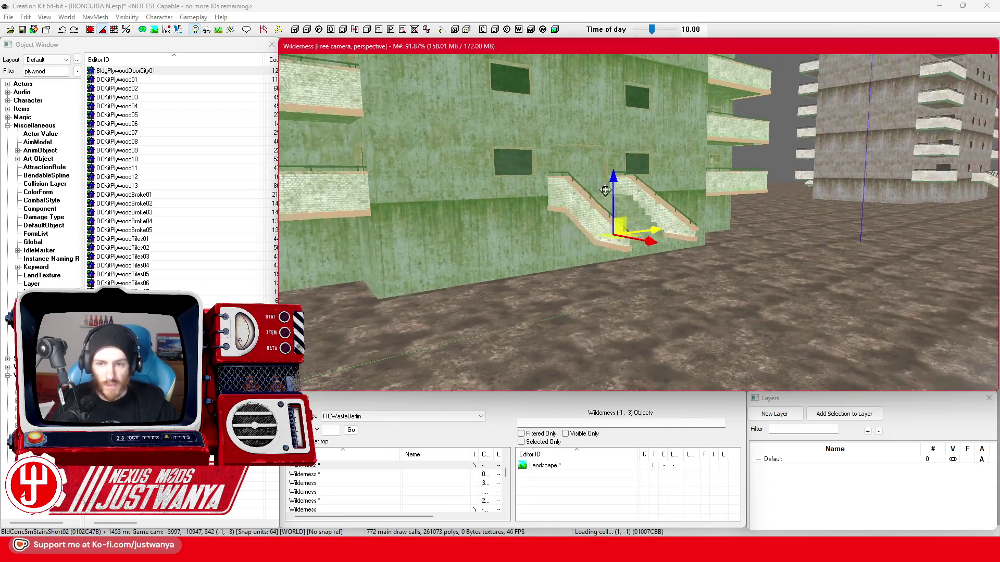
left_click_drag(605, 189, 605, 232)
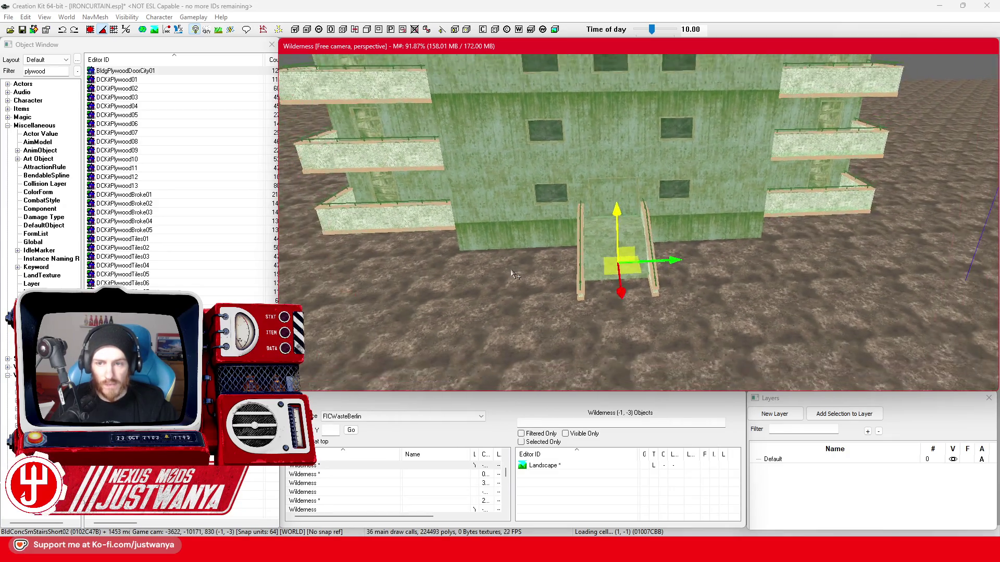
Set the new tower collection's Material Swap to BldConcToDecoMarble1 in its Extra properties
double_click(518, 167)
left_click(474, 291)
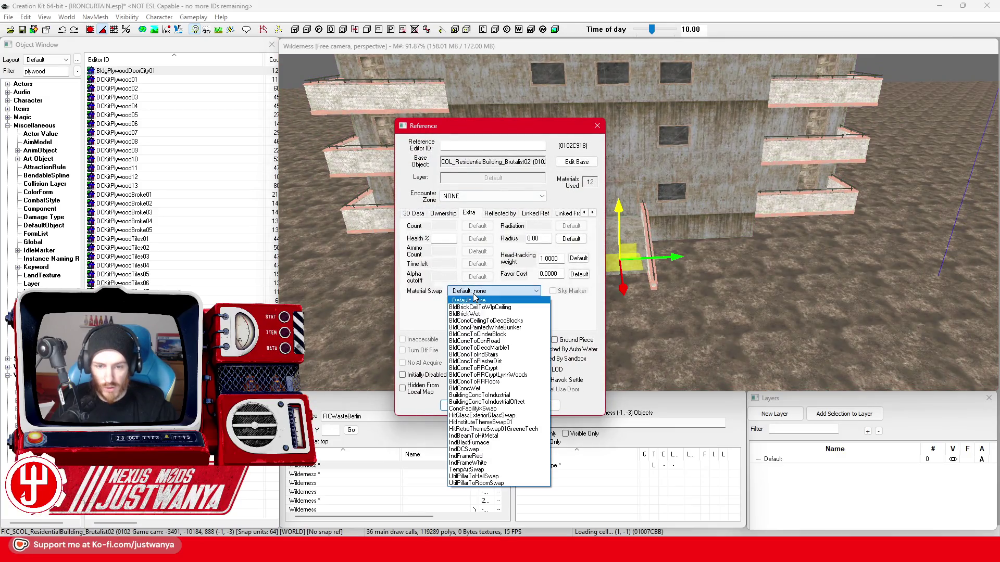
left_click(513, 348)
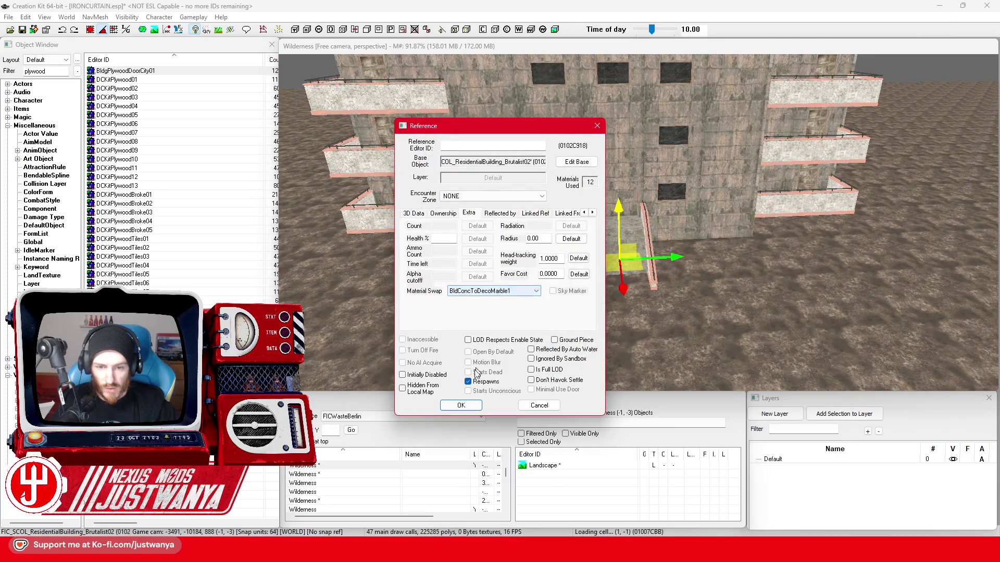
left_click(460, 406)
Select a wall piece on the neighbouring tower and frame both tower tops in view
left_click_drag(585, 257, 551, 352)
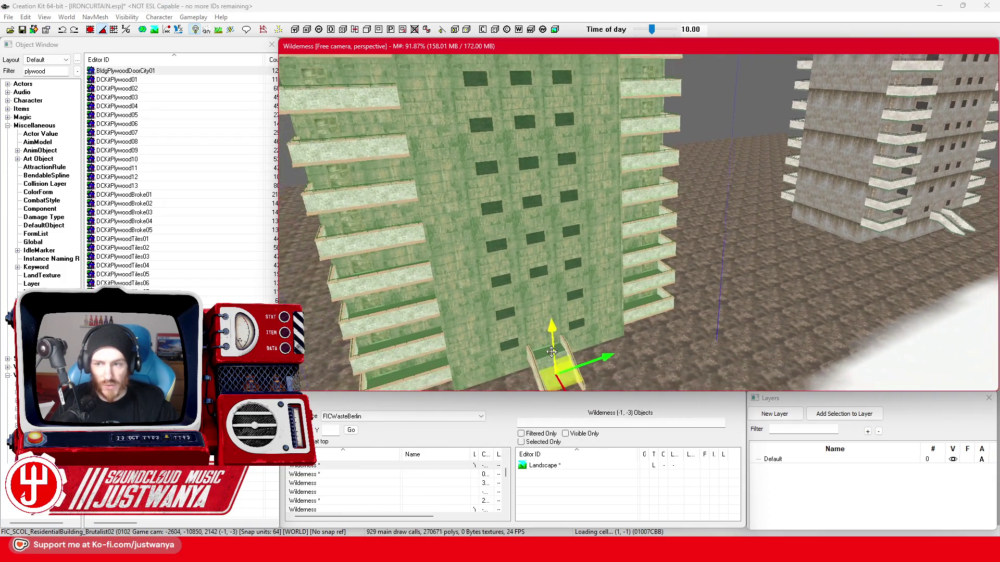
left_click(695, 294)
mouse_move(696, 293)
left_mouse_down()
mouse_move(630, 334)
mouse_move(633, 260)
left_mouse_up()
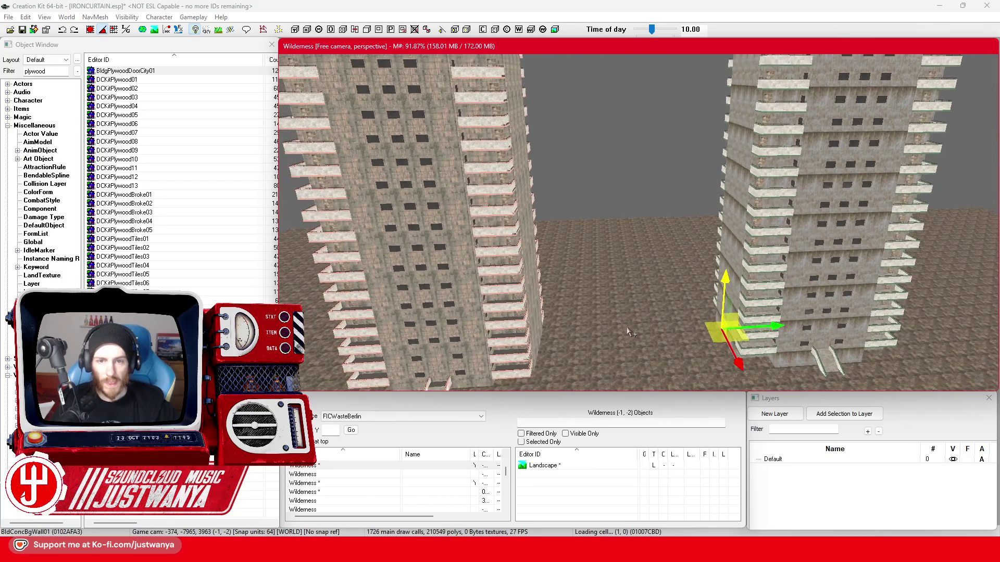
scroll(633, 261, "down", 3)
scroll(633, 260, "up", 3)
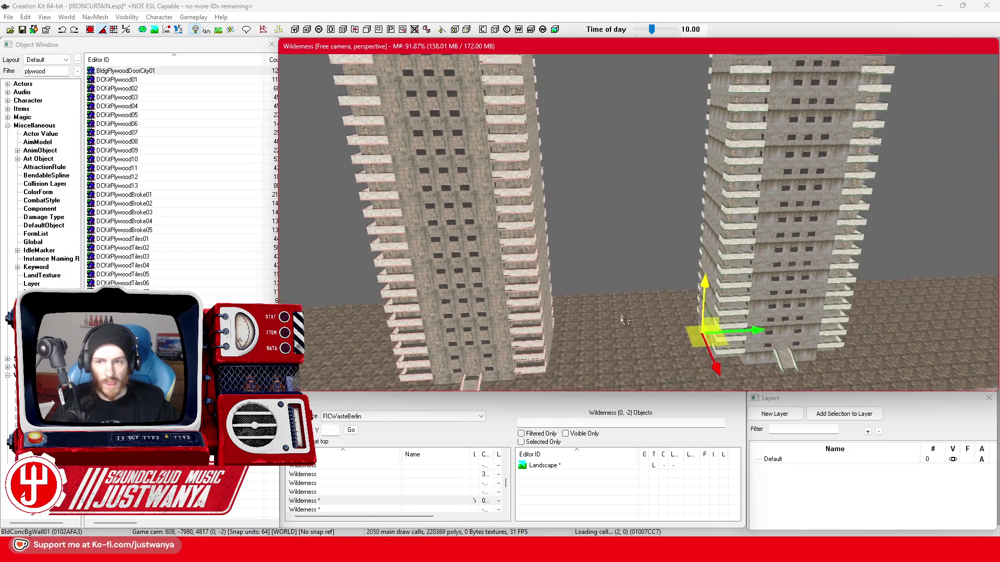
mouse_move(640, 231)
left_mouse_down()
mouse_move(576, 238)
mouse_move(596, 271)
mouse_move(789, 270)
mouse_move(645, 241)
mouse_move(532, 240)
mouse_move(556, 250)
left_mouse_up()
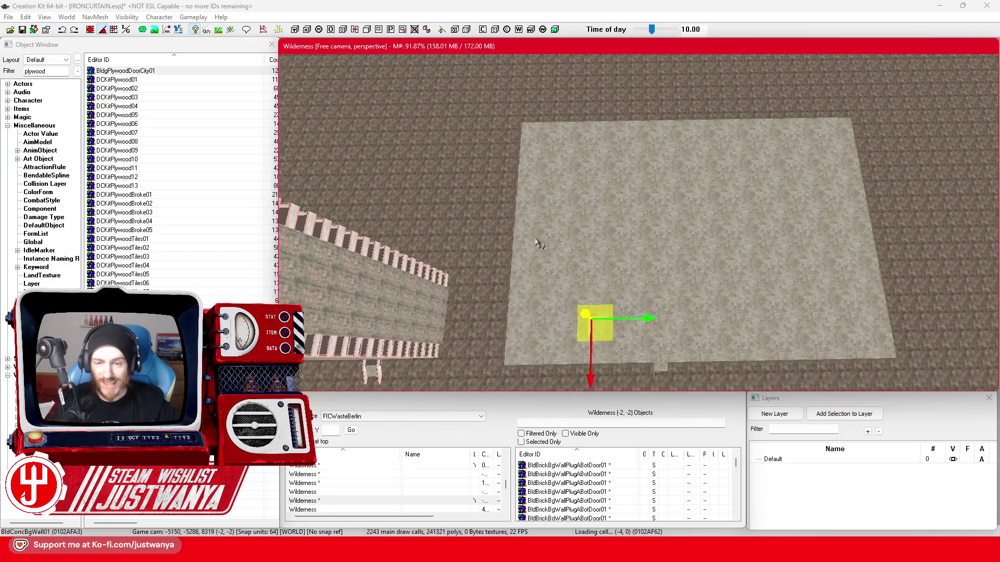
scroll(523, 304, "up", 1)
scroll(522, 304, "up", 1)
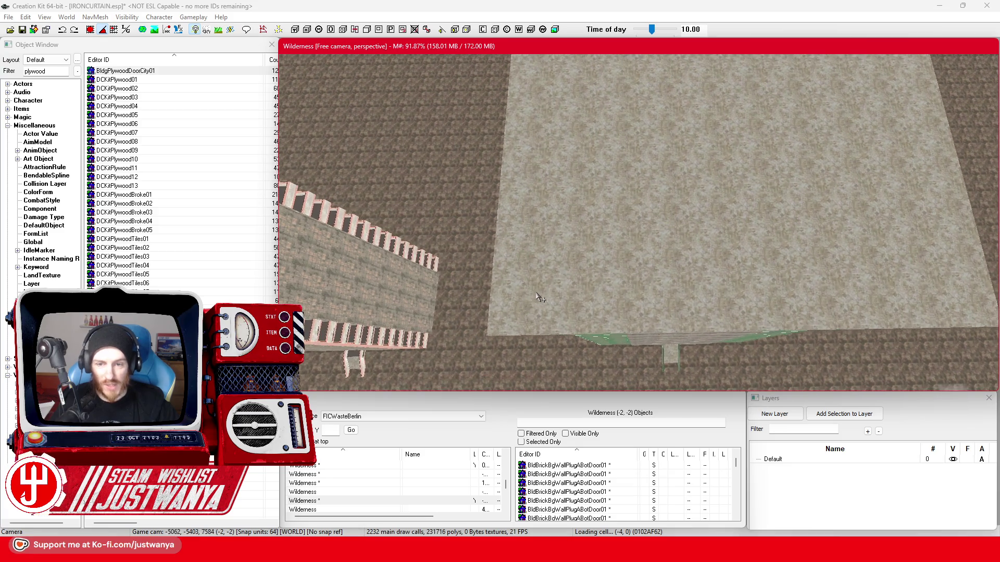
Ctrl-select the first columns of BldConcSmFlrPlat01 floor tiles, roughly half the grid
left_click(537, 260, "ctrl")
left_click(534, 213, "ctrl")
left_click(539, 171, "ctrl")
scroll(538, 140, "down", 1)
scroll(538, 140, "down", 1)
left_click(507, 234, "ctrl")
left_click(516, 201, "ctrl")
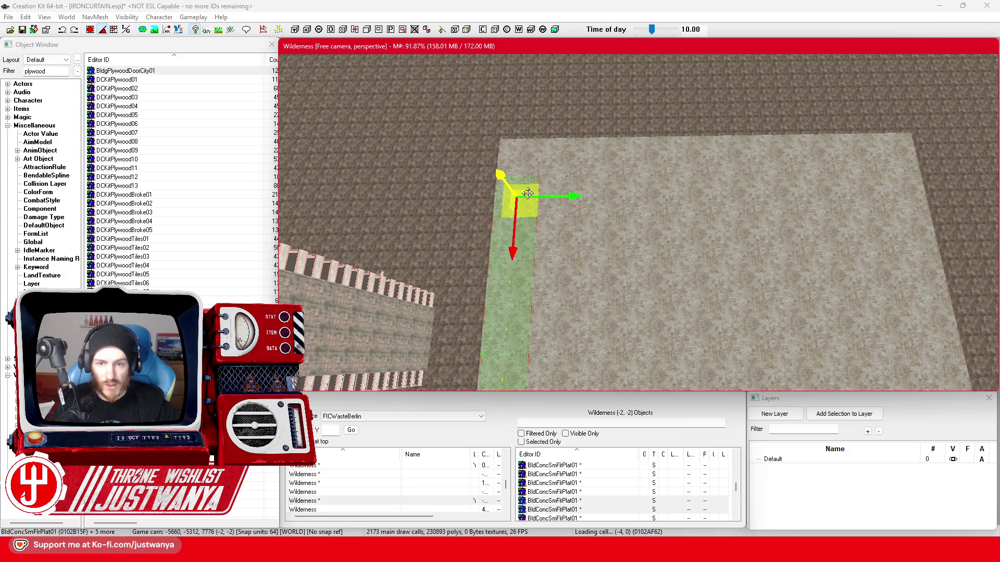
left_click(531, 164, "ctrl")
left_click(563, 178, "ctrl")
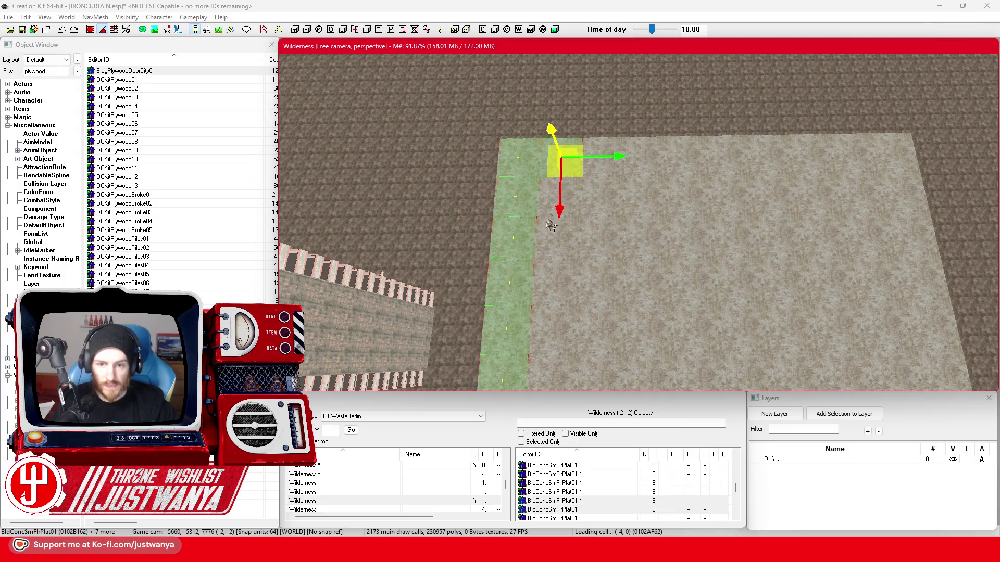
left_click(551, 230, "ctrl")
left_click(547, 262, "ctrl")
left_click(548, 308, "ctrl")
left_click(545, 335, "ctrl")
scroll(539, 328, "up", 1)
left_click(529, 324, "ctrl")
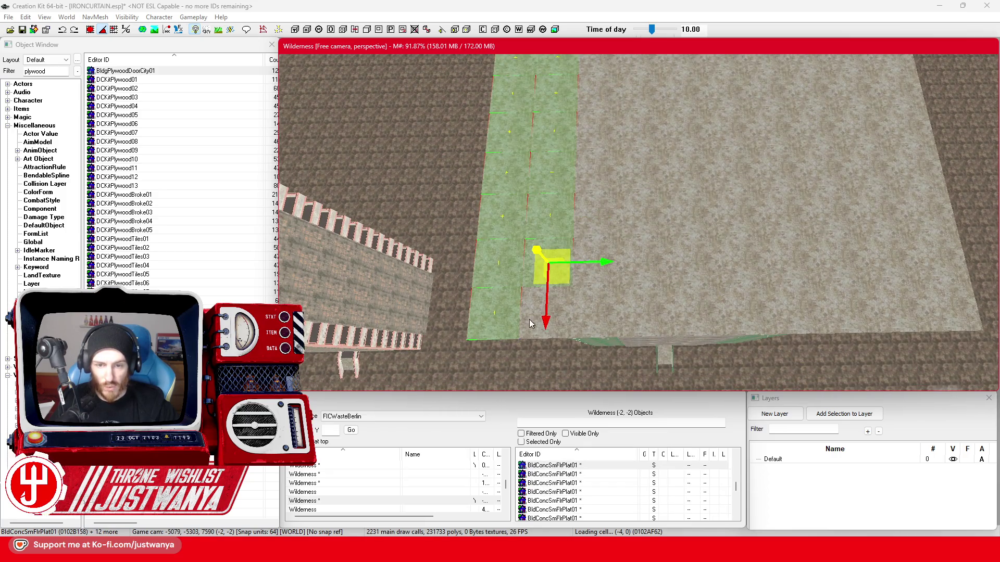
left_click(602, 313, "ctrl")
left_click(609, 270, "ctrl")
left_click(605, 196, "ctrl")
left_click(601, 173, "ctrl")
left_click(607, 131, "ctrl")
left_click(616, 101, "ctrl")
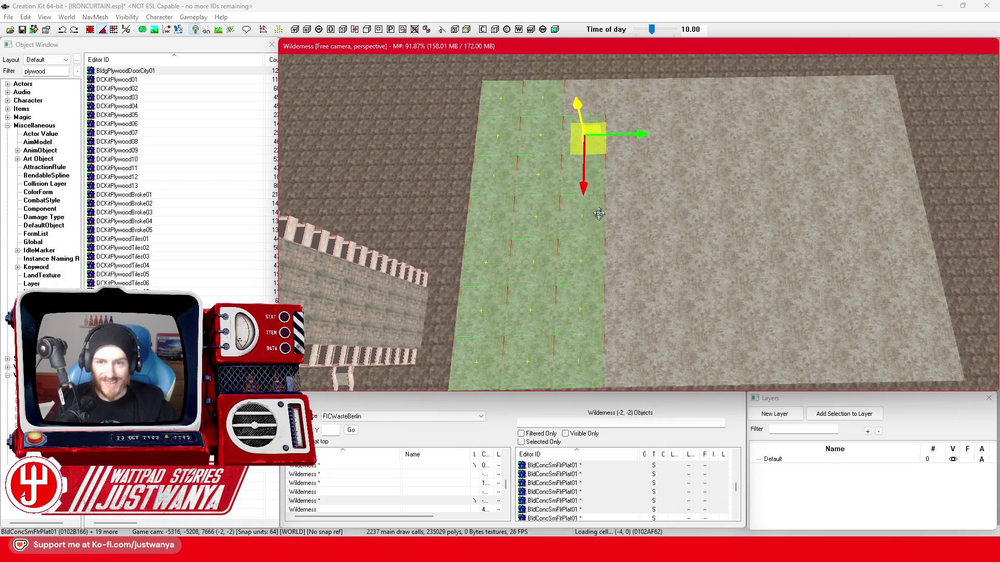
left_click(603, 112, "ctrl")
left_click(636, 125, "ctrl")
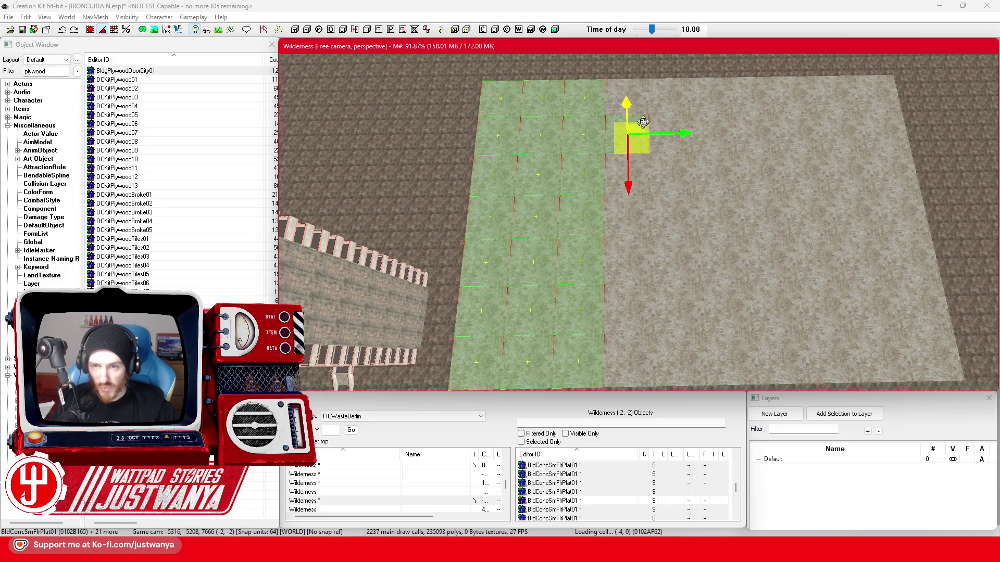
left_click(645, 103, "ctrl")
left_click(674, 124, "ctrl")
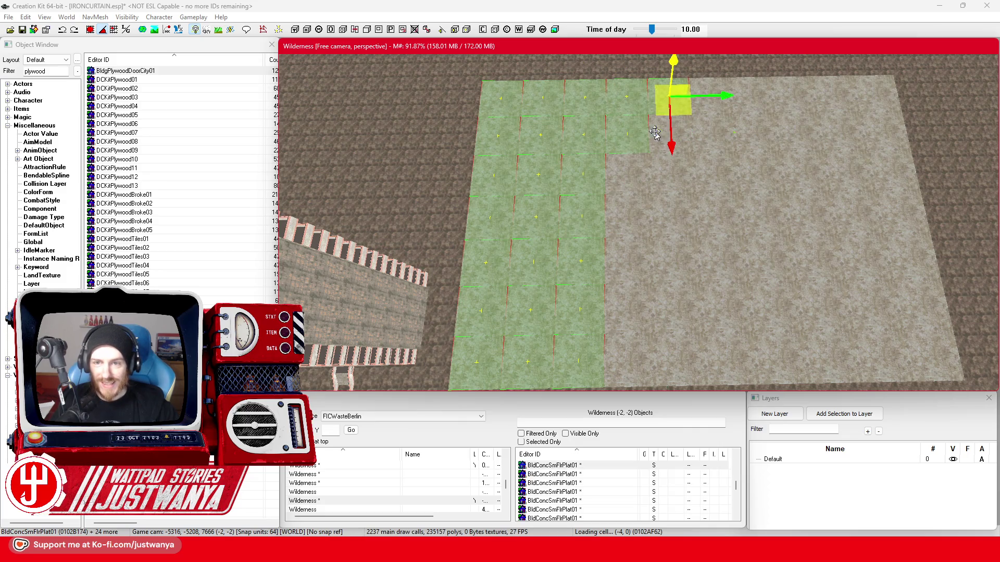
left_click(660, 157, "ctrl")
left_click(648, 188, "ctrl")
left_click(673, 211, "ctrl")
left_click(682, 231, "ctrl")
left_click(679, 258, "ctrl")
left_click(676, 277, "ctrl")
left_click(680, 320, "ctrl")
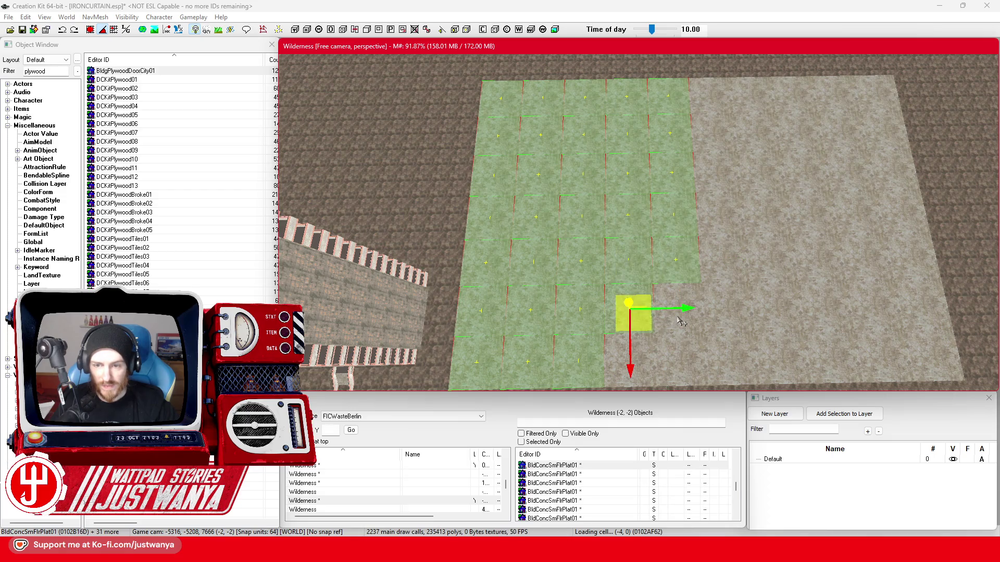
left_click(692, 361, "ctrl")
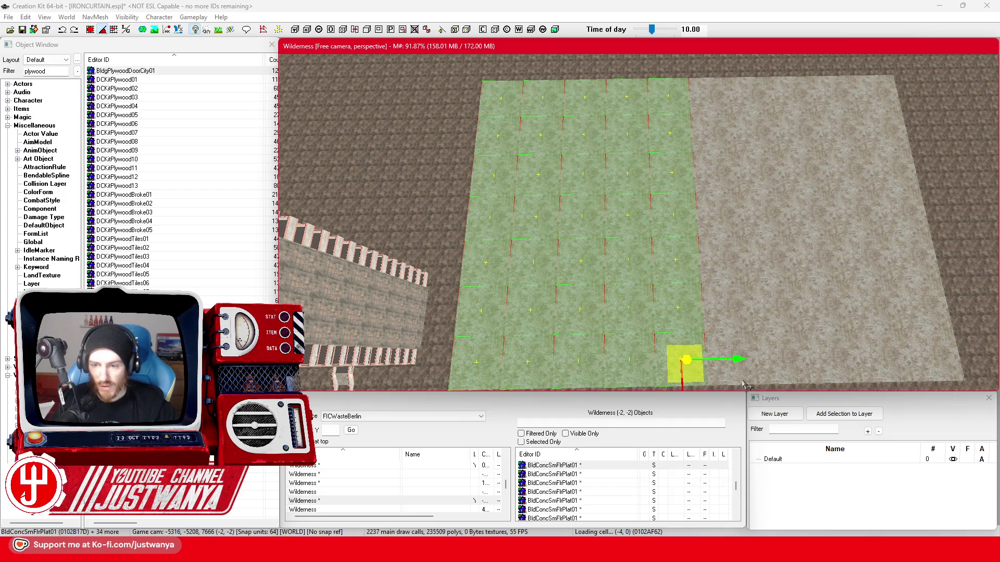
left_click(742, 352, "ctrl")
left_click(741, 311, "ctrl")
left_click(742, 258, "ctrl")
left_click(736, 213, "ctrl")
left_click(733, 173, "ctrl")
left_click(705, 104, "ctrl")
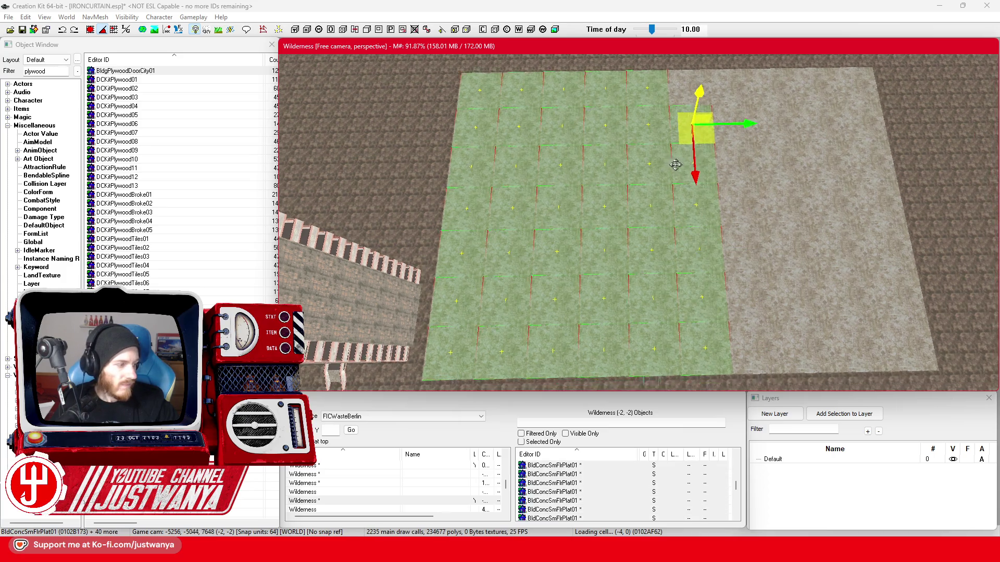
Add the remaining tiles to complete the seventy-piece floor grid and delete it
left_click_drag(706, 114, 642, 164)
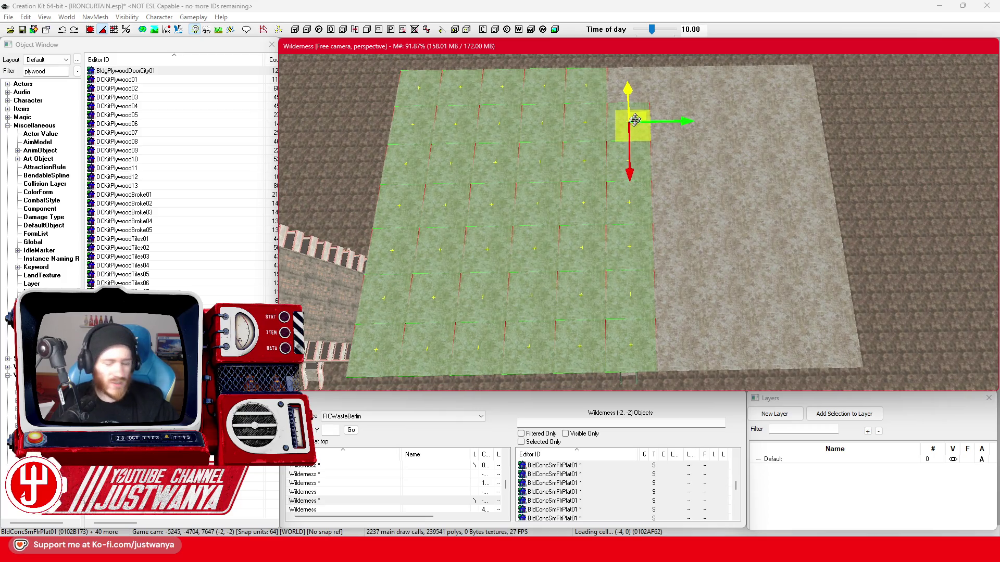
left_click(691, 102, "ctrl")
left_click(691, 136, "ctrl")
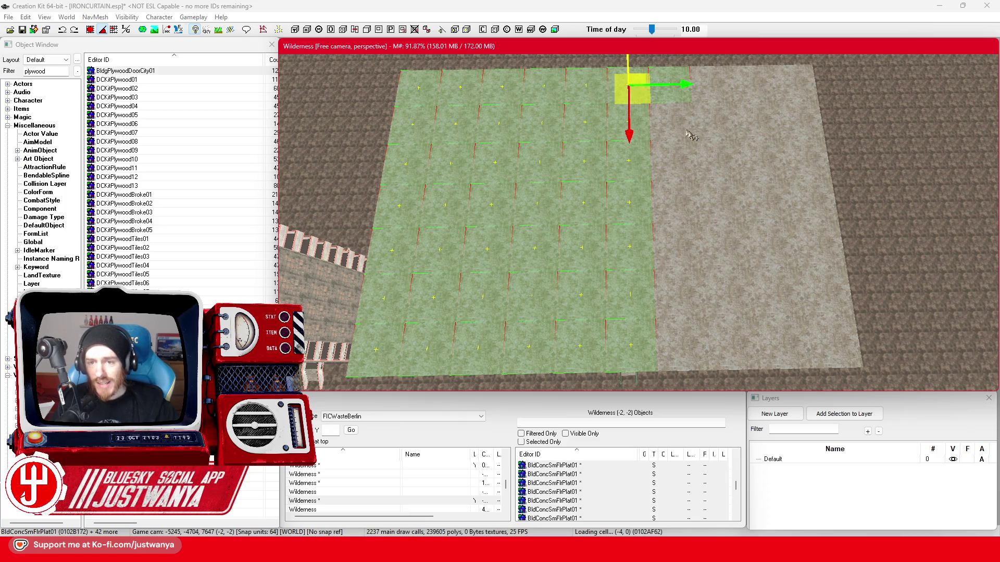
left_click(677, 128, "ctrl")
left_click(669, 166, "ctrl")
left_click(669, 204, "ctrl")
left_click(672, 244, "ctrl")
left_click(678, 299, "ctrl")
left_click(674, 357, "ctrl")
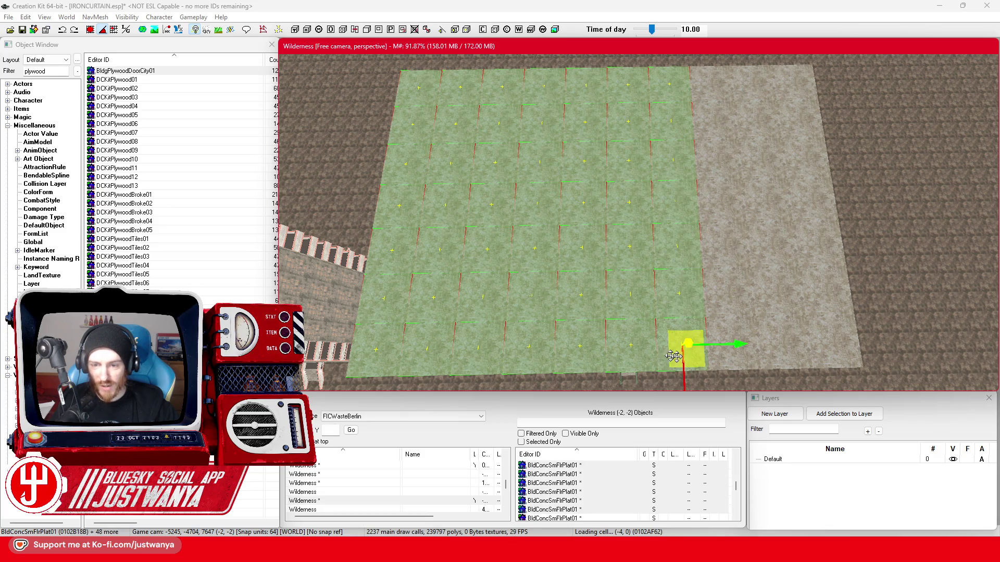
left_click(733, 348, "ctrl")
left_click(733, 301, "ctrl")
left_click(729, 237, "ctrl")
left_click(726, 200, "ctrl")
left_click(723, 160, "ctrl")
left_click(719, 118, "ctrl")
left_click(715, 86, "ctrl")
left_click(757, 104, "ctrl")
left_click(753, 85, "ctrl")
left_click(746, 155, "ctrl")
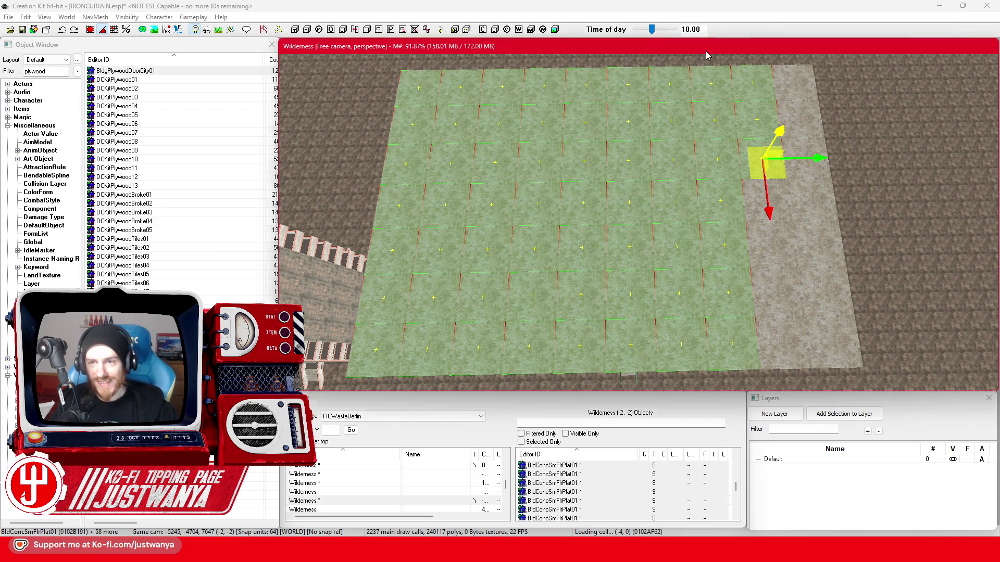
left_click(759, 250, "ctrl")
left_click(766, 299, "ctrl")
left_click(770, 352, "ctrl")
left_click(781, 375, "ctrl")
left_click(841, 360, "ctrl")
left_click(820, 285, "ctrl")
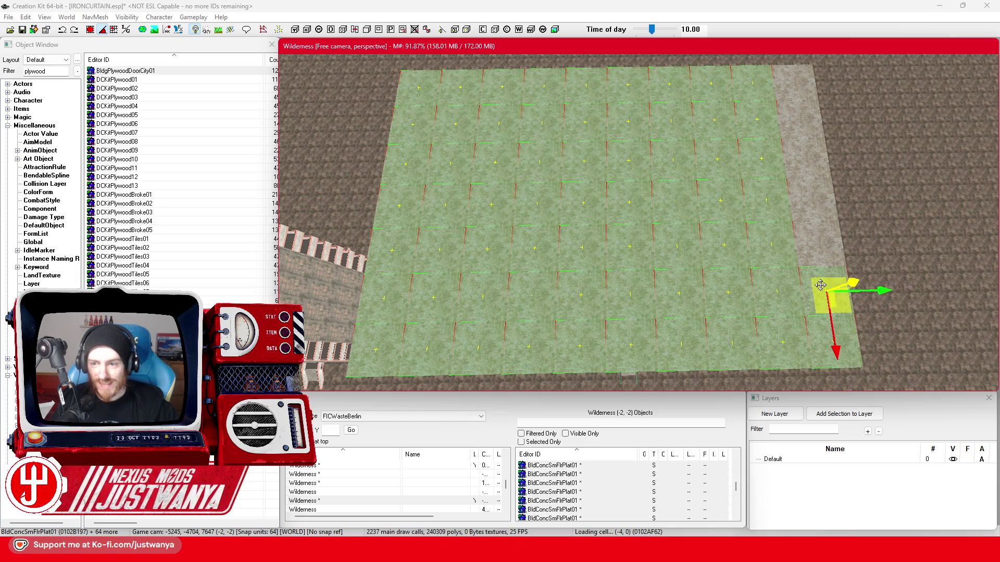
left_click(809, 233, "ctrl")
left_click(816, 200, "ctrl")
left_click(813, 163, "ctrl")
left_click(804, 126, "ctrl")
left_click(798, 94, "ctrl")
key("Delete")
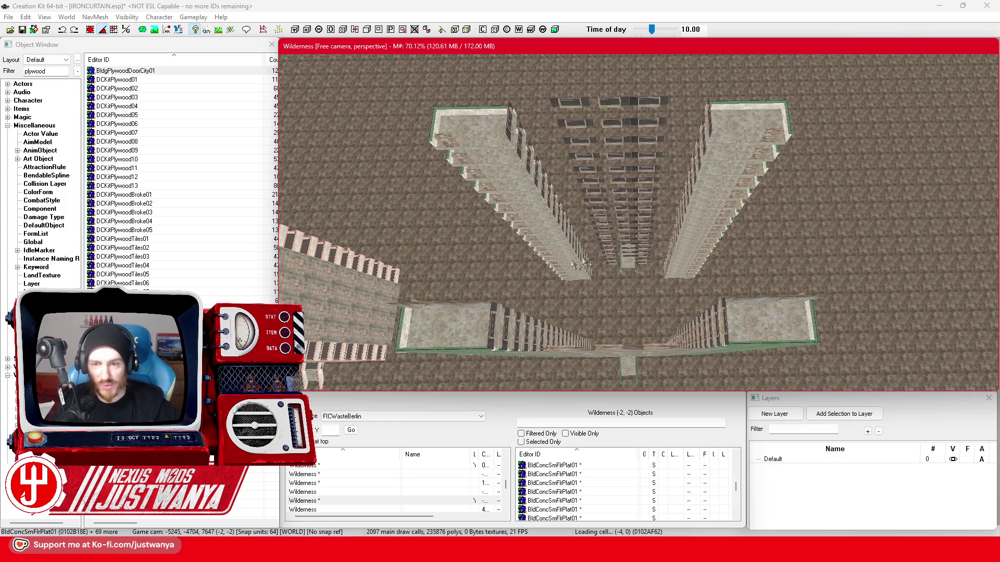
Box-select and delete the tower block's upper floor pieces in three bands
left_click(468, 356)
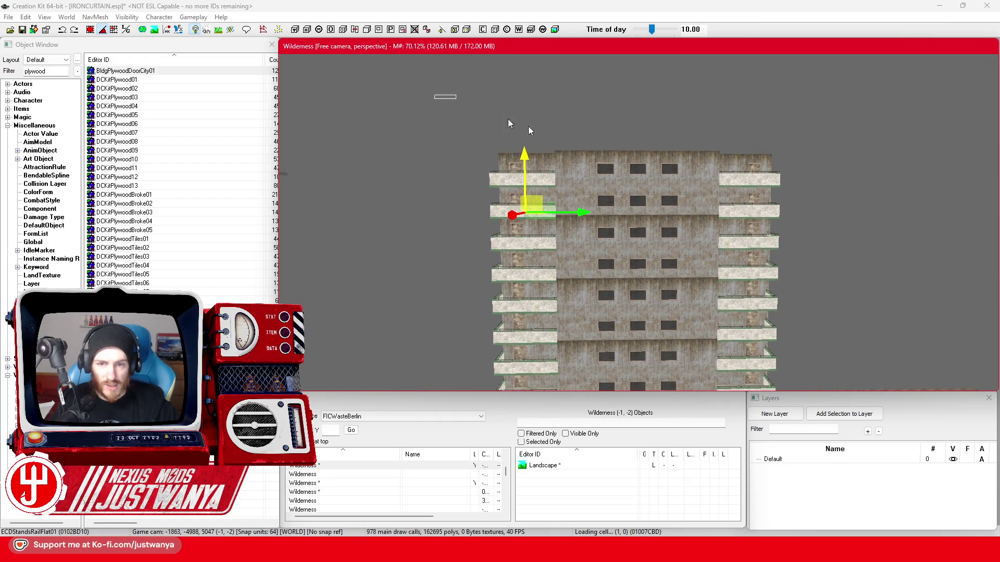
left_click_drag(864, 266, 864, 266)
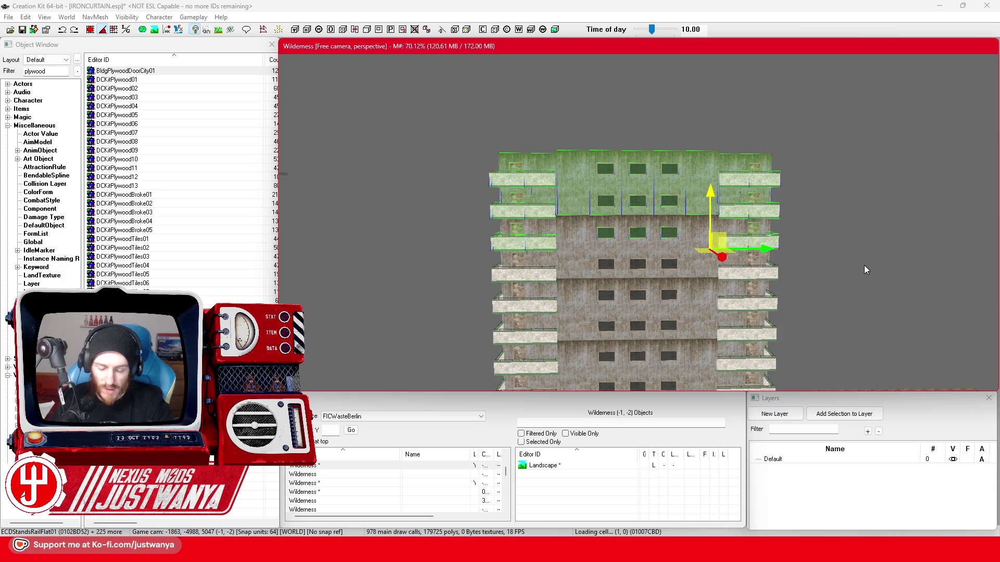
key("Delete")
left_click_drag(443, 167, 825, 268)
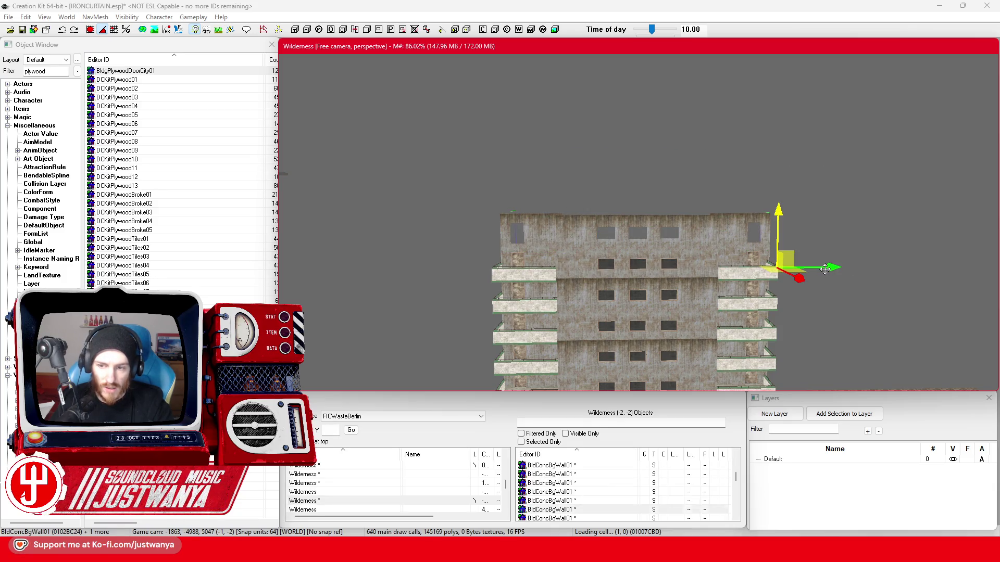
key("Delete")
scroll(399, 146, "up", 5)
left_click_drag(398, 147, 872, 295)
key("Delete")
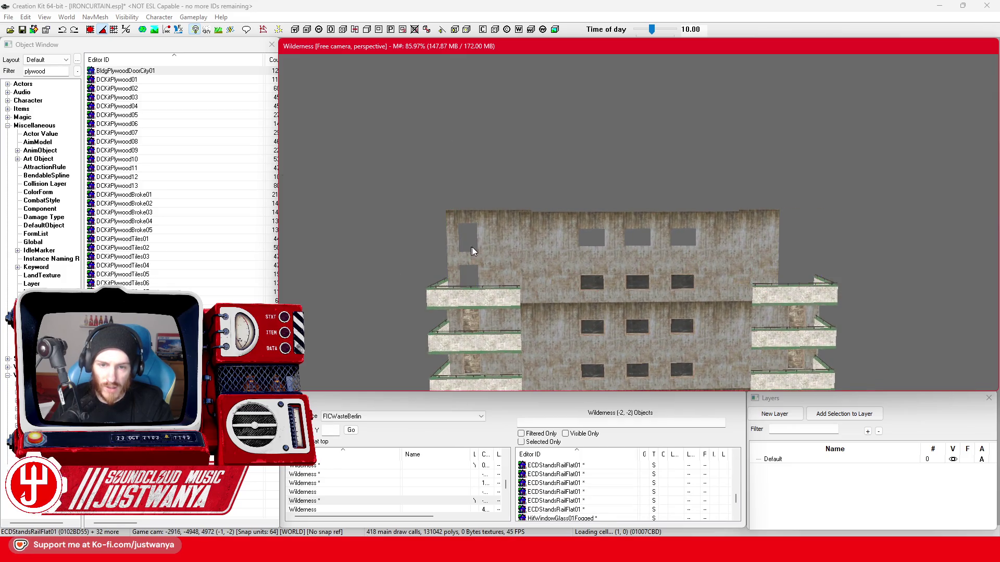
Delete the two upper-left wall pieces left on the roofline
left_click(473, 249)
key("Delete")
left_click(503, 249)
key("Delete")
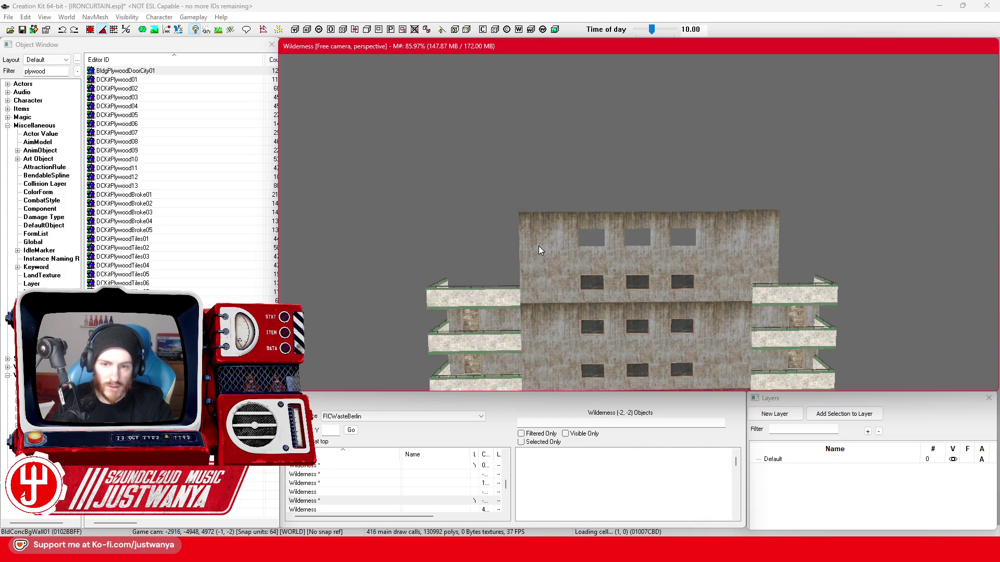
Delete five upper wall sections along the tower's other face
left_click_drag(597, 266, 680, 271)
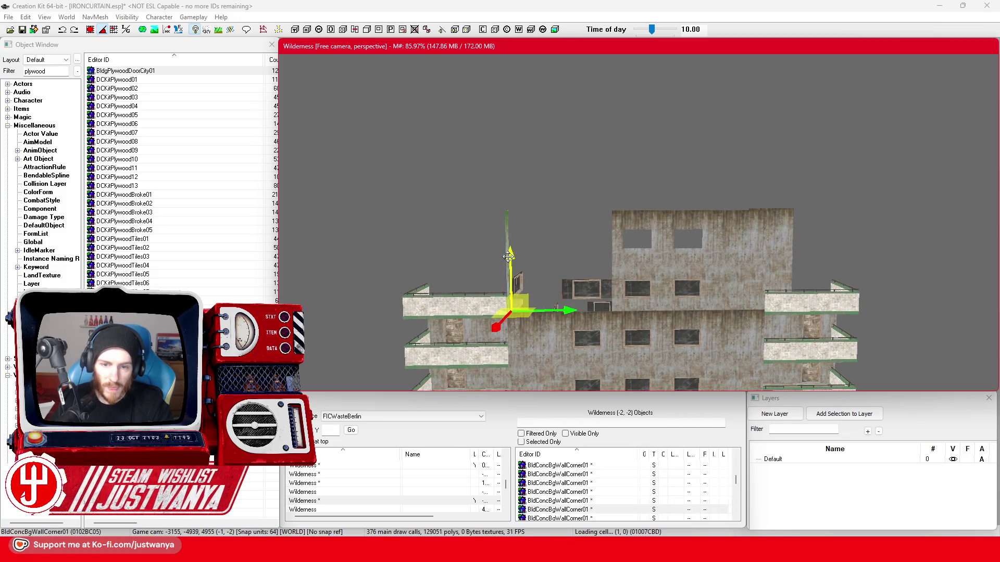
left_click(680, 272)
key("Delete")
left_click(734, 257)
key("Delete")
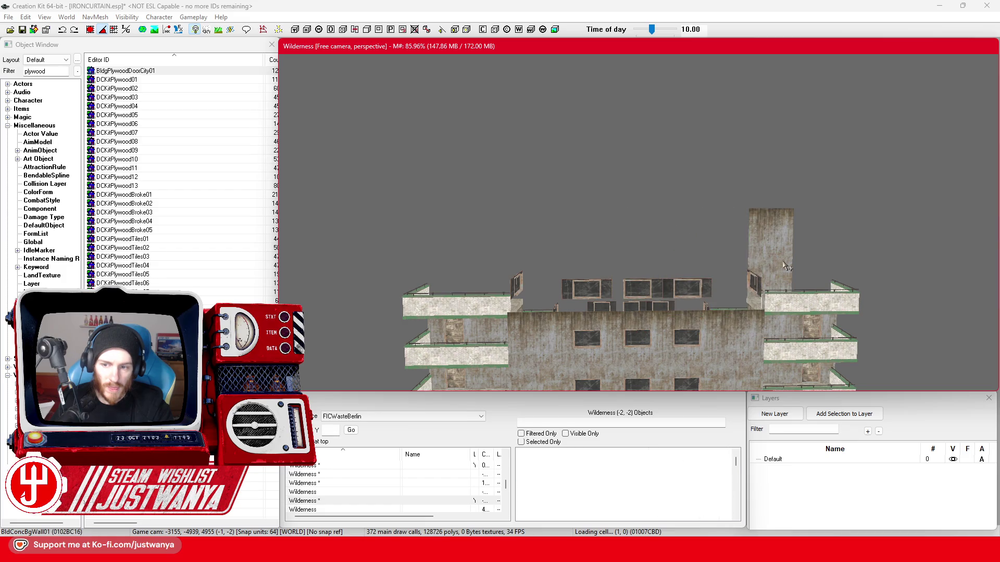
left_click(781, 258)
key("Delete")
left_click(794, 313)
key("Delete")
left_click(800, 316)
key("Delete")
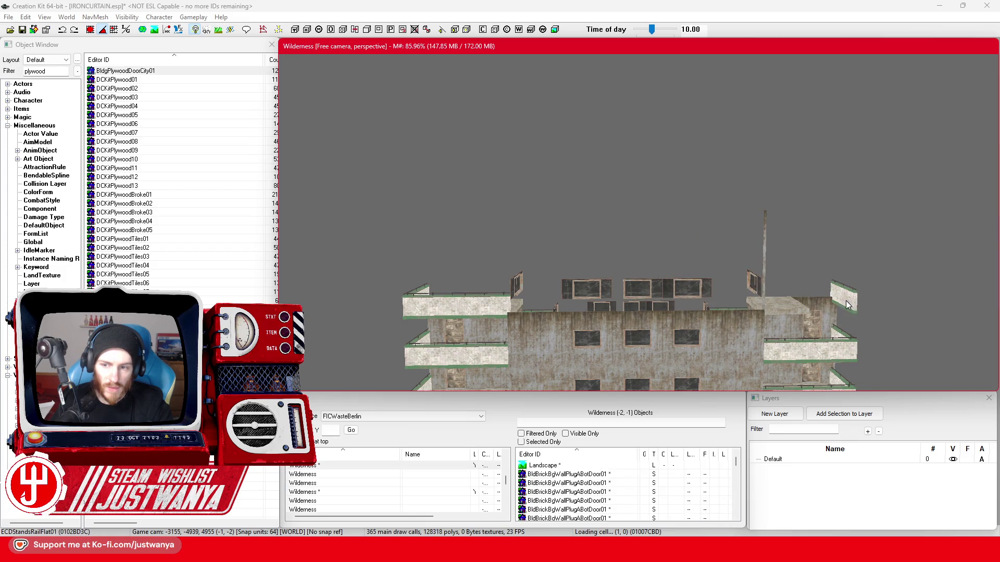
Delete the tall and small poles sticking above the roof
left_click(766, 277)
key("Delete")
left_click(754, 285)
key("Delete")
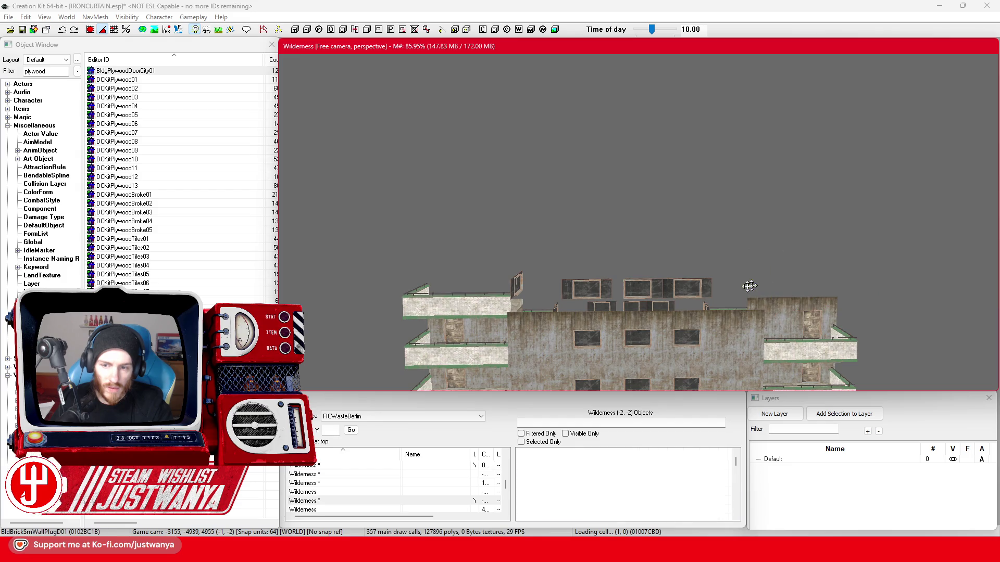
scroll(517, 313, "up", 2)
scroll(531, 309, "up", 2)
scroll(545, 304, "up", 2)
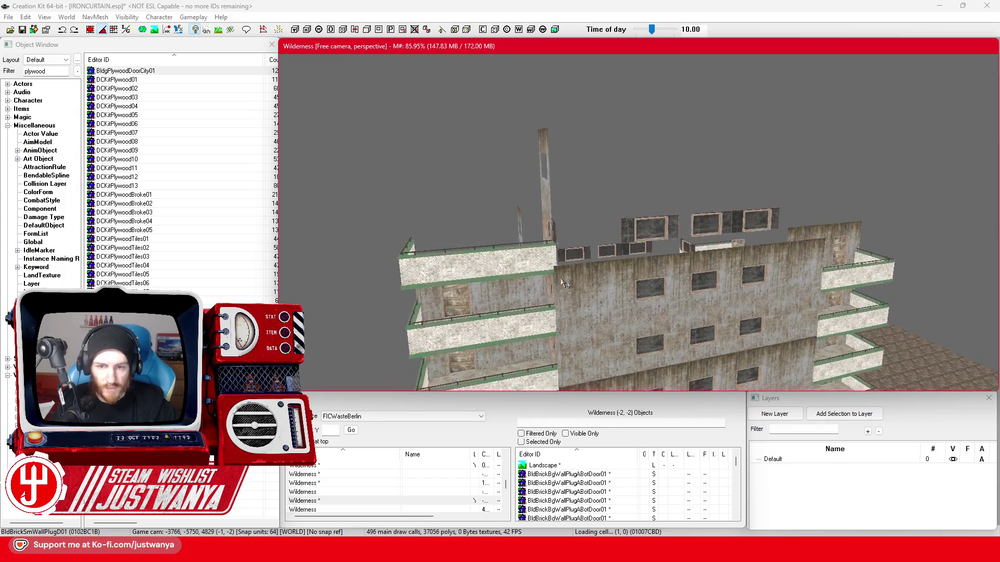
scroll(559, 289, "up", 2)
scroll(562, 284, "up", 2)
Inspect the rooftop window panels, wall plugs and the tall broken wall piece
left_click(656, 231)
left_click(809, 233, "ctrl")
left_click(746, 246, "ctrl")
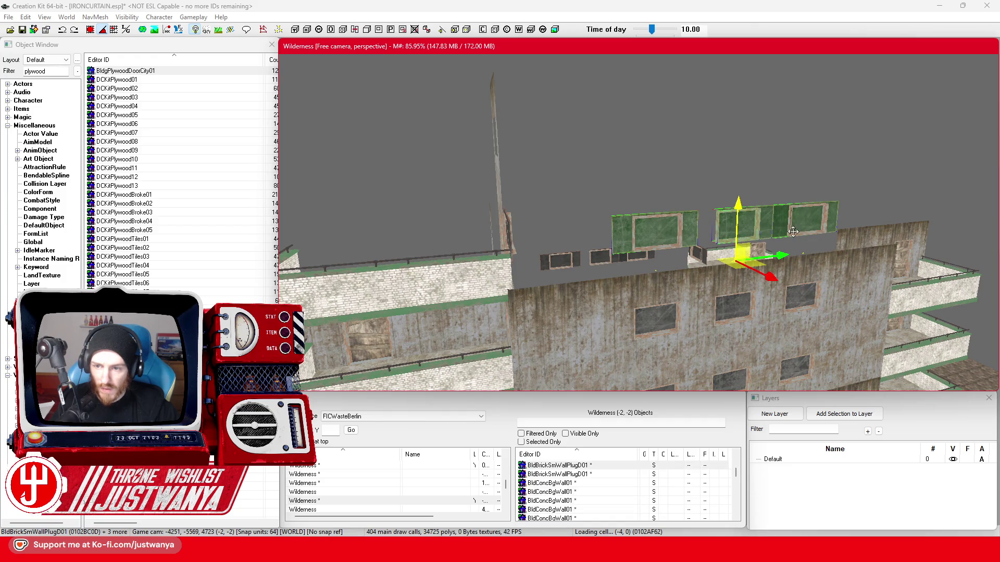
left_click(792, 236, "ctrl")
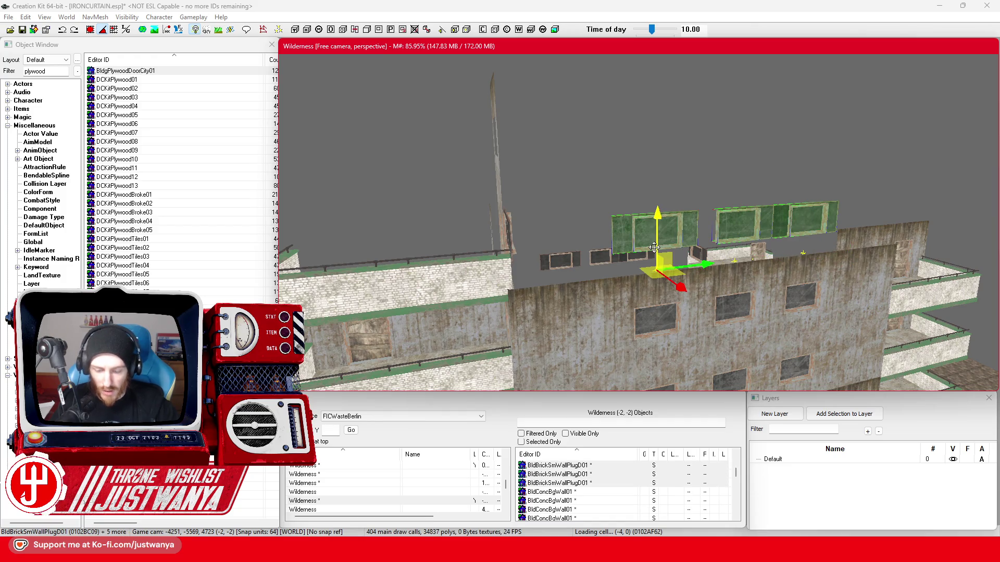
left_click(491, 197)
key("shift")
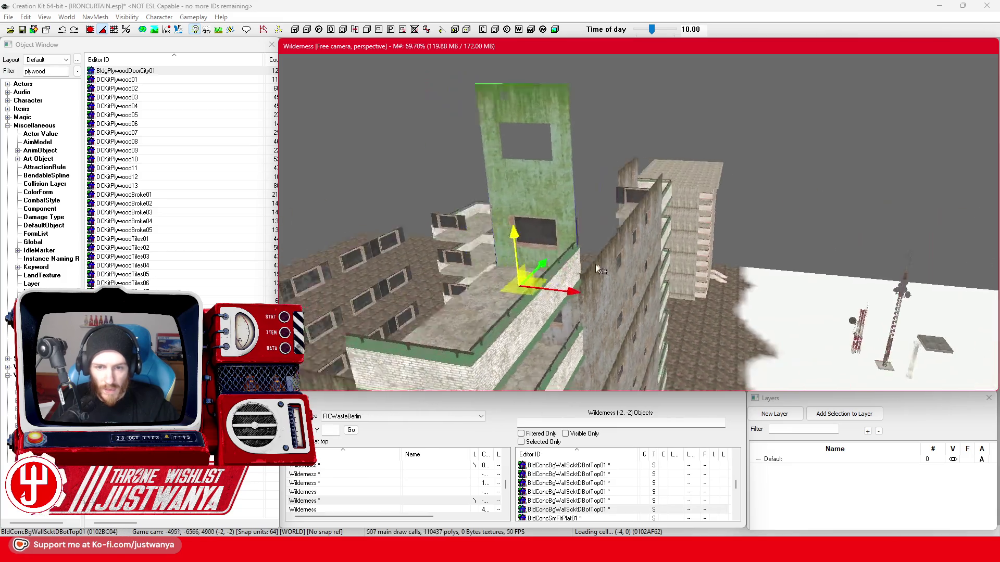
left_click(678, 254)
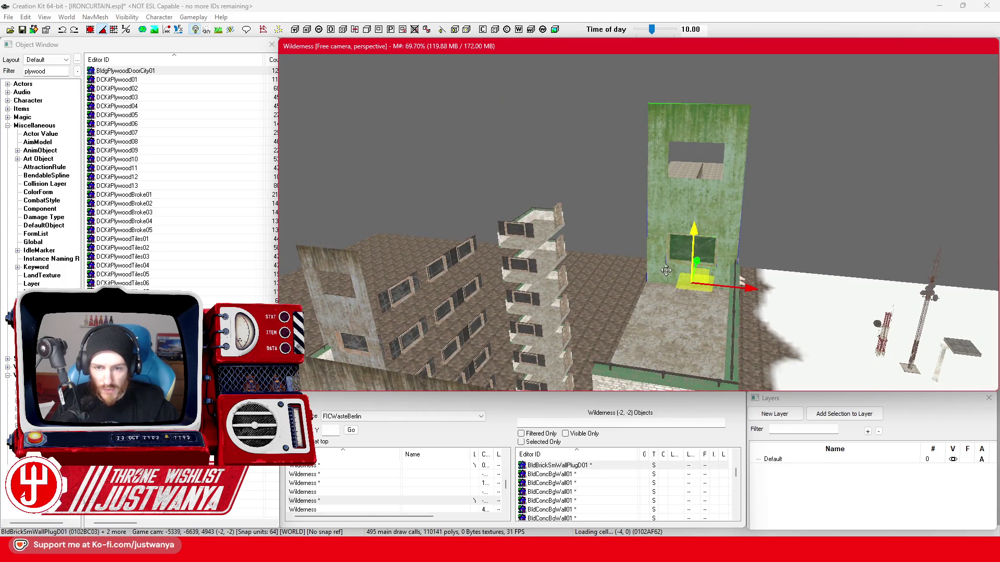
Select the two upper floor platforms with their three railing pieces and delete them
left_click(668, 301)
key("shift")
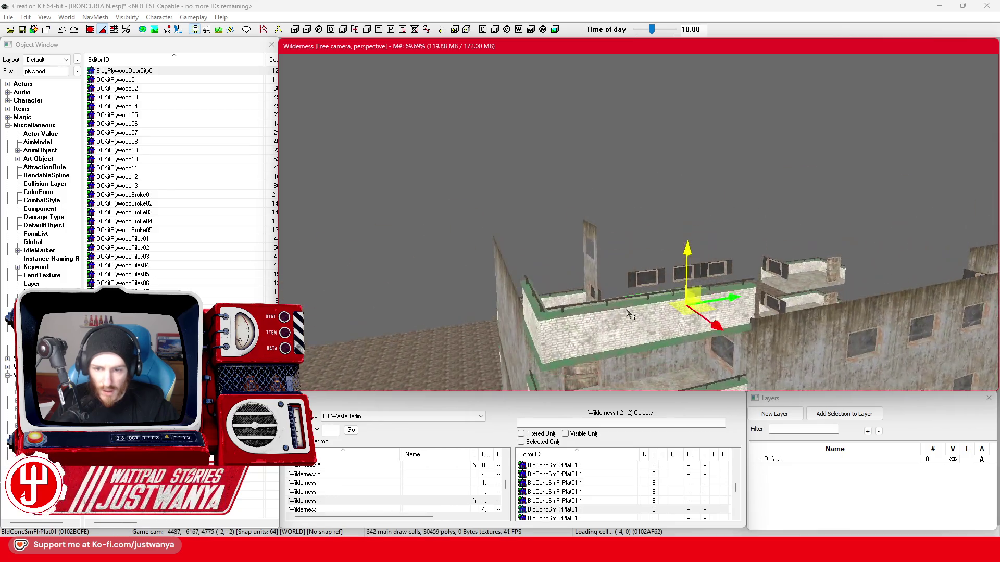
left_click(531, 347, "ctrl")
left_click(535, 348, "ctrl")
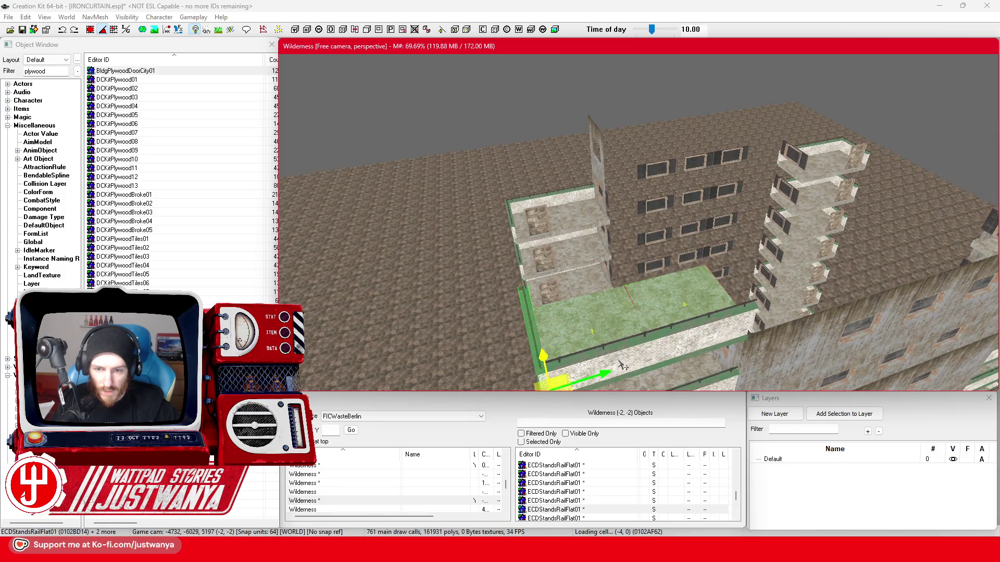
left_click(692, 347, "ctrl")
left_click(595, 356, "ctrl")
key("Delete")
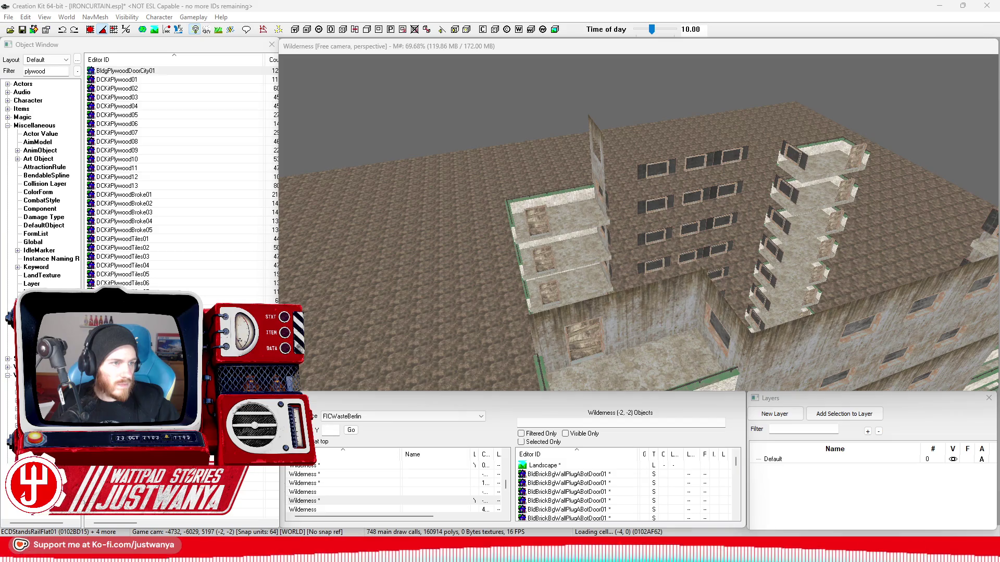
Fly around the towers selecting rooftop wall pieces to survey the rooflines
left_click(567, 316)
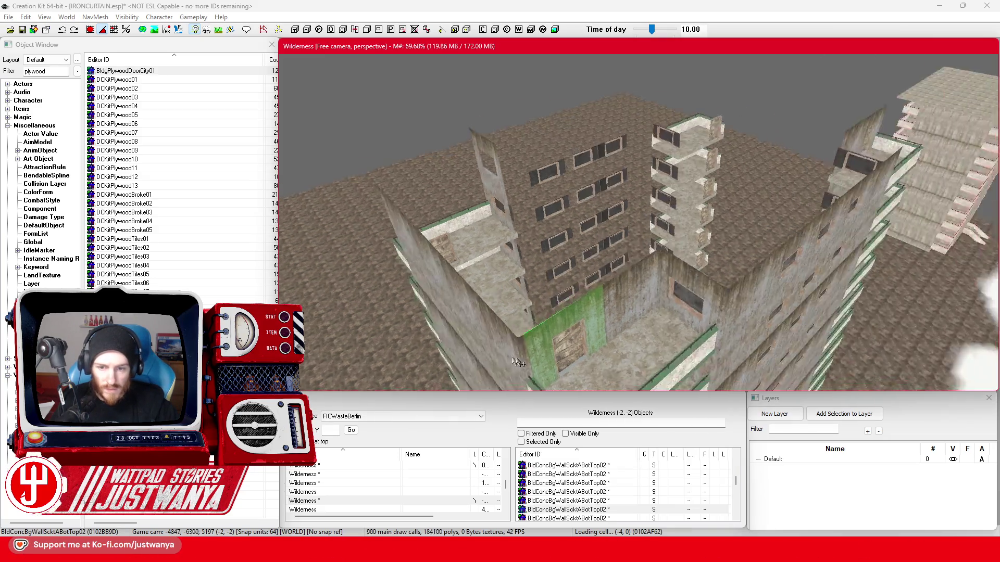
left_click_drag(474, 281, 678, 284)
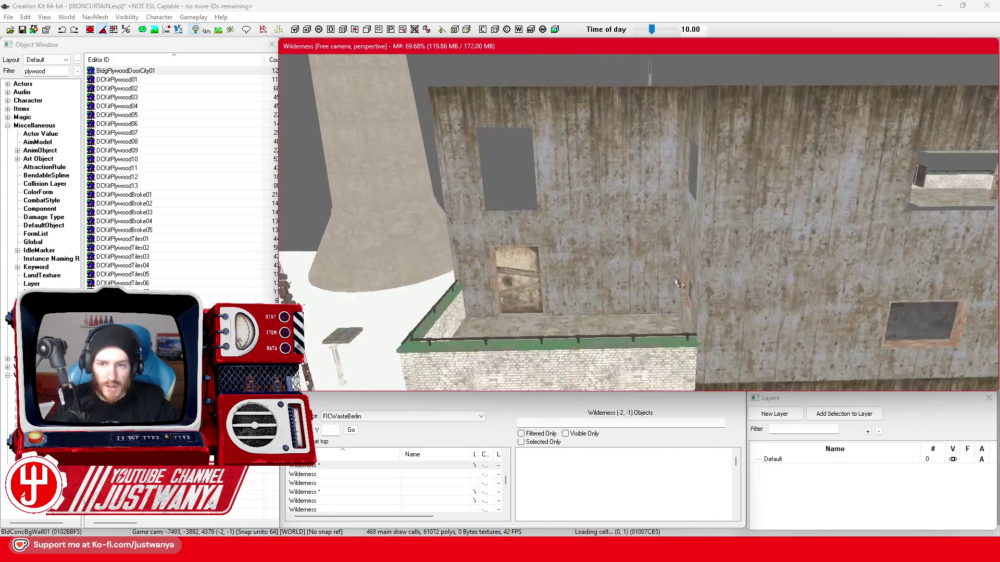
left_click(678, 284)
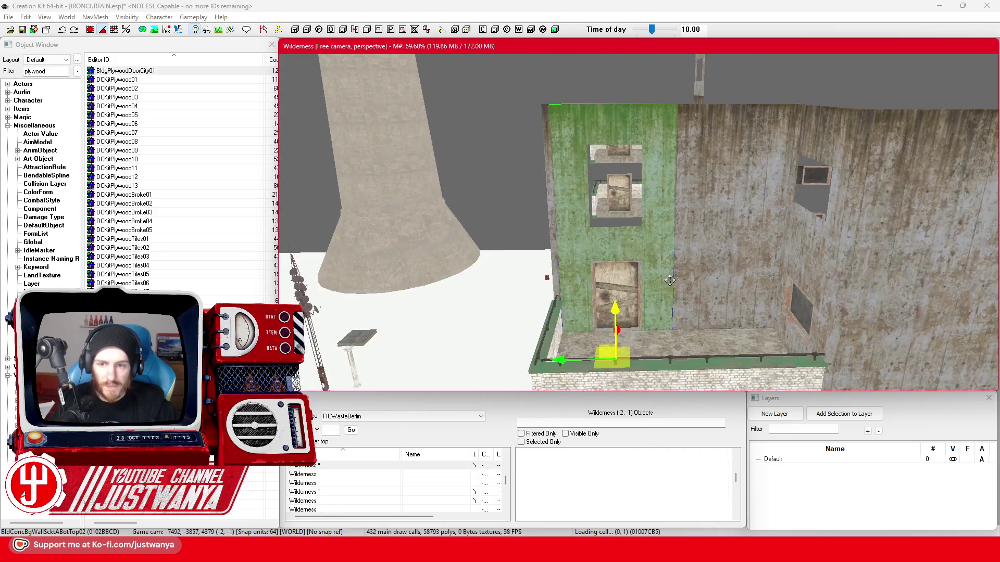
left_click_drag(645, 328, 685, 182)
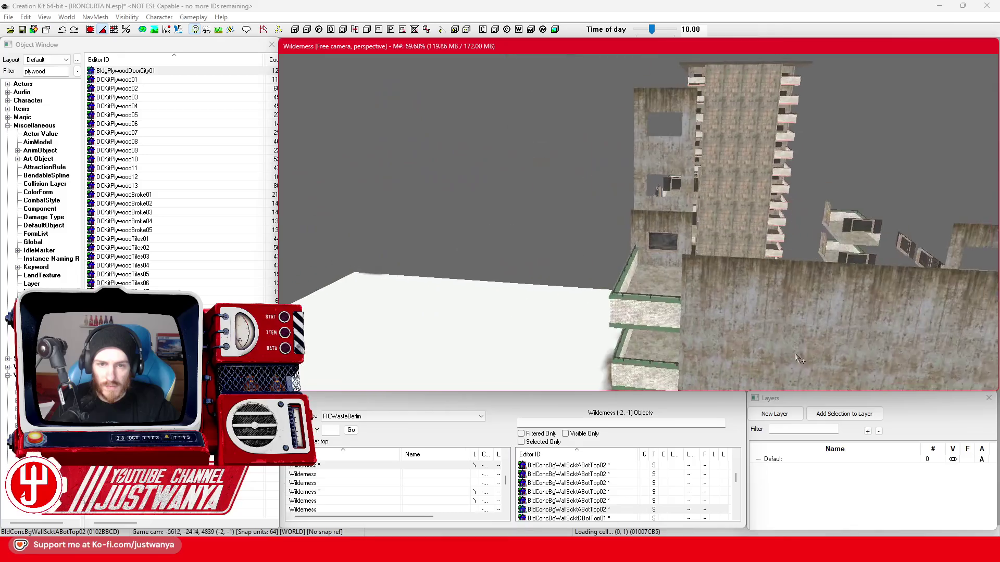
left_click(658, 154)
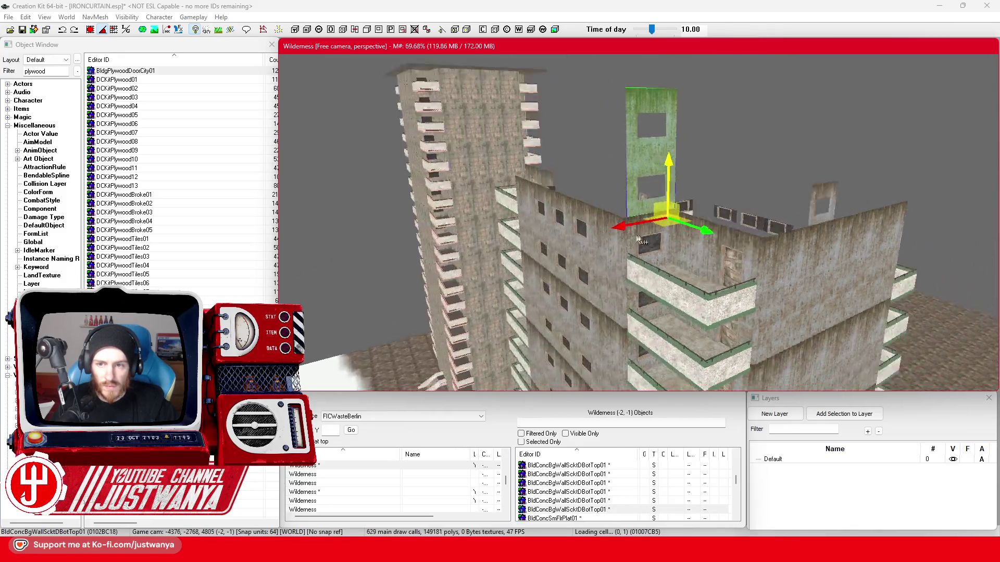
left_click_drag(658, 154, 643, 237)
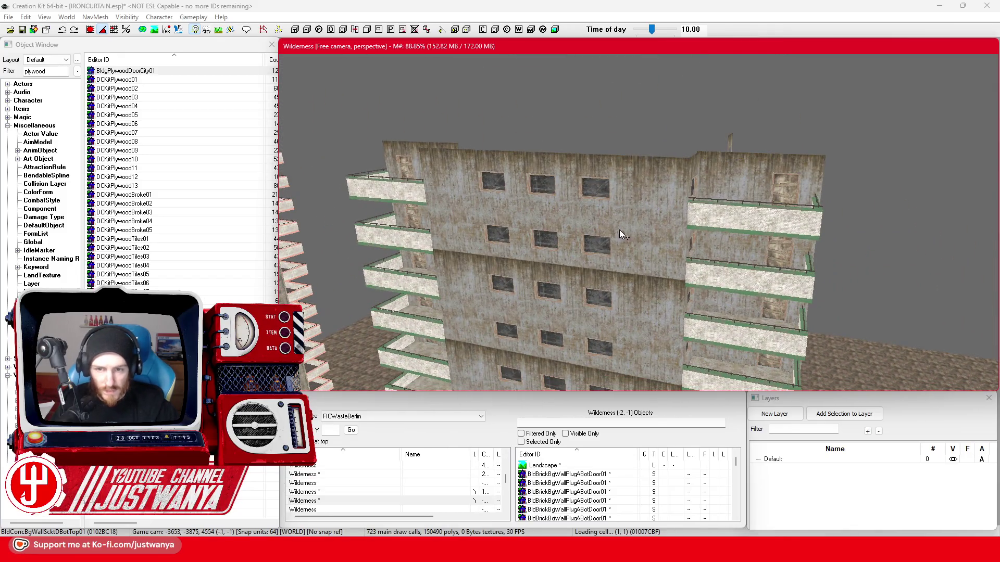
left_click(619, 230)
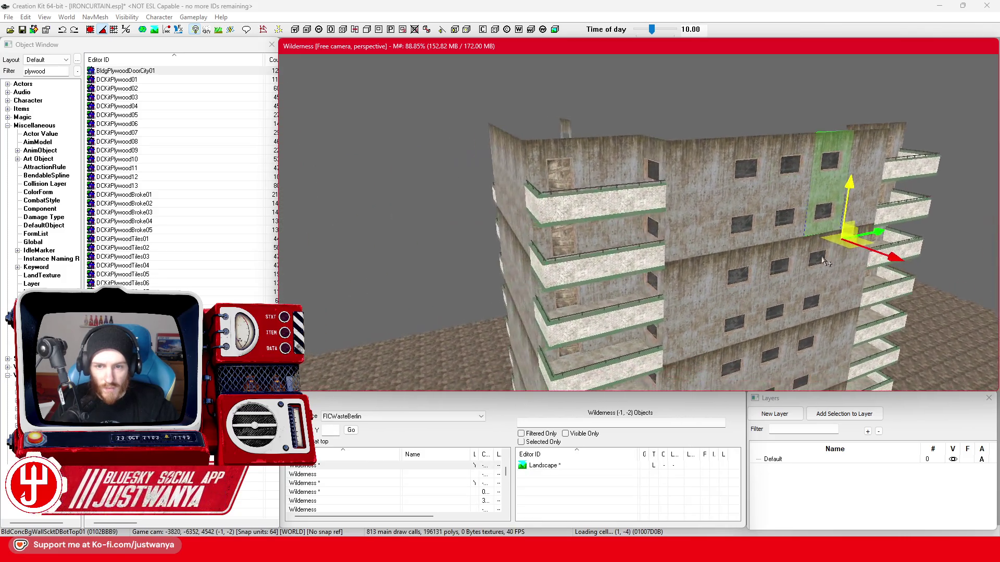
mouse_move(825, 263)
left_mouse_down()
mouse_move(639, 290)
mouse_move(634, 147)
left_mouse_up()
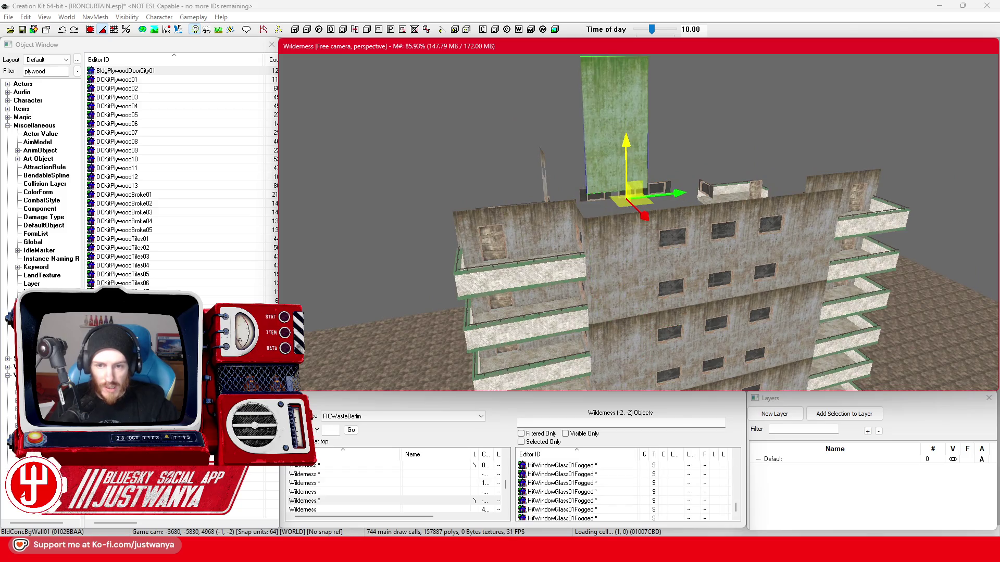
Cycle the tall rooftop wall through variants with Q until it becomes the BrokeWallFreeEdge piece
left_click(90, 30)
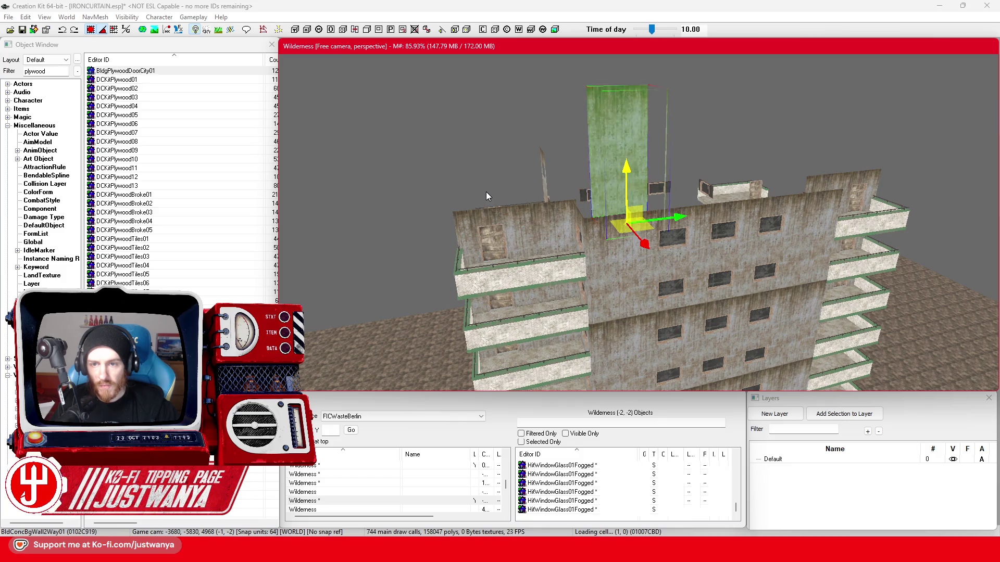
key("q")
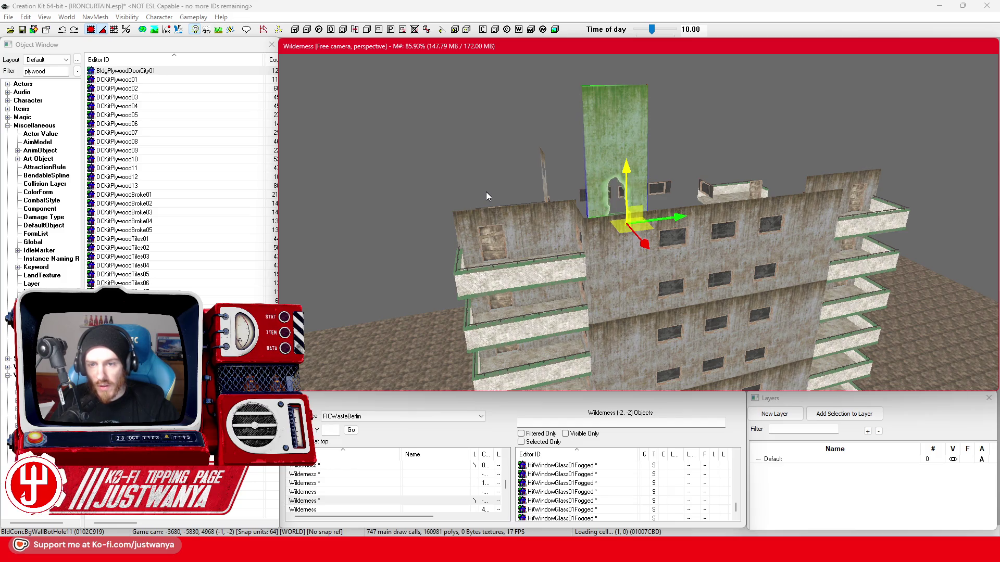
key("q")
key("q")
key("q")
key("q")
key("q")
key("q")
key("q")
key("q")
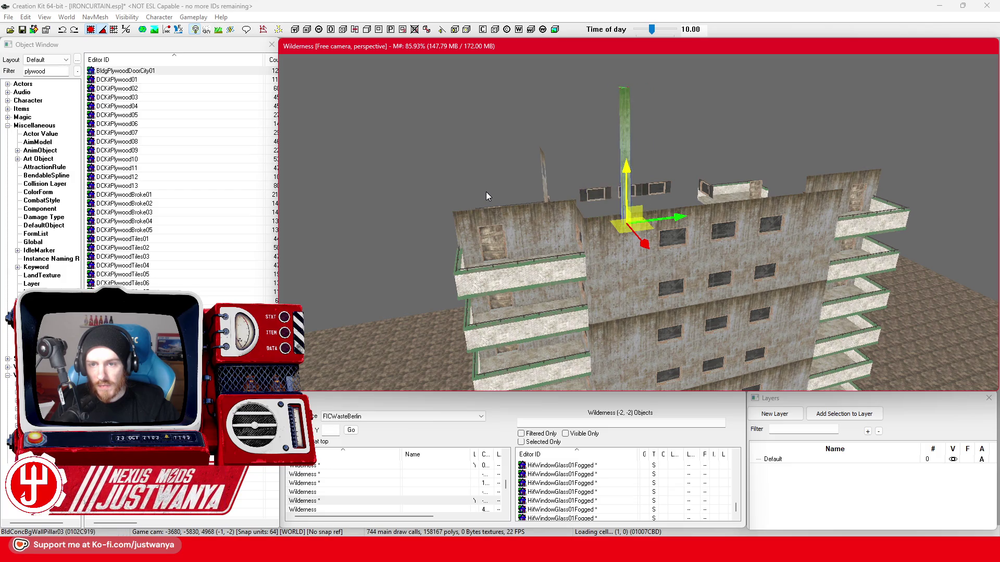
key("q")
key("q")
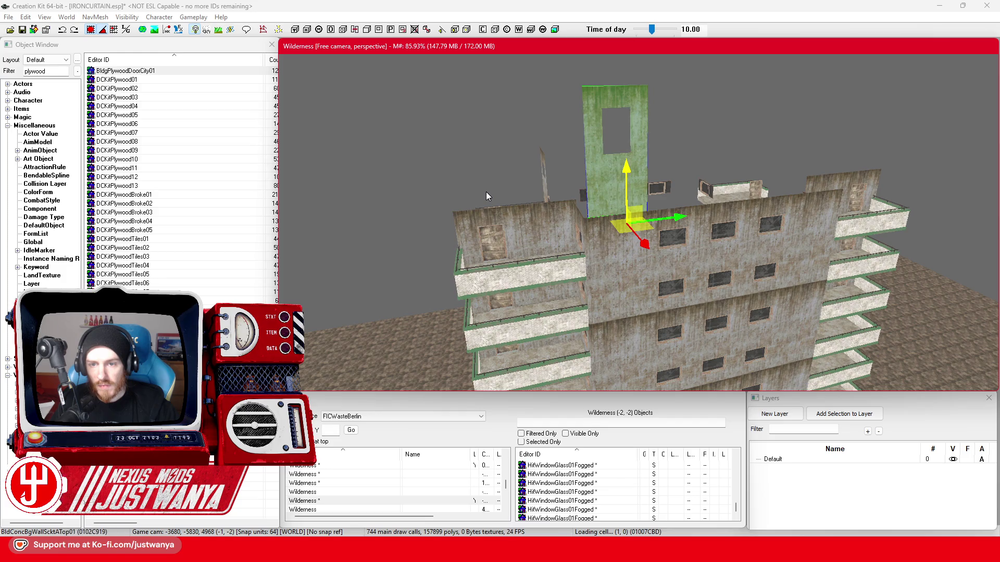
key("q")
key("q")
key("q")
key("q")
key("q")
key("q")
key("q")
key("q")
key("q")
key("q")
key("q")
key("q")
key("q")
key("q")
key("q")
key("q")
key("q")
key("q")
key("q")
key("q")
key("q")
key("q")
key("q")
key("q")
scroll(486, 192, "up", 2)
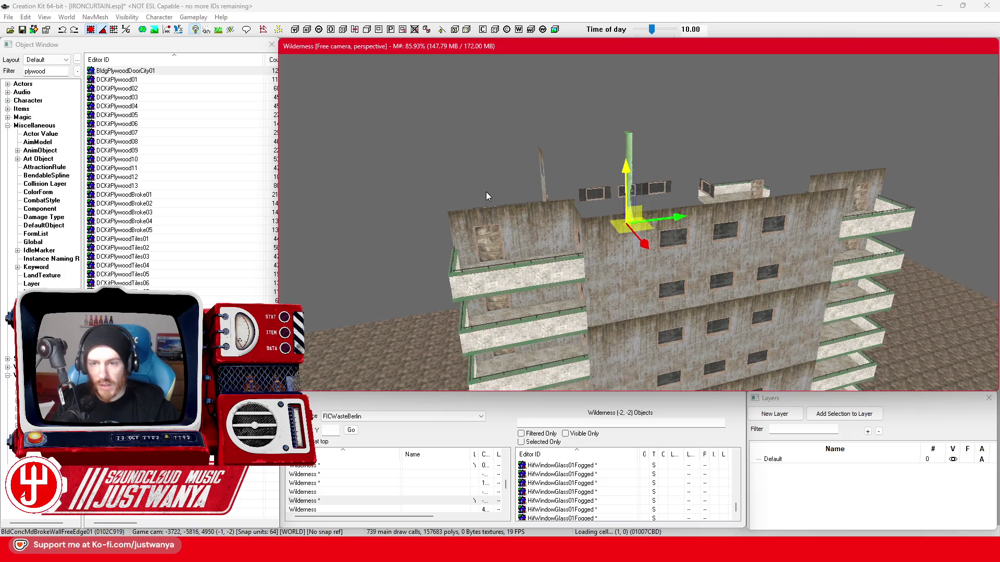
scroll(486, 192, "up", 2)
scroll(486, 191, "up", 2)
scroll(487, 192, "up", 2)
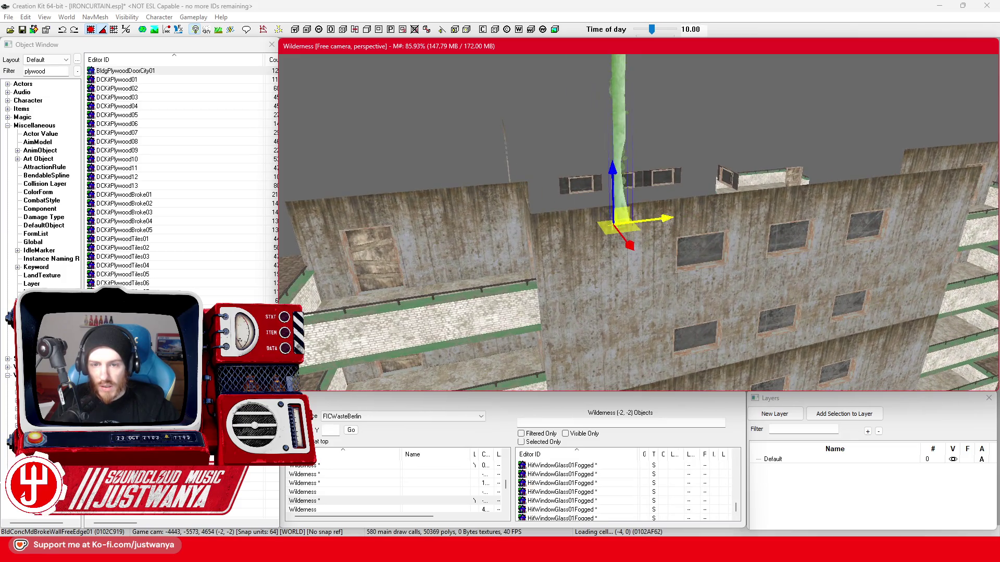
Duplicate the broken concrete column on the rooftop and move the copy into position
mouse_move(612, 223)
left_mouse_down()
mouse_move(588, 298)
mouse_move(512, 249)
mouse_move(549, 164)
mouse_move(577, 224)
mouse_move(593, 210)
left_mouse_up()
left_click(577, 224)
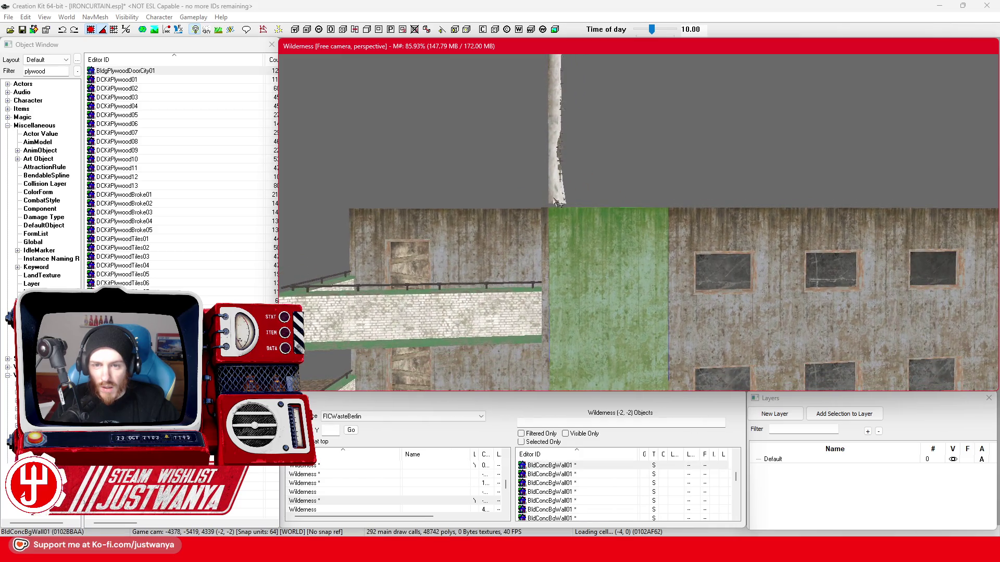
left_click(557, 203)
scroll(557, 235, "down", 3)
key("ctrl+d")
mouse_move(546, 305)
left_mouse_down()
mouse_move(656, 308)
mouse_move(476, 265)
mouse_move(484, 270)
mouse_move(473, 296)
mouse_move(487, 280)
left_mouse_up()
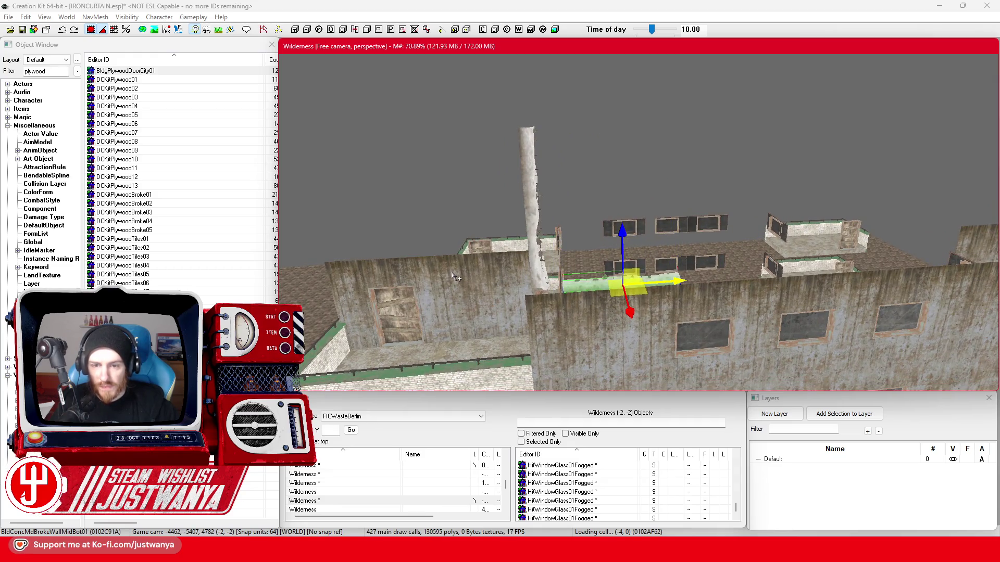
key("ctrl+z")
Try the copy as an upright wall panel and arched-hole wall, then undo and discard it
mouse_move(639, 283)
left_mouse_down()
mouse_move(632, 265)
mouse_move(478, 252)
left_mouse_up()
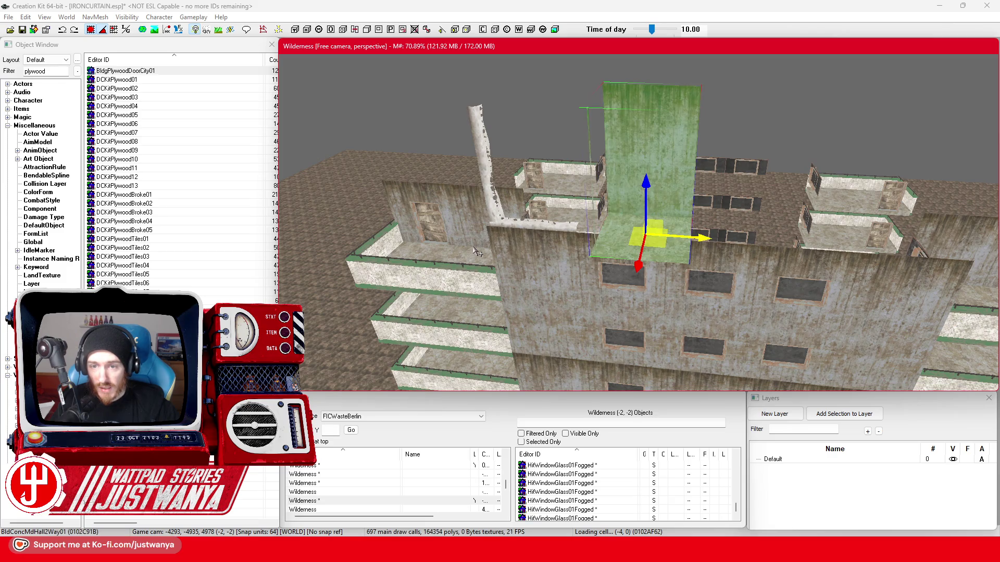
left_click_drag(477, 252, 542, 206)
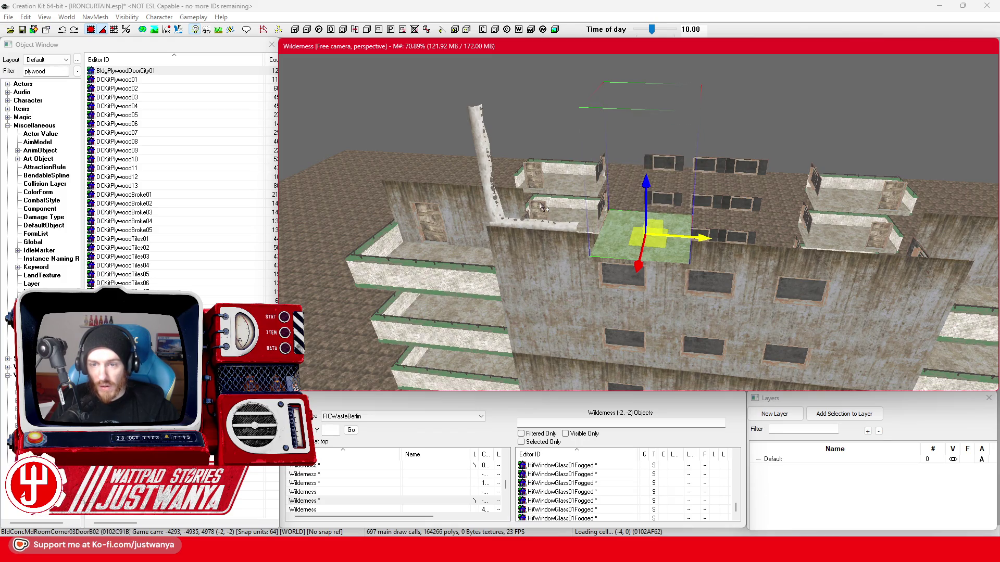
key("ctrl+z")
key("ctrl+y")
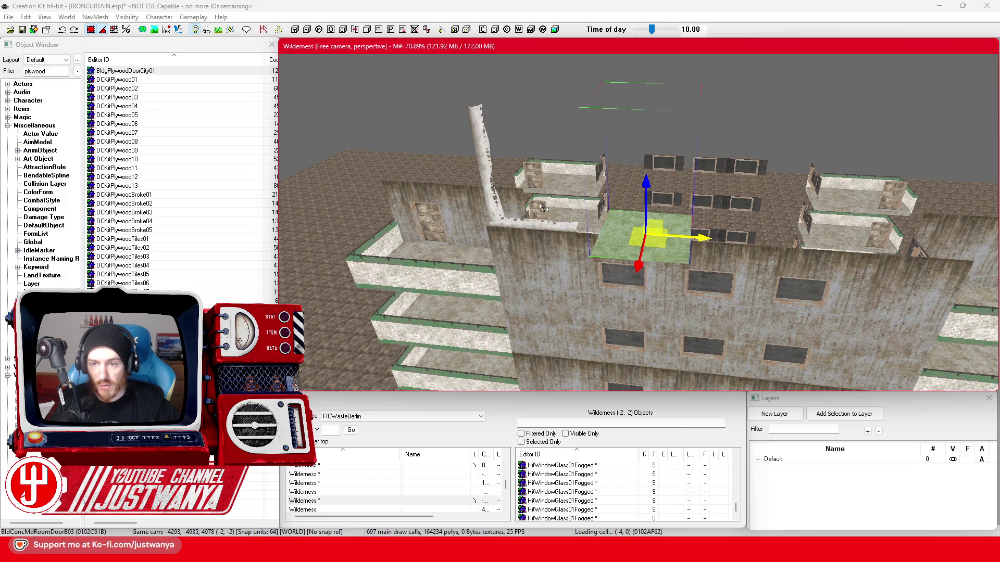
key("ctrl+z")
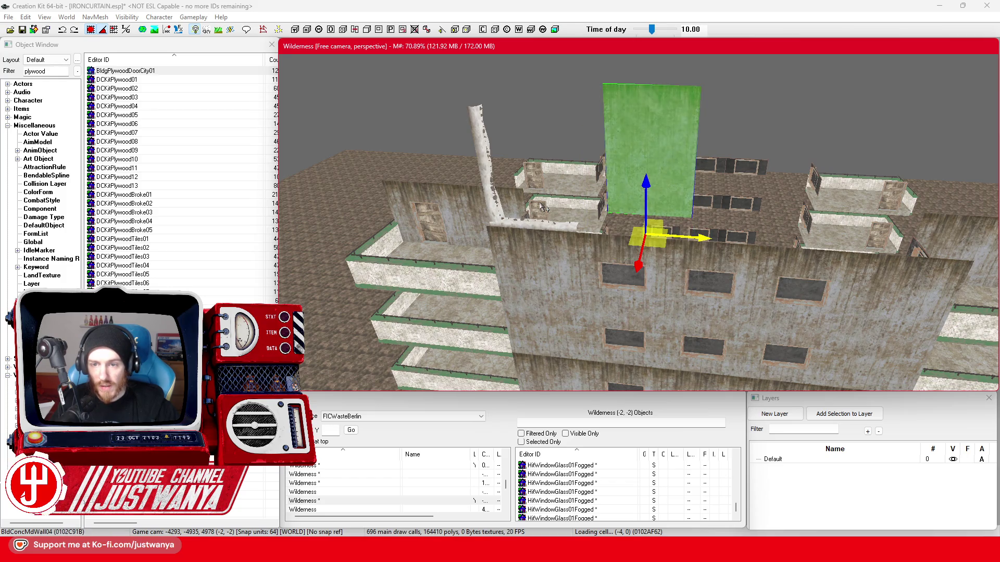
key("ctrl+z")
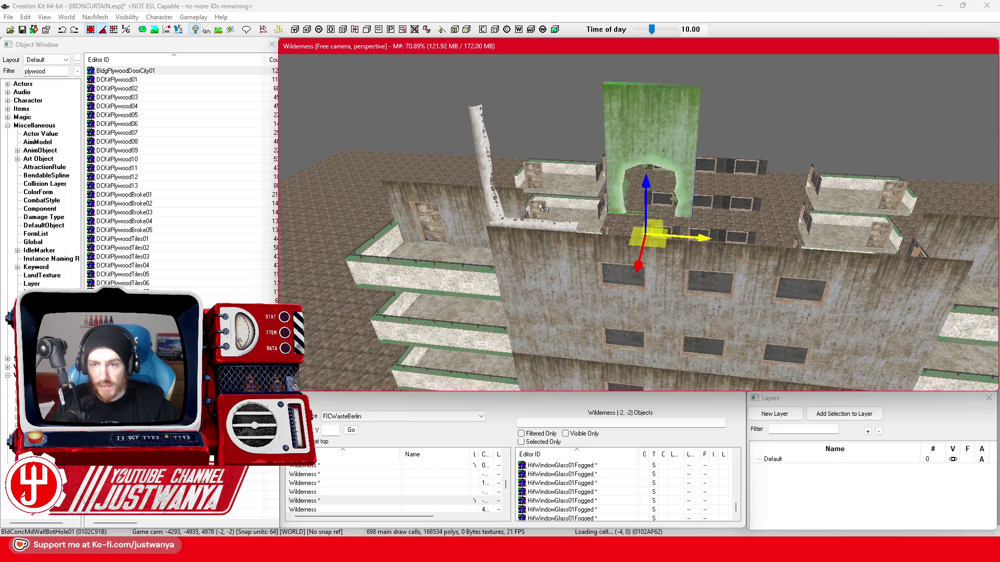
key("ctrl+z")
key("ctrl+z")
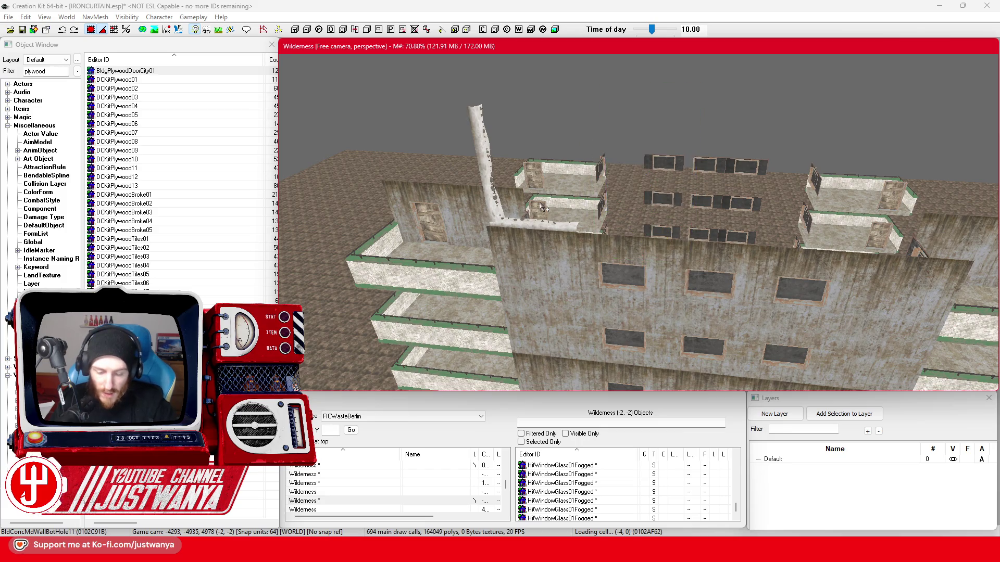
scroll(525, 233, "up", 3)
left_click(525, 234)
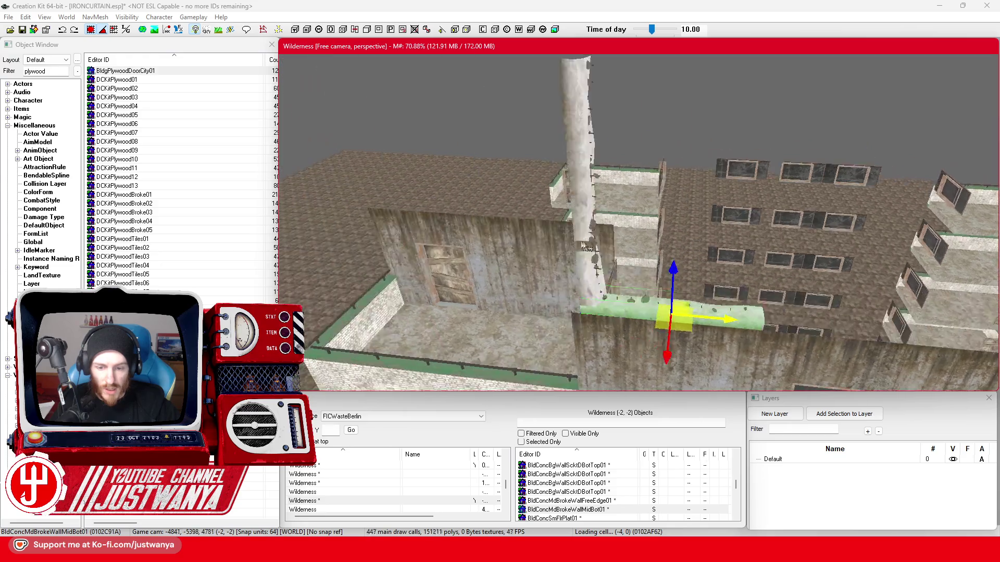
Preview the BldConcBgBrokeWallCap01 and BldConcMdBrokeWallFreeEdge01 pieces from the Object Window
double_click(35, 71)
type("Conc'Broke")
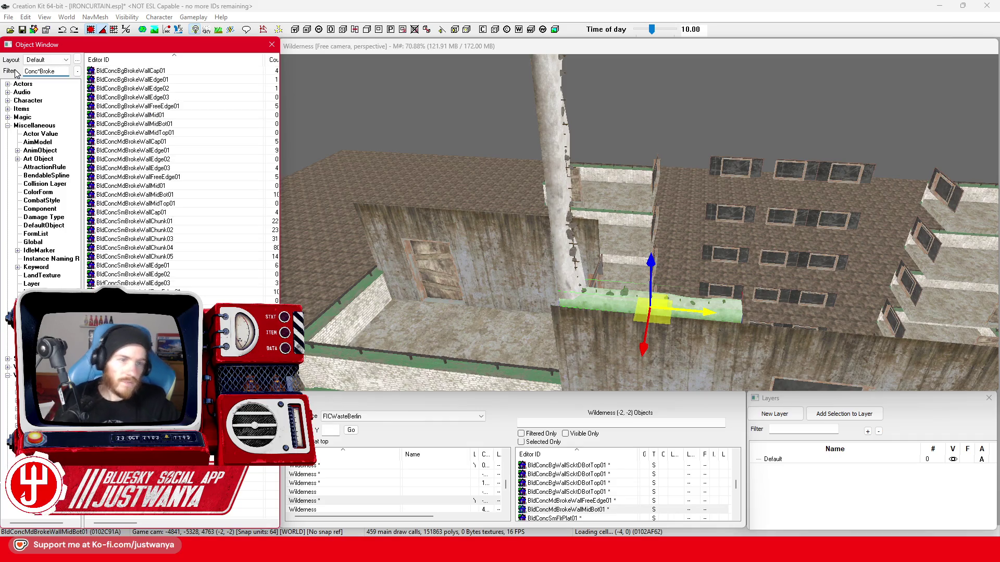
double_click(154, 71)
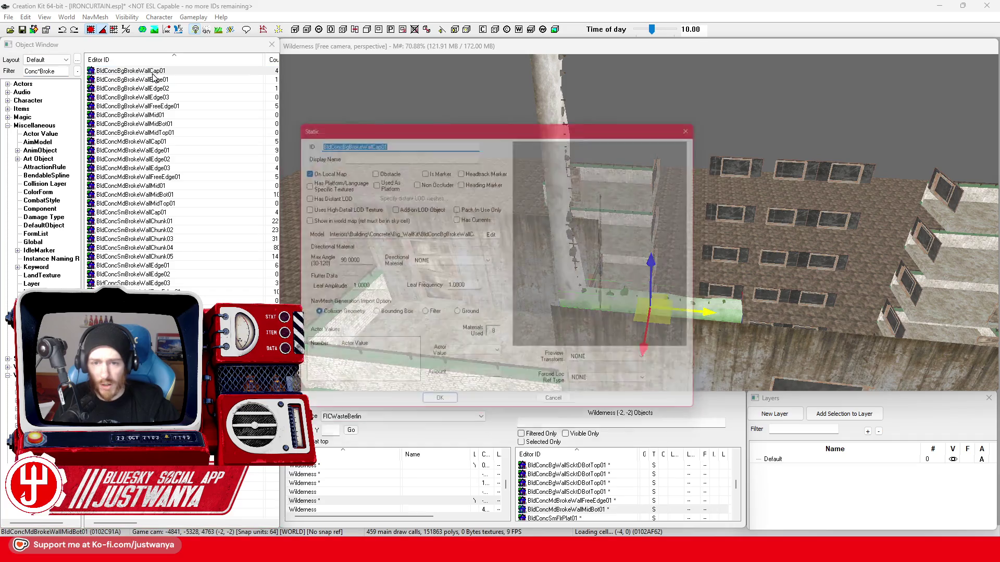
left_click(706, 121)
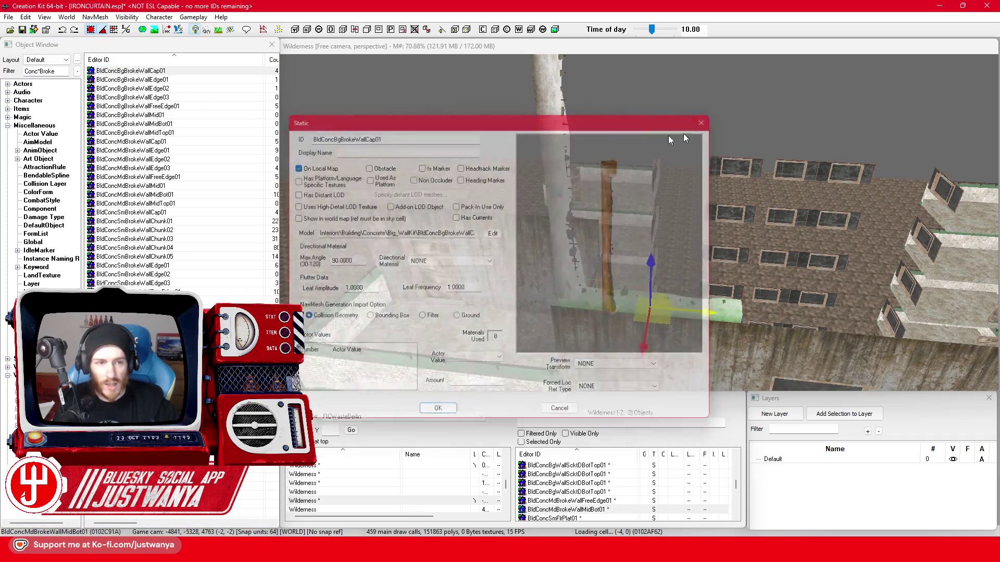
double_click(196, 178)
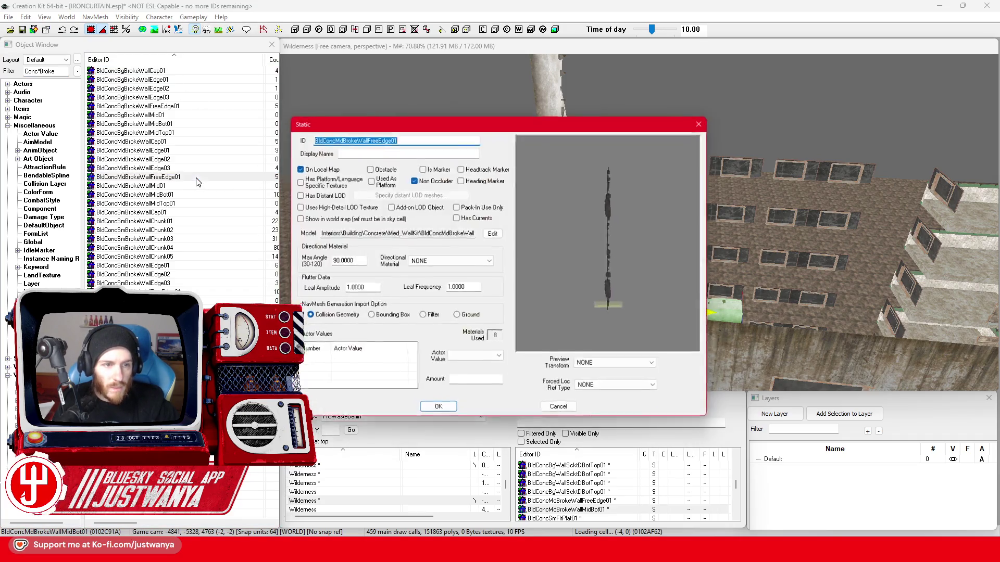
left_click(706, 123)
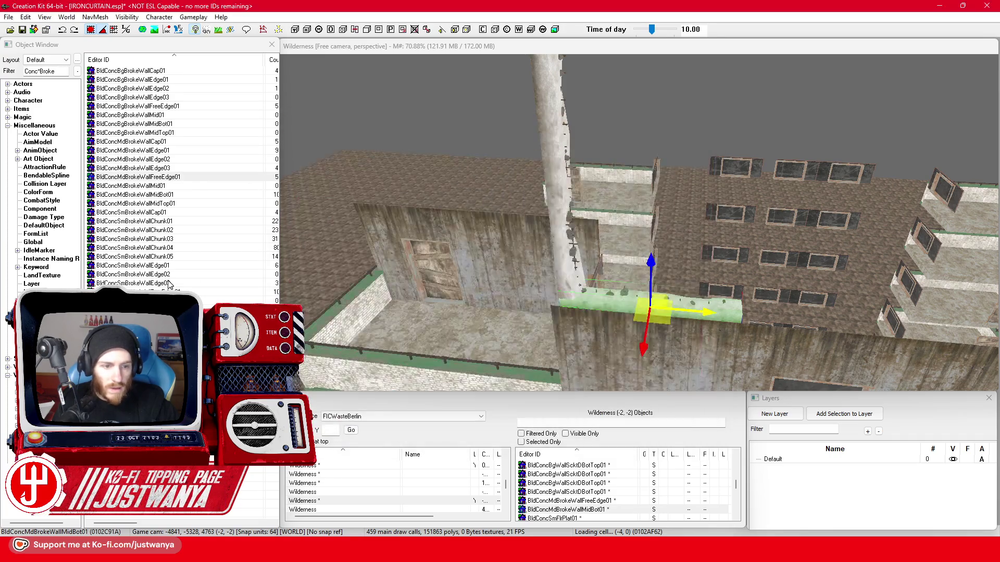
Preview IndCatConc1WayBrokenCap01, then reselect the broken wall ledge beside the tall pillar
double_click(513, 288)
mouse_move(666, 257)
left_mouse_down()
mouse_move(625, 207)
mouse_move(698, 261)
mouse_move(693, 216)
left_mouse_up()
left_click(706, 123)
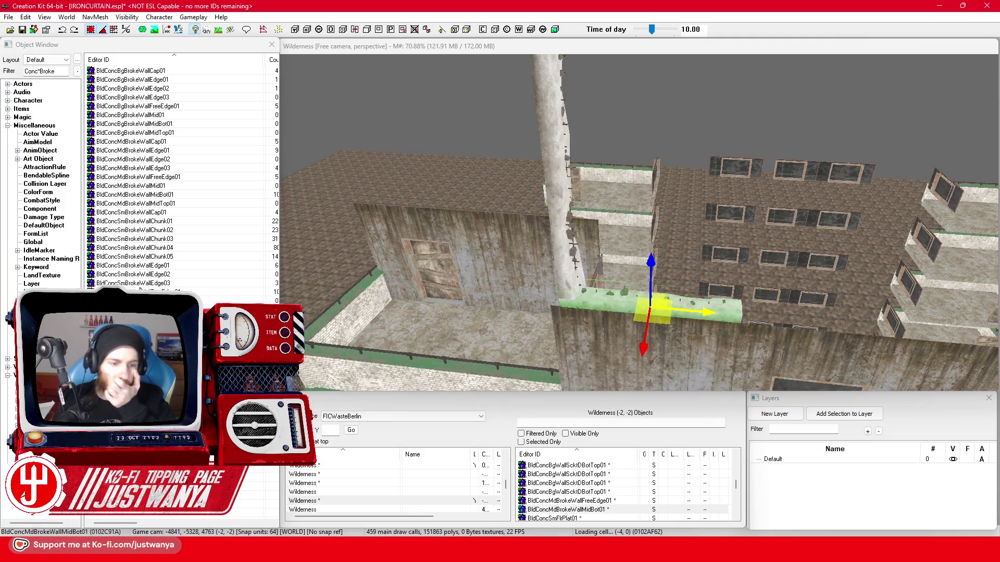
left_click(574, 282)
left_click(680, 313)
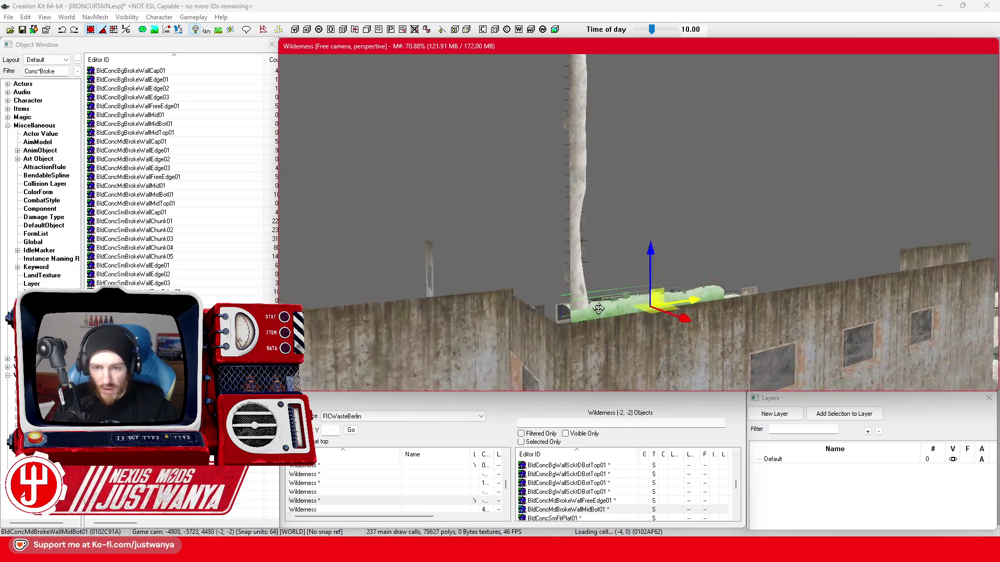
key("shift")
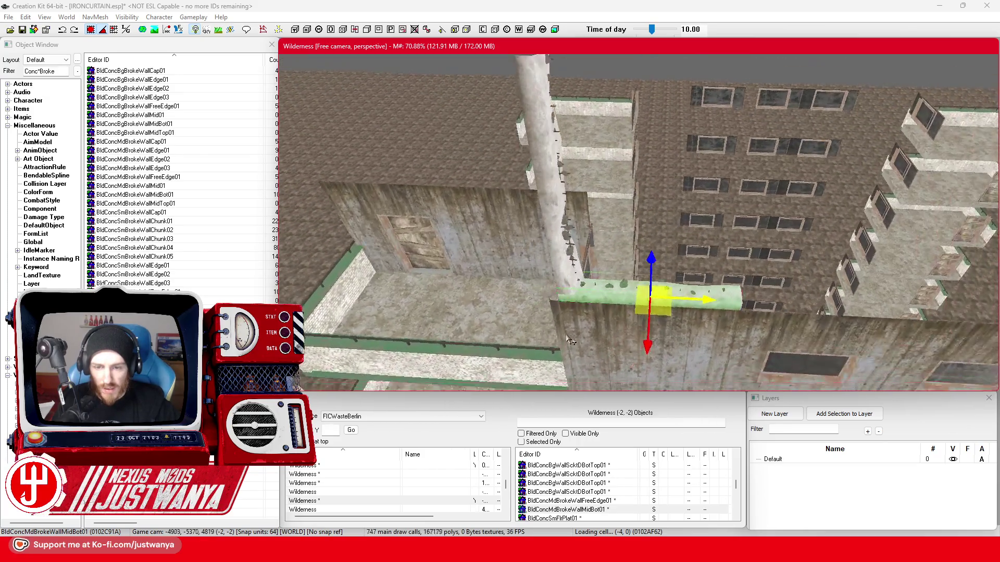
key("shift")
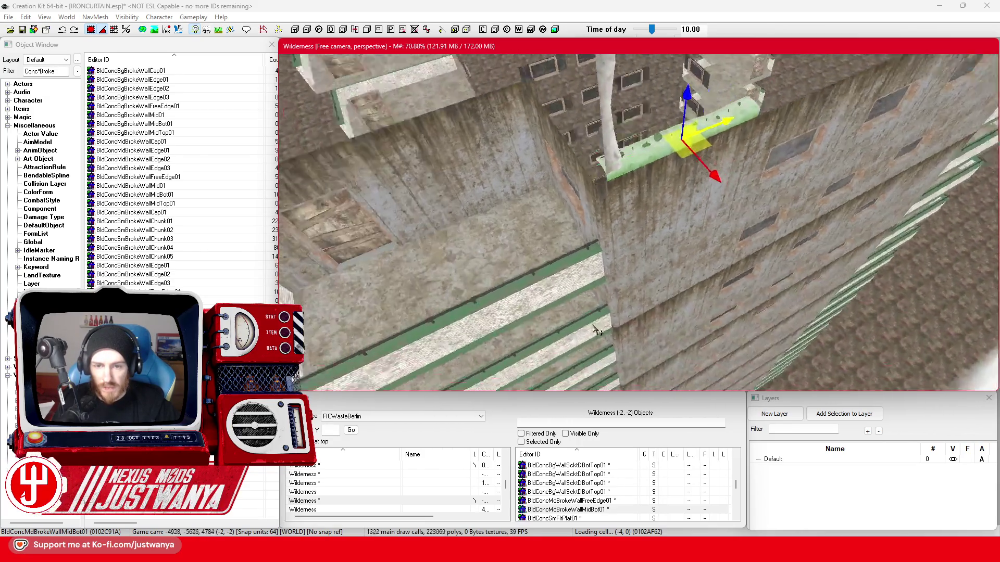
key("shift")
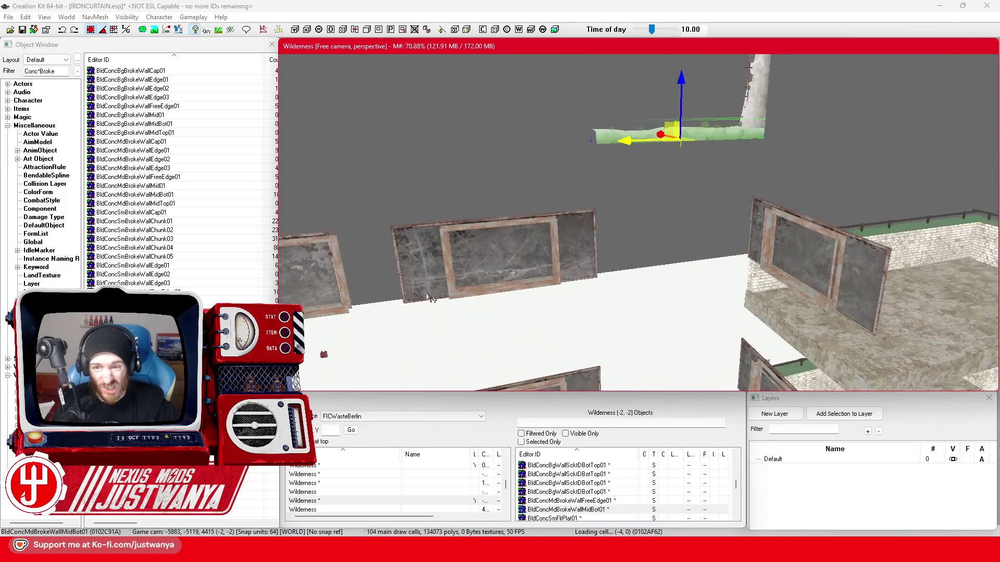
key("shift")
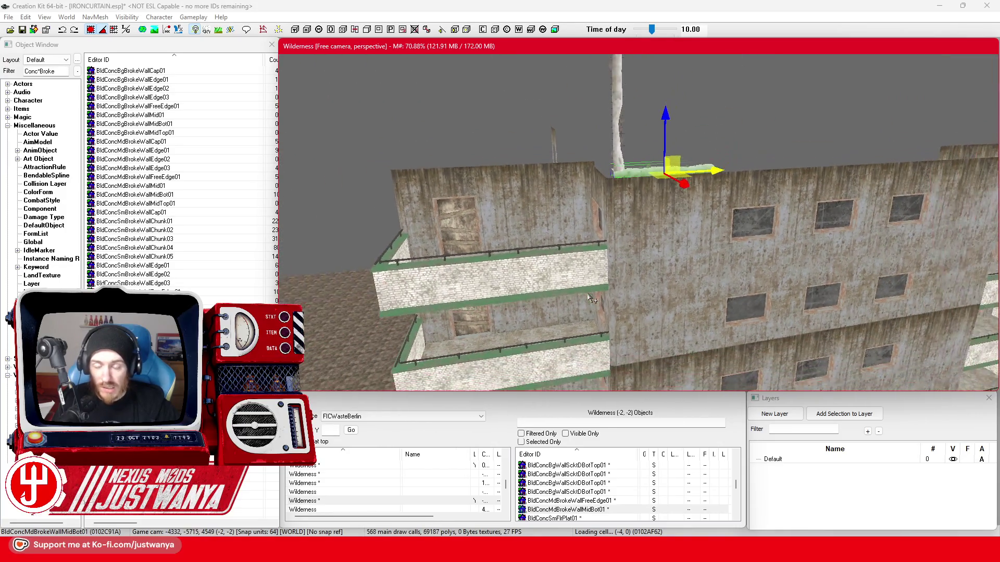
key("shift")
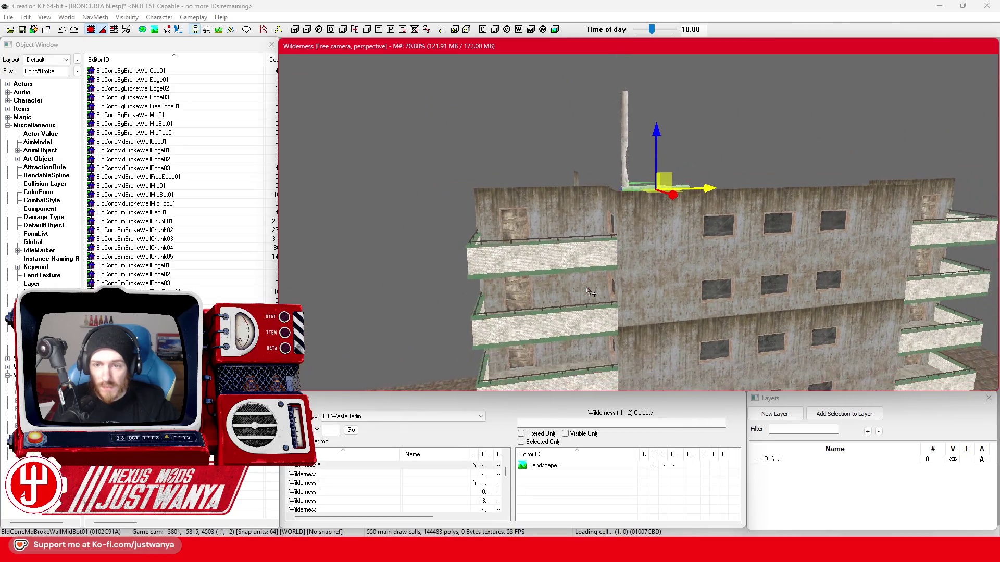
key("shift")
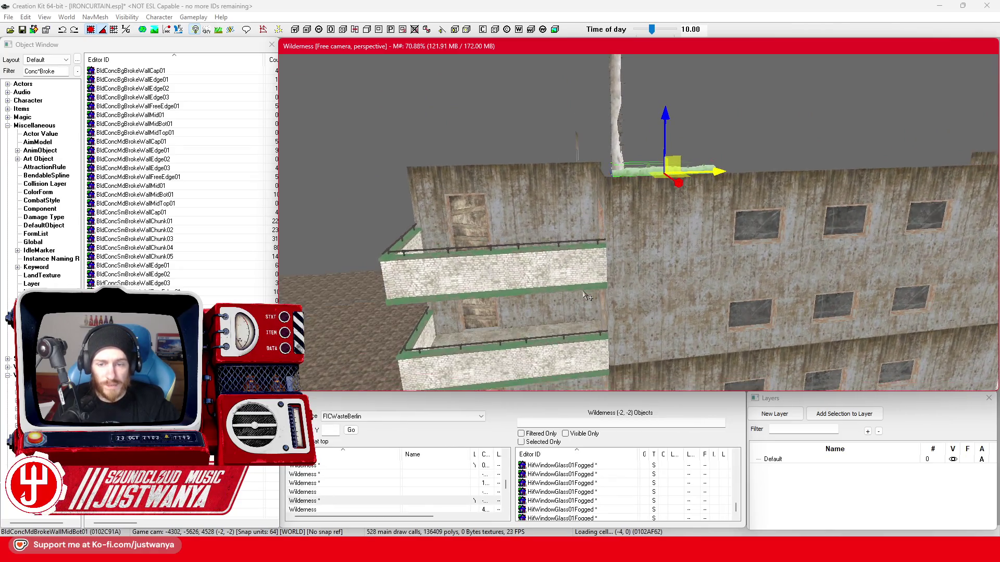
left_click(655, 295)
key("shift")
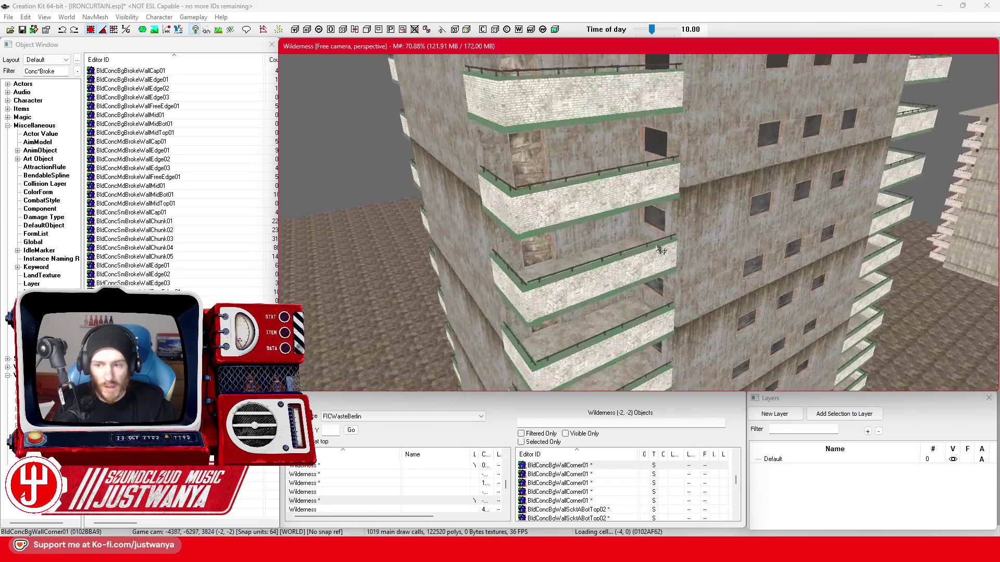
key("shift")
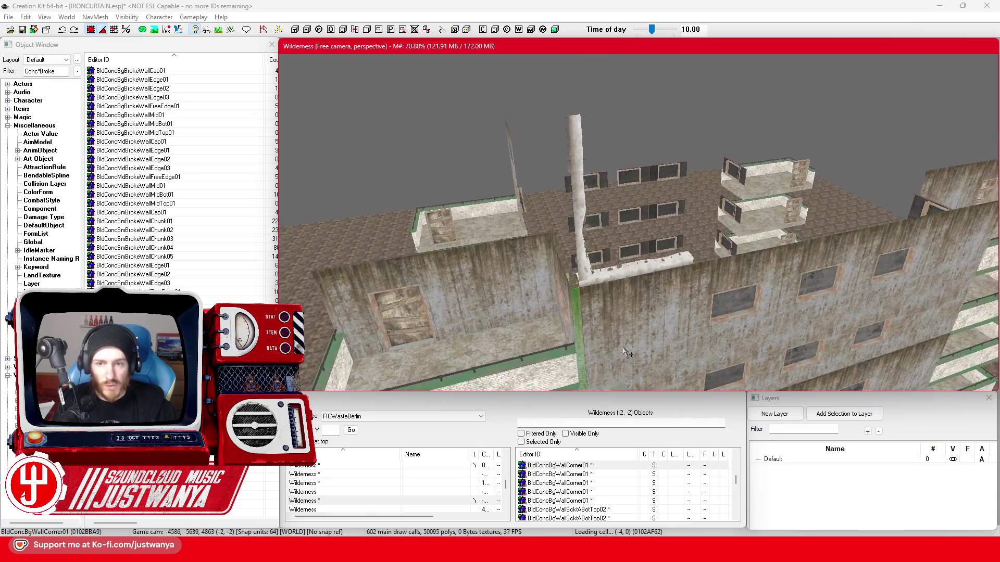
left_click(631, 315)
left_click(56, 72)
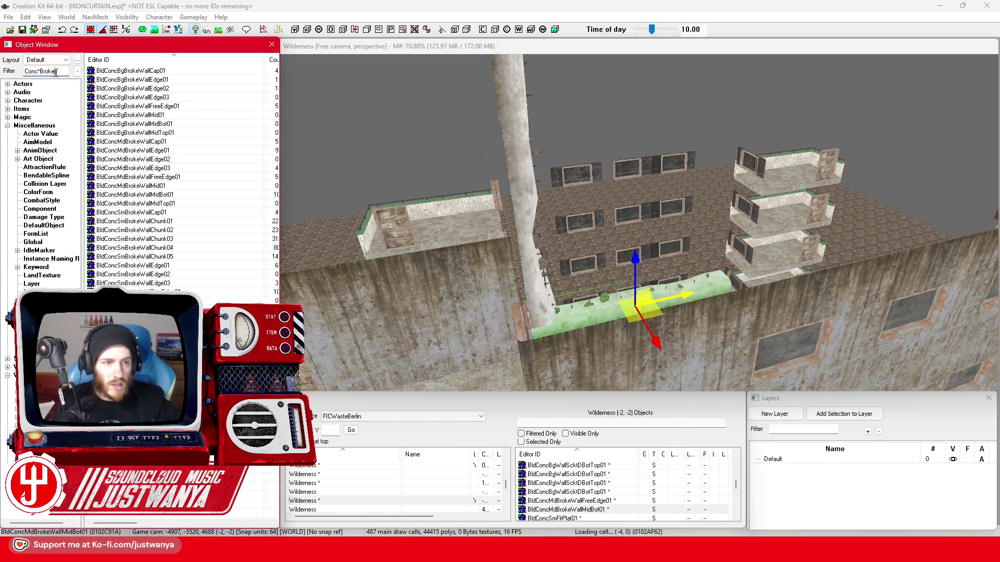
Drop 'Broke' from the filter and preview BldConcBgBrokeWallCap01 and the BldConcBgHallWay01 collection
key("BackSpace")
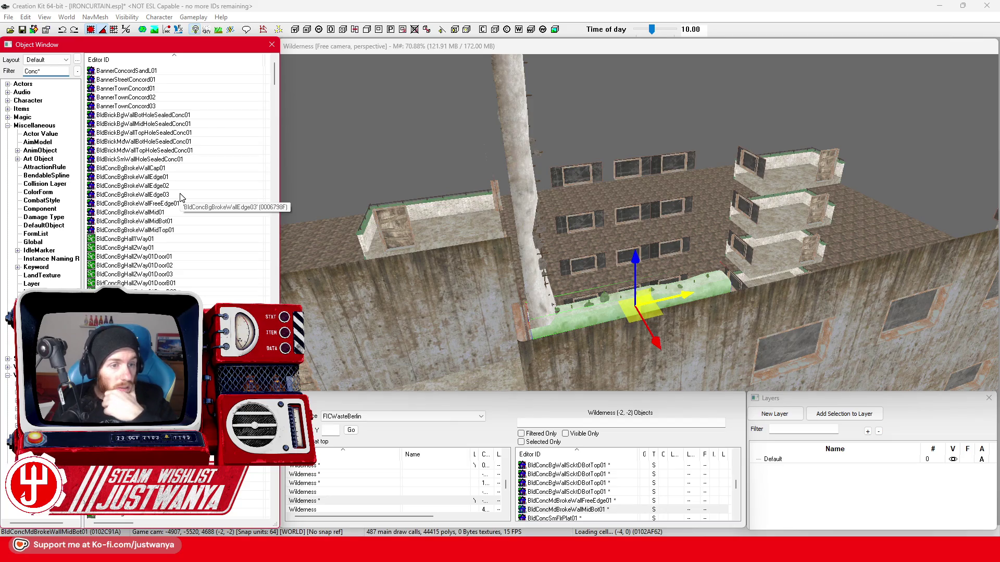
left_click(178, 168)
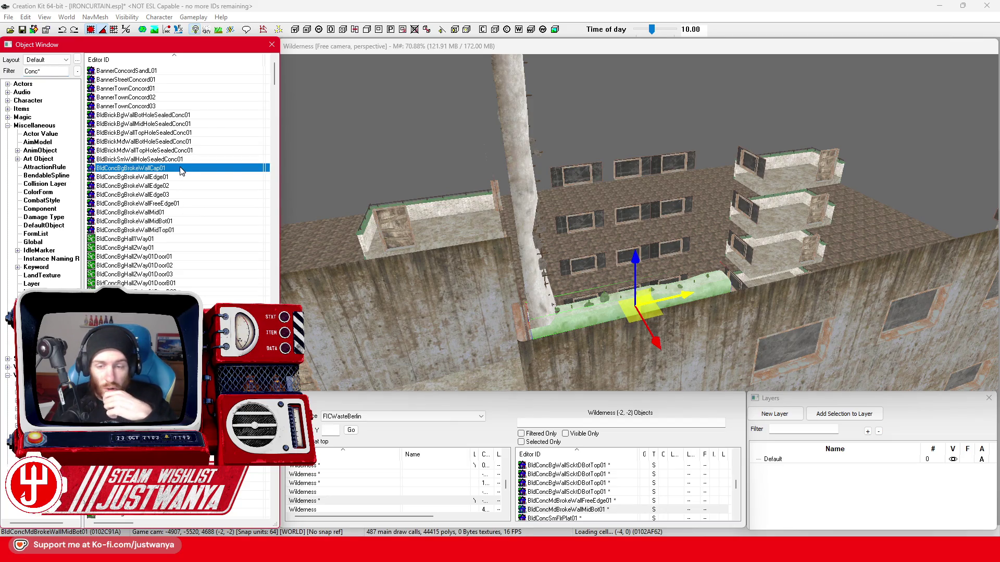
double_click(180, 169)
left_click(706, 121)
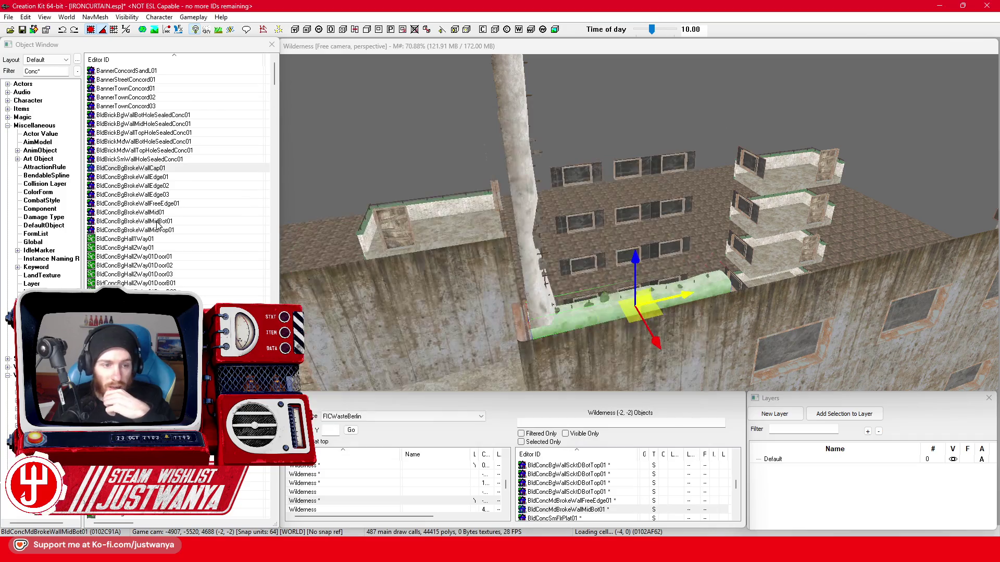
double_click(160, 239)
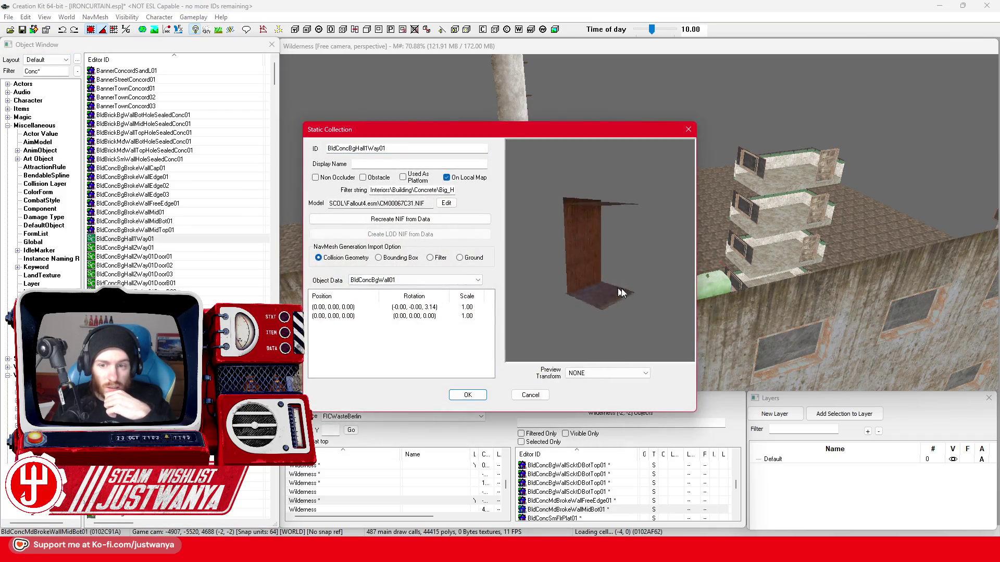
left_click(688, 128)
scroll(180, 172, "down", 5)
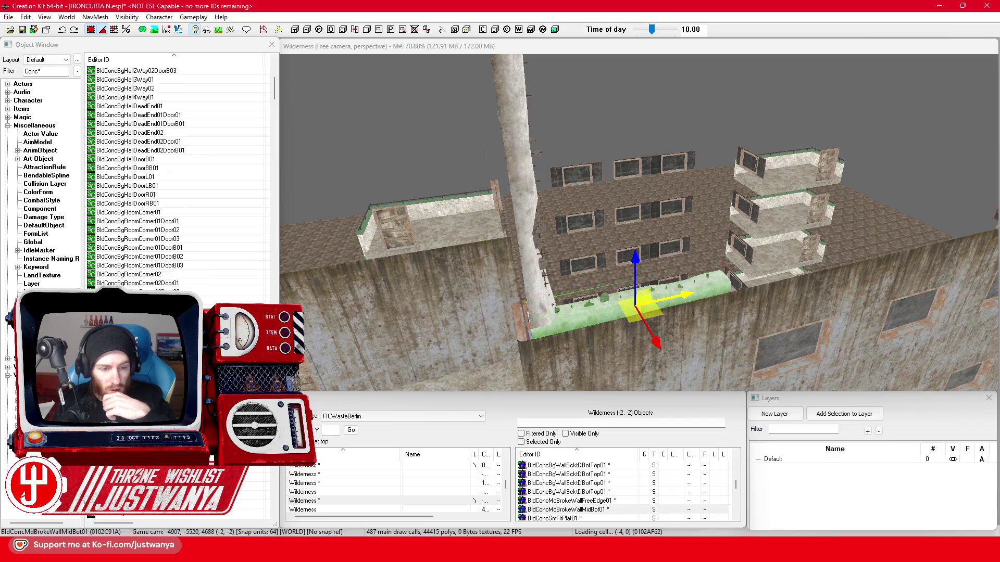
scroll(180, 172, "down", 6)
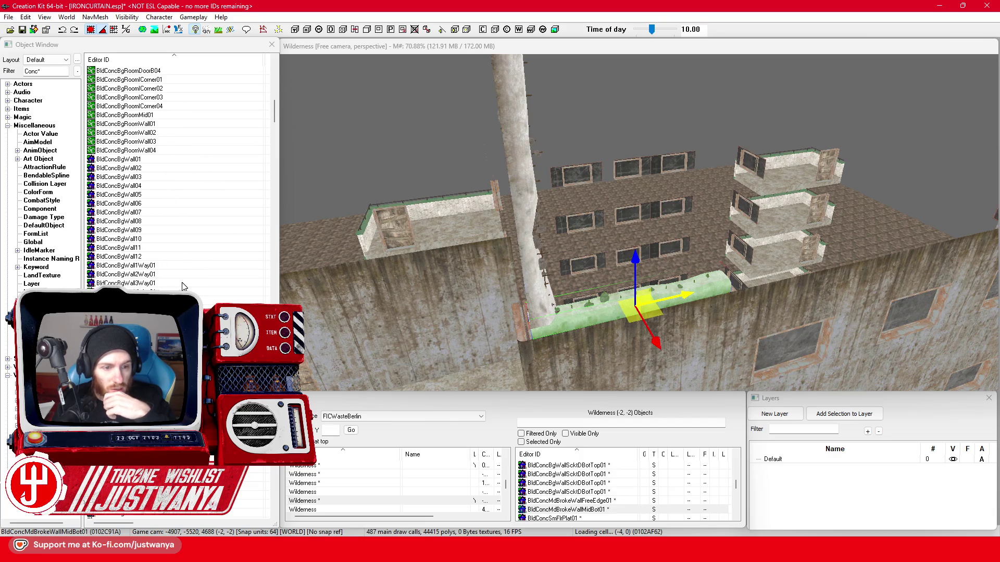
scroll(183, 287, "down", 3)
Preview the BldConcBgWallBotAlcove01 and BldConcBgWallBotHole01 wall pieces
double_click(186, 249)
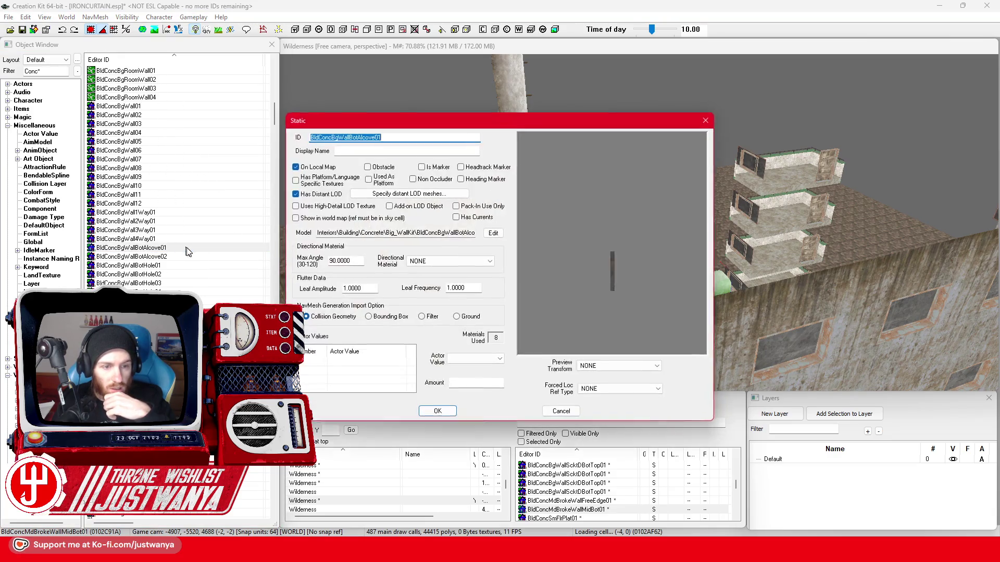
left_click_drag(533, 286, 651, 152)
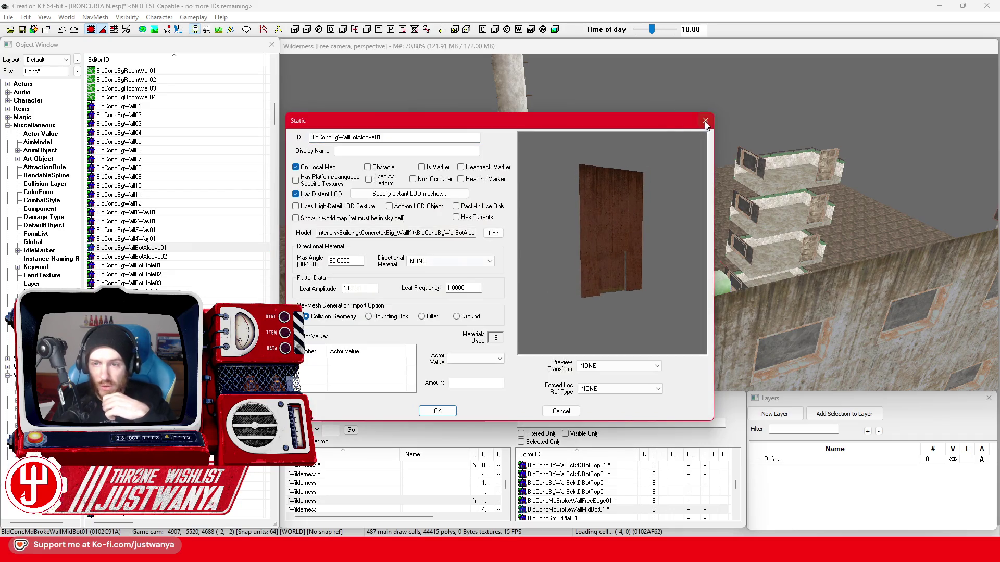
left_click(706, 122)
scroll(217, 257, "down", 1)
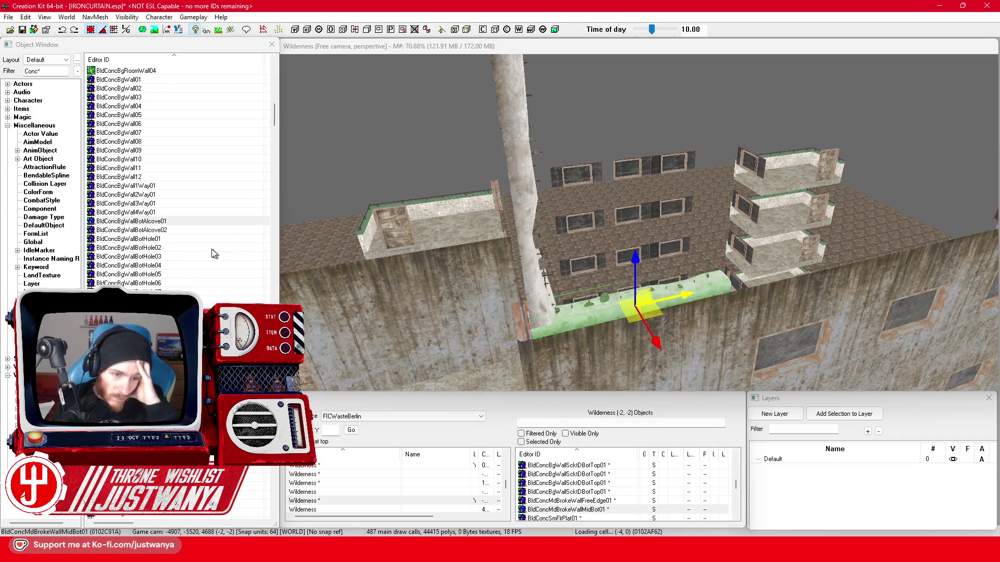
double_click(188, 238)
left_click_drag(562, 281, 548, 281)
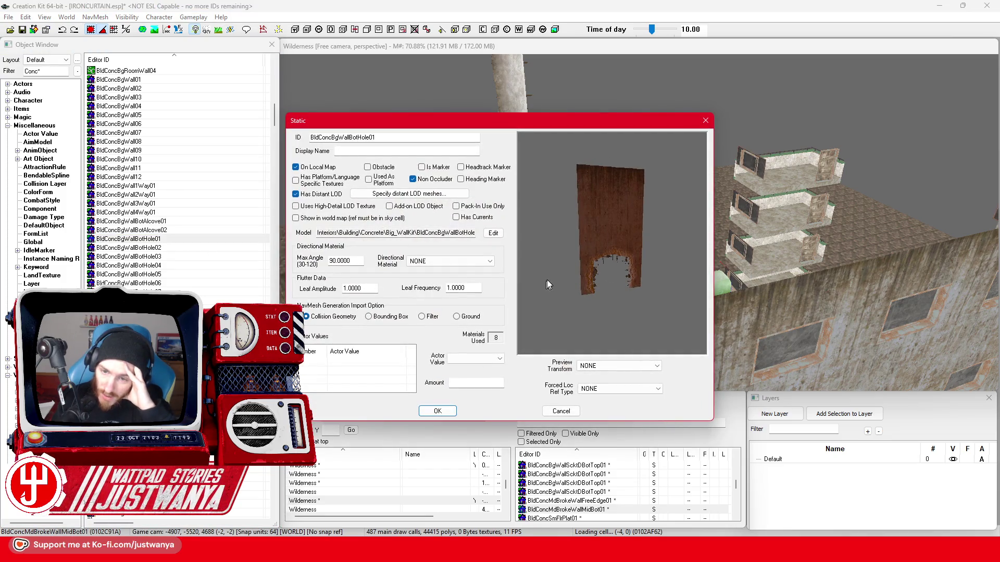
left_click(705, 122)
scroll(226, 267, "down", 3)
scroll(169, 289, "down", 2)
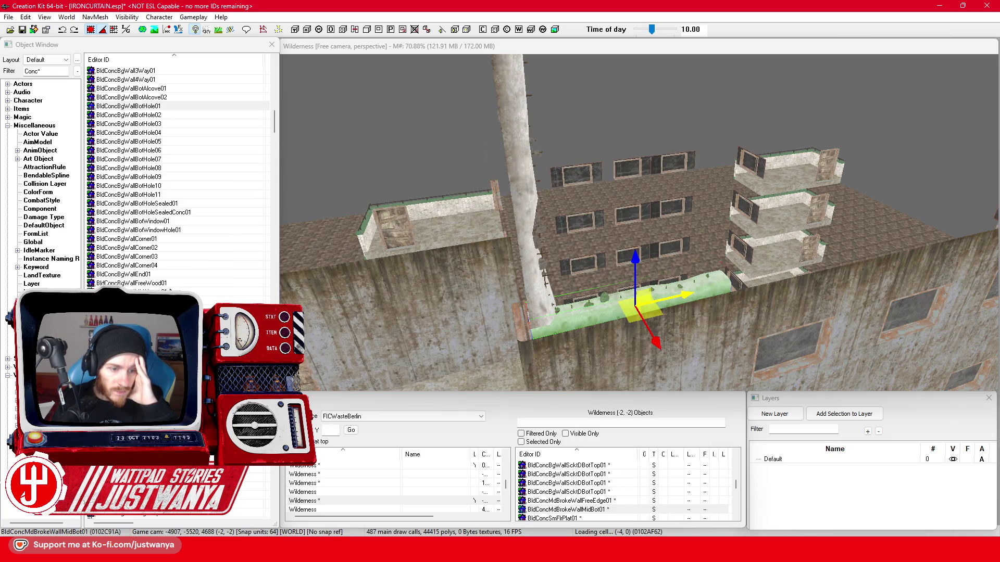
scroll(179, 172, "down", 3)
scroll(180, 172, "down", 4)
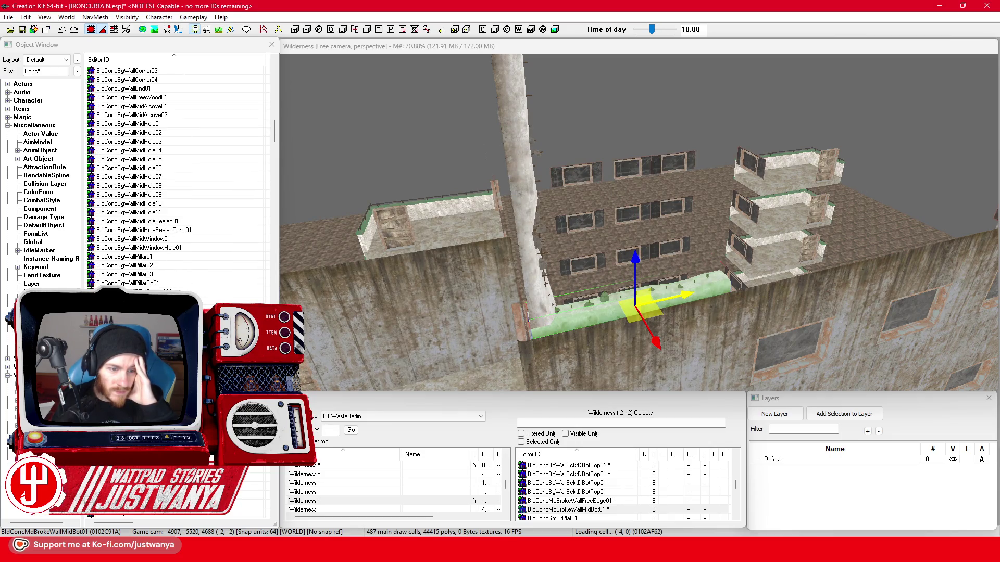
scroll(180, 172, "down", 2)
scroll(180, 172, "down", 2)
scroll(180, 172, "down", 2)
scroll(180, 172, "down", 3)
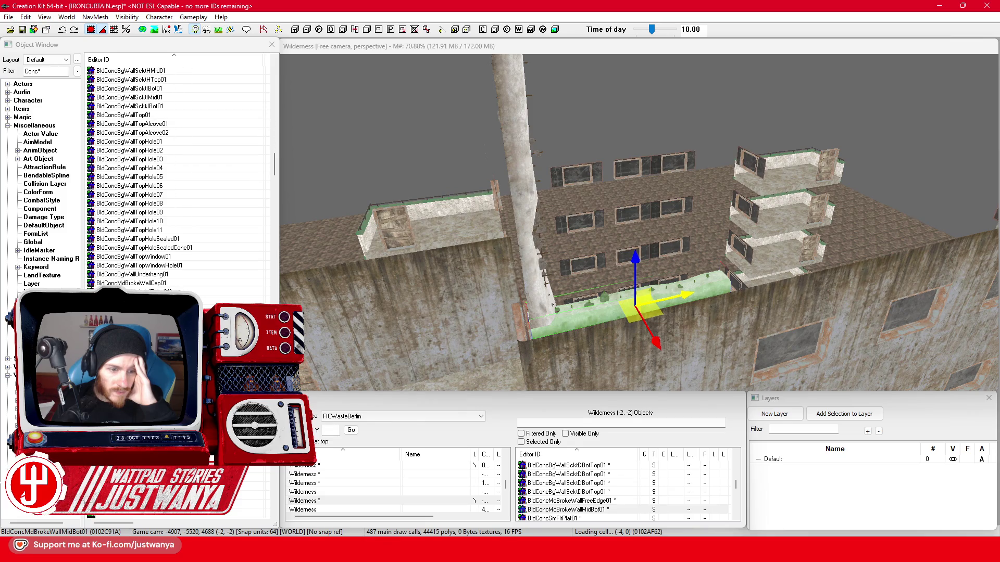
scroll(181, 172, "down", 6)
Open the properties of BldConcMdBrokeWallEdge01
left_click(180, 291)
double_click(180, 291)
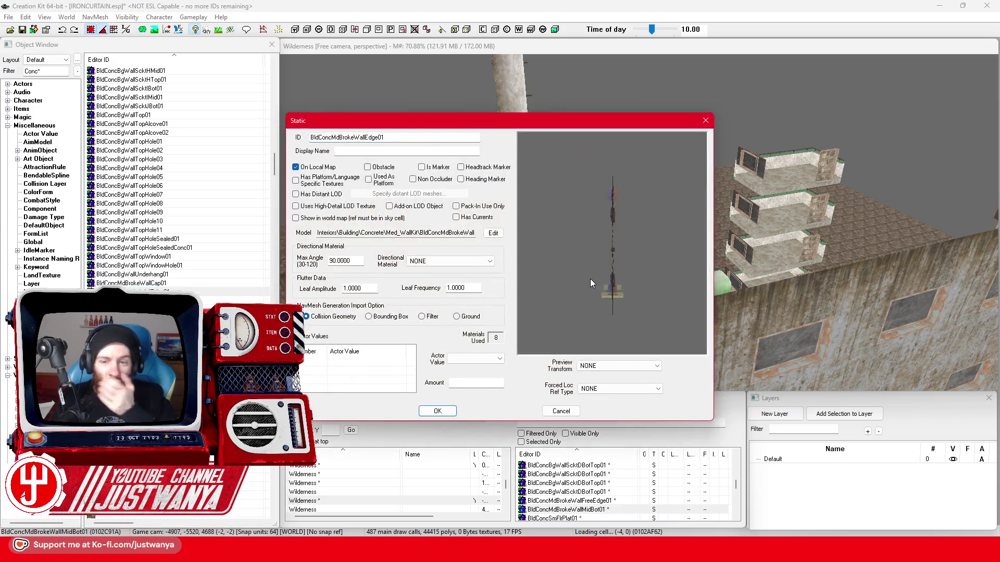
Preview the BldConcMdBrokeWallEdge01, BldConcMdBrokeWallCap01 and BldConcMdBrokeWallMid01 pieces
left_click_drag(600, 298, 678, 190)
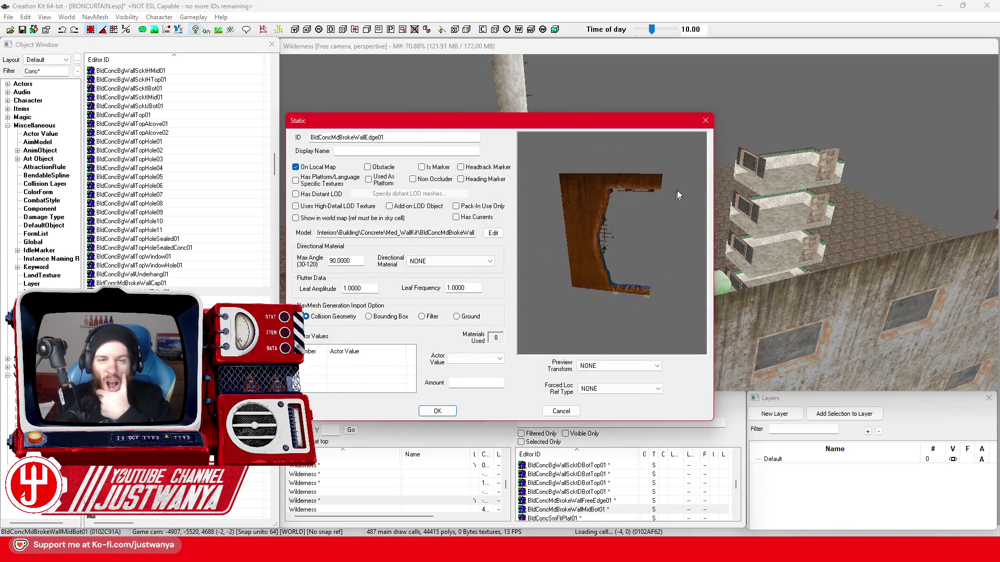
left_click(707, 123)
left_click(139, 284)
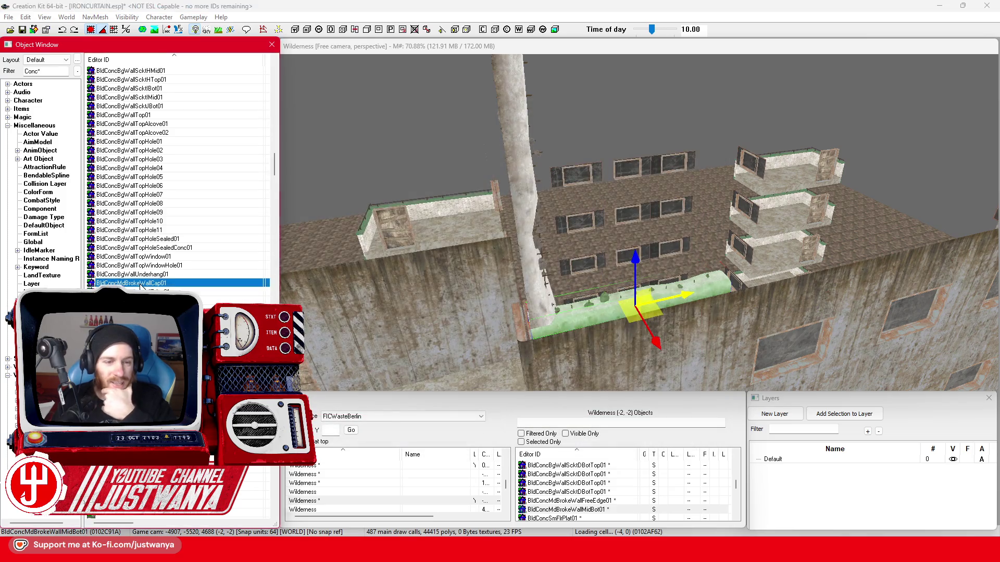
double_click(140, 285)
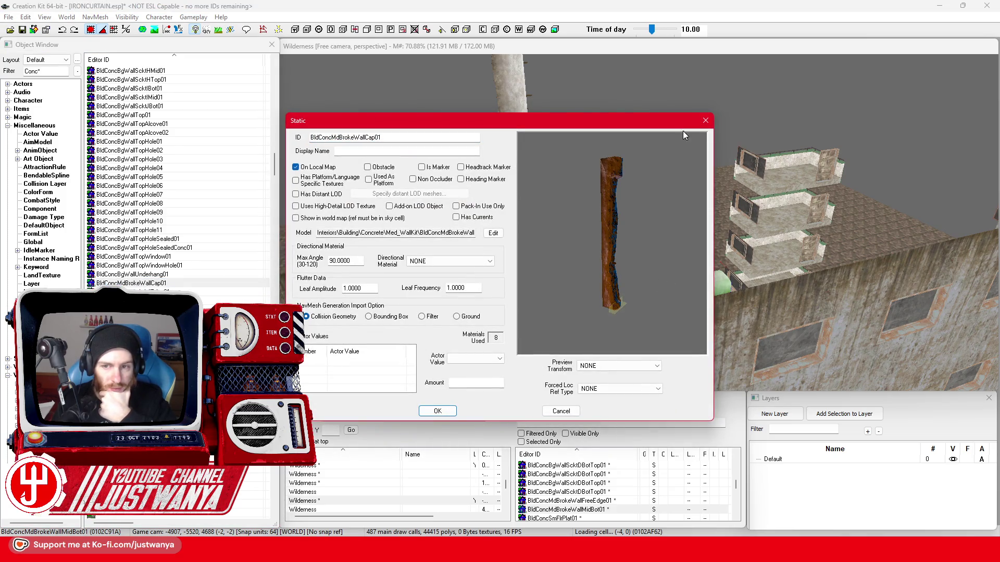
left_click(706, 121)
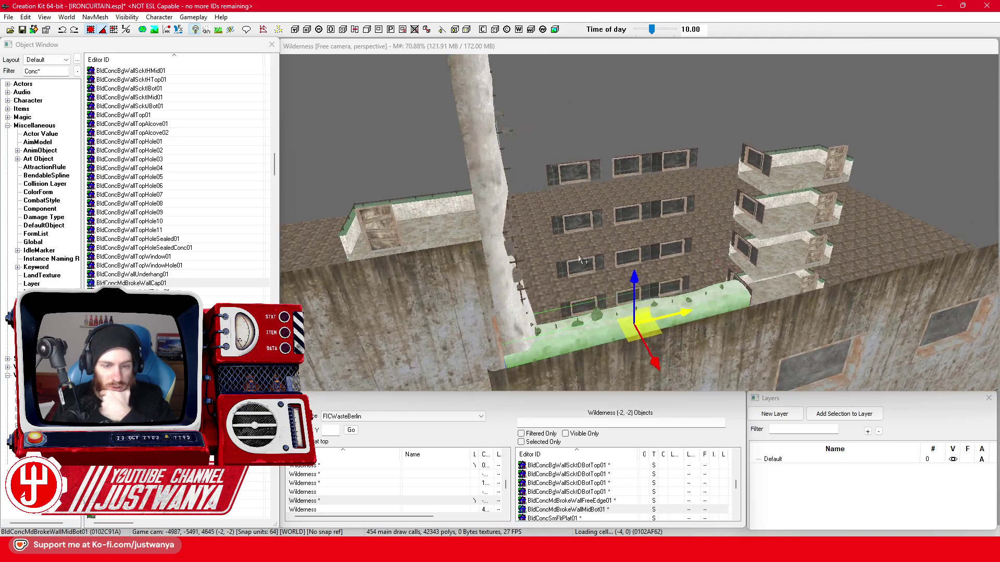
scroll(579, 260, "down", 1)
double_click(133, 293)
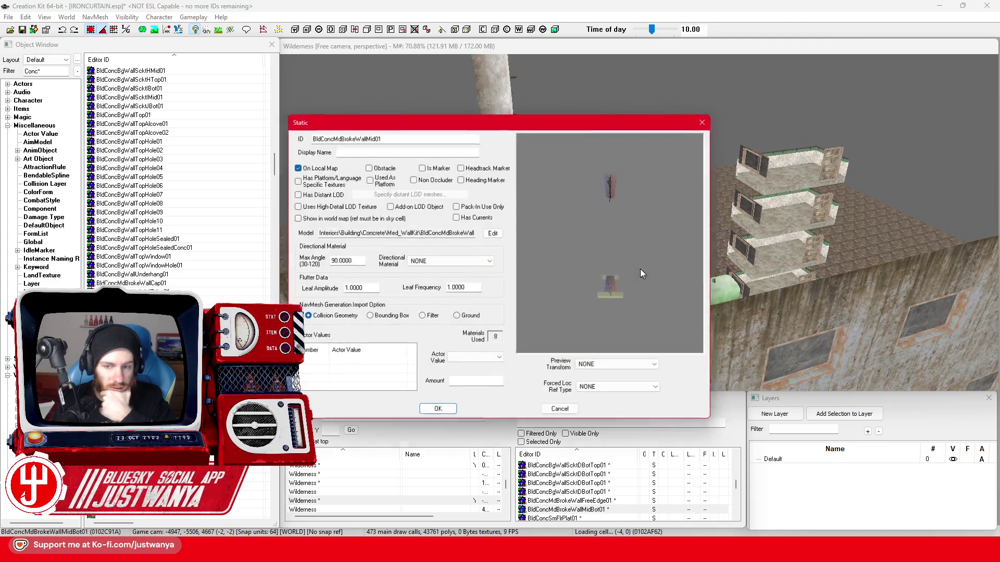
left_click(705, 121)
scroll(208, 251, "down", 4)
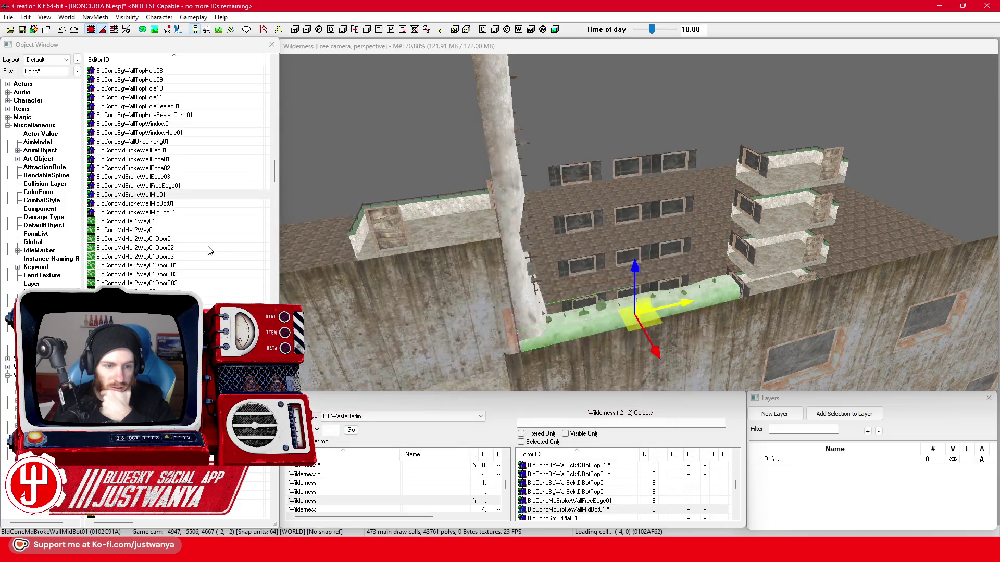
scroll(208, 250, "down", 4)
scroll(207, 250, "down", 2)
scroll(205, 252, "down", 4)
scroll(203, 253, "down", 4)
scroll(201, 256, "down", 2)
scroll(200, 256, "down", 4)
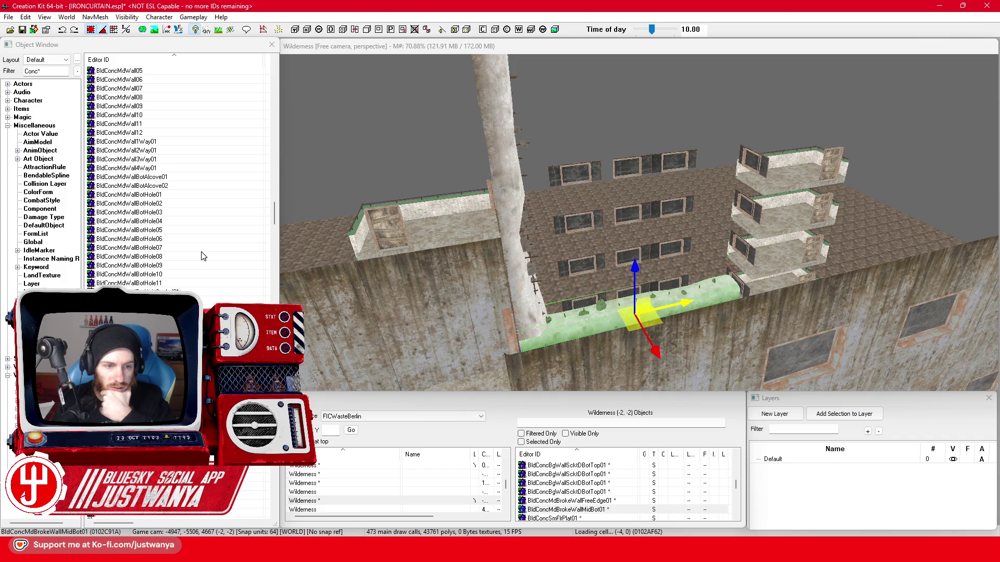
scroll(201, 256, "down", 3)
scroll(200, 256, "down", 5)
scroll(201, 256, "down", 3)
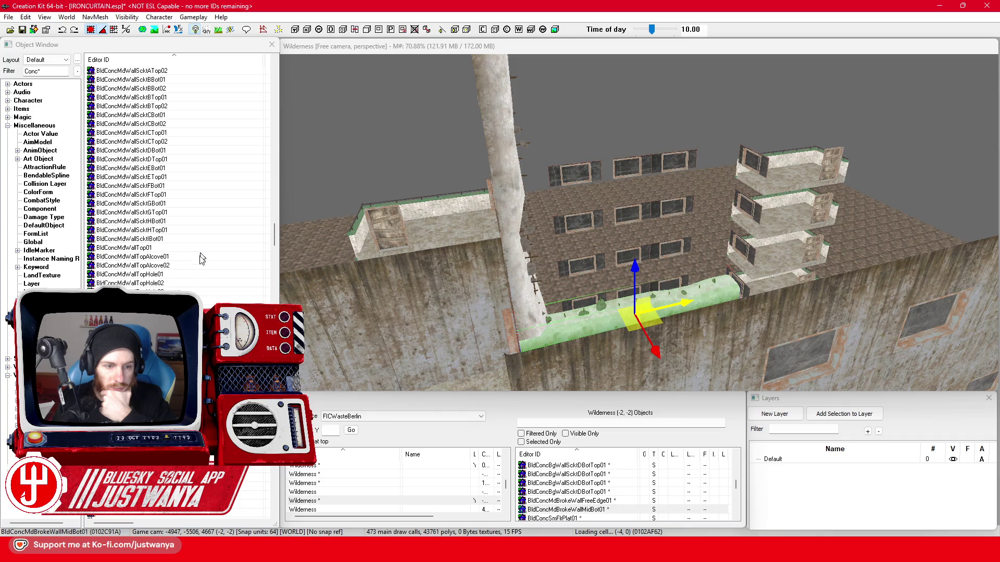
Preview the BldConcMdWallTopHole01 wall pieces and the BldConcRebarChunk01 rebar grid
double_click(182, 275)
left_click_drag(679, 245, 571, 259)
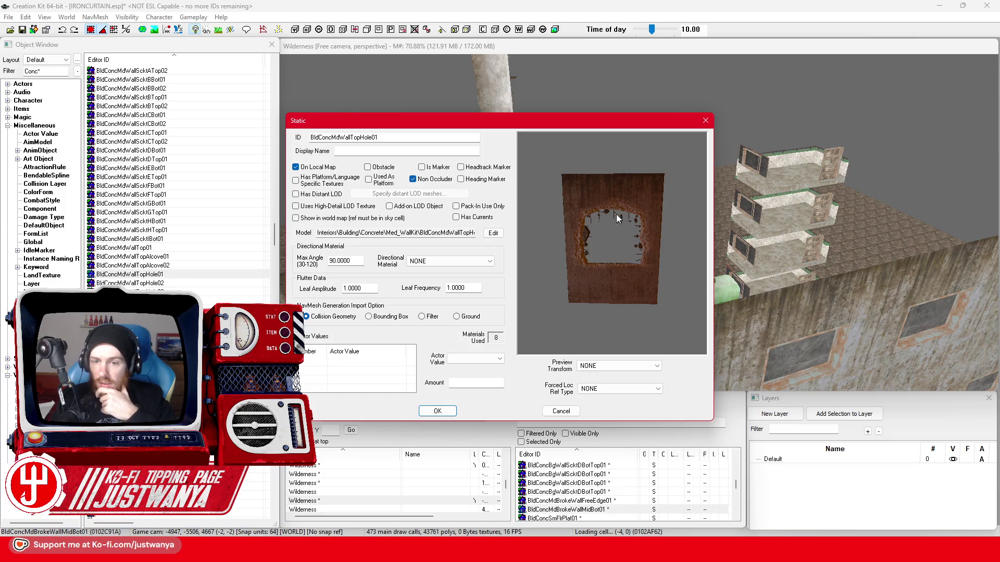
left_click(705, 123)
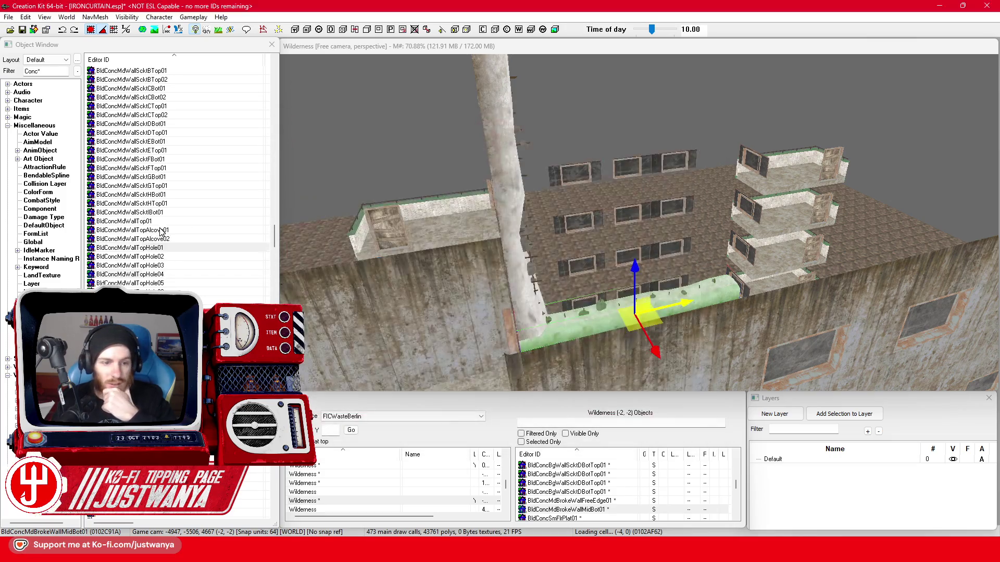
scroll(198, 267, "down", 4)
left_click(197, 267)
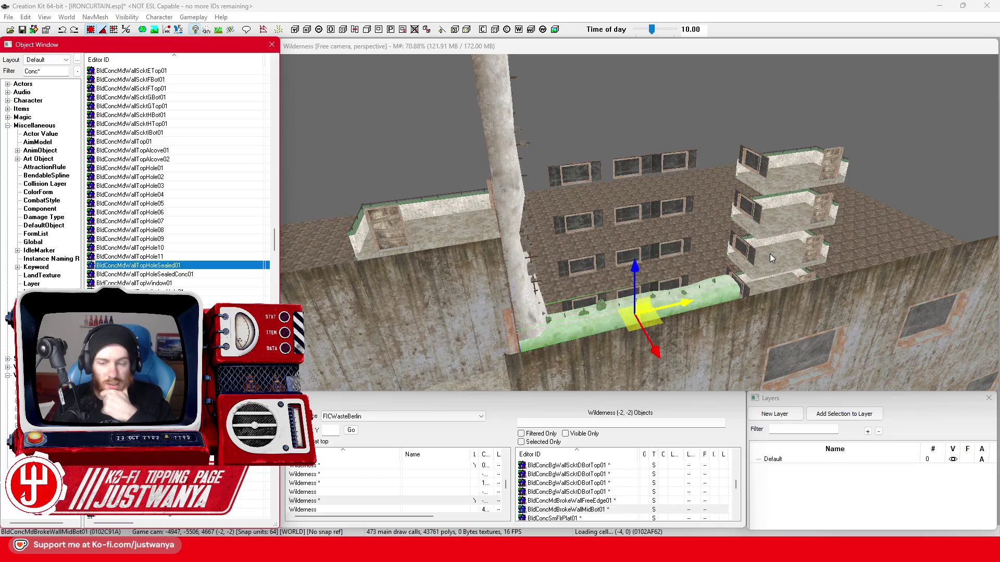
left_click(705, 123)
scroll(173, 272, "down", 2)
scroll(172, 273, "down", 1)
double_click(133, 230)
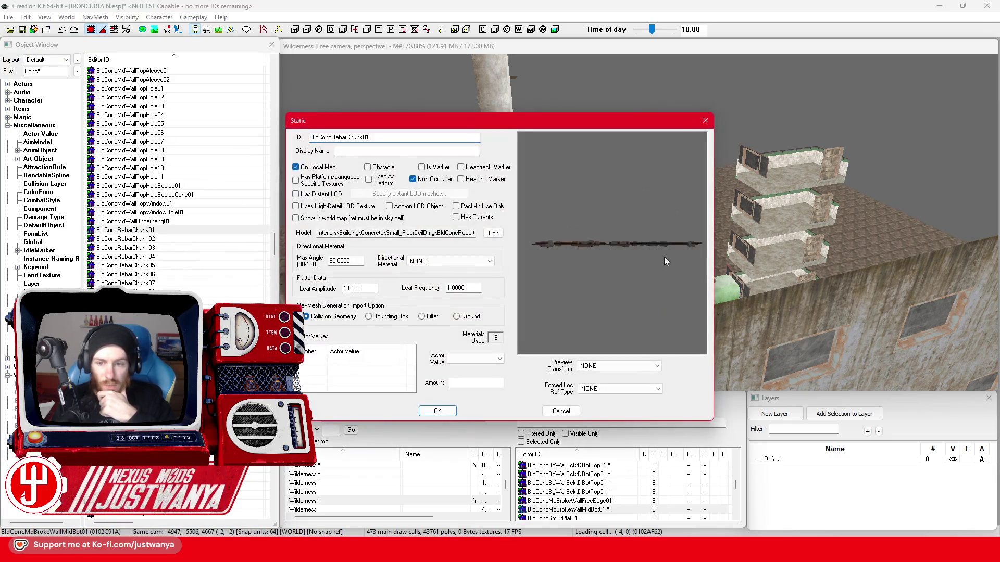
left_click_drag(664, 262, 705, 141)
left_click(706, 123)
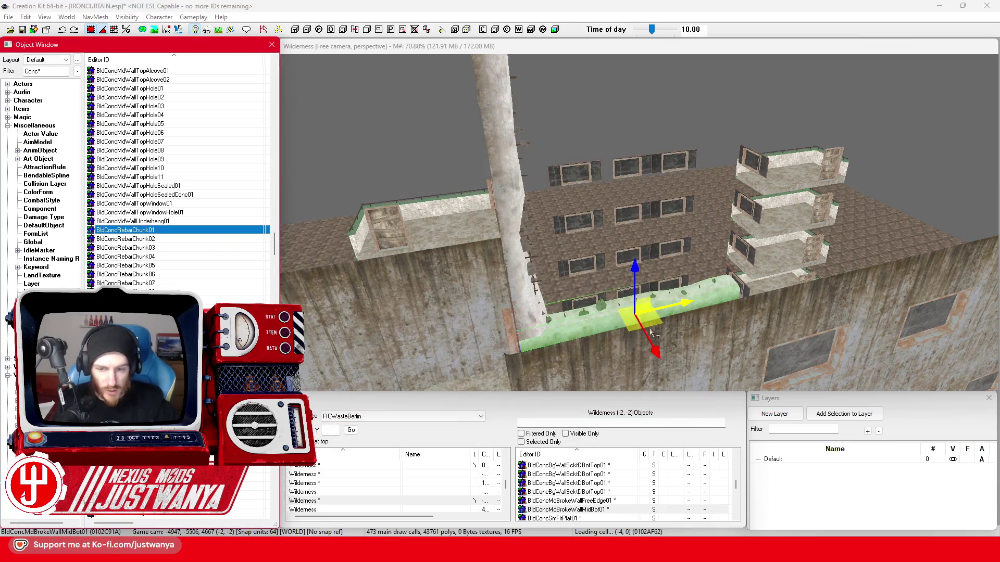
Place a BldConcRebarChunk01 grid on the tower top and stand it upright against the wall
left_click_drag(125, 229, 600, 352)
left_click(596, 347)
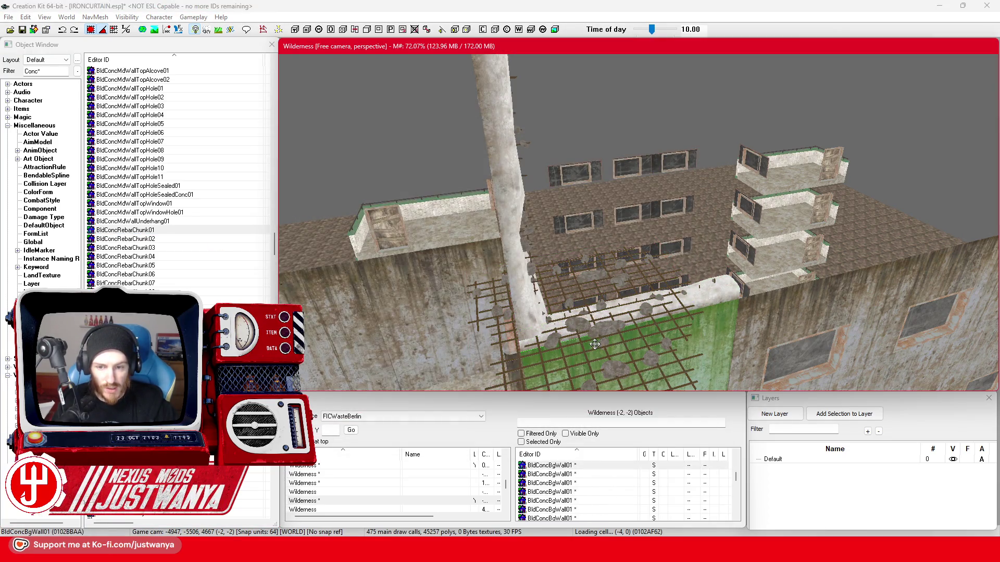
left_click(595, 344)
scroll(613, 315, "up", 3)
left_click_drag(681, 154, 682, 157)
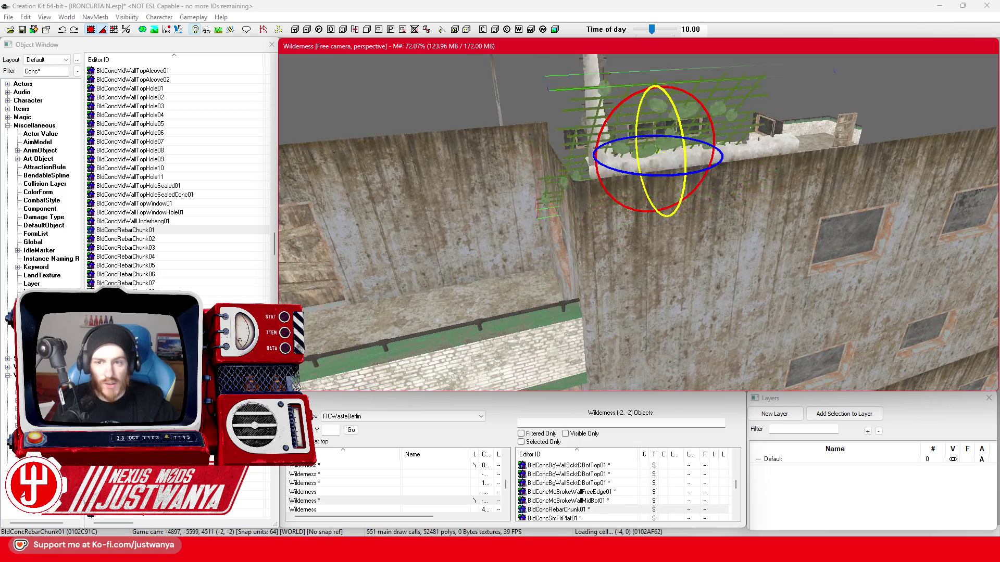
key("w")
key("shift")
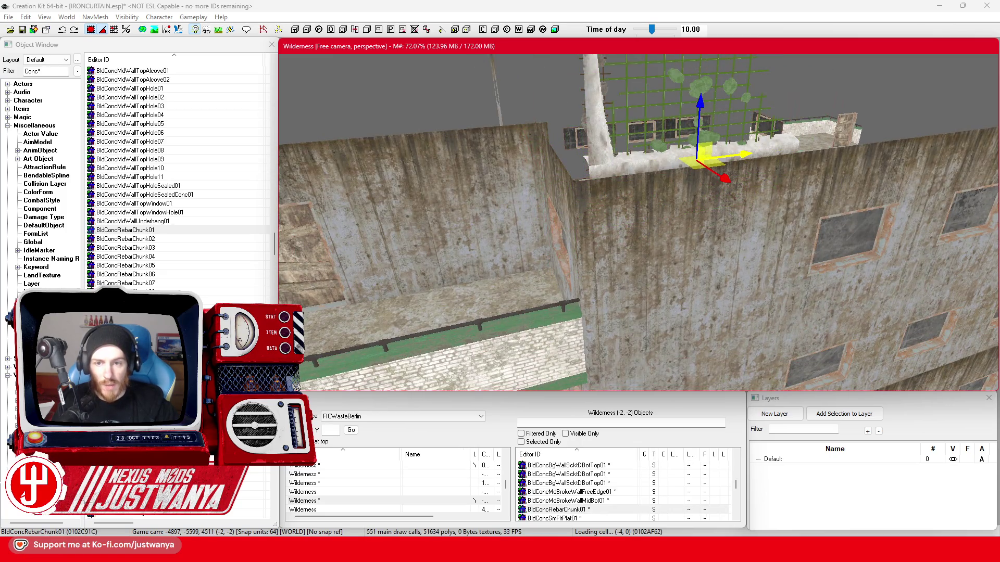
key("shift")
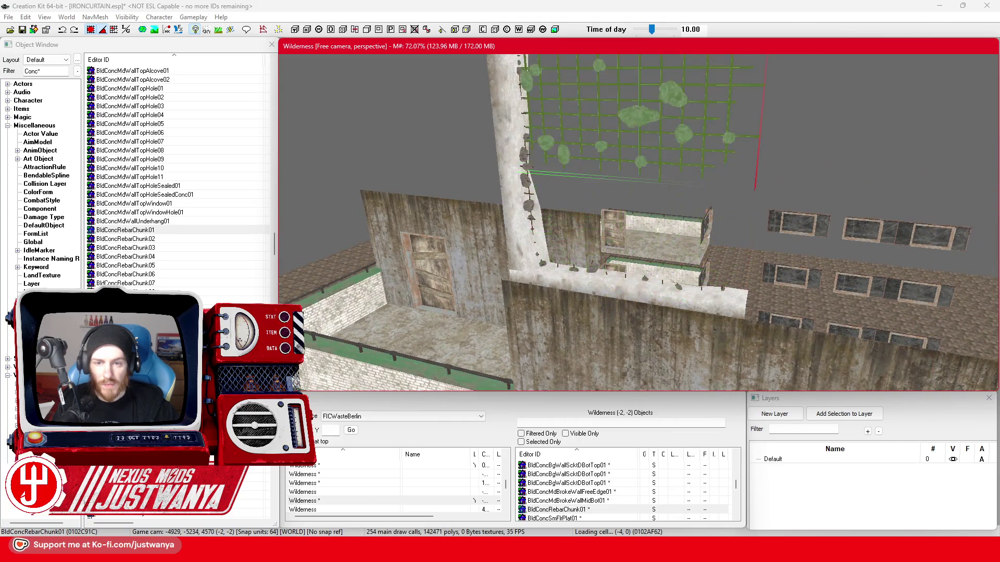
key("shift")
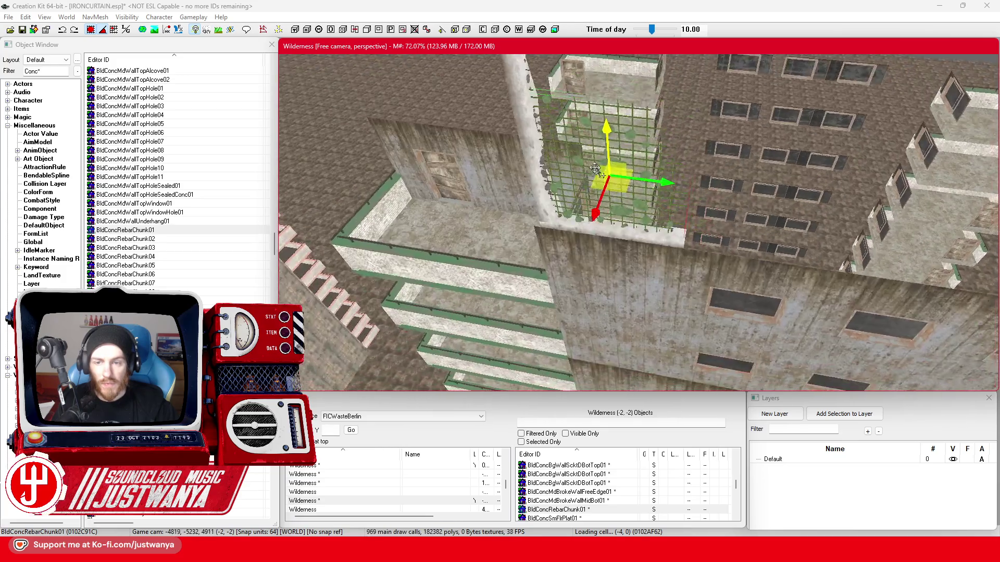
Duplicate the rebar grid along the upper floor, swapping the copies to other rebar variants
key("ctrl+d")
left_click_drag(547, 175, 715, 195)
left_click(622, 213)
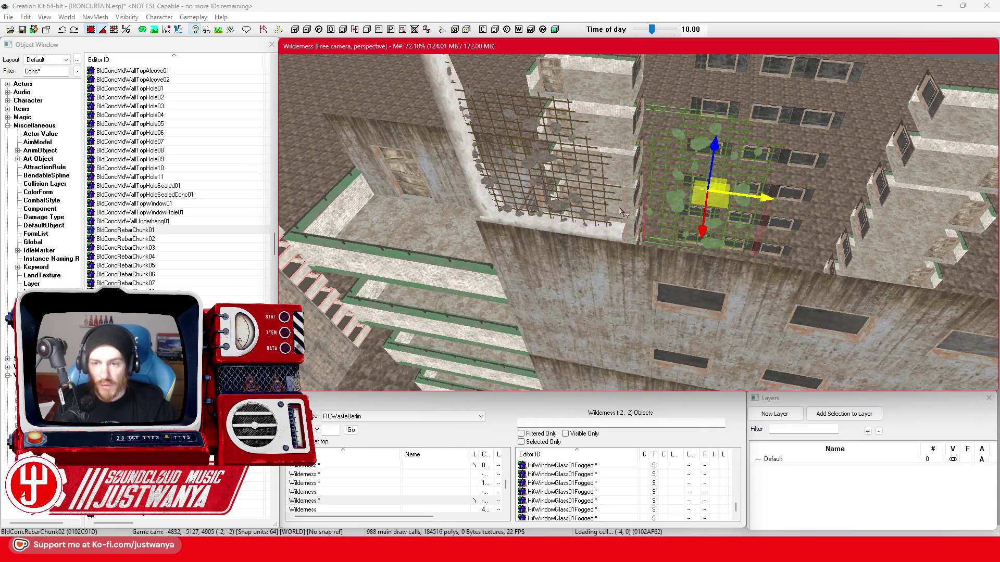
key("shift")
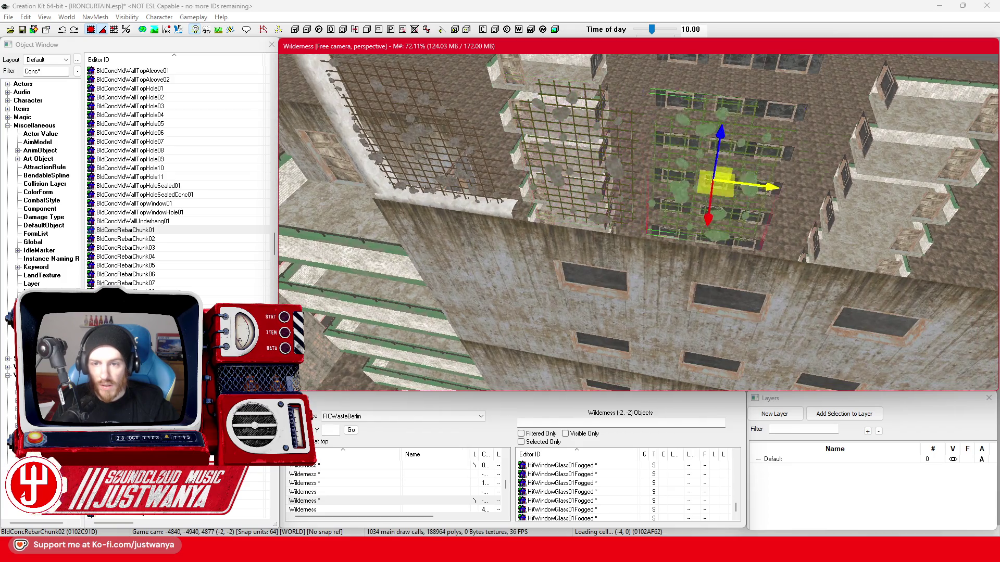
left_click_drag(637, 168, 751, 188)
key("shift")
key("shift")
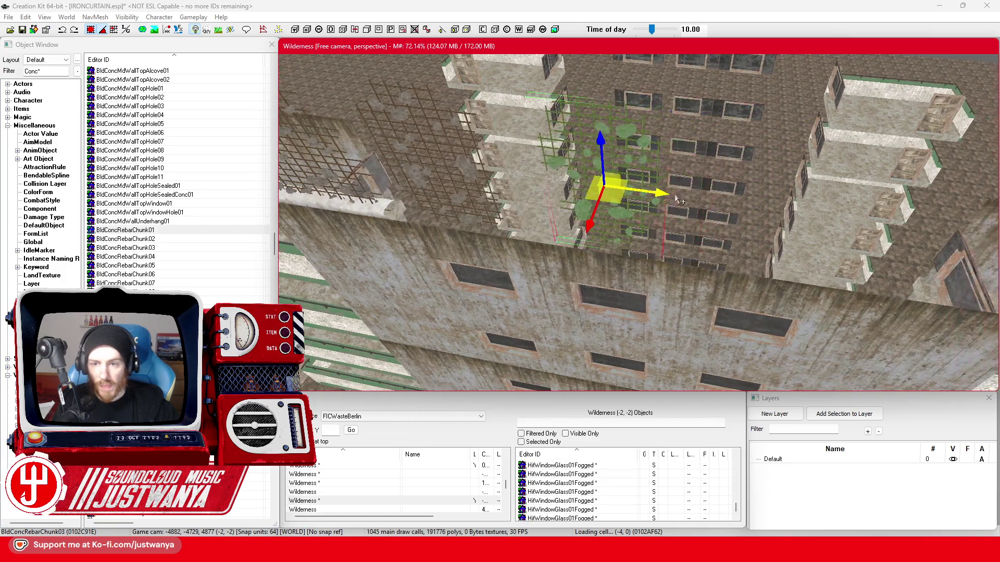
key("ctrl+d")
left_click_drag(686, 205, 697, 199)
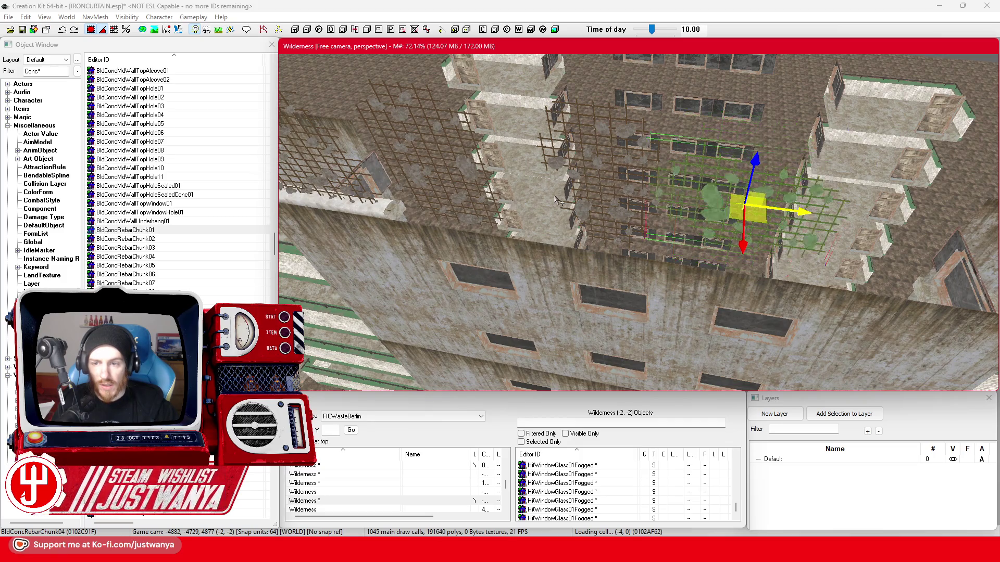
left_click(629, 167, "ctrl")
left_click(633, 190)
Extend the row rightward with narrower and wider rebar variants along the facade
key("shift")
key("ctrl+d")
left_click_drag(550, 181, 773, 208)
key("bracketright")
key("ctrl+d")
key("ctrl+d")
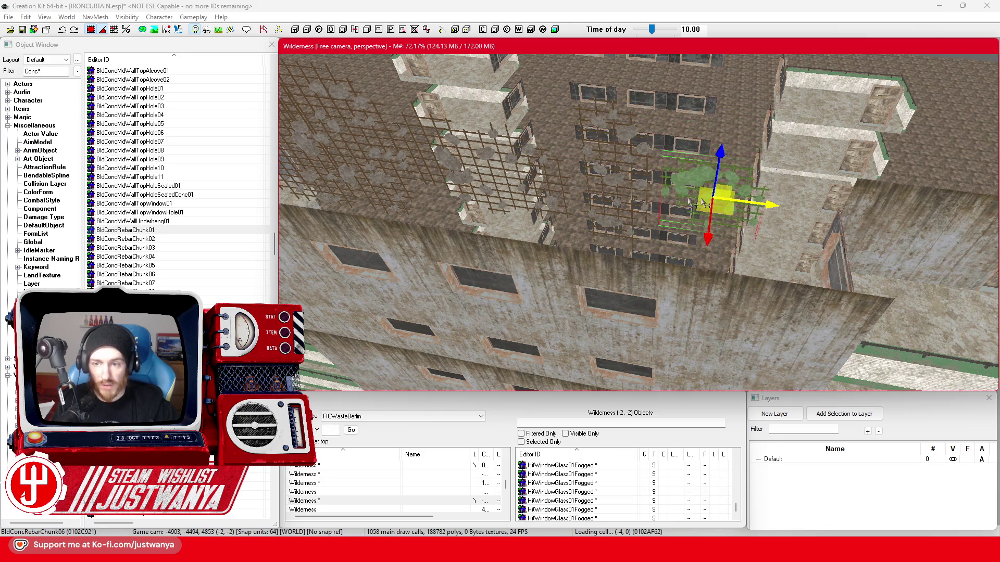
key("bracketright")
left_click_drag(707, 201, 814, 205)
key("bracketright")
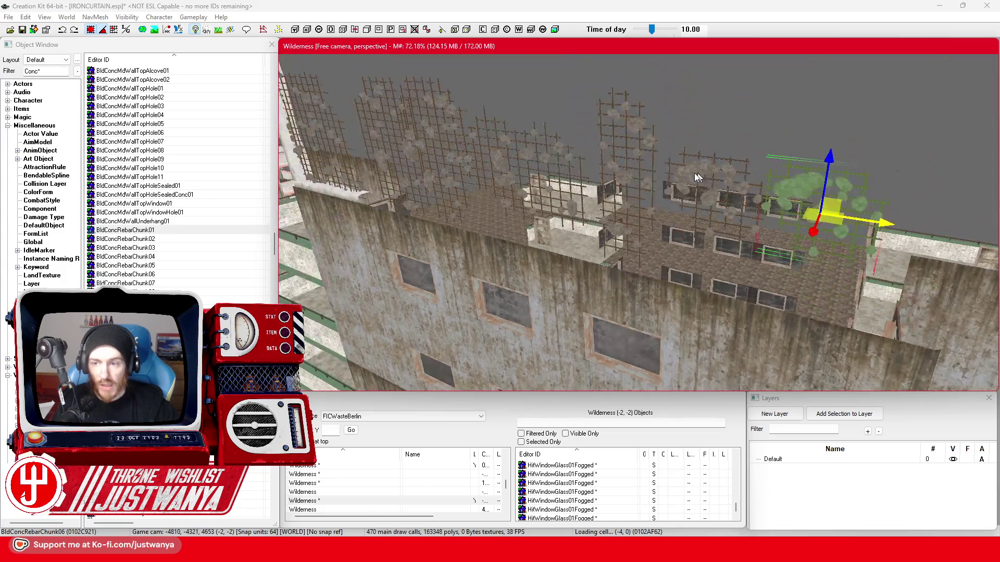
key("shift")
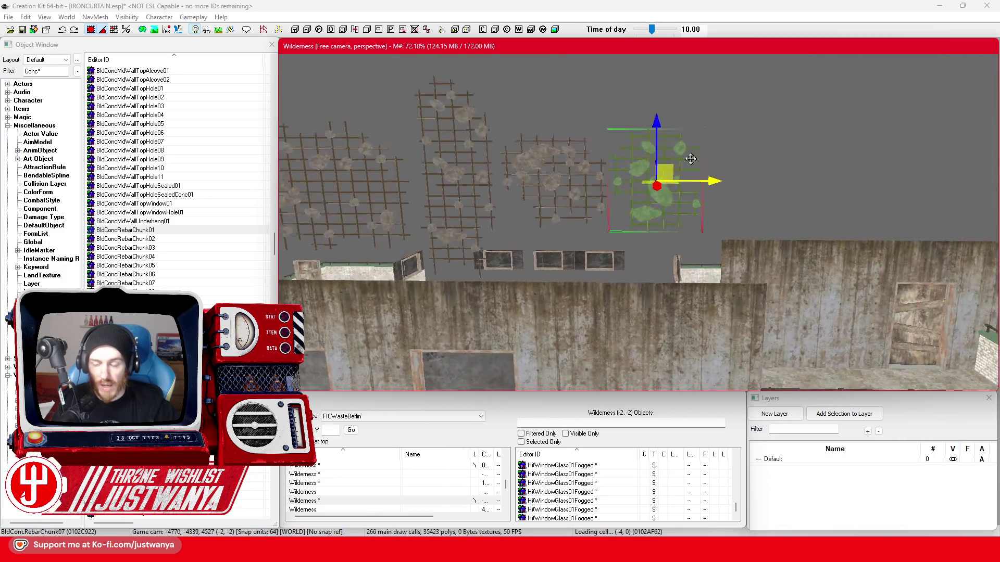
Duplicate further rebar copies and raise them straight up above the wall
key("ctrl+d")
mouse_move(594, 180)
left_mouse_down()
mouse_move(697, 181)
mouse_move(653, 69)
left_mouse_up()
key("ctrl+d")
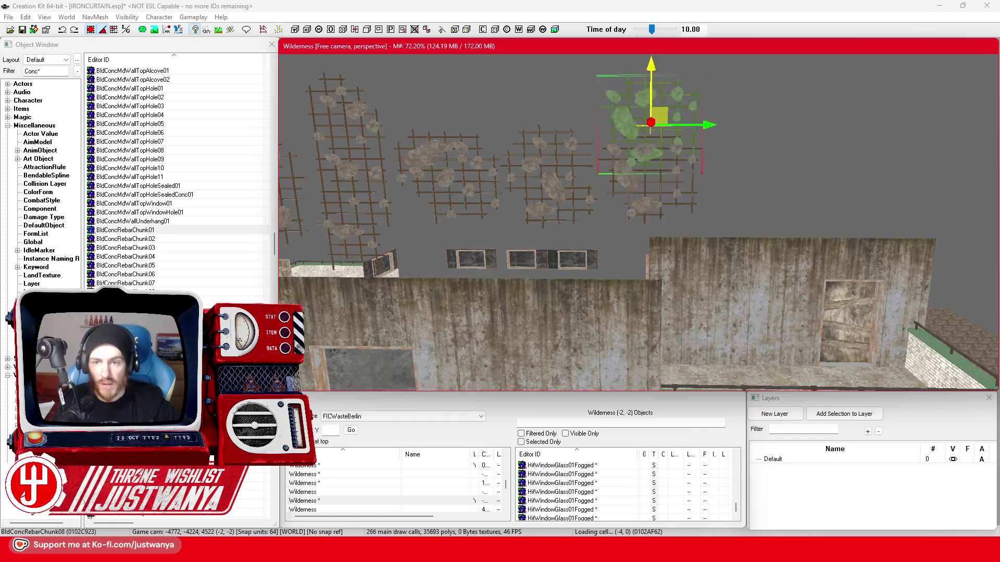
key("shift")
key("shift")
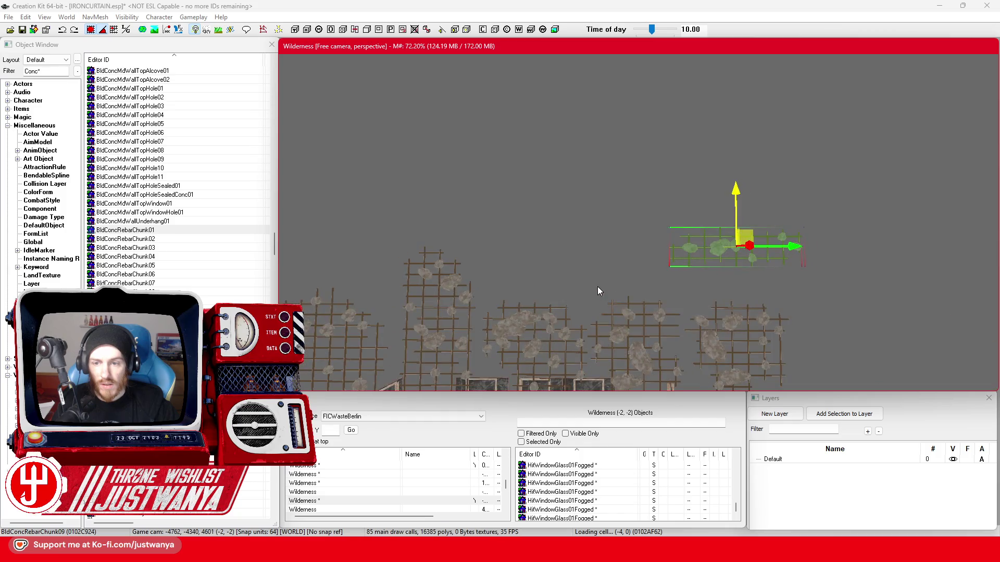
key("ctrl+d")
left_click_drag(763, 256, 613, 271)
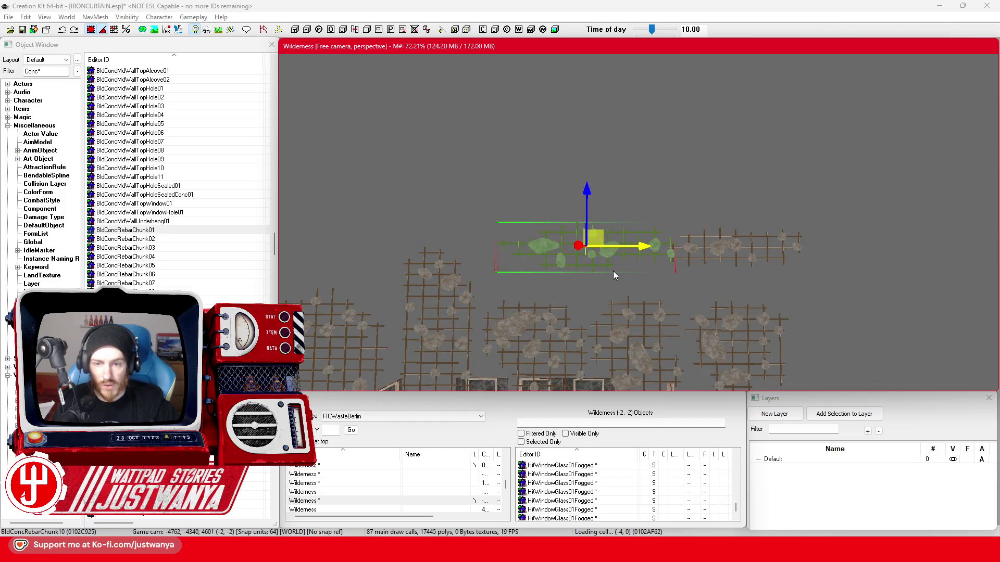
key("z")
left_click_drag(593, 196, 562, 171)
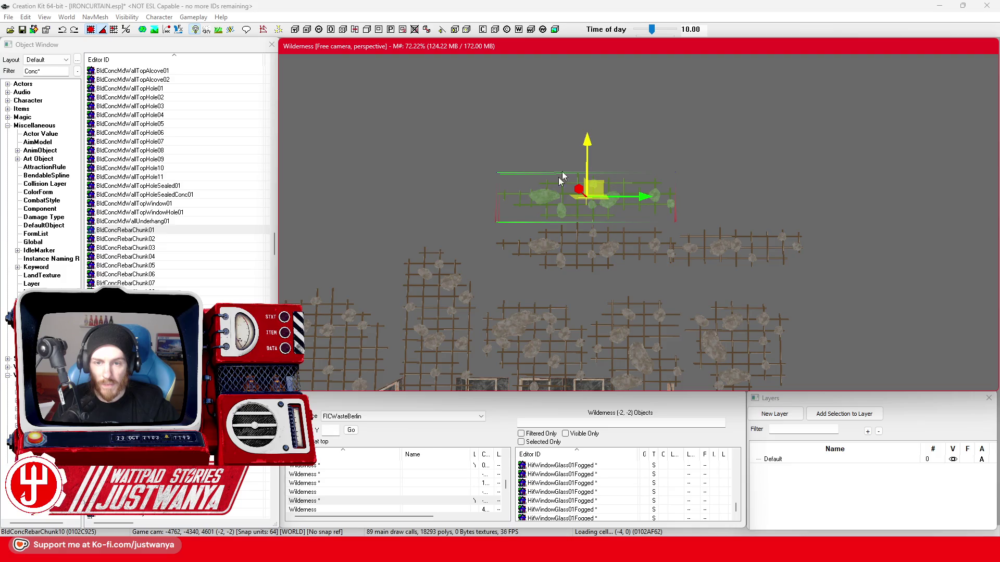
key("shift")
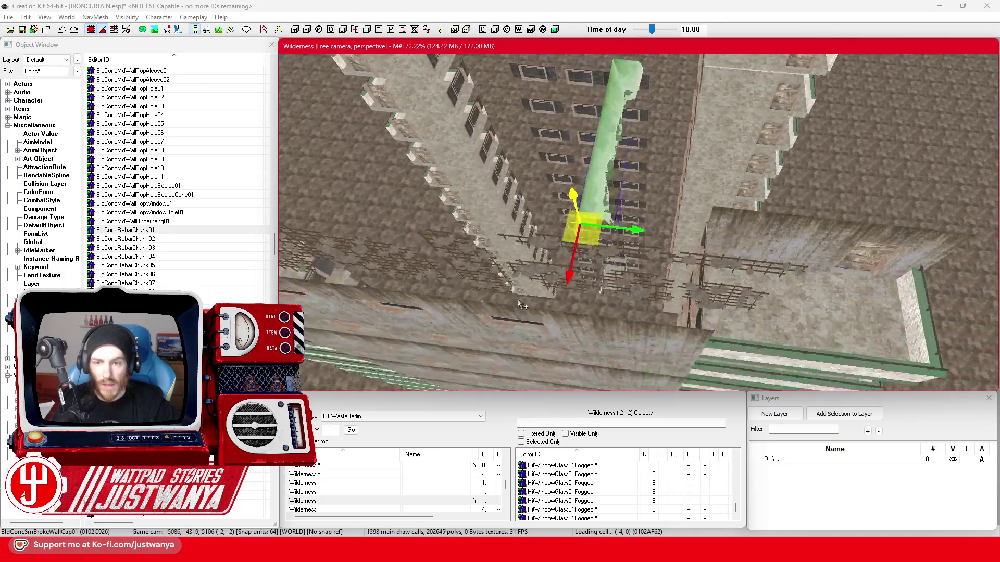
key("shift")
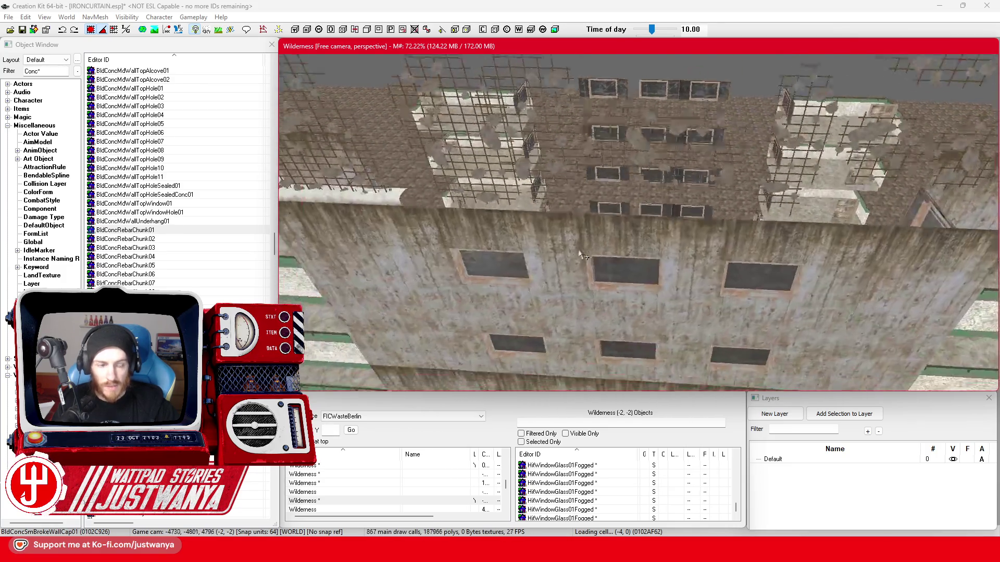
left_click(270, 297)
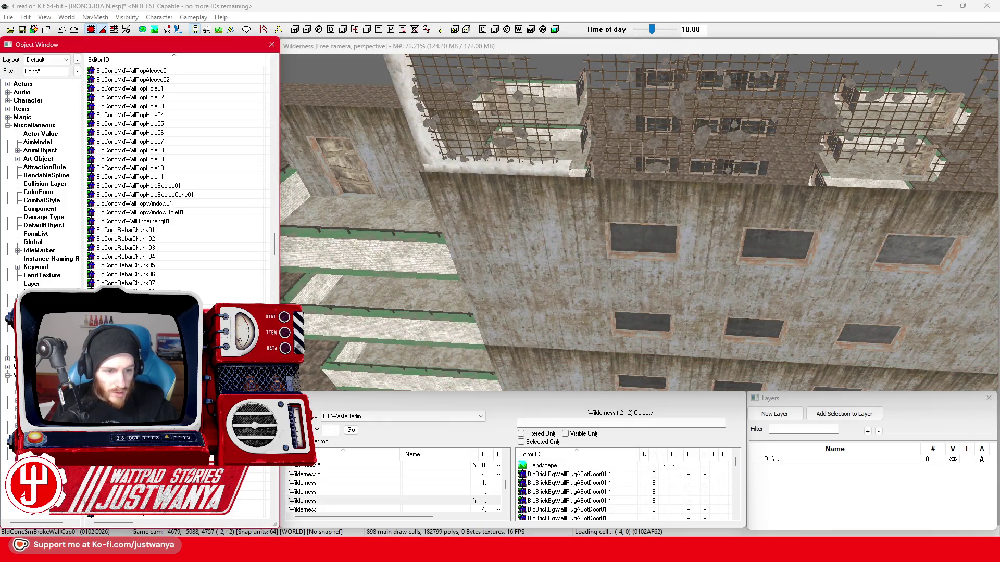
double_click(270, 297)
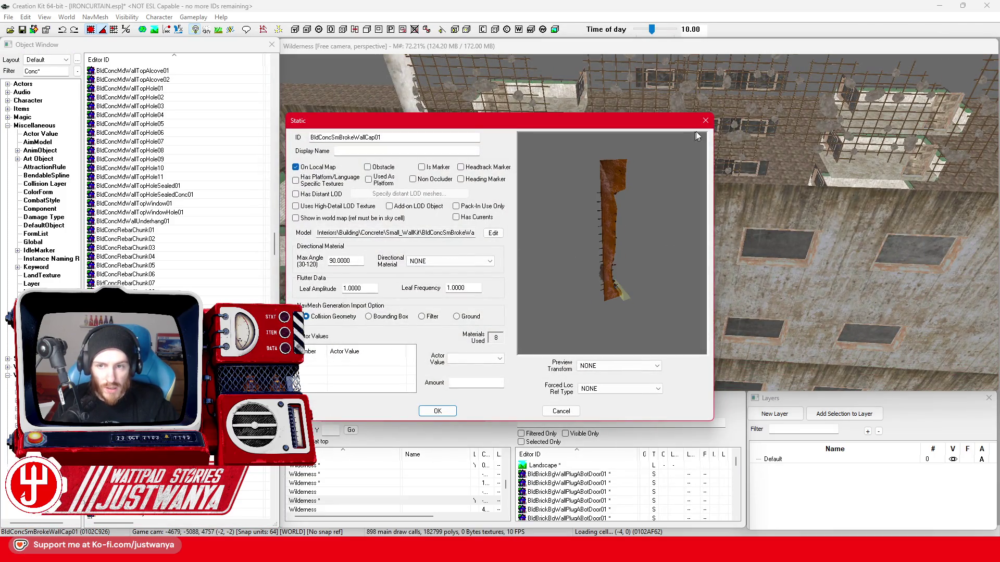
left_click(706, 121)
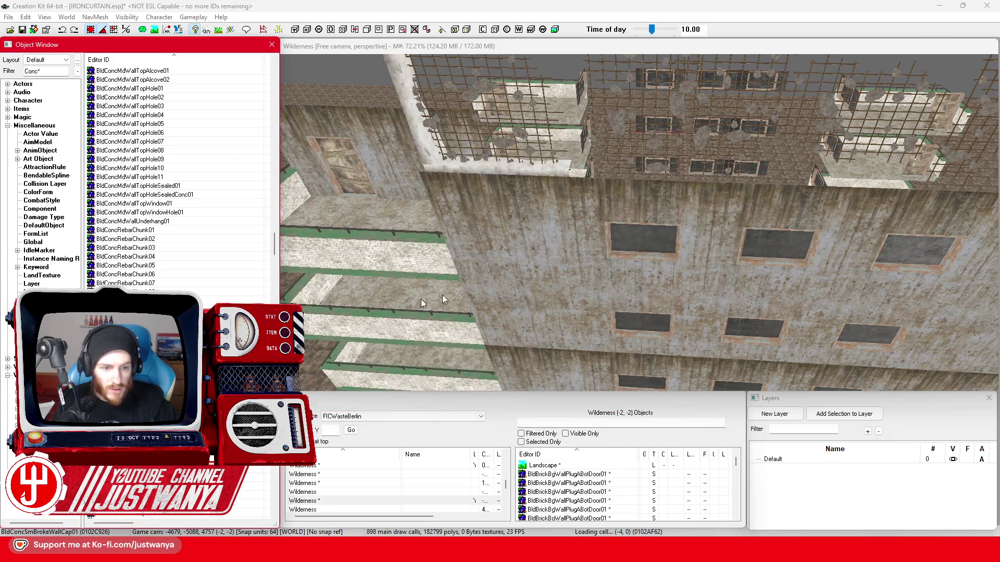
double_click(443, 300)
left_click(705, 121)
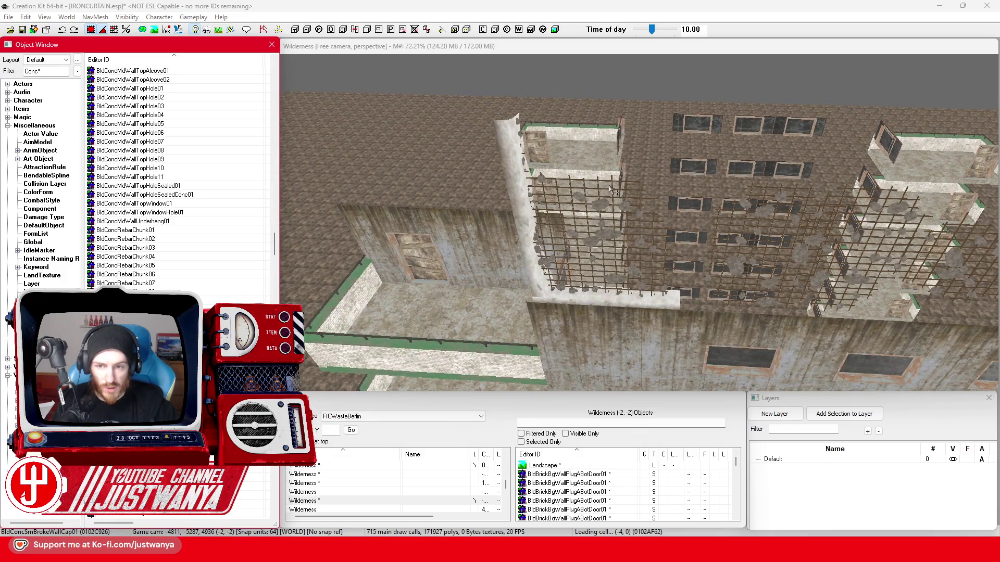
left_click(611, 190)
scroll(626, 204, "up", 3)
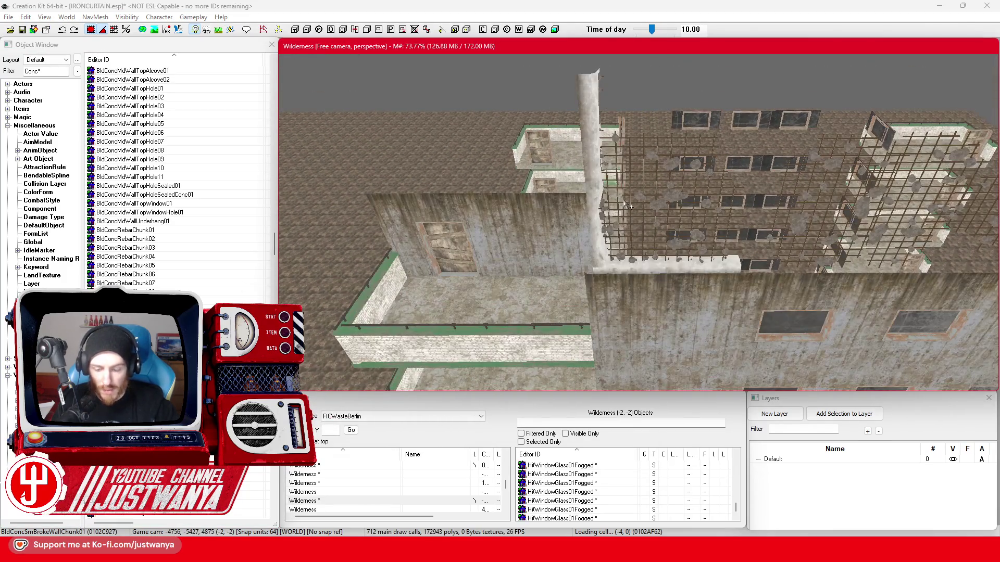
scroll(625, 204, "up", 2)
Place a BldConcSmBrokeWallRailHeight chunk above the building and duplicate it to the right
mouse_move(128, 266)
left_mouse_down()
mouse_move(633, 250)
mouse_move(621, 78)
left_mouse_up()
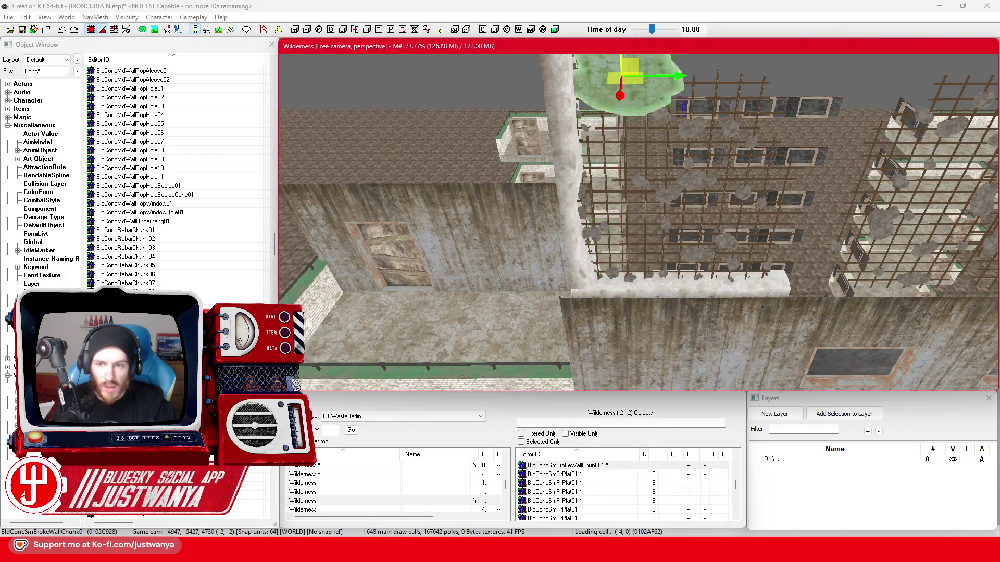
scroll(630, 280, "down", 3)
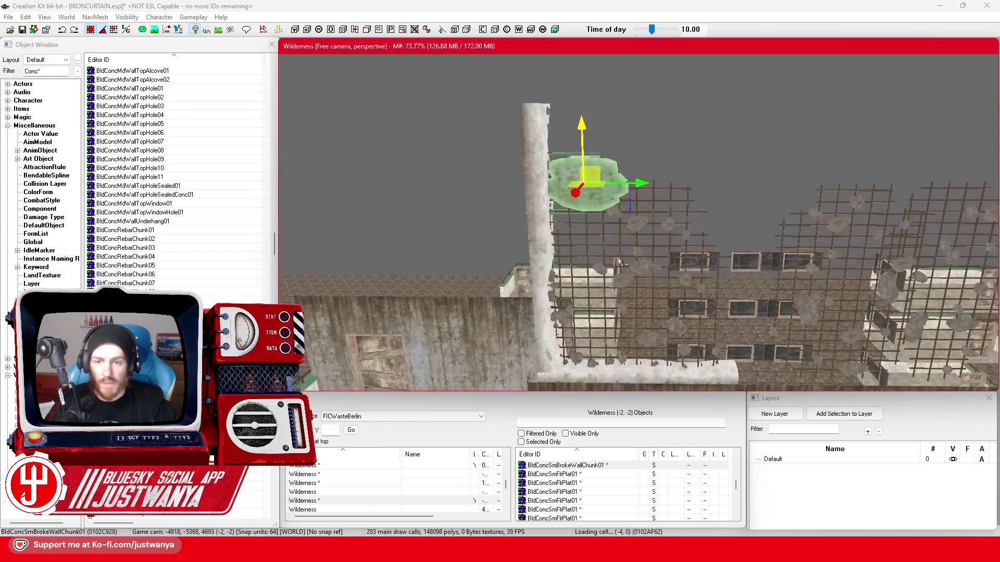
mouse_move(631, 209)
left_mouse_down()
mouse_move(672, 157)
mouse_move(820, 156)
left_mouse_up()
key("ctrl+d")
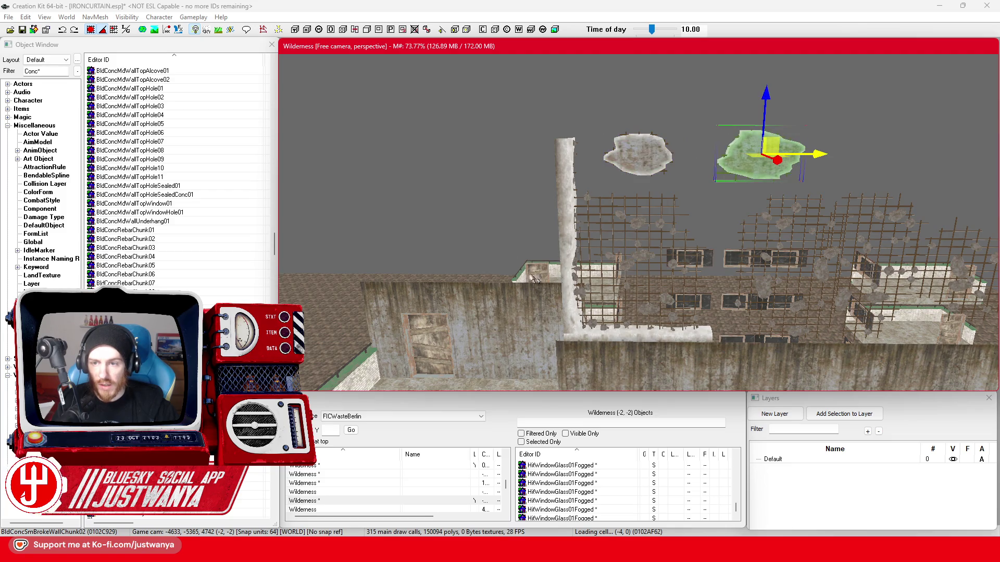
left_click_drag(537, 279, 504, 284)
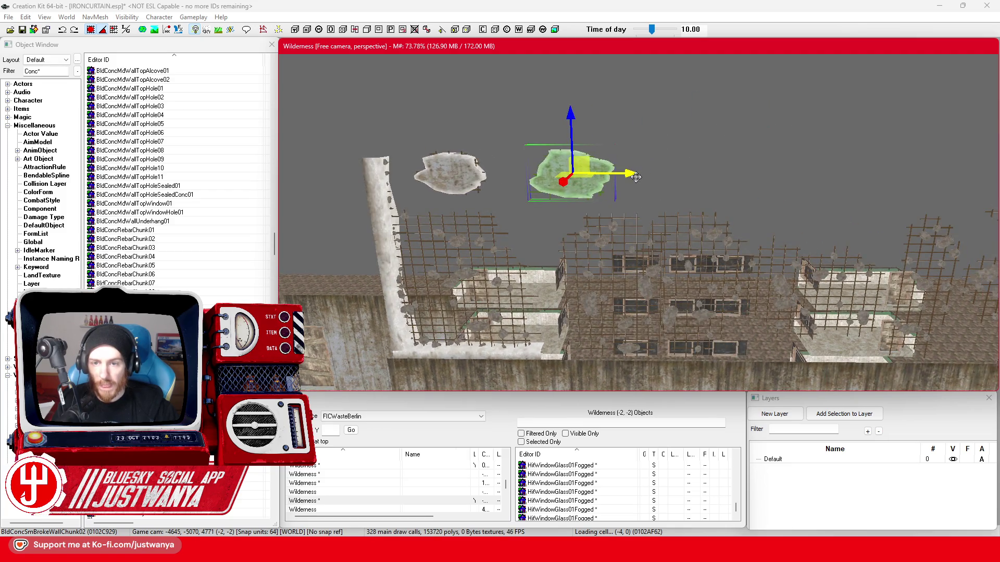
key("ctrl+d")
left_click_drag(635, 177, 699, 176)
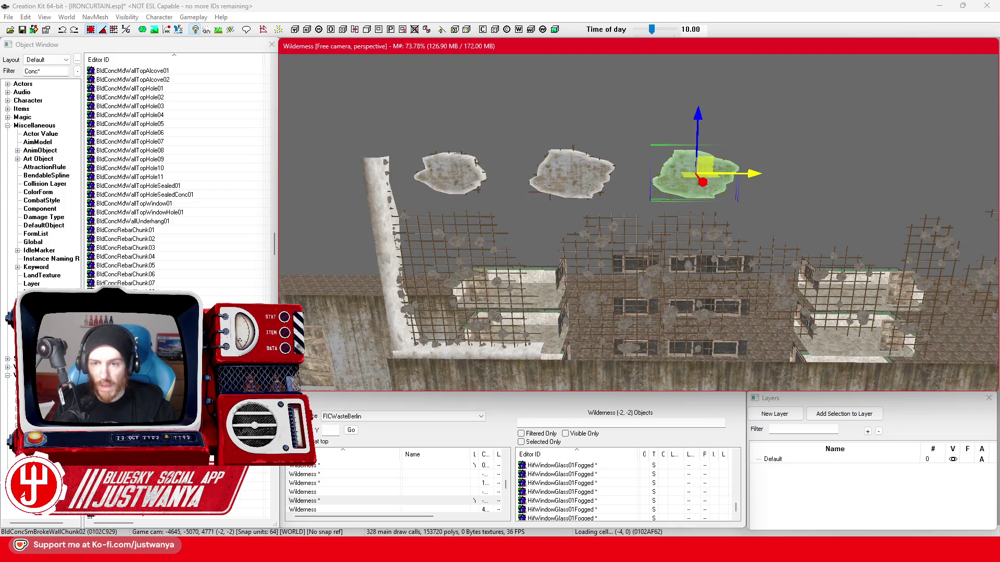
mouse_move(518, 290)
left_mouse_down()
mouse_move(626, 215)
mouse_move(594, 235)
left_mouse_up()
Duplicate more chunks along the row, rotating them flat or upright
left_click_drag(547, 266, 505, 293)
key("ctrl+d")
left_click_drag(585, 207, 707, 207)
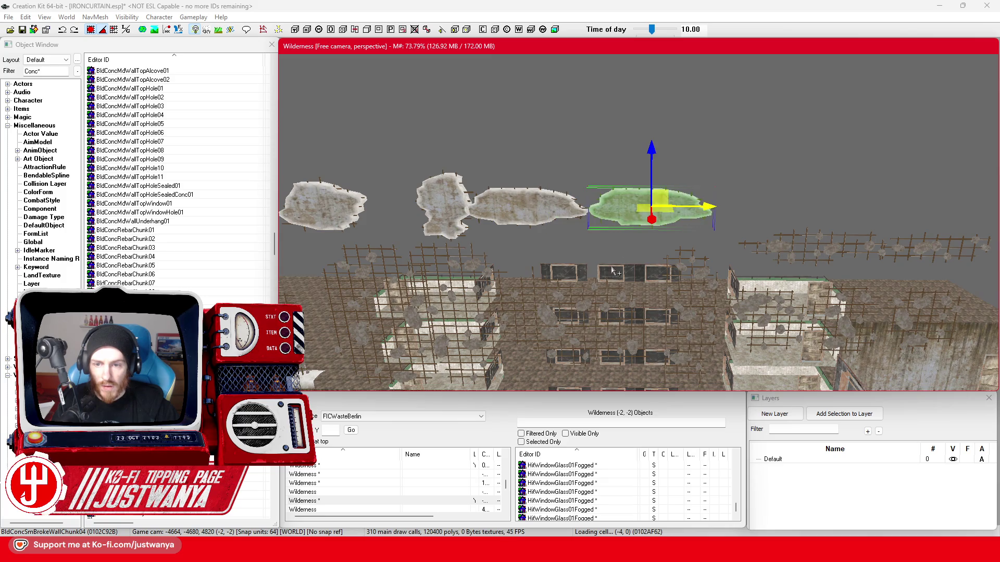
left_click_drag(613, 273, 713, 218)
mouse_move(652, 207)
left_mouse_down()
mouse_move(820, 208)
mouse_move(706, 276)
mouse_move(637, 285)
left_mouse_up()
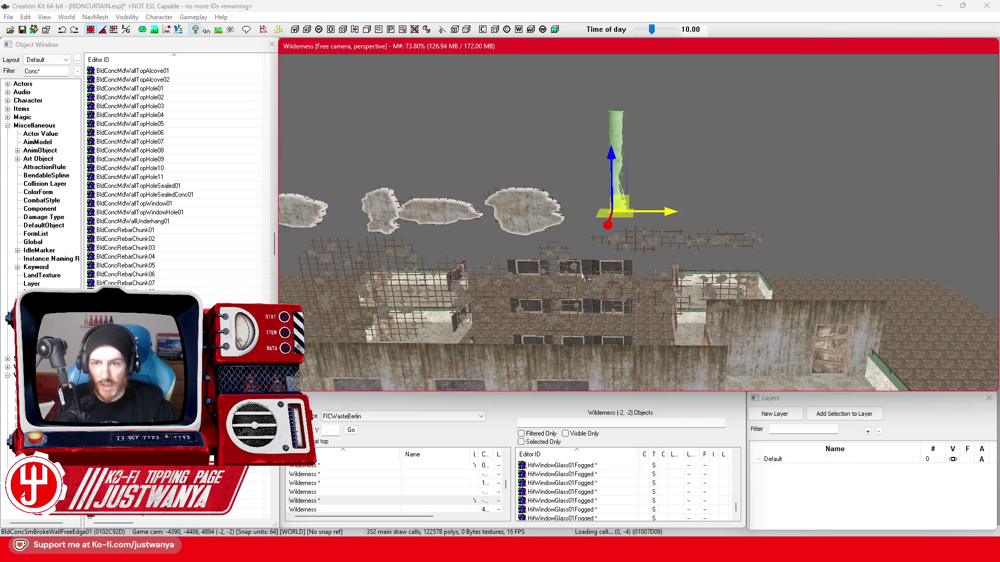
key("ctrl+z")
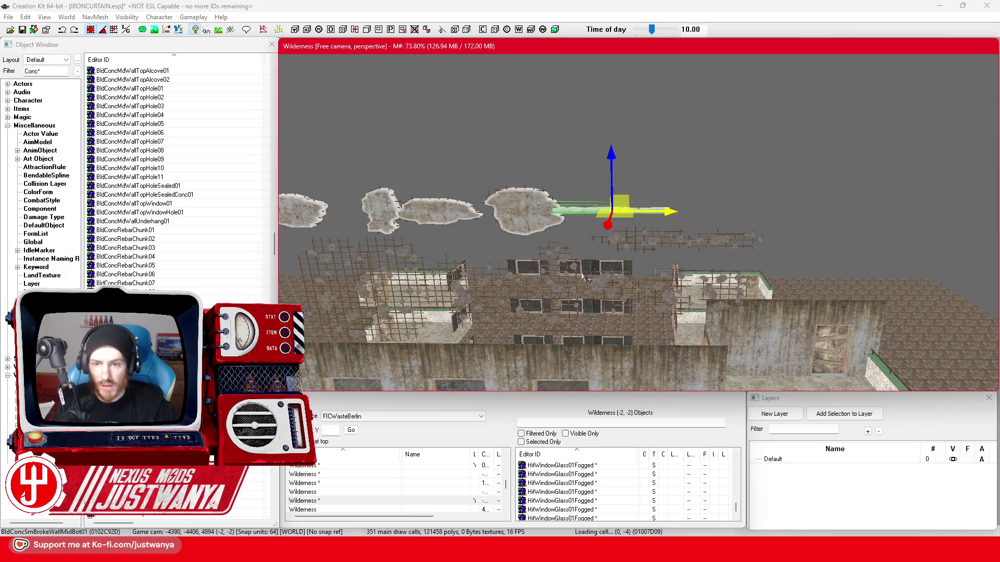
key("ctrl+z")
key("ctrl+z")
key("ctrl+y")
mouse_move(656, 226)
left_mouse_down()
mouse_move(500, 260)
mouse_move(422, 234)
mouse_move(363, 234)
left_mouse_up()
Duplicate a wall piece and raise it to start a higher row, moving it left along the top
key("ctrl+d")
left_click_drag(434, 173, 610, 172)
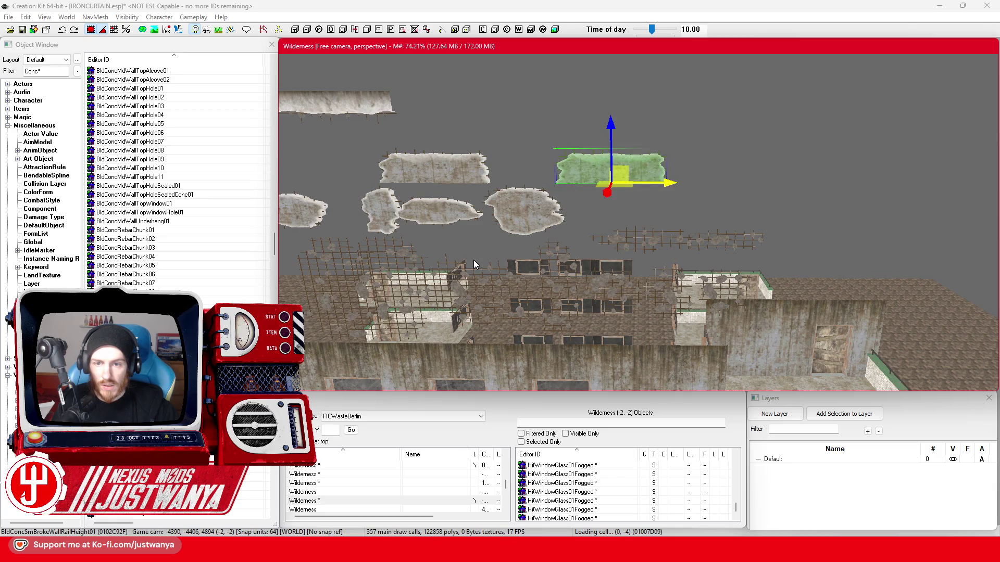
mouse_move(701, 201)
left_mouse_down()
mouse_move(607, 176)
mouse_move(750, 185)
left_mouse_up()
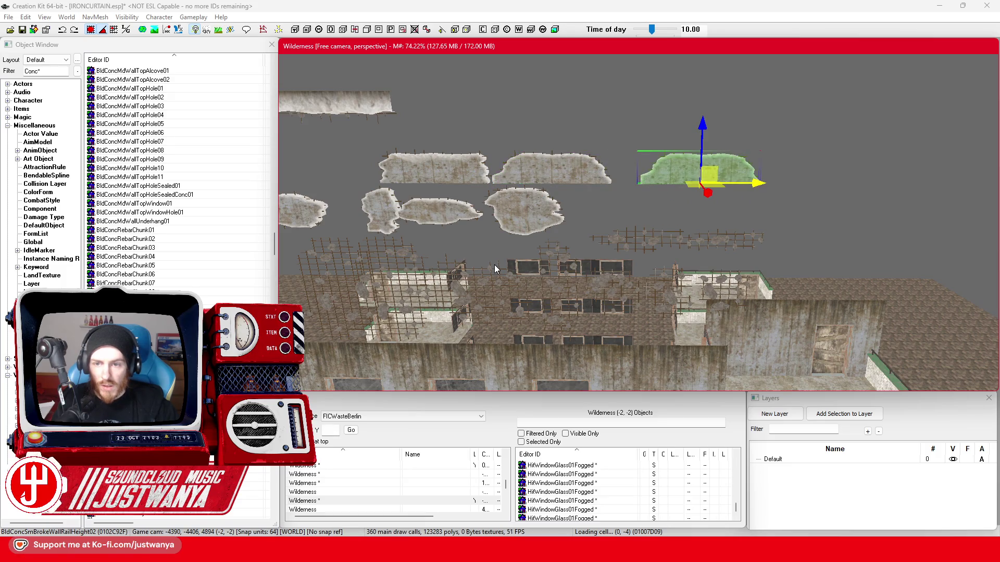
mouse_move(647, 168)
left_mouse_down()
mouse_move(649, 97)
mouse_move(659, 104)
left_mouse_up()
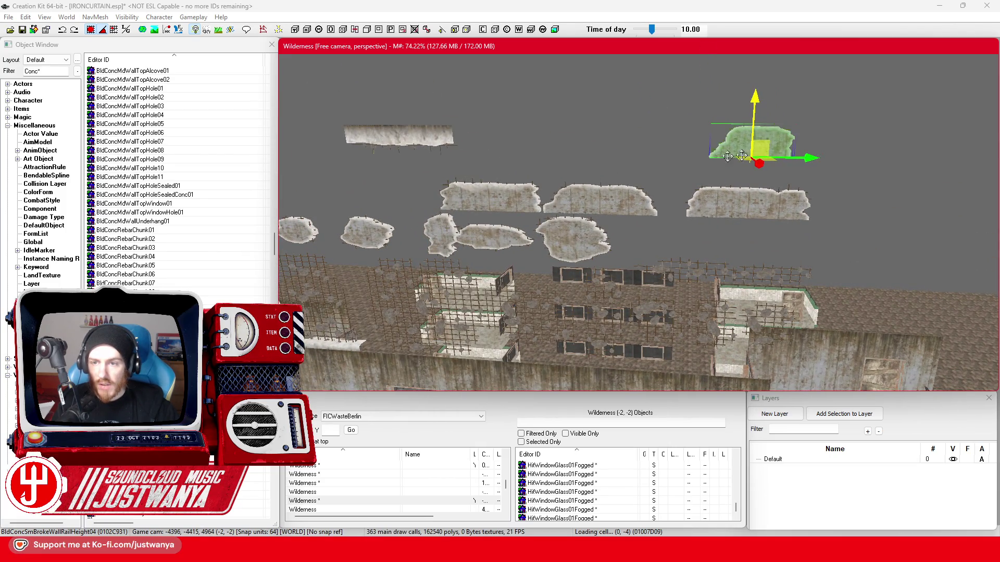
left_click_drag(810, 157, 566, 147)
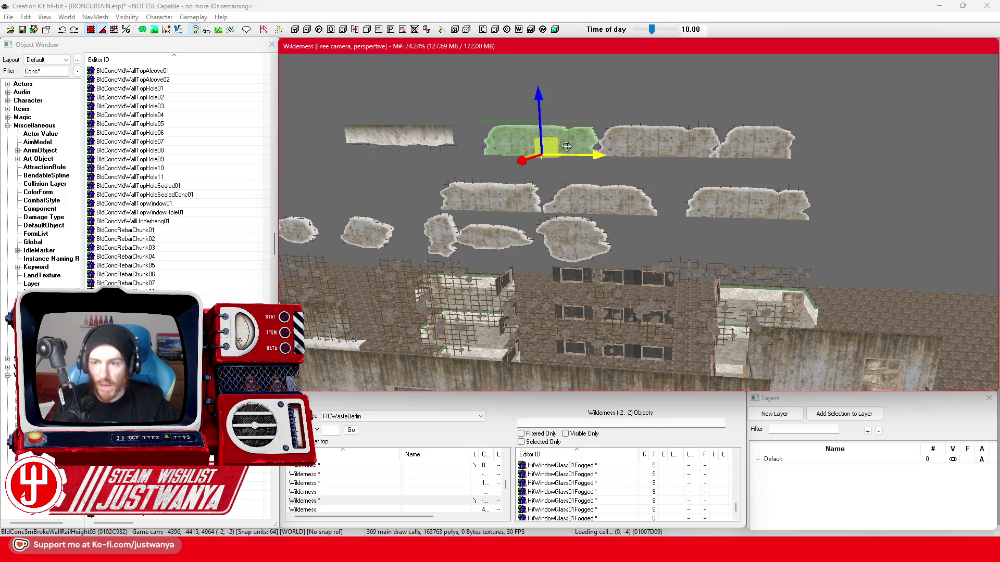
scroll(573, 226, "down", 2)
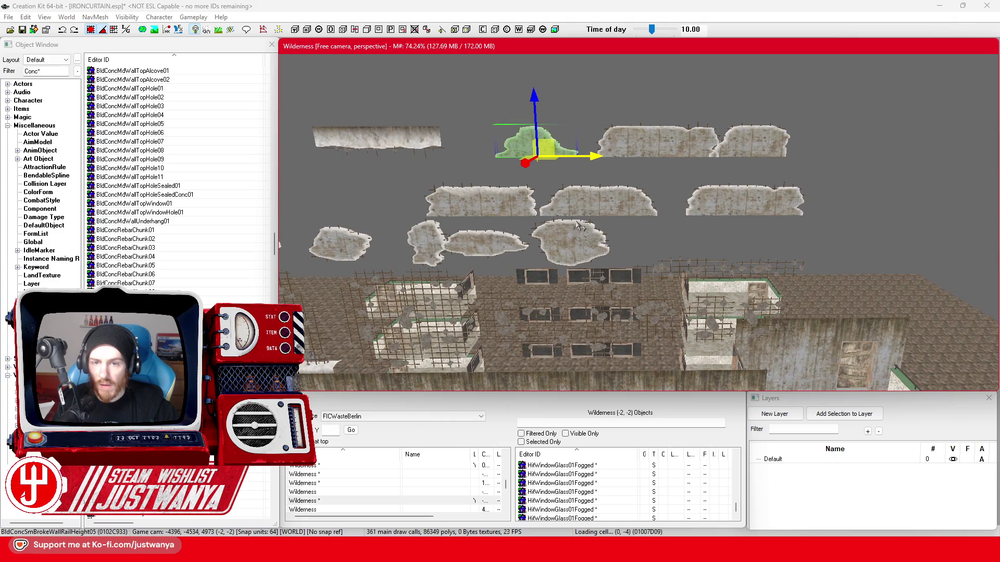
Delete the extra piece at the row end, reposition the original, then undo to restore it
left_click(651, 151)
key("Delete")
left_click(568, 167)
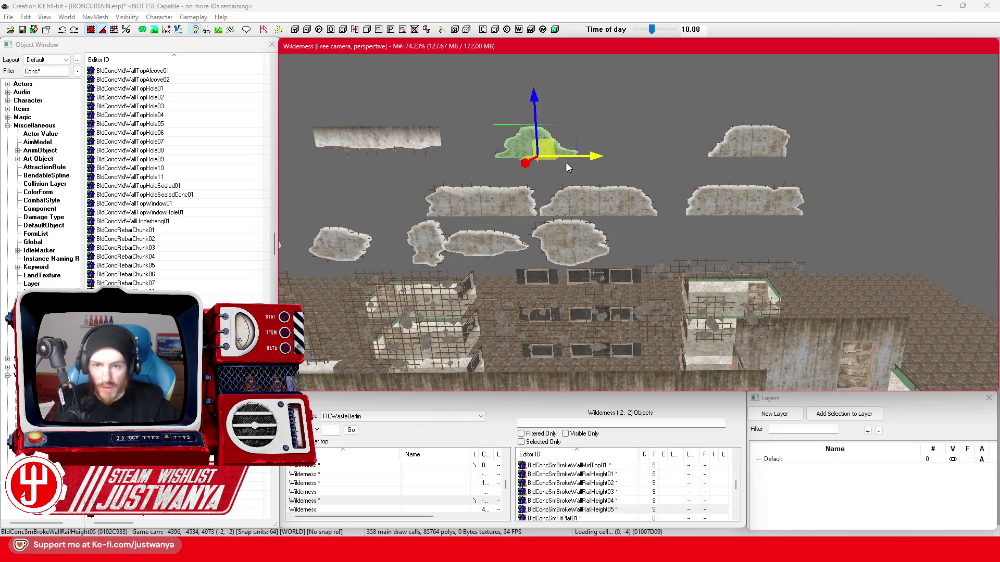
left_click_drag(591, 156, 716, 156)
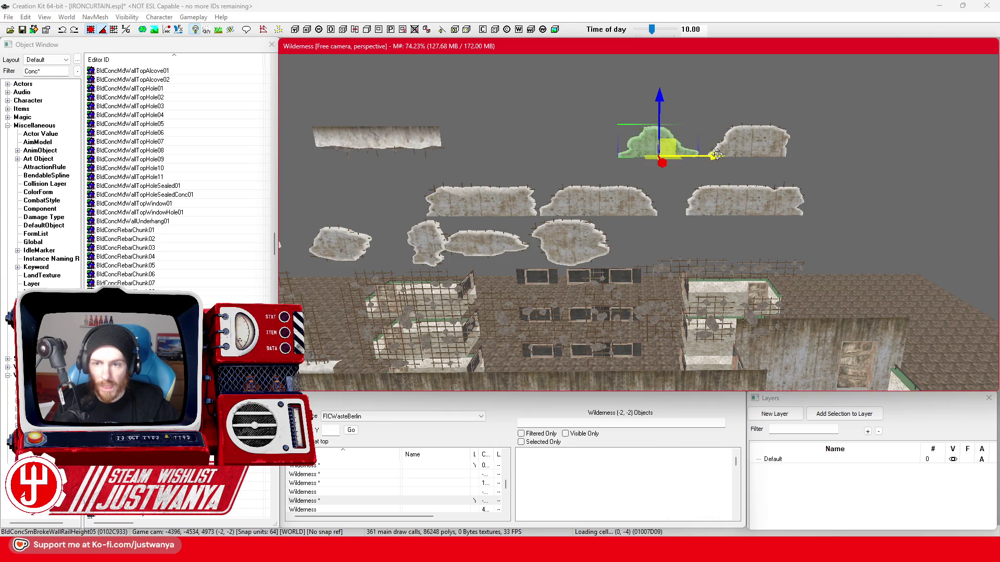
key("ctrl+z")
key("ctrl+z")
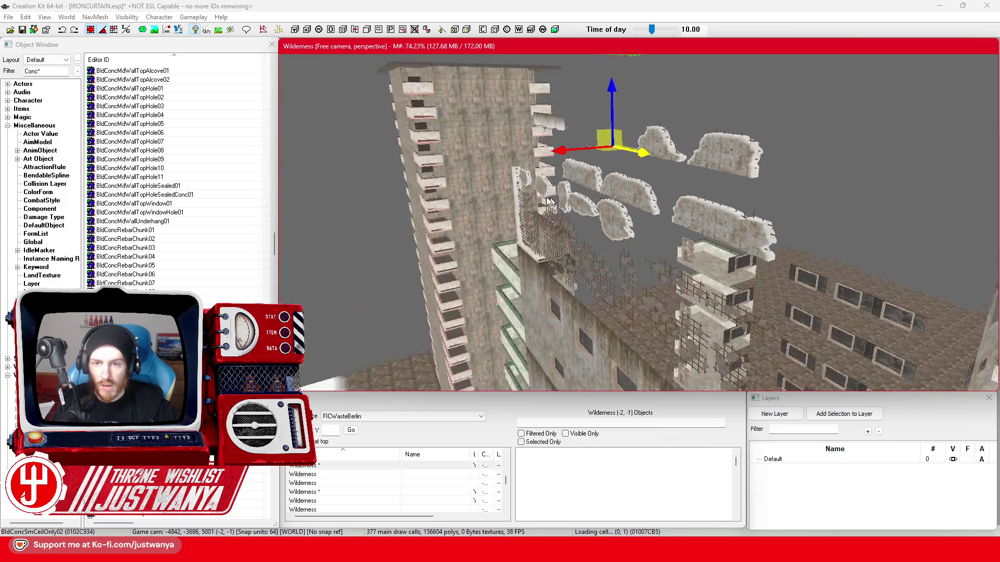
left_click_drag(605, 204, 513, 182)
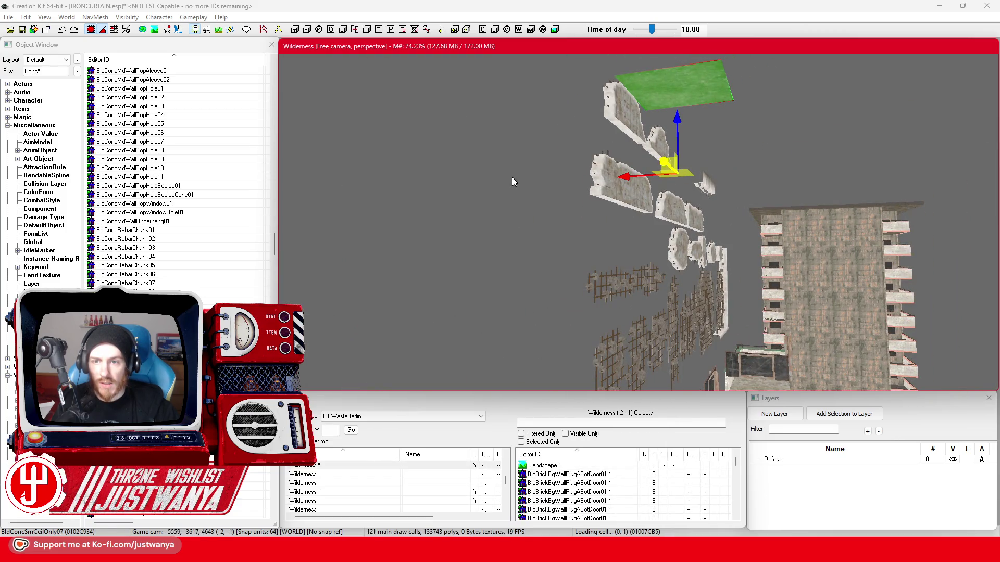
key("Delete")
left_click(638, 131)
mouse_move(480, 163)
left_mouse_down()
mouse_move(583, 214)
mouse_move(548, 246)
mouse_move(577, 188)
mouse_move(605, 307)
mouse_move(644, 286)
mouse_move(659, 294)
left_mouse_up()
left_click(577, 176)
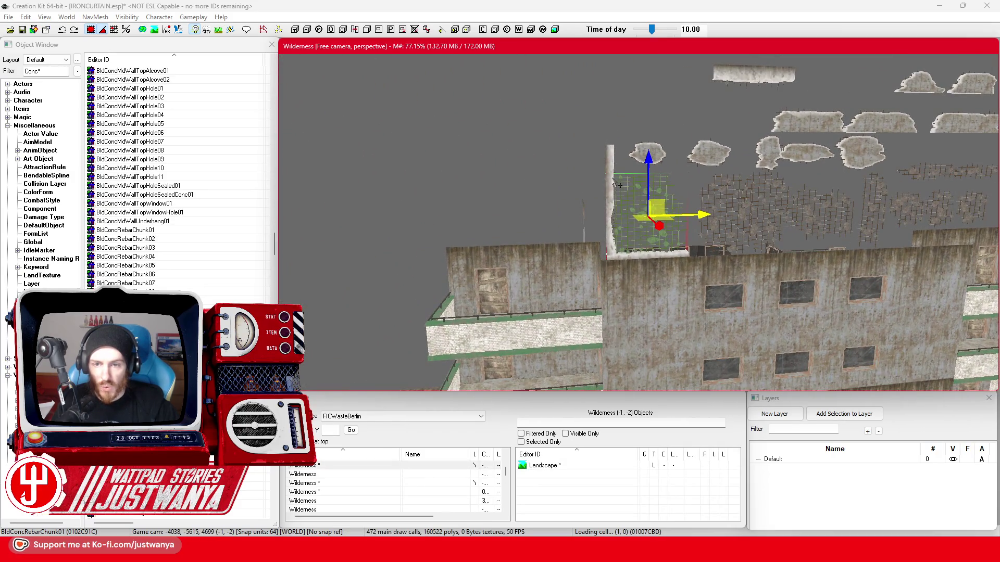
mouse_move(627, 211)
left_mouse_down()
mouse_move(566, 222)
mouse_move(600, 188)
left_mouse_up()
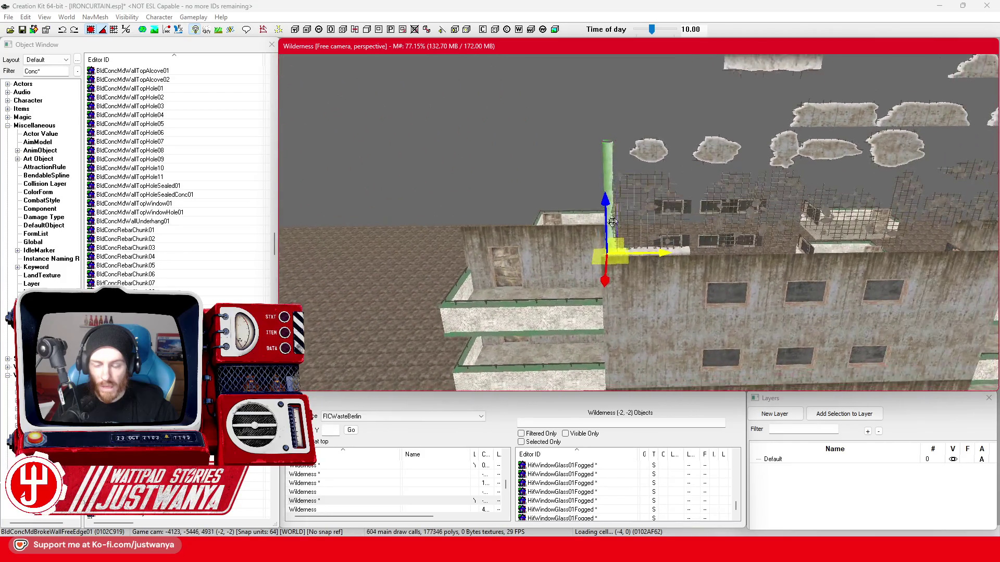
scroll(600, 187, "down", 5)
scroll(562, 211, "up", 1)
scroll(563, 211, "up", 1)
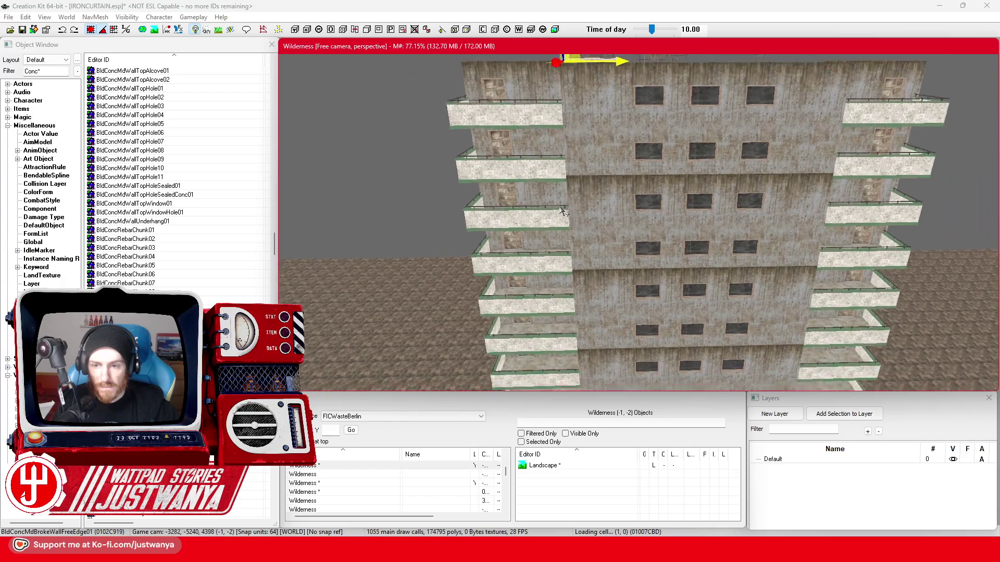
scroll(562, 212, "up", 1)
scroll(563, 211, "down", 2)
scroll(563, 211, "down", 1)
scroll(563, 211, "up", 1)
left_click_drag(515, 207, 692, 250)
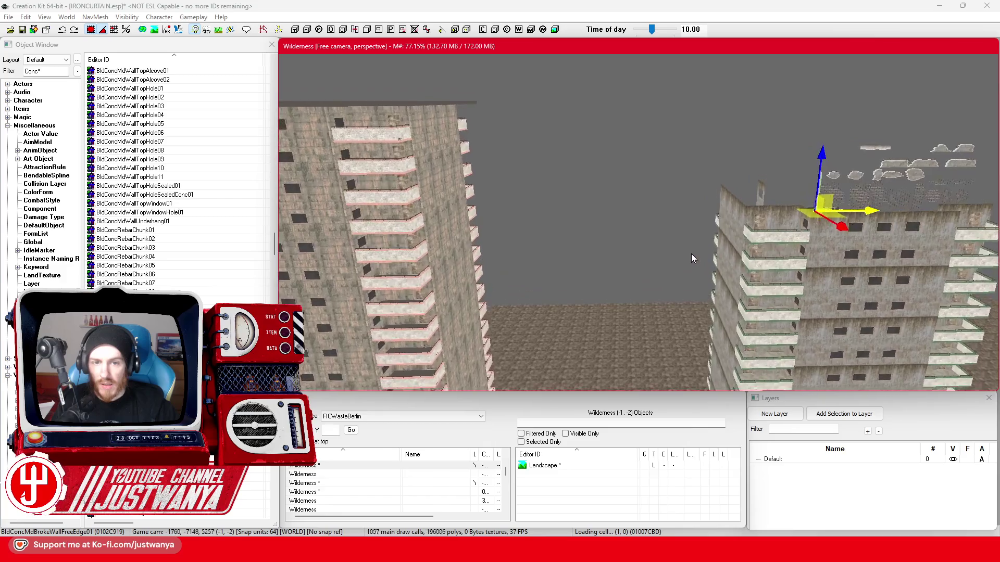
left_click_drag(827, 237, 637, 227)
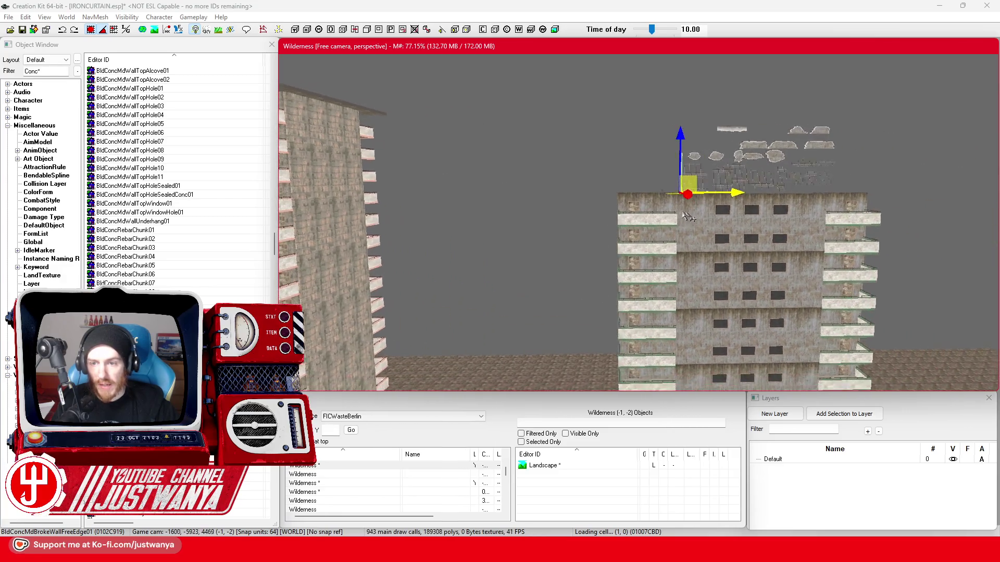
scroll(637, 227, "up", 1)
scroll(637, 226, "up", 1)
scroll(636, 227, "up", 1)
scroll(637, 227, "up", 2)
scroll(637, 227, "up", 2)
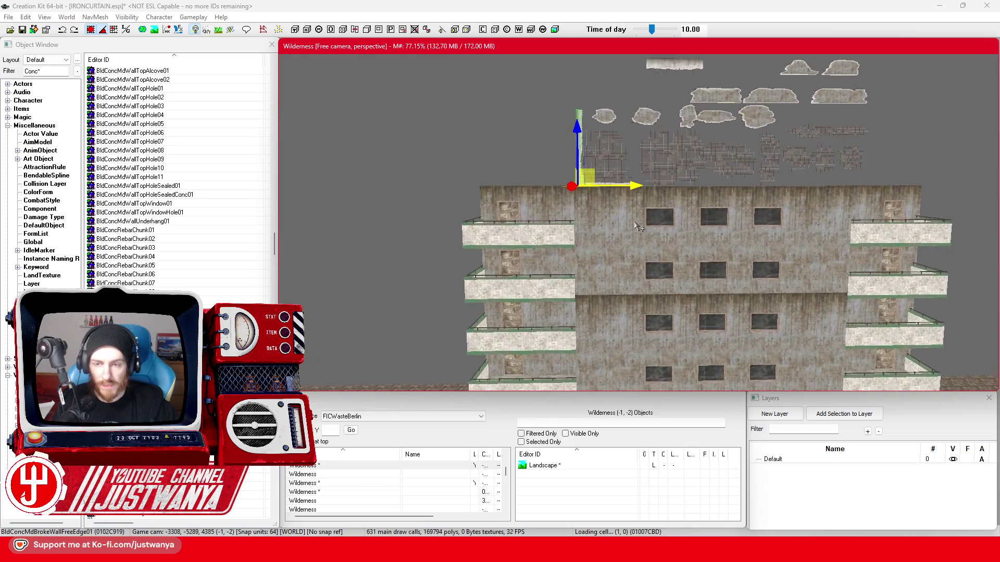
scroll(637, 226, "up", 2)
scroll(637, 227, "up", 2)
scroll(619, 177, "up", 2)
mouse_move(619, 177)
left_mouse_down()
mouse_move(673, 304)
mouse_move(665, 282)
left_mouse_up()
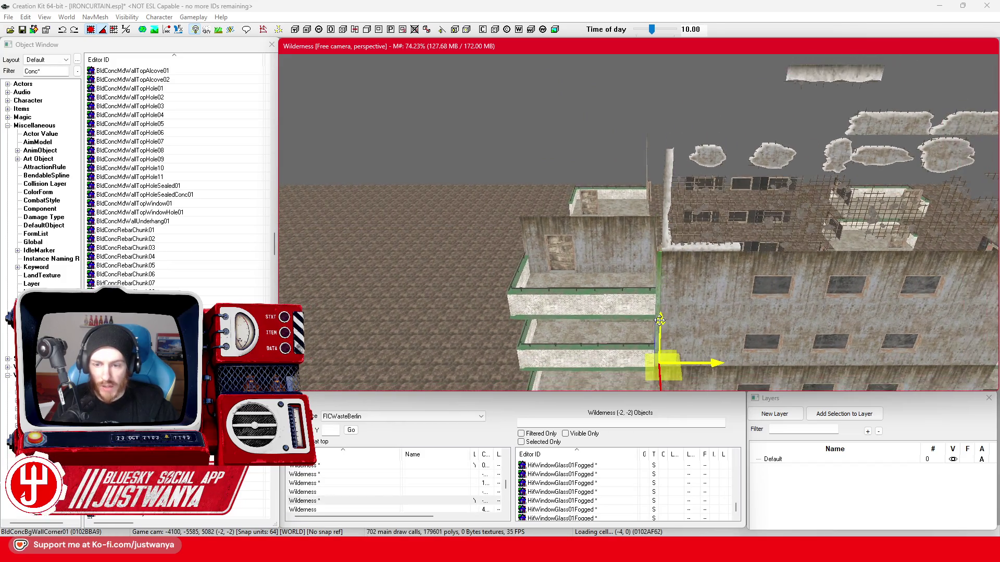
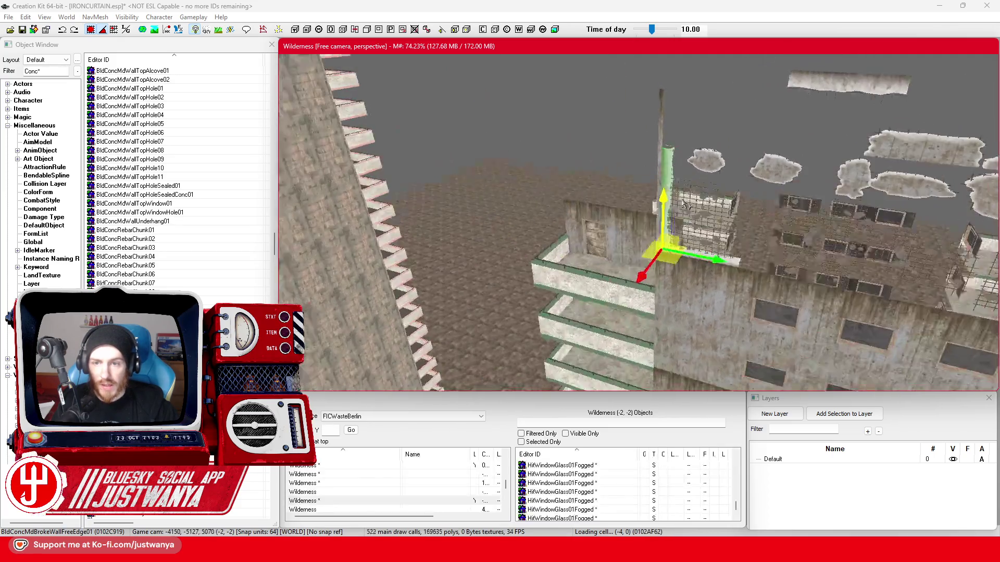
Save the plugin, preview the BldConcSmDmgCeilBg01 ceiling piece, and return to the building view
mouse_move(670, 164)
left_mouse_down()
mouse_move(686, 205)
mouse_move(764, 192)
mouse_move(642, 185)
mouse_move(667, 165)
mouse_move(618, 181)
left_mouse_up()
scroll(684, 205, "up", 2)
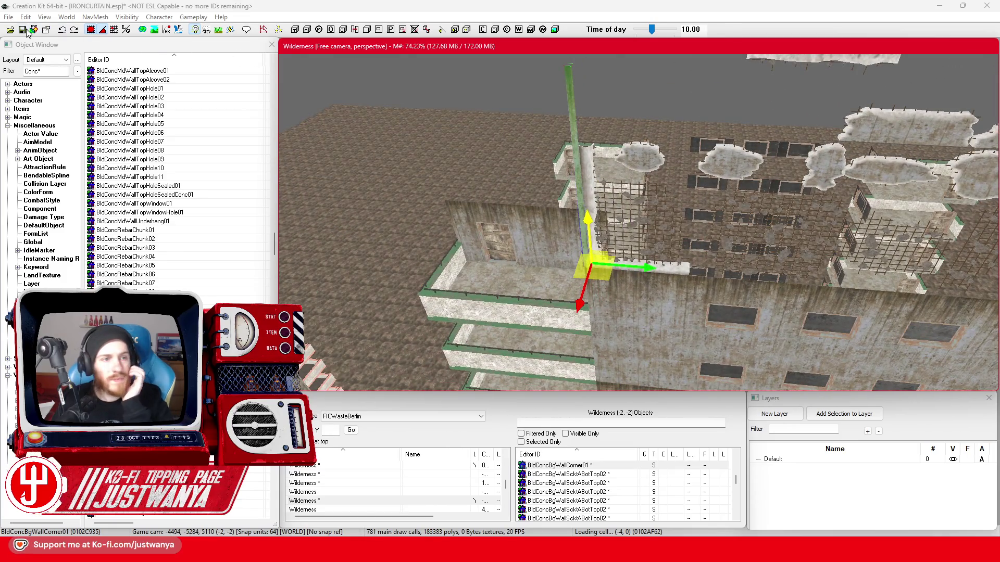
left_click(23, 30)
scroll(197, 272, "down", 5)
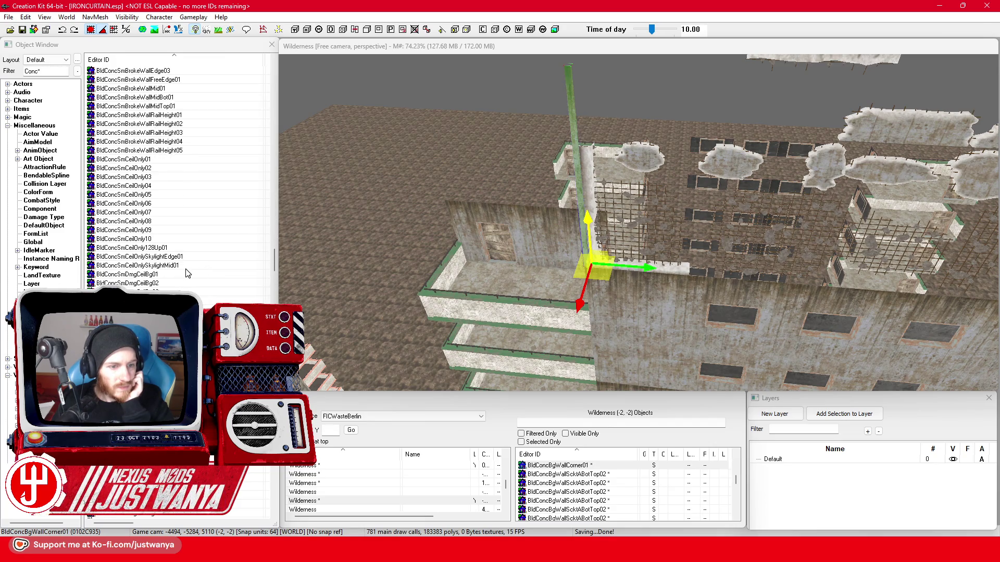
left_click(179, 275)
double_click(179, 276)
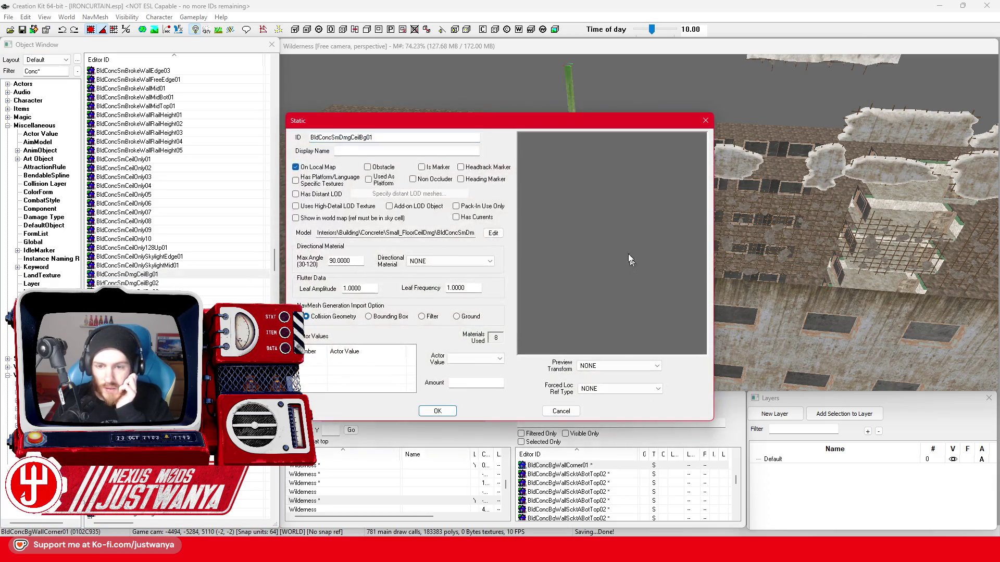
key("Escape")
scroll(178, 274, "down", 5)
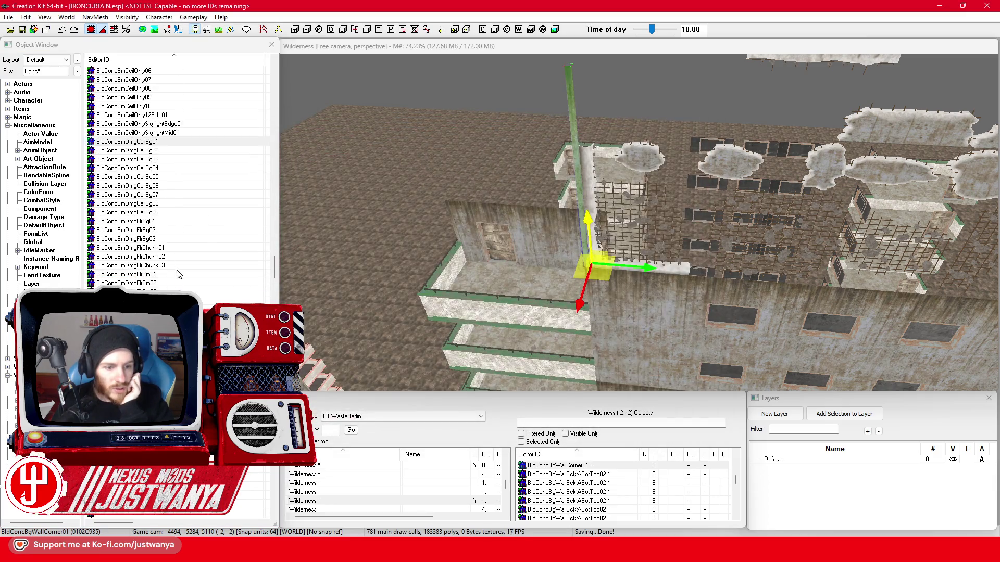
left_click(607, 256)
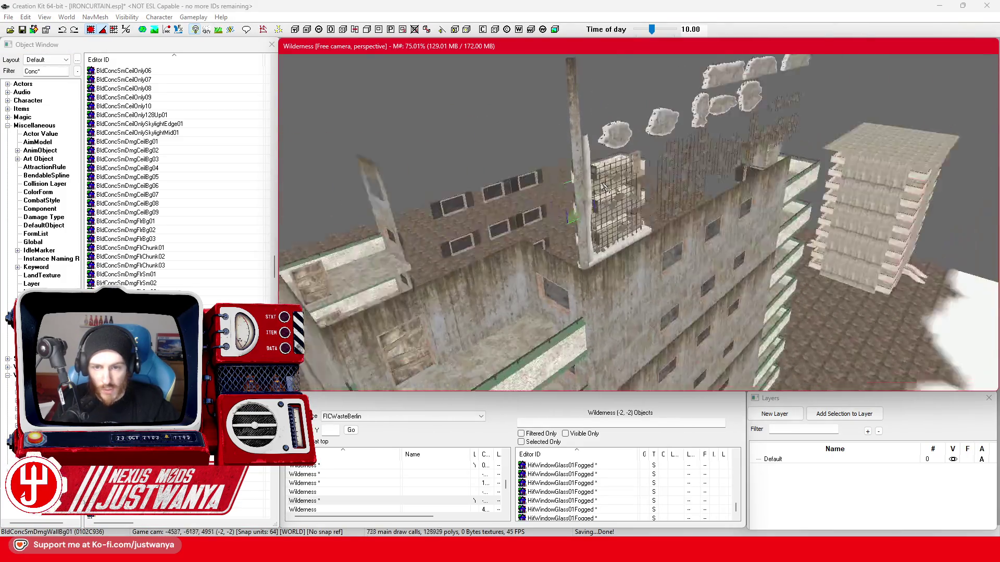
Frame the big wall corner, filter the Cell View for BldConcSmDMG and jump to the damaged wall piece
left_click(574, 209)
left_click(578, 250)
key("f")
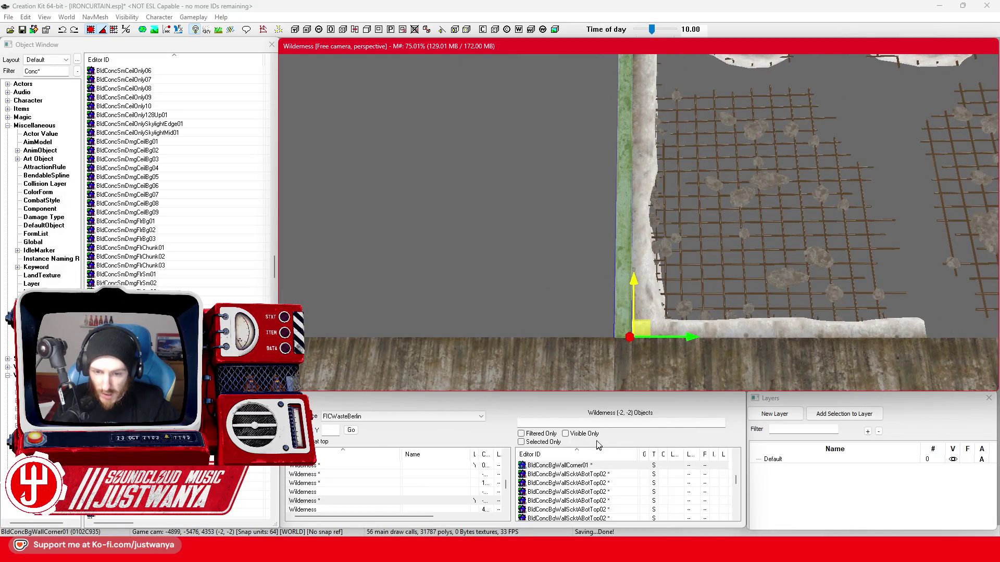
left_click(621, 422)
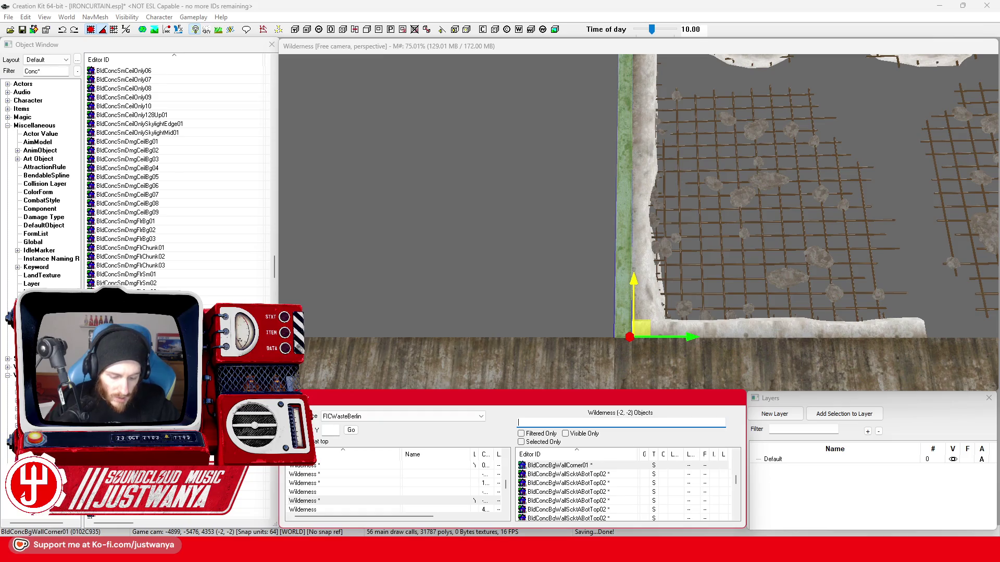
type("BldConcSmDMG")
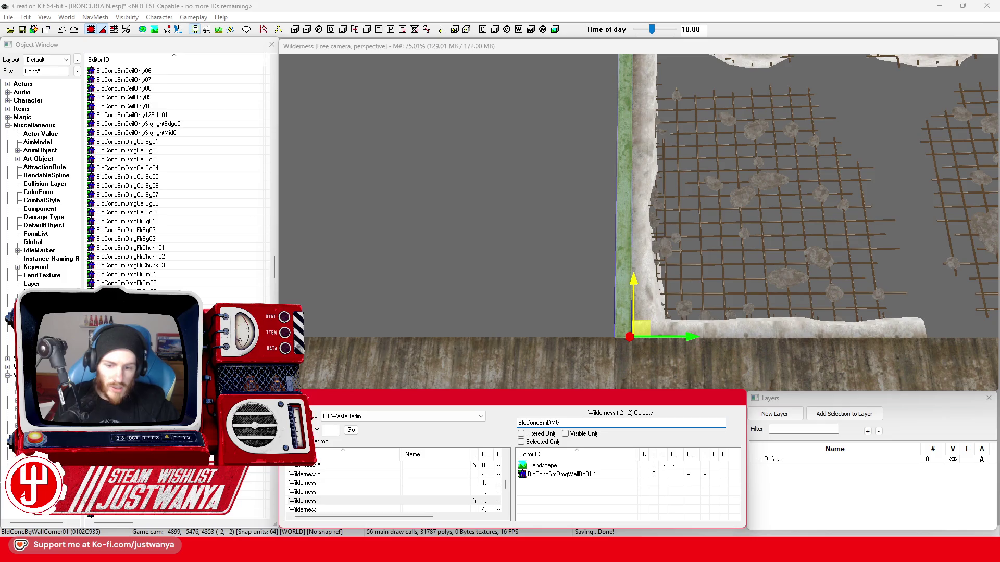
double_click(566, 475)
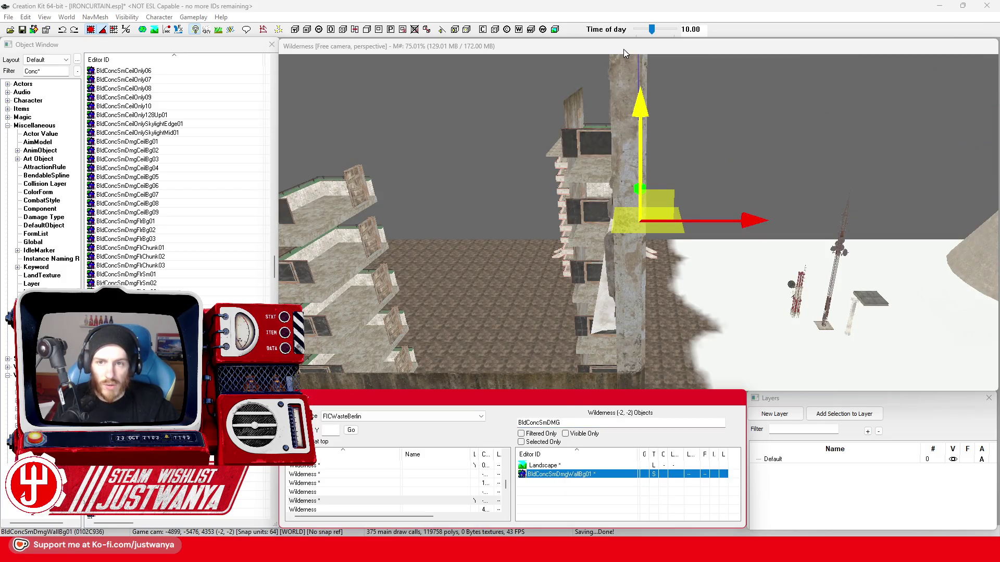
Try the damaged wall piece at the room's lower-left wall, then delete it from the cell
left_click_drag(624, 54, 614, 236)
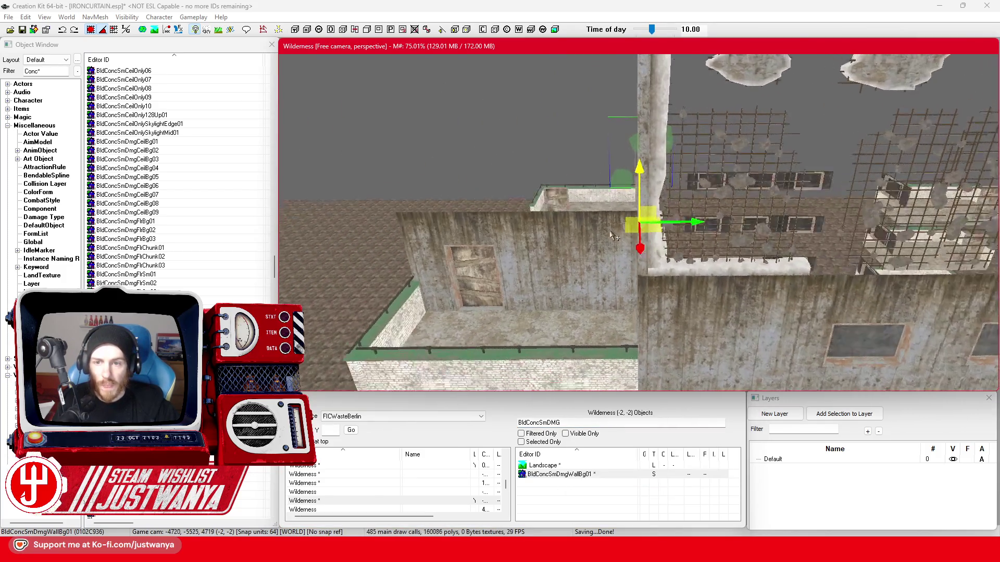
left_click_drag(613, 236, 608, 234)
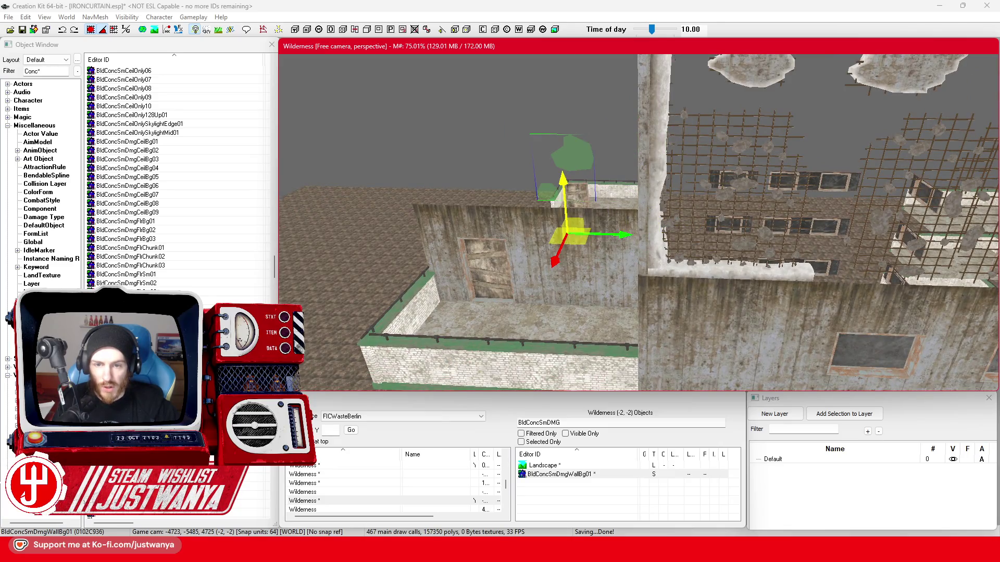
mouse_move(456, 179)
left_mouse_down()
mouse_move(513, 175)
mouse_move(503, 178)
left_mouse_up()
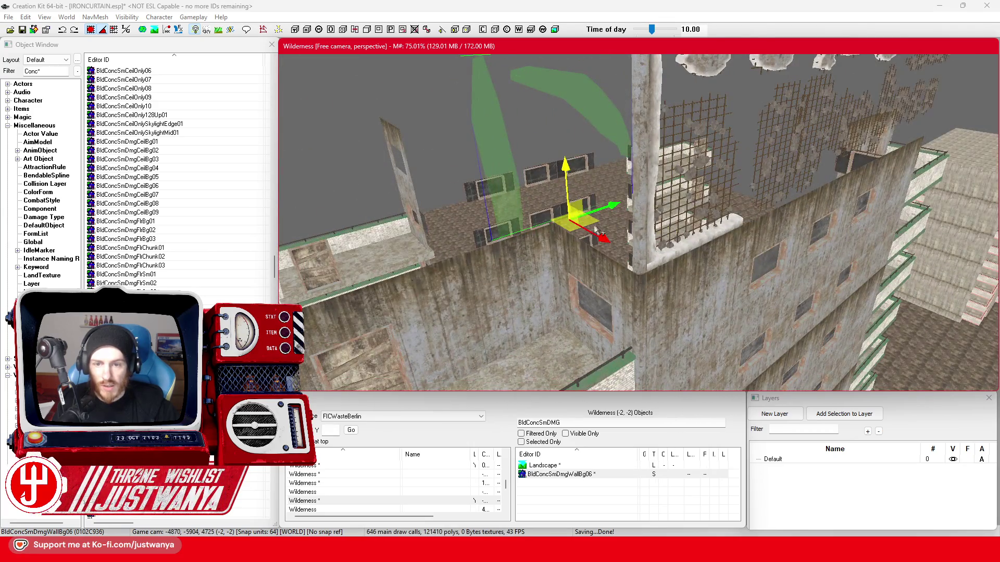
left_click_drag(597, 231, 542, 372)
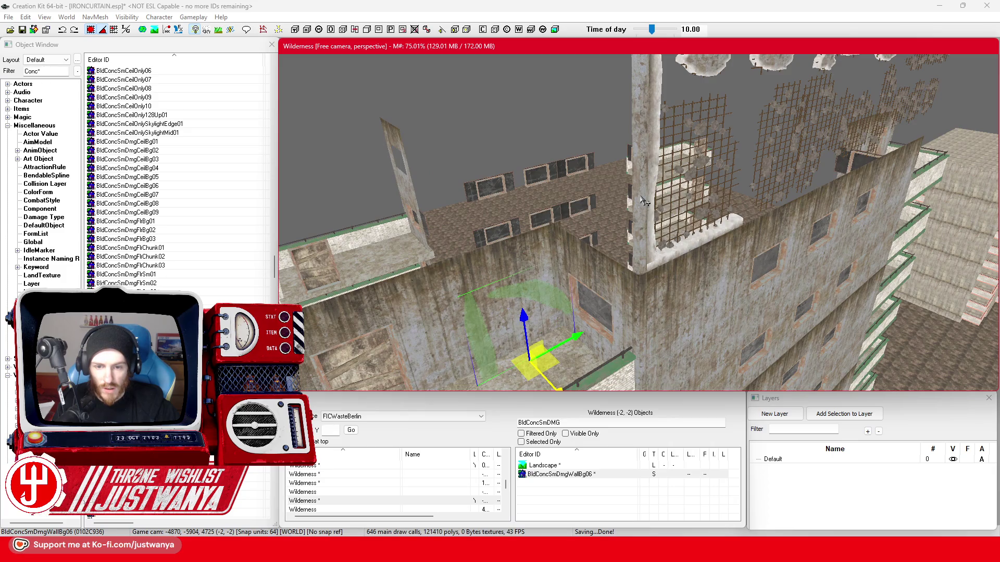
scroll(644, 202, "up", 3)
scroll(633, 207, "up", 3)
scroll(621, 211, "up", 3)
scroll(608, 218, "up", 3)
mouse_move(608, 218)
left_mouse_down()
mouse_move(518, 235)
mouse_move(538, 248)
left_mouse_up()
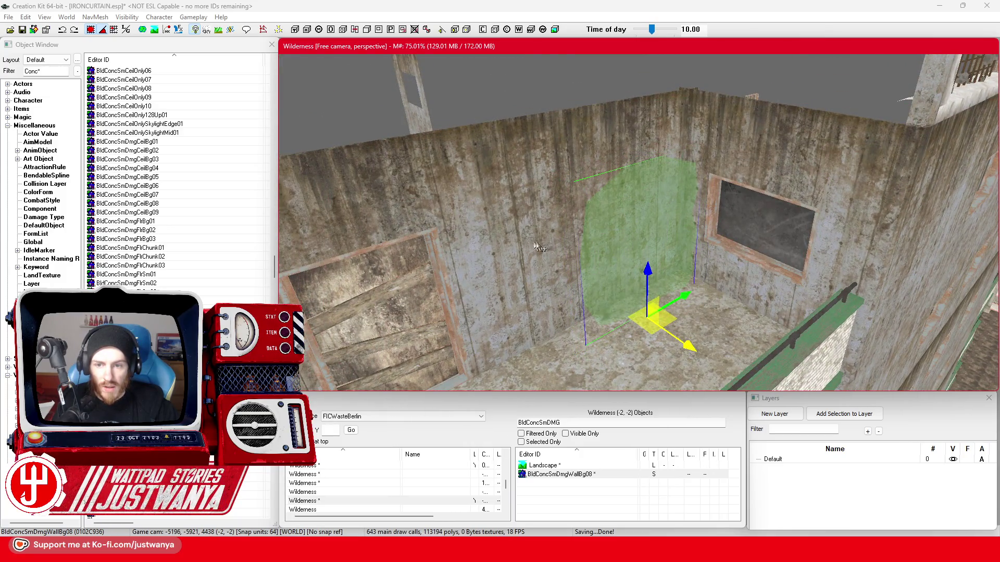
scroll(543, 238, "up", 3)
scroll(555, 220, "up", 3)
scroll(570, 196, "up", 2)
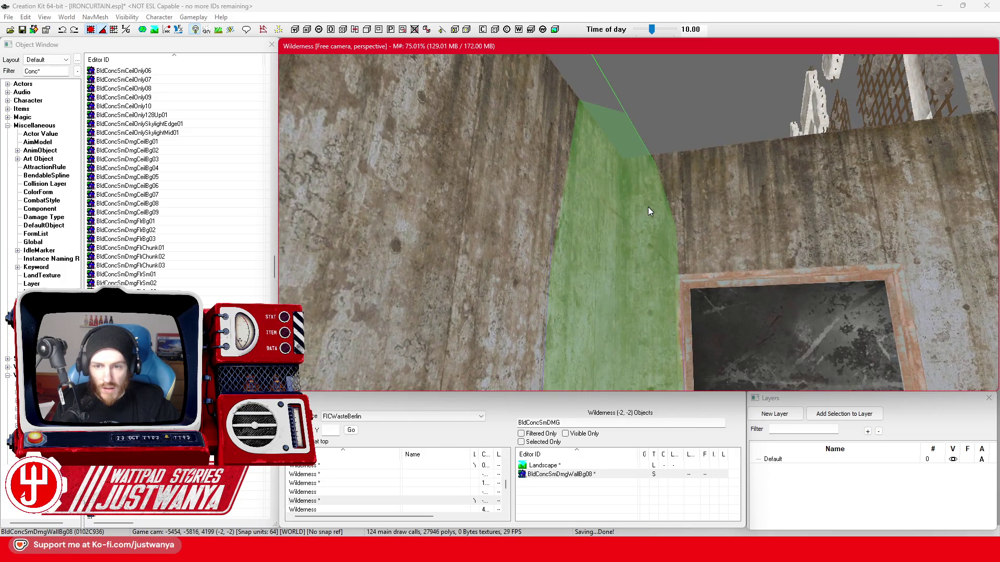
key("f")
left_click_drag(648, 207, 595, 236)
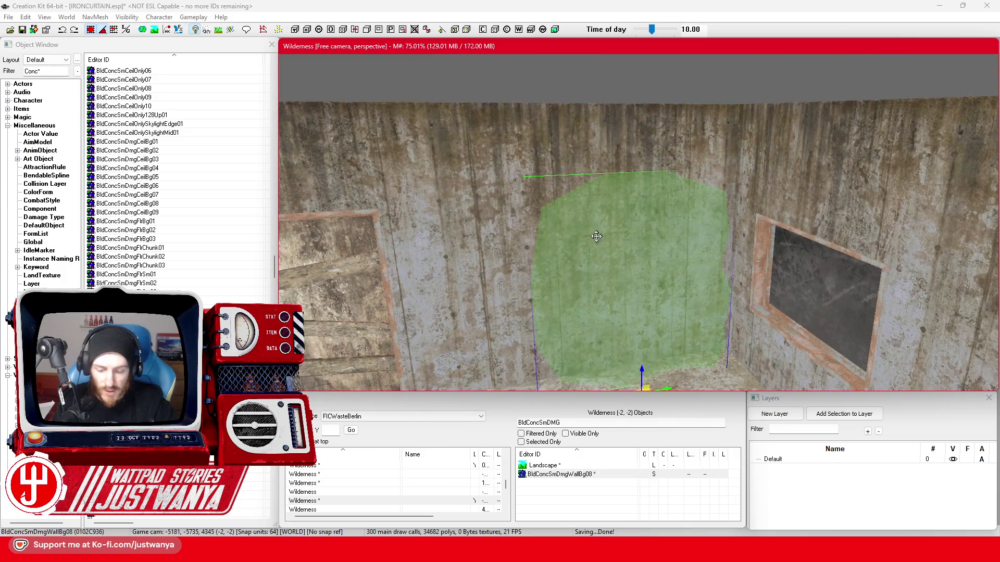
key("Delete")
scroll(596, 236, "down", 5)
scroll(626, 240, "down", 3)
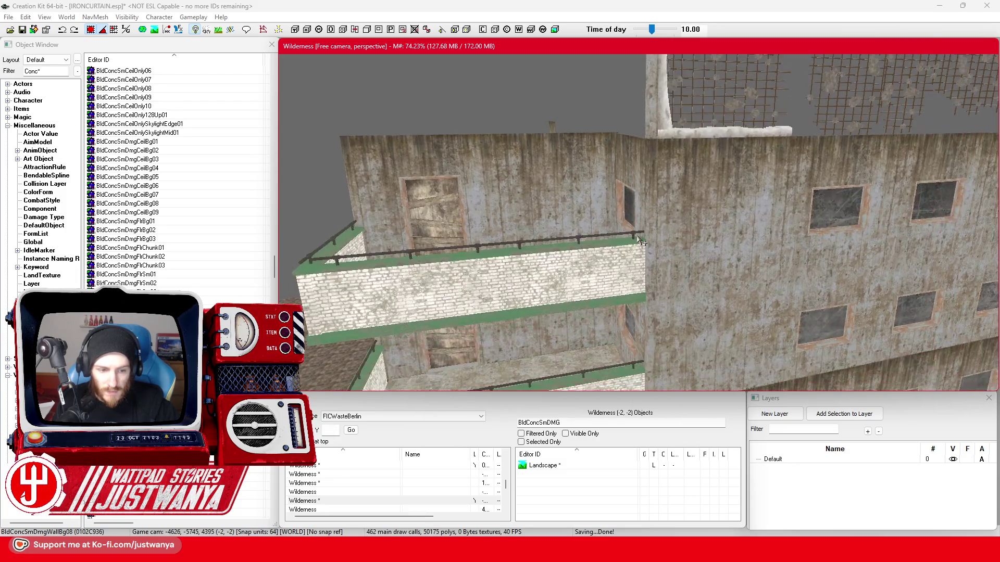
scroll(640, 243, "down", 3)
scroll(157, 235, "down", 6)
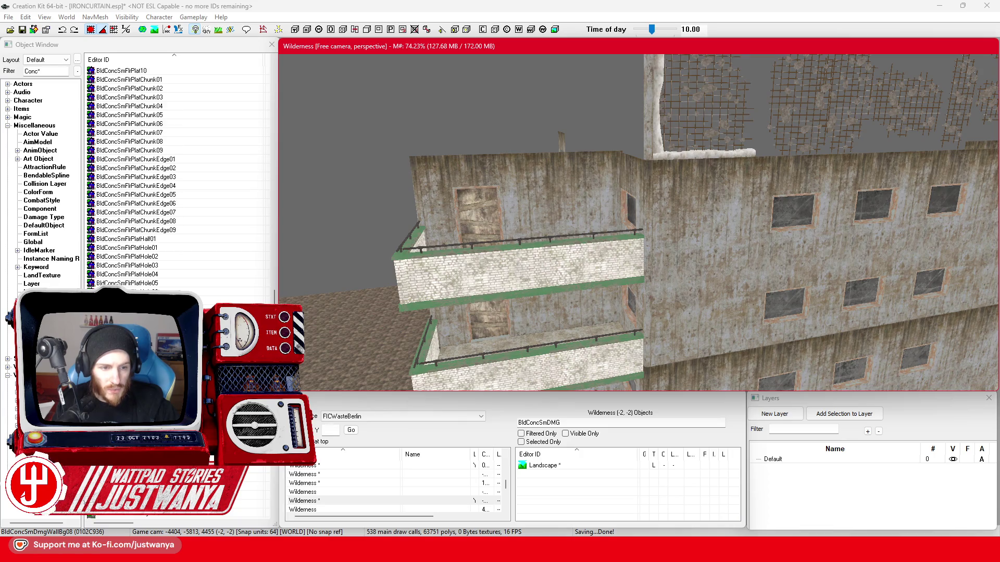
Preview the half floor plate and both holed floor plates, tilting to inspect the hole
left_click(169, 240)
double_click(169, 241)
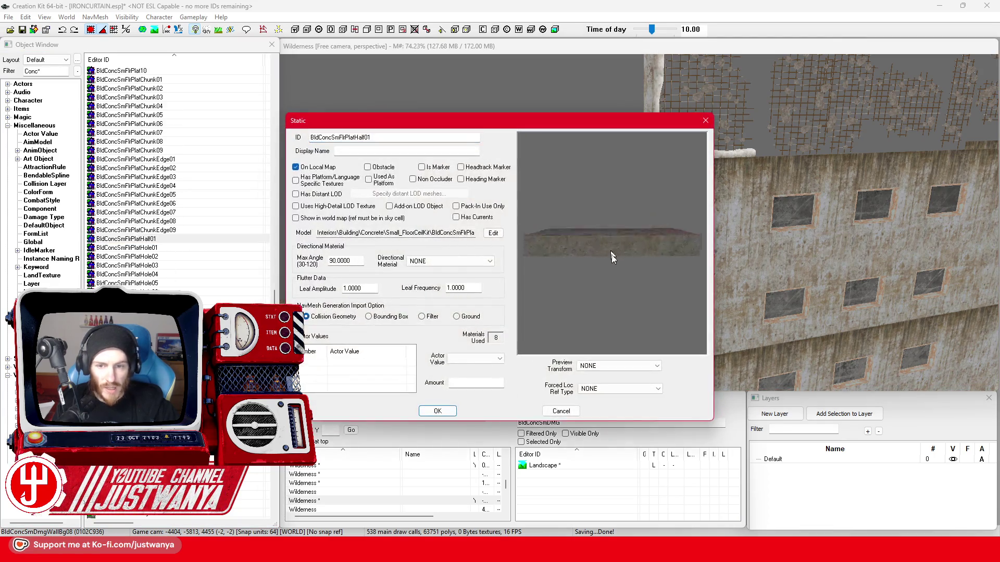
left_click(705, 122)
left_click(156, 256)
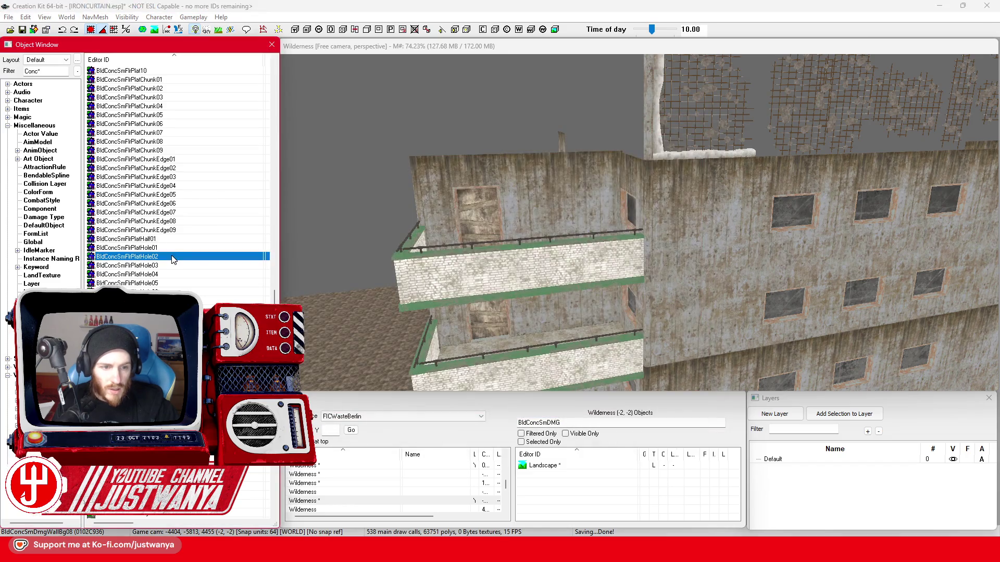
double_click(156, 257)
left_click_drag(648, 224, 647, 267)
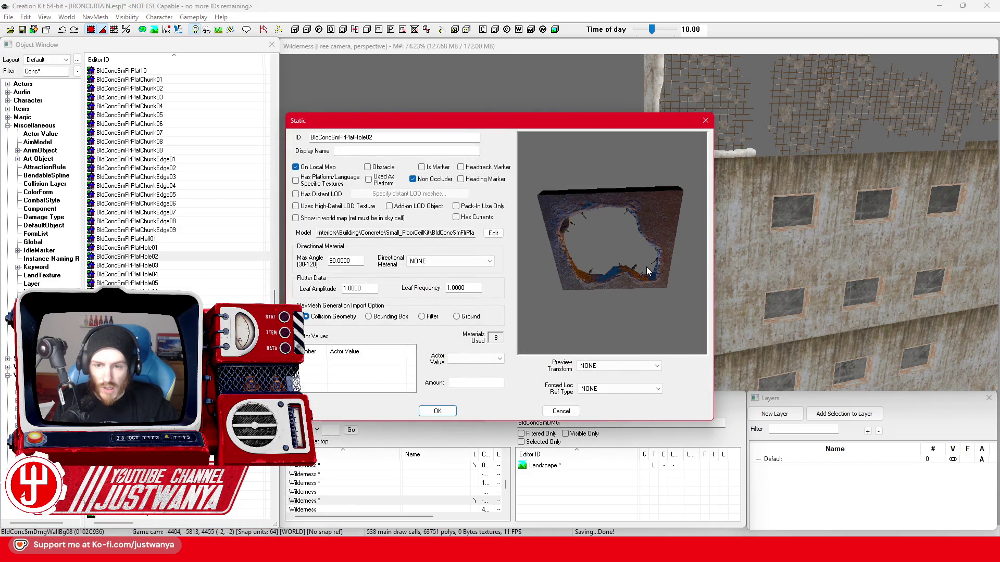
left_click(705, 122)
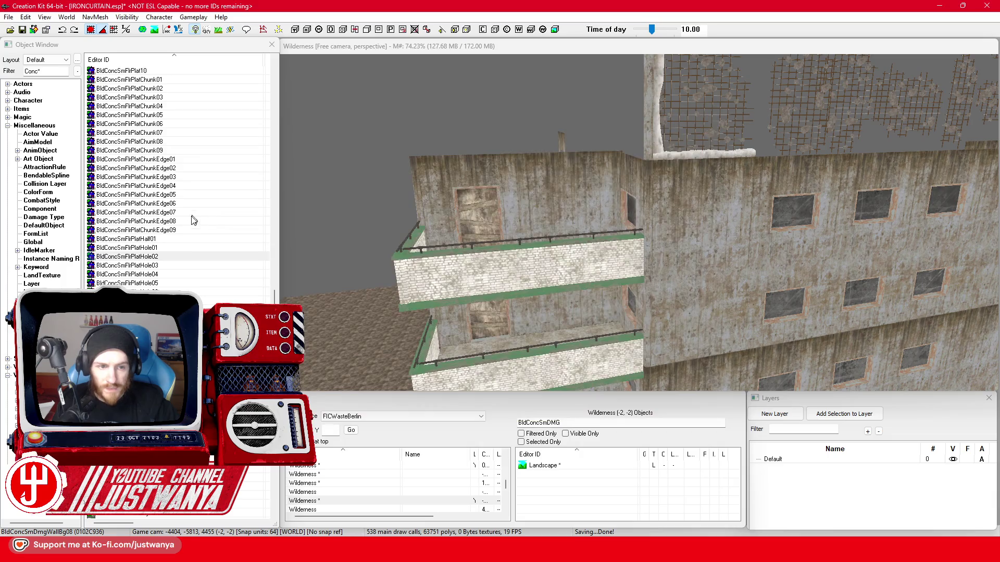
double_click(178, 248)
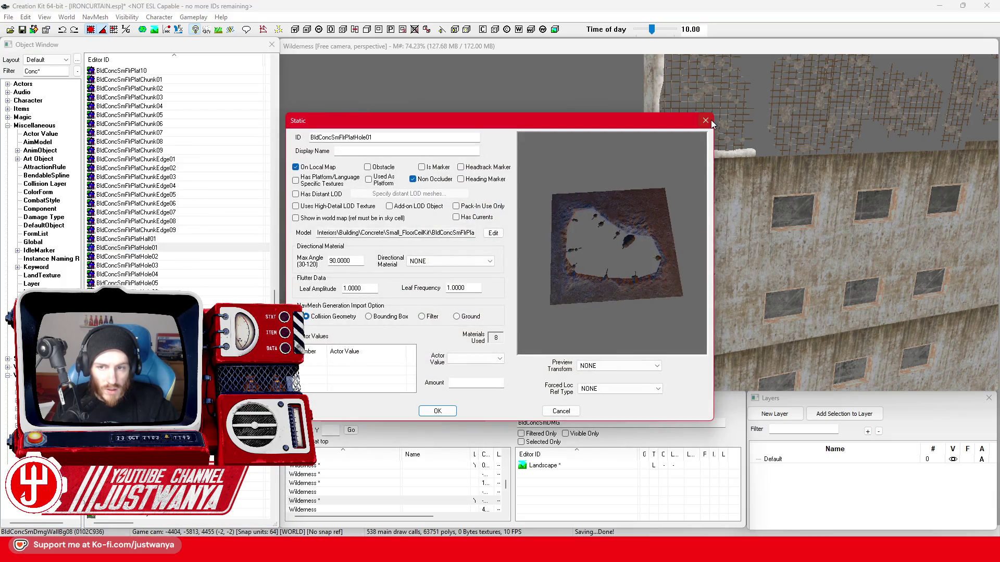
left_click(706, 123)
Place BldConcSmFlrPlatHole01 beside the balconies, then preview the quarter floor plate
left_click_drag(139, 249, 405, 299)
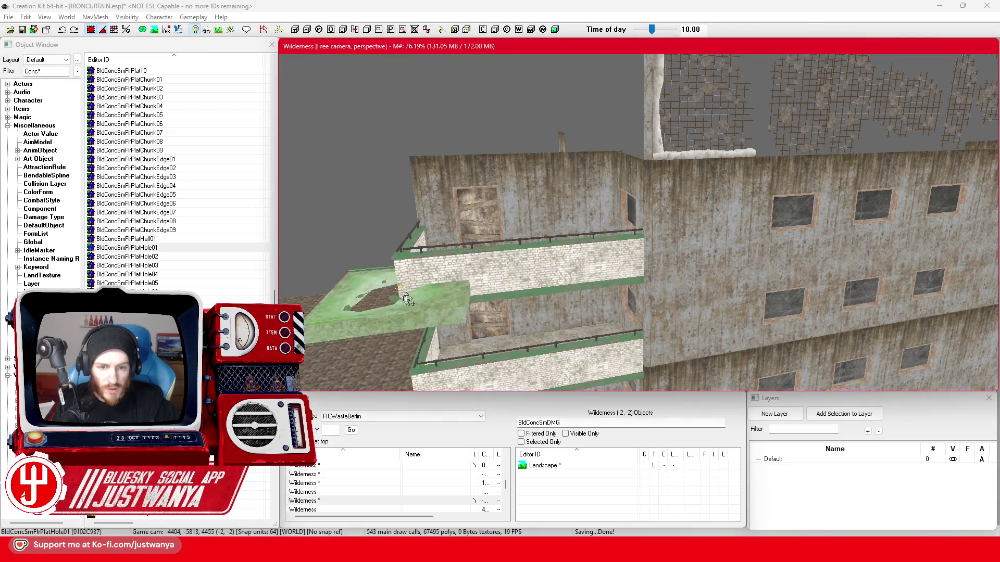
scroll(430, 306, "up", 2)
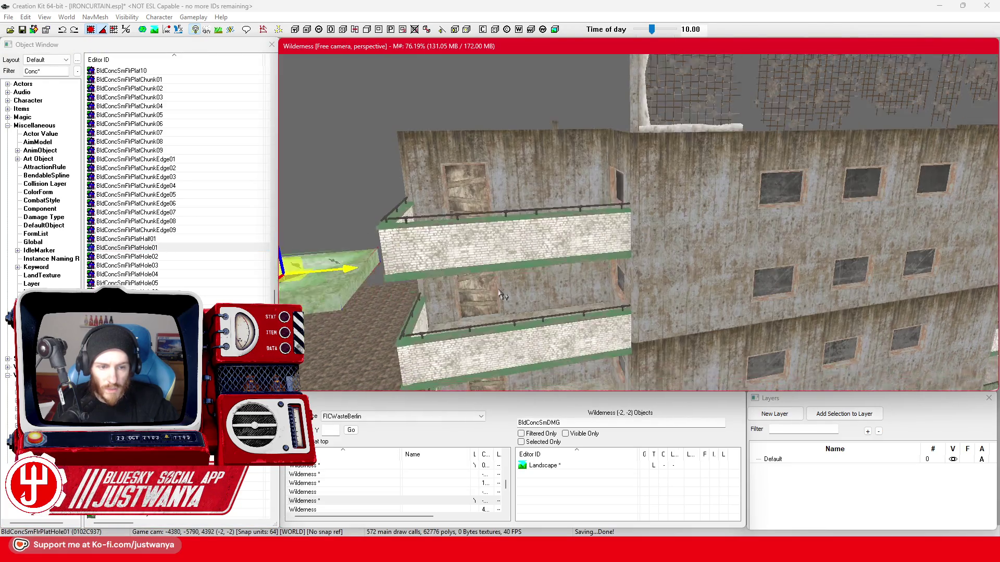
scroll(625, 234, "up", 1)
double_click(710, 284)
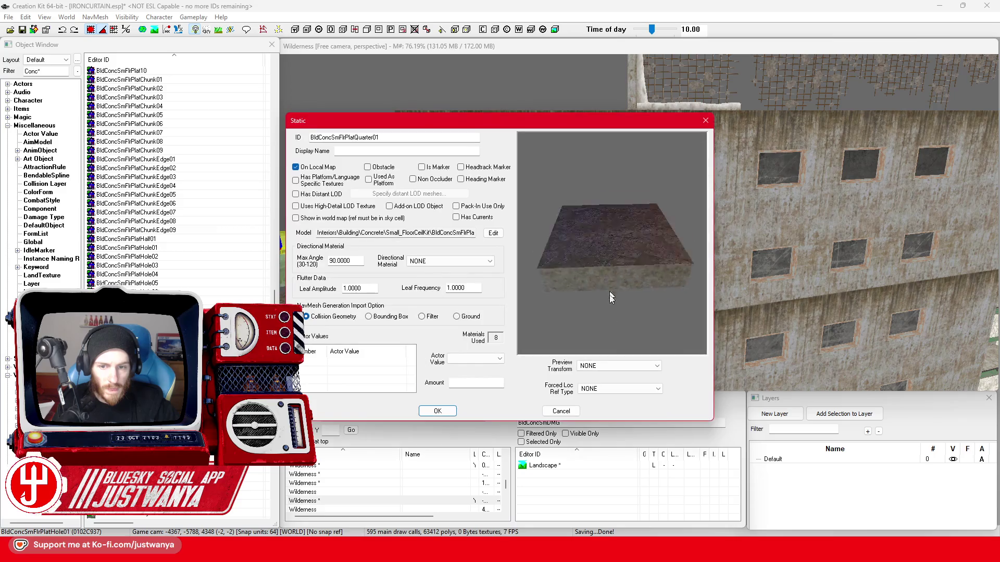
left_click(705, 120)
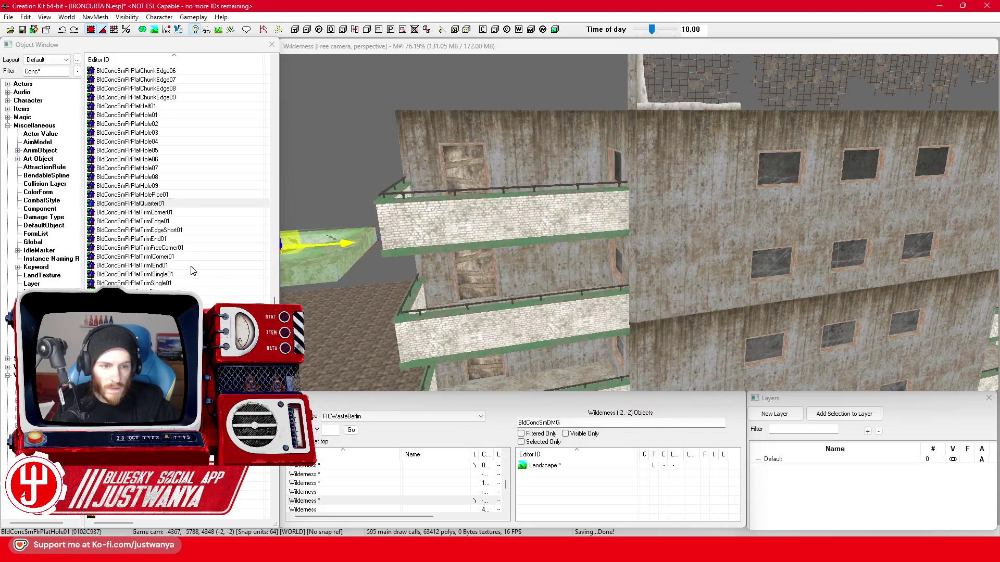
scroll(192, 272, "down", 5)
scroll(193, 271, "down", 3)
scroll(193, 270, "down", 3)
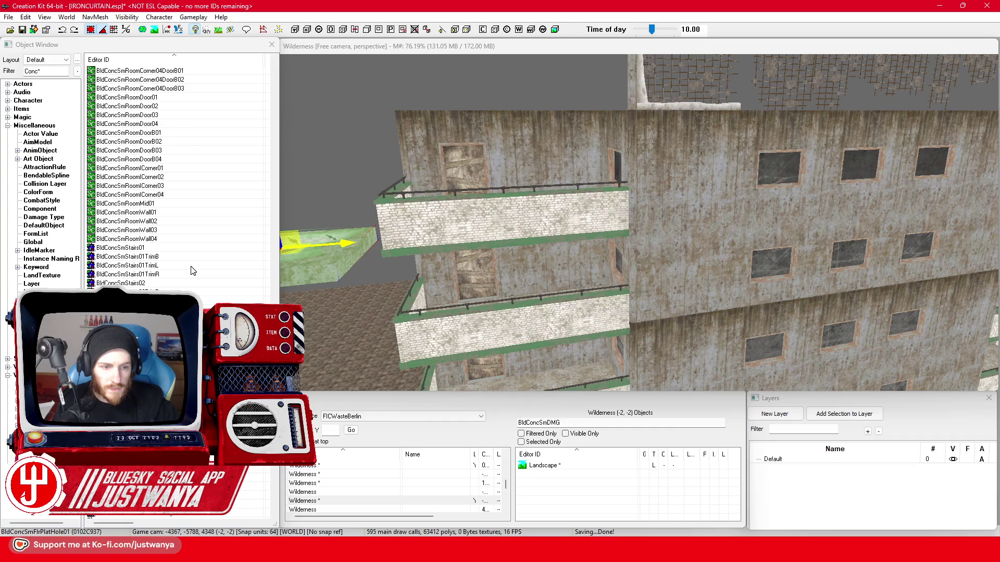
scroll(188, 254, "down", 5)
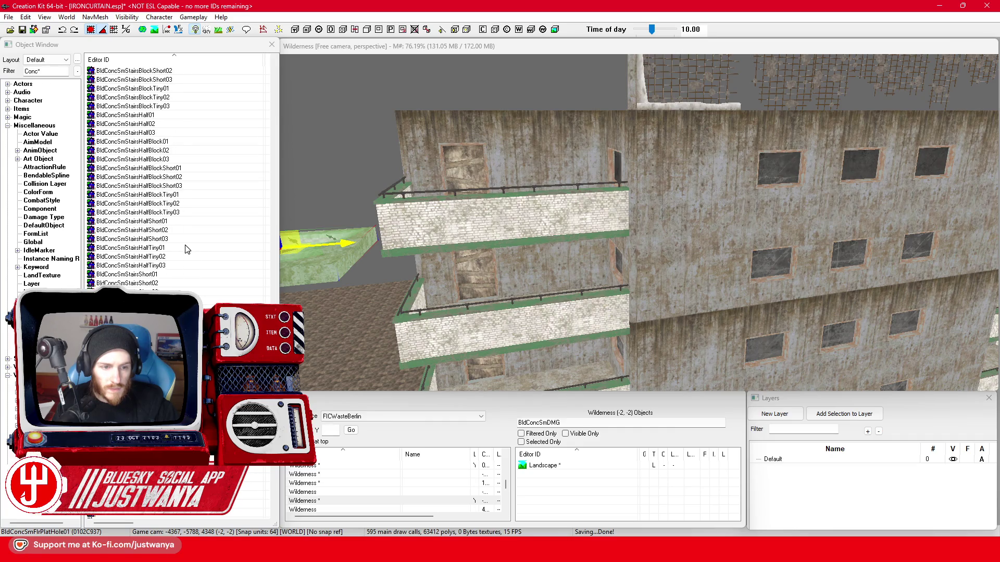
scroll(178, 234, "down", 5)
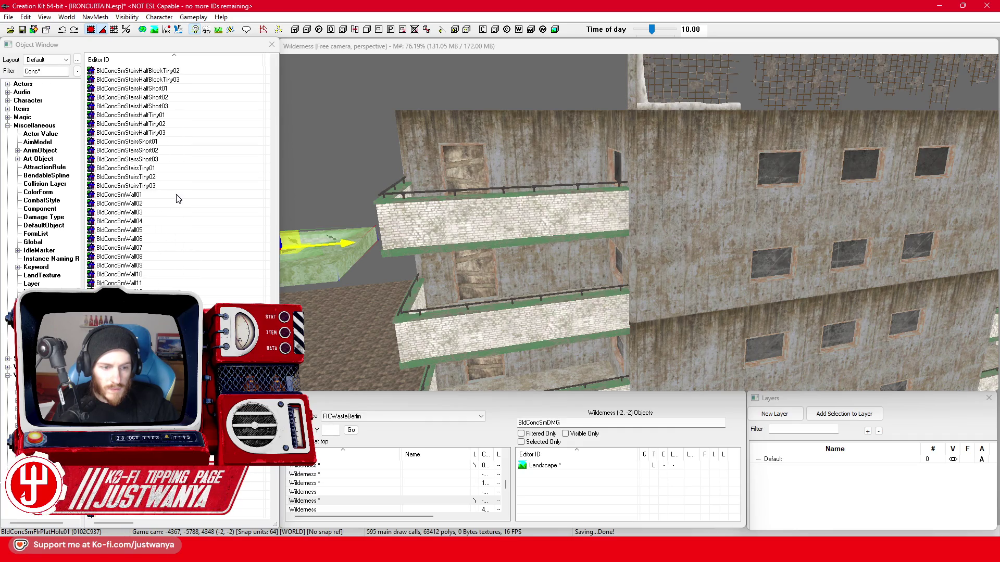
scroll(192, 269, "down", 5)
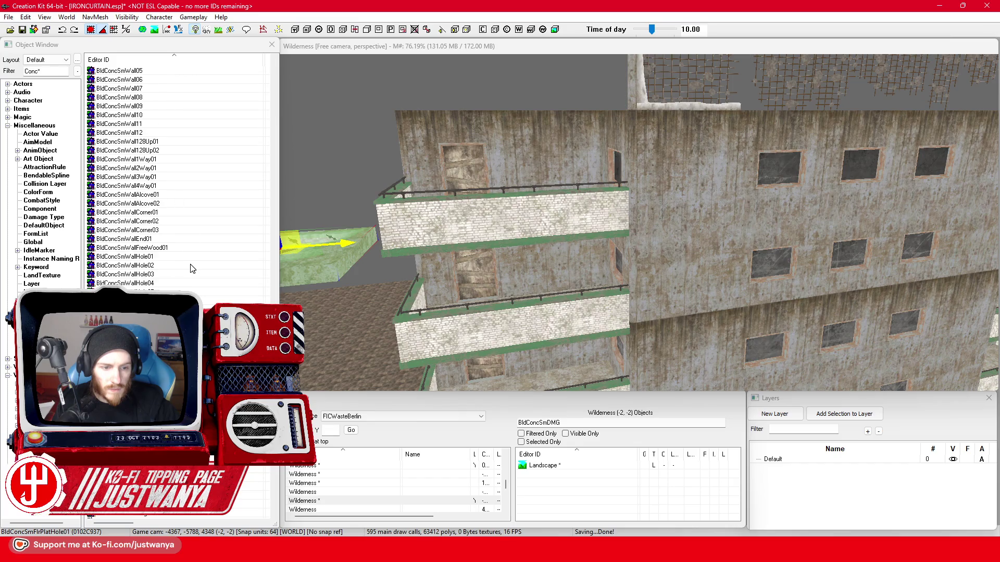
View the BldConcSmWallHole01 preview edge-on and close its properties
left_click(192, 258)
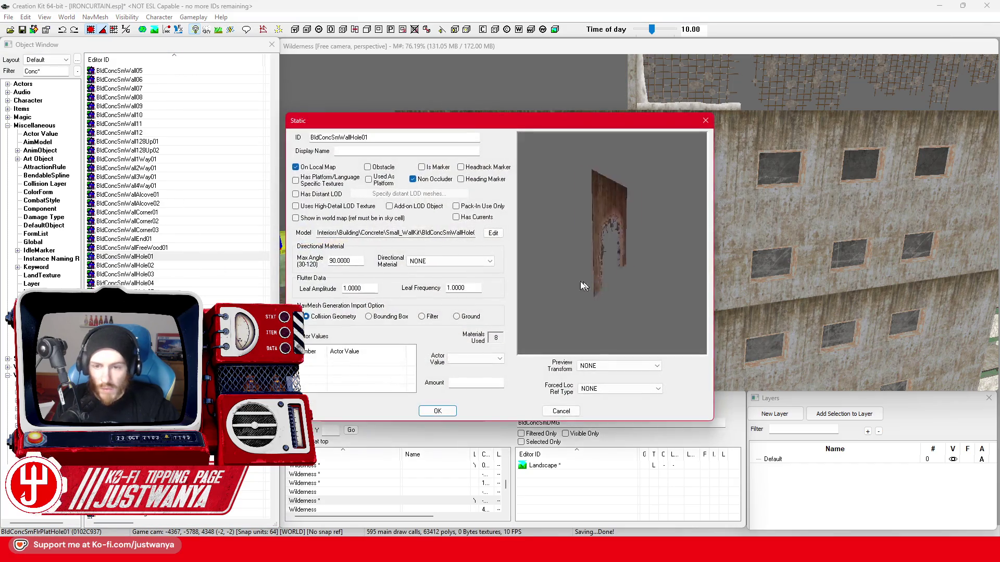
mouse_move(635, 240)
left_mouse_down()
mouse_move(647, 156)
mouse_move(655, 266)
mouse_move(657, 110)
mouse_move(661, 225)
left_mouse_up()
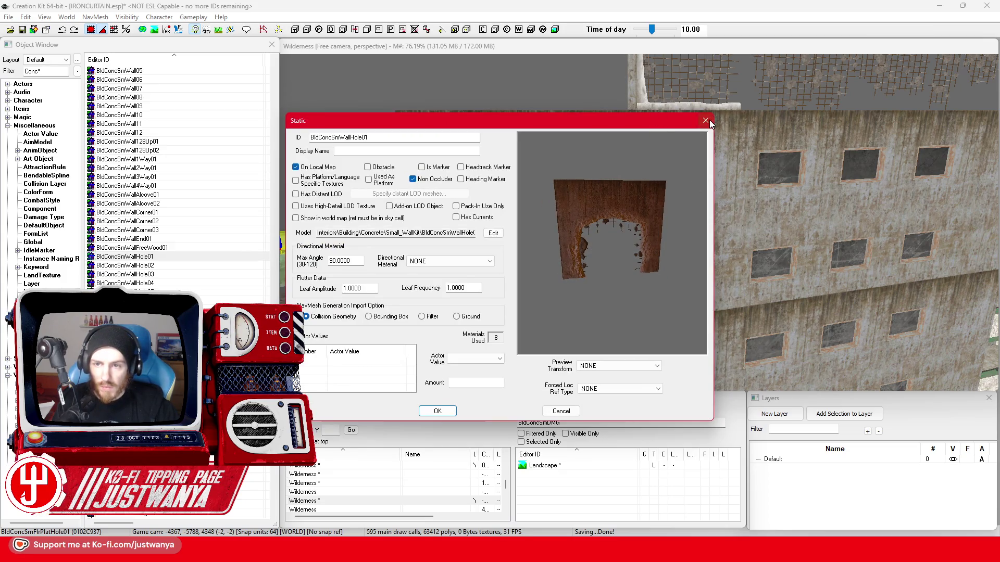
left_click(706, 121)
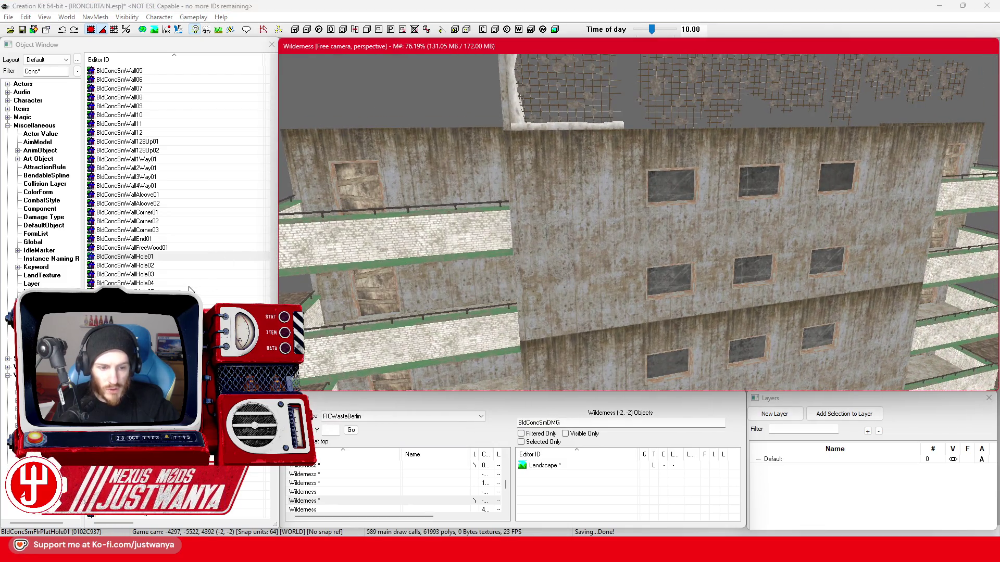
Place a BldConcSmWallHole01 piece on the building and slide it left along the wall top
left_click_drag(169, 257, 551, 141)
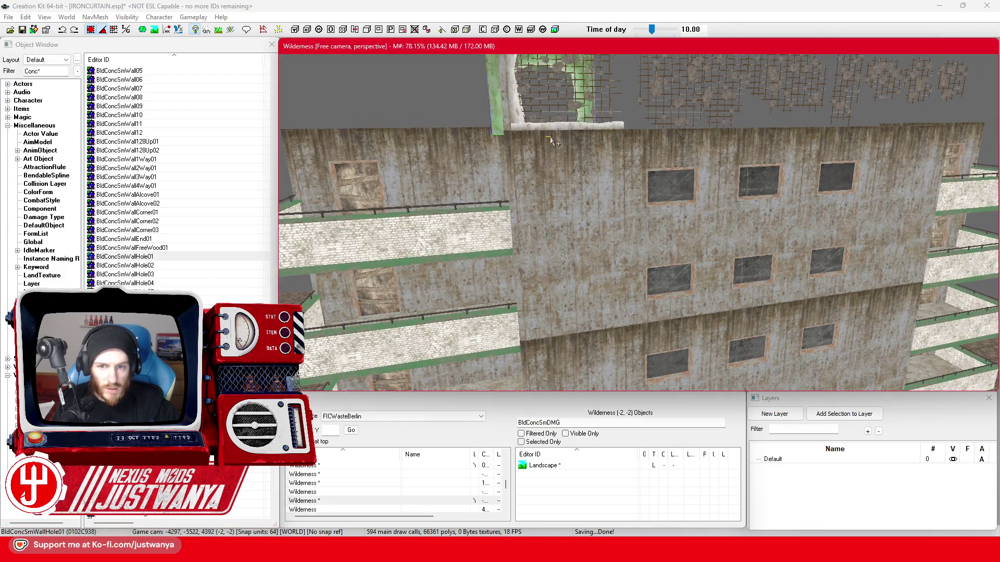
key("f")
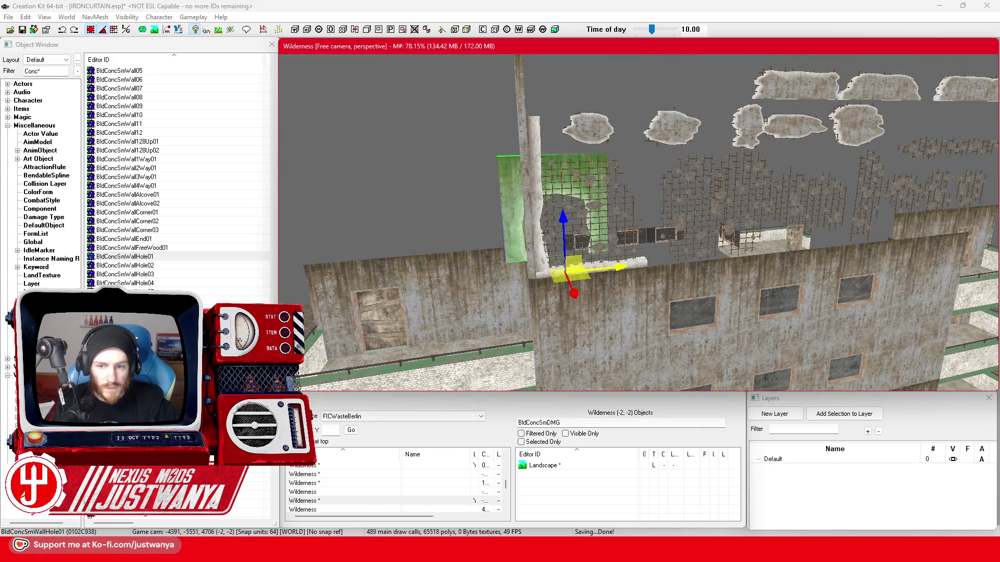
left_click_drag(568, 279, 414, 289)
left_click_drag(525, 306, 538, 290)
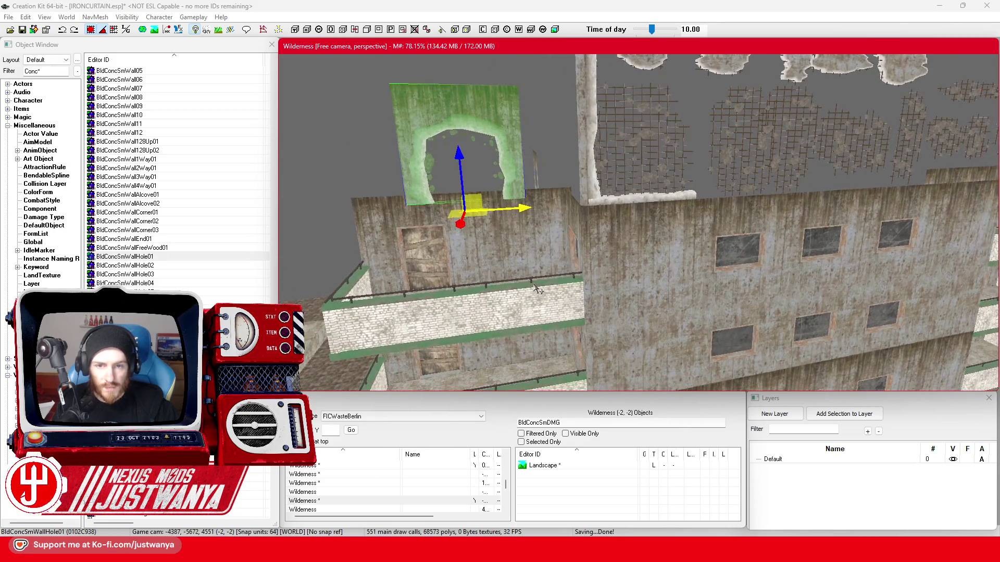
scroll(179, 177, "down", 4)
scroll(179, 177, "down", 1)
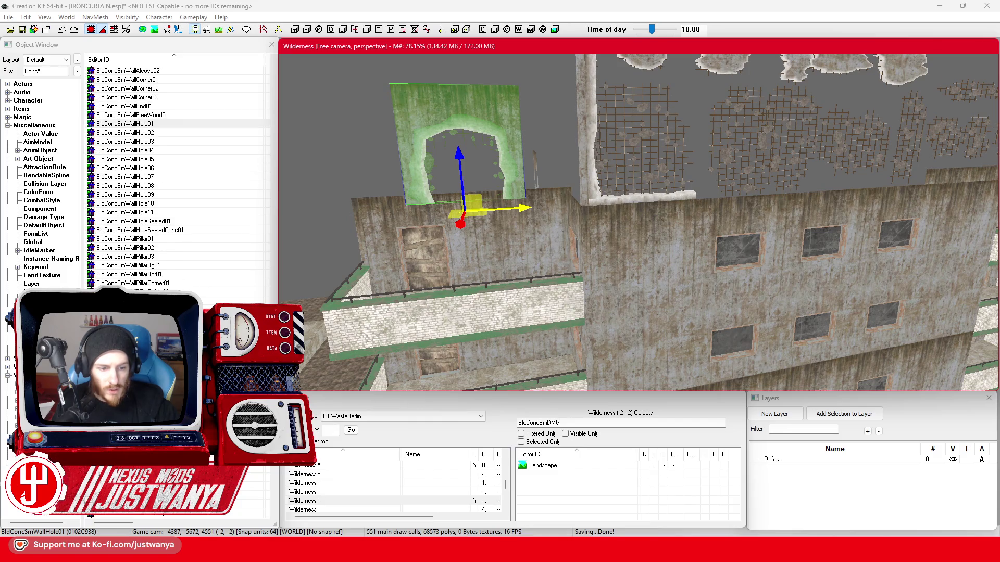
scroll(179, 178, "down", 6)
scroll(179, 177, "down", 1)
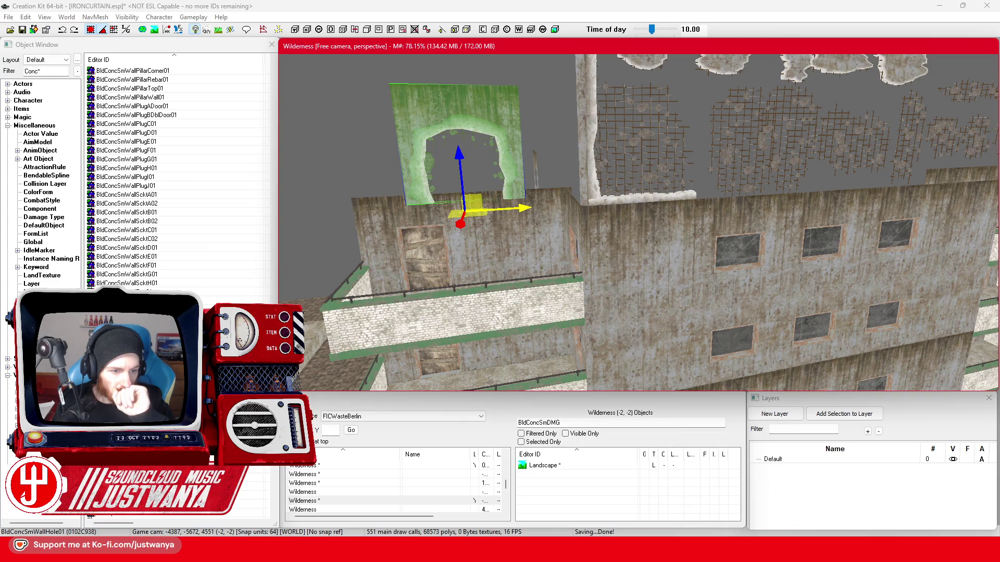
Preview the window, window-hole, bottom-hole and mid-hole sealed concrete wall pieces
double_click(521, 282)
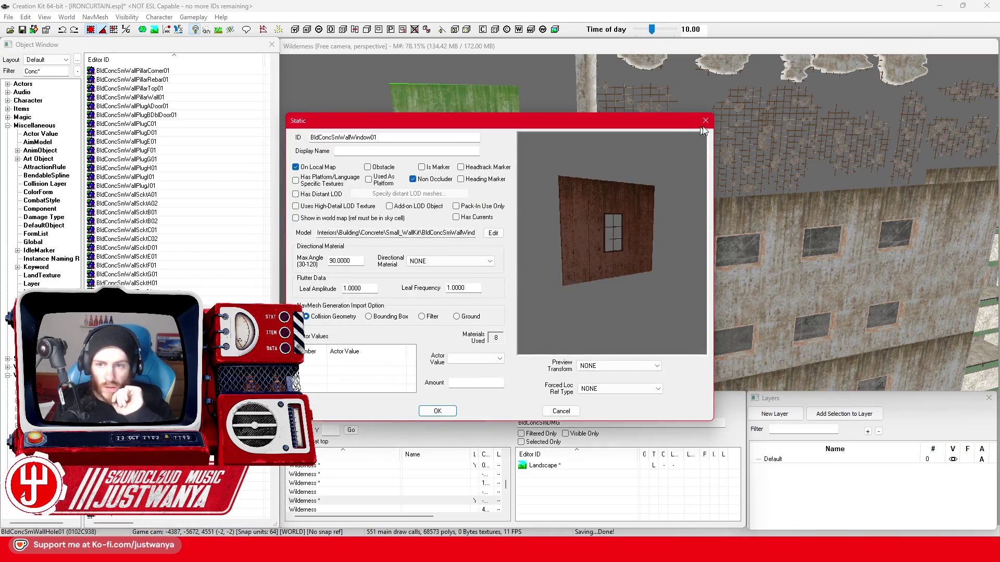
left_click(706, 121)
double_click(576, 252)
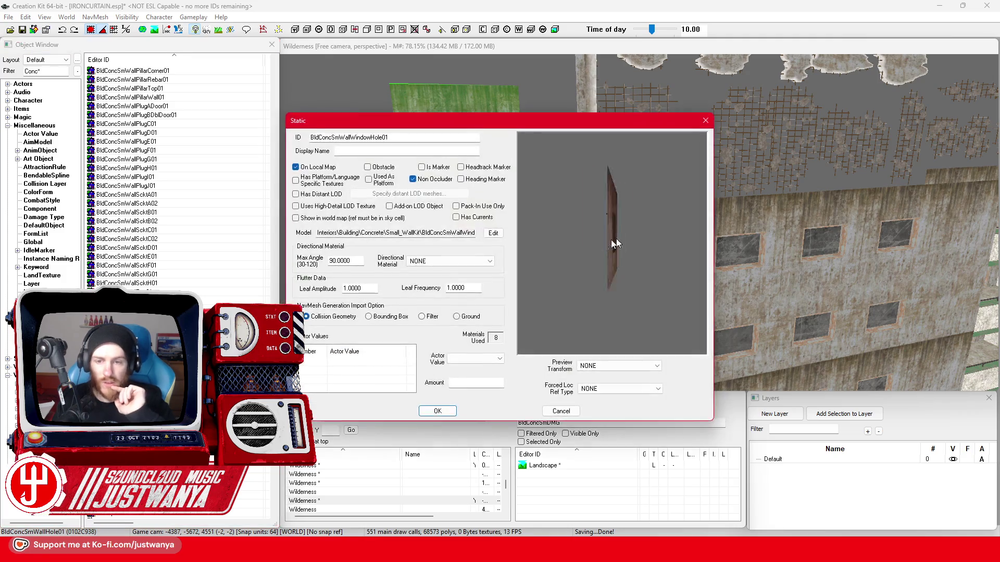
left_click(707, 121)
scroll(208, 250, "down", 4)
left_click(206, 248)
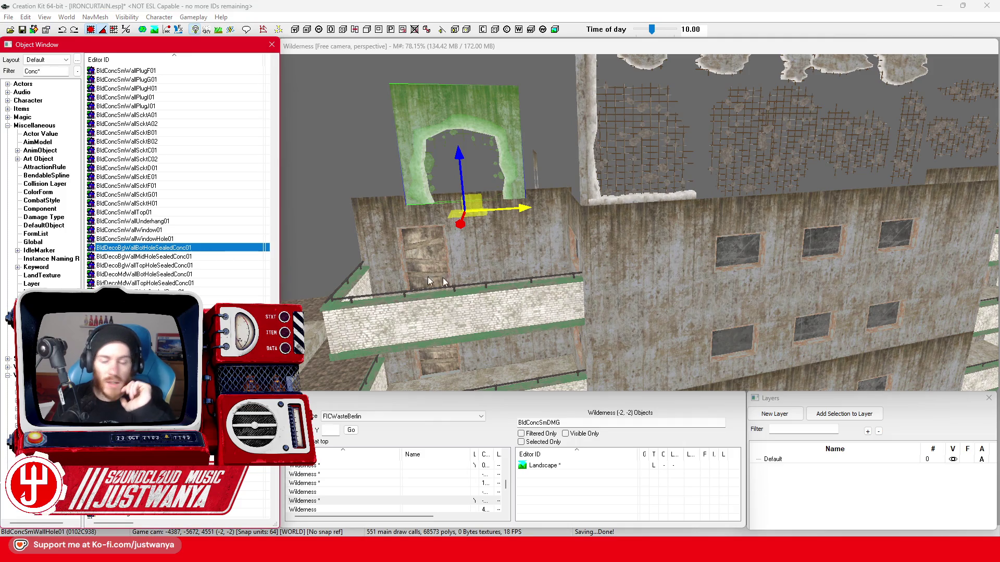
key("Return")
left_click(706, 121)
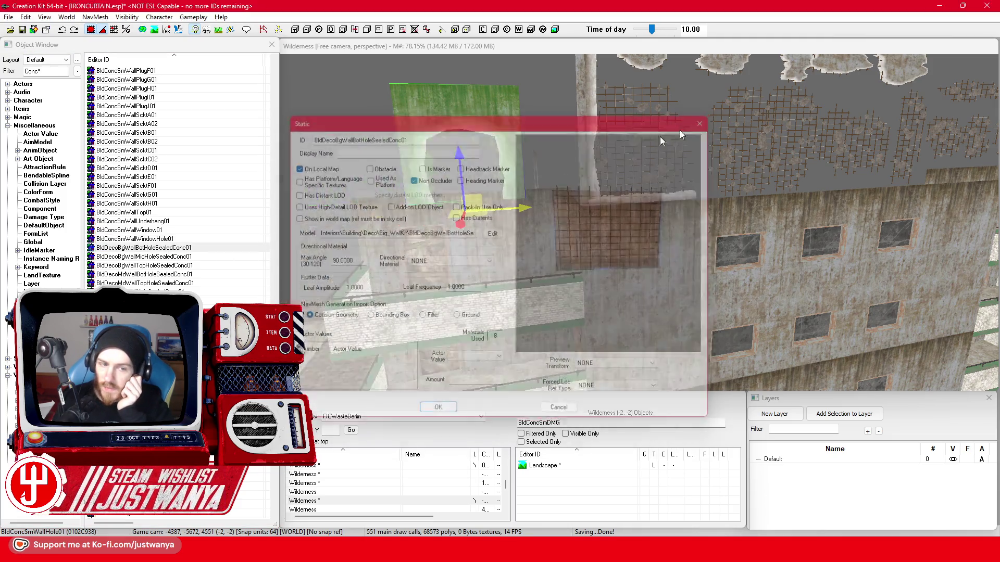
left_click(209, 258)
key("Return")
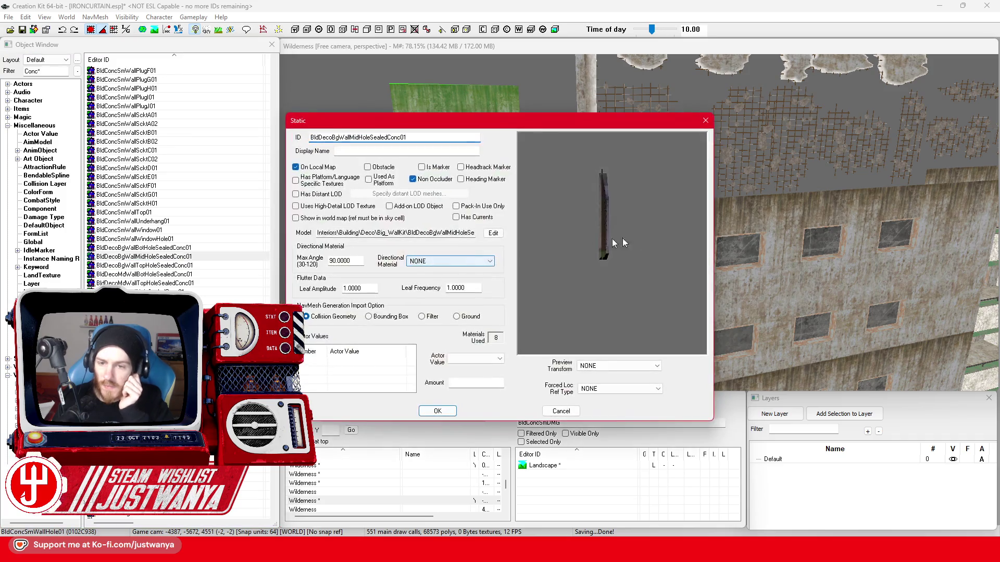
left_click(706, 121)
scroll(170, 272, "down", 2)
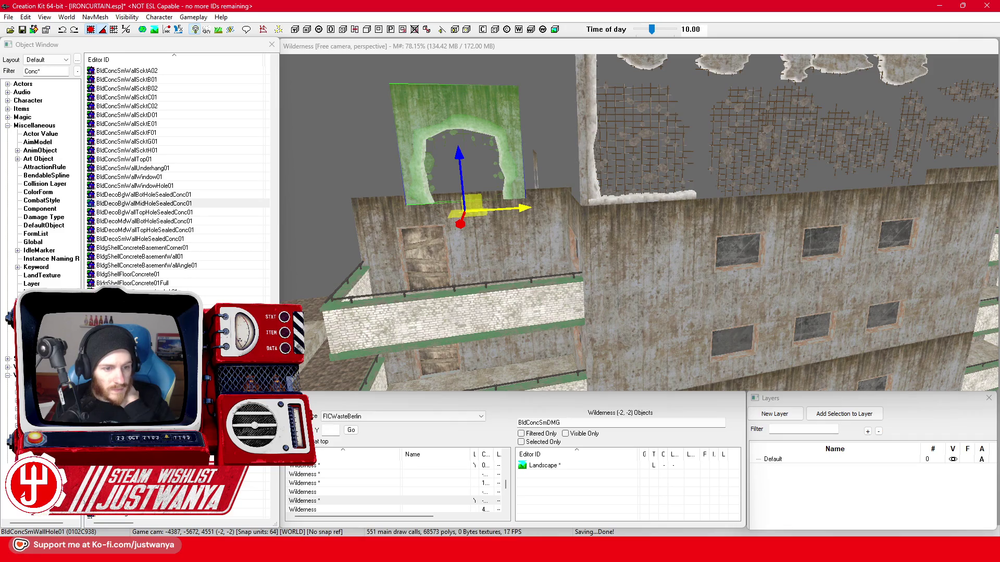
scroll(170, 248, "down", 2)
Bring up the BldgShellFloorConcreteHole01 floor piece's preview
left_click(137, 248)
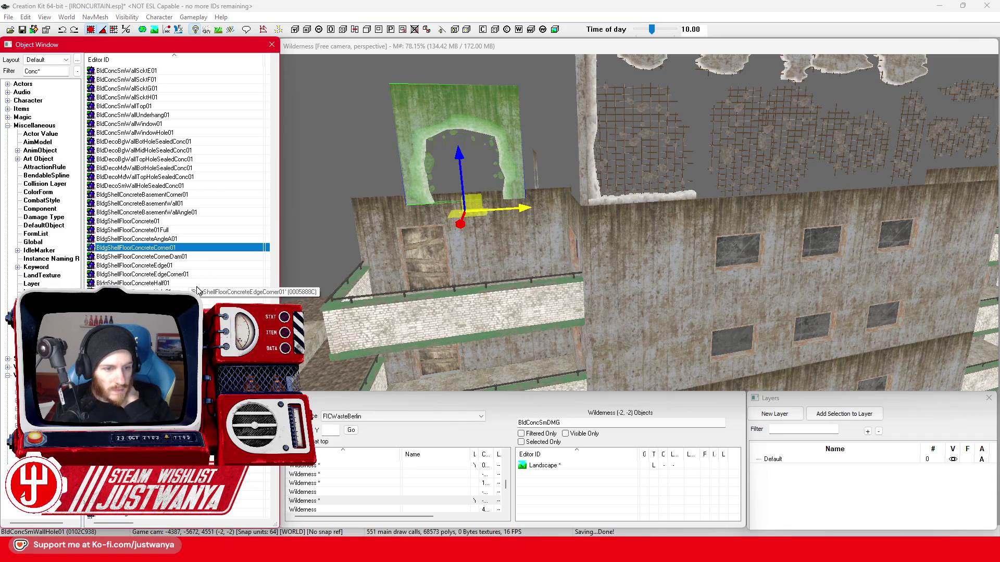
key("Return")
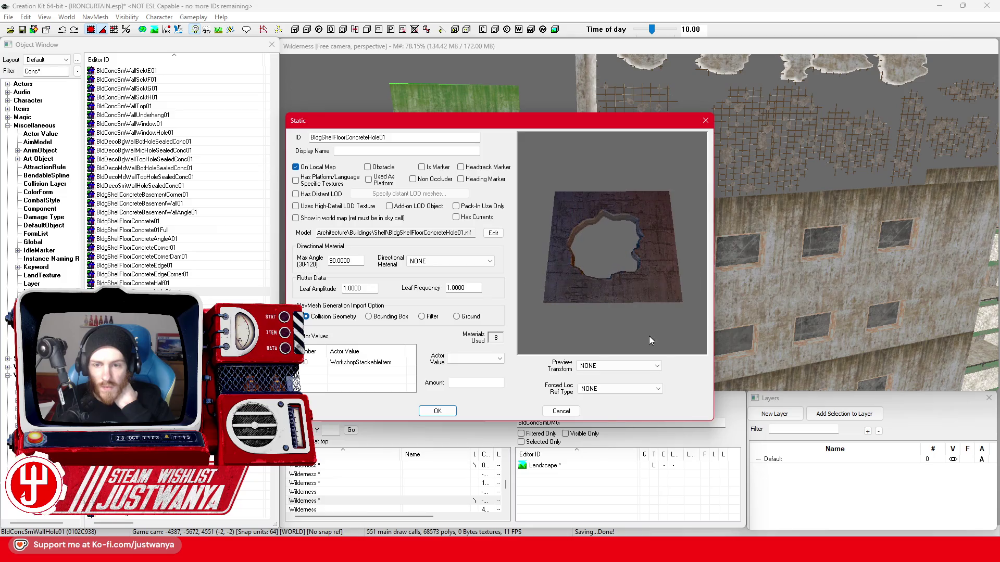
Drop a BldgShellFloorConcreteHole01 slab into the scene and move it beside the broken ledge
left_click(706, 122)
scroll(504, 230, "down", 3)
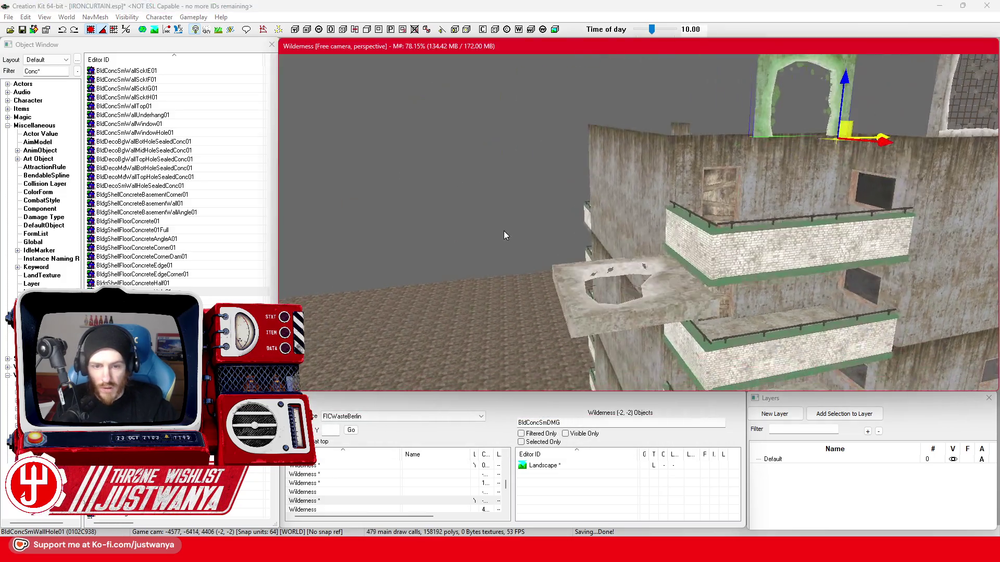
left_click(235, 292)
left_click_drag(568, 315, 582, 310)
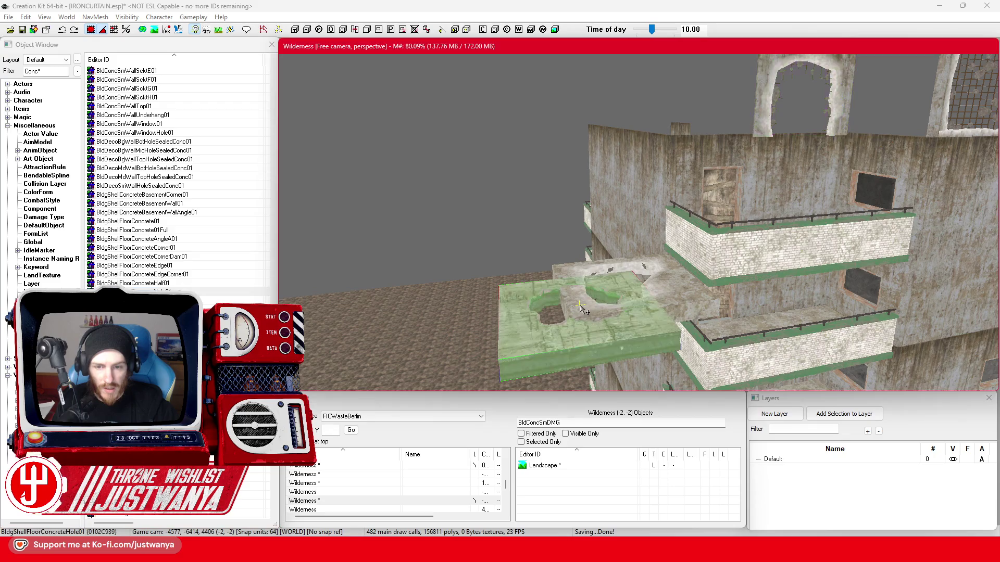
left_click_drag(532, 332, 422, 337)
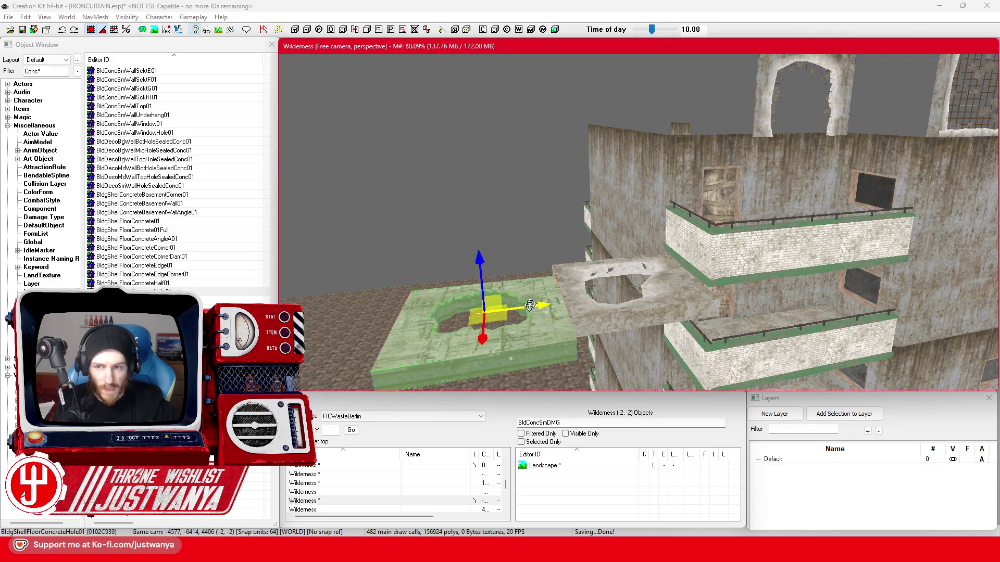
scroll(529, 306, "up", 2)
left_click_drag(482, 362, 470, 282)
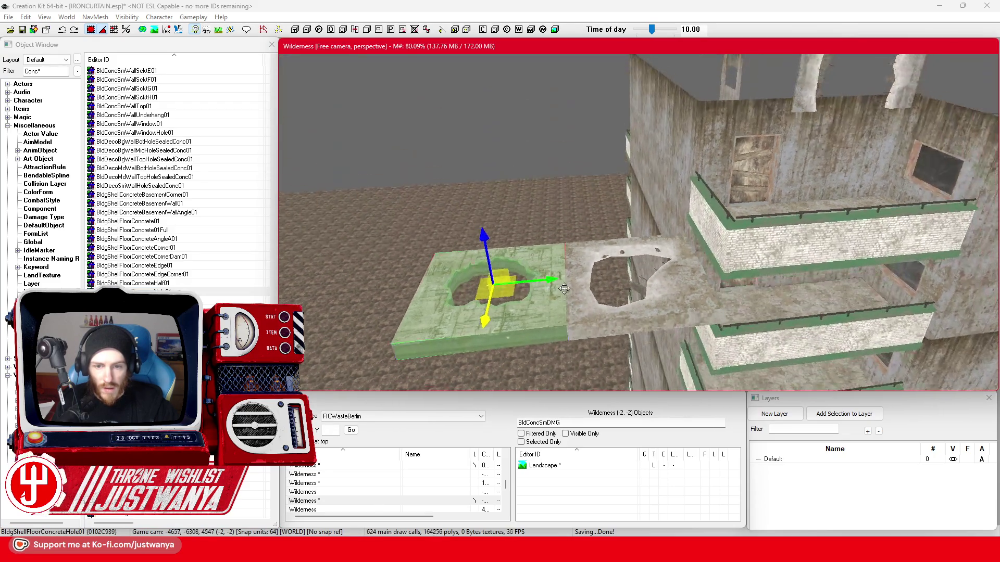
scroll(212, 289, "down", 2)
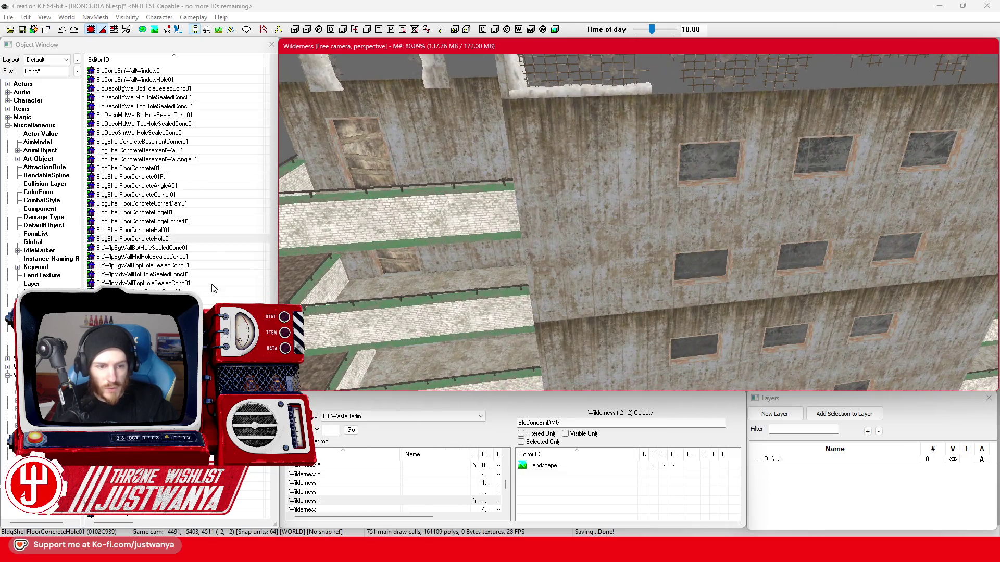
Preview the Wlp and WoodP sealed-hole wall pieces and the ConcBrckBgWall01 brick wall
double_click(207, 249)
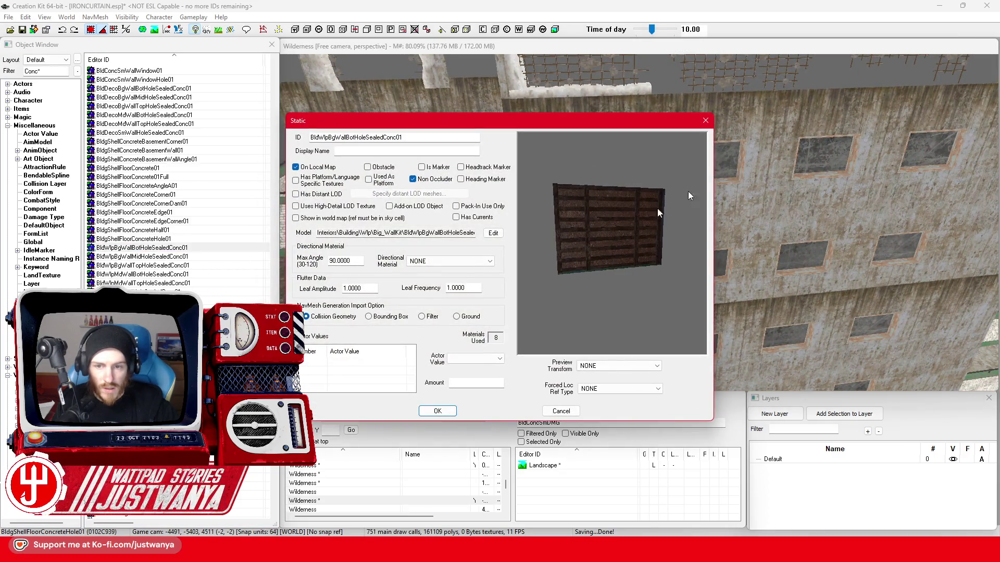
left_click(705, 123)
scroll(200, 270, "down", 1)
double_click(199, 266)
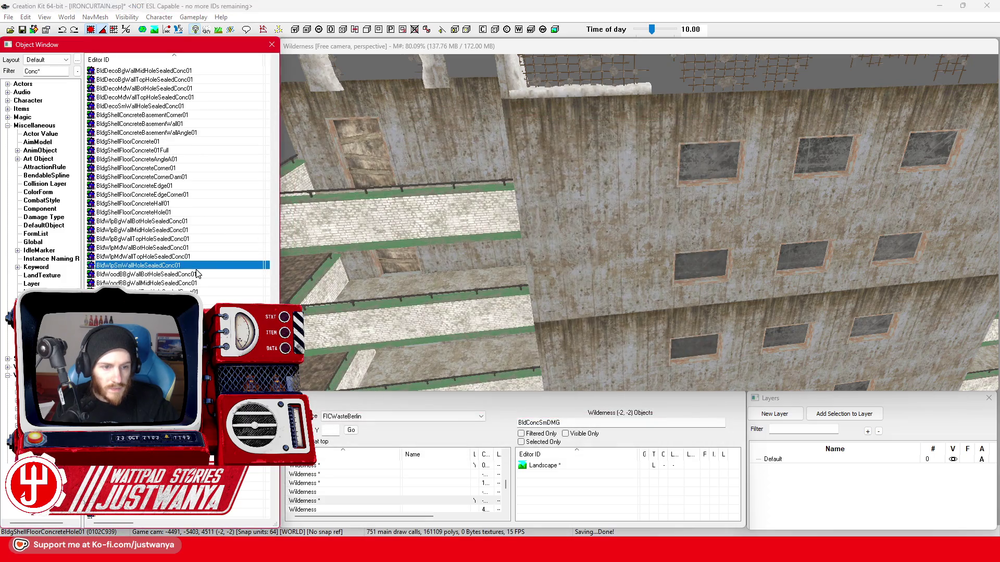
left_click(706, 122)
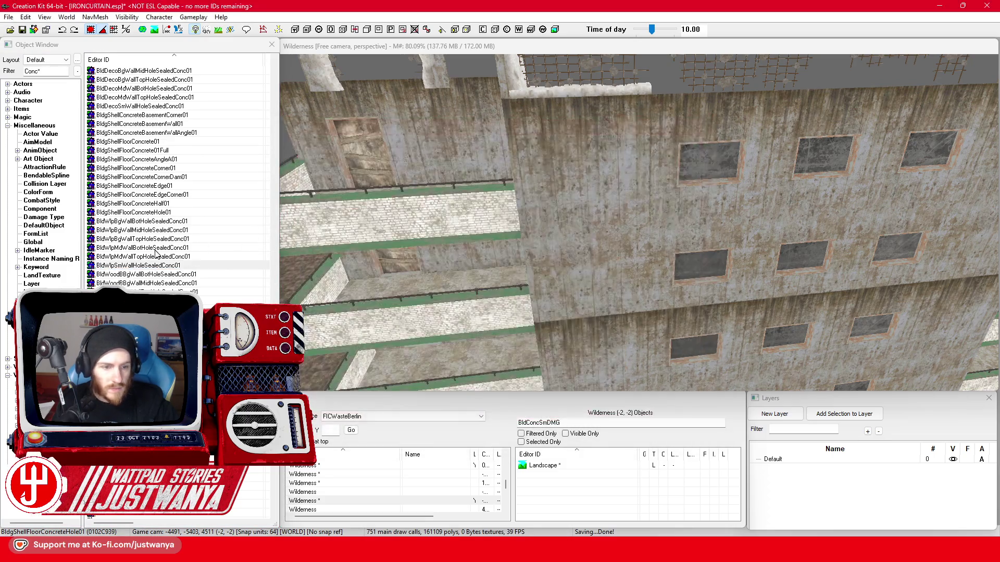
scroll(155, 255, "down", 4)
double_click(157, 238)
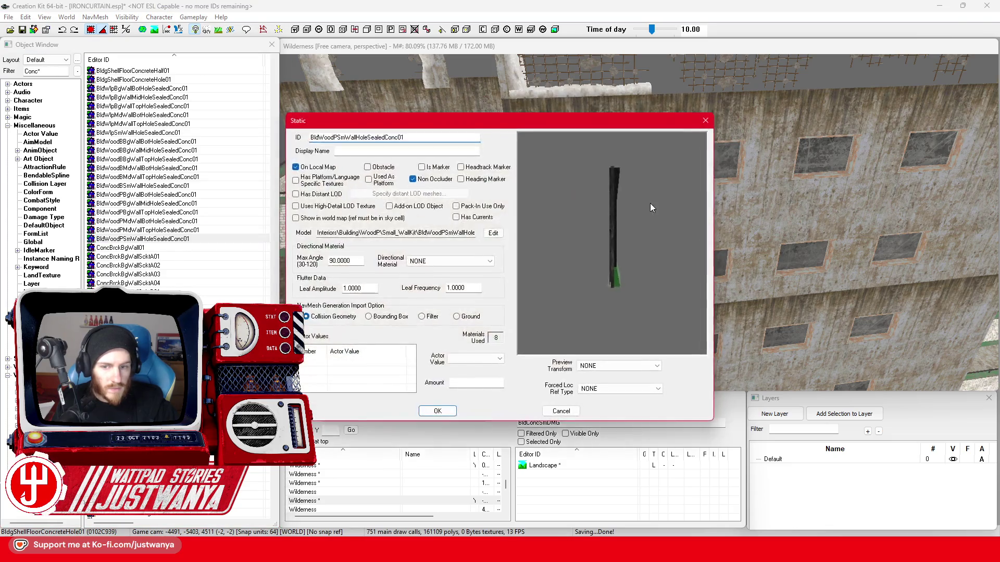
left_click(705, 123)
double_click(121, 247)
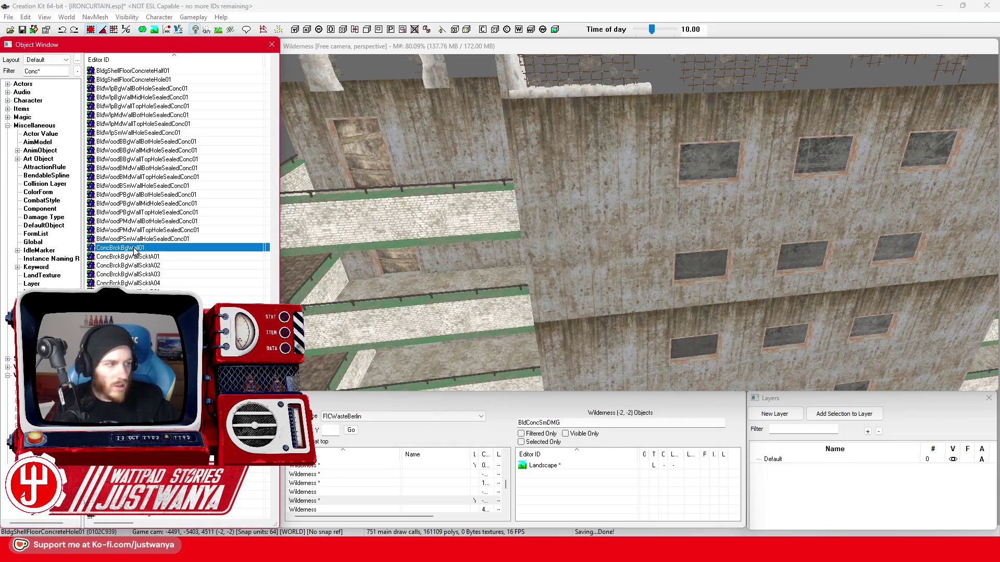
left_click(705, 121)
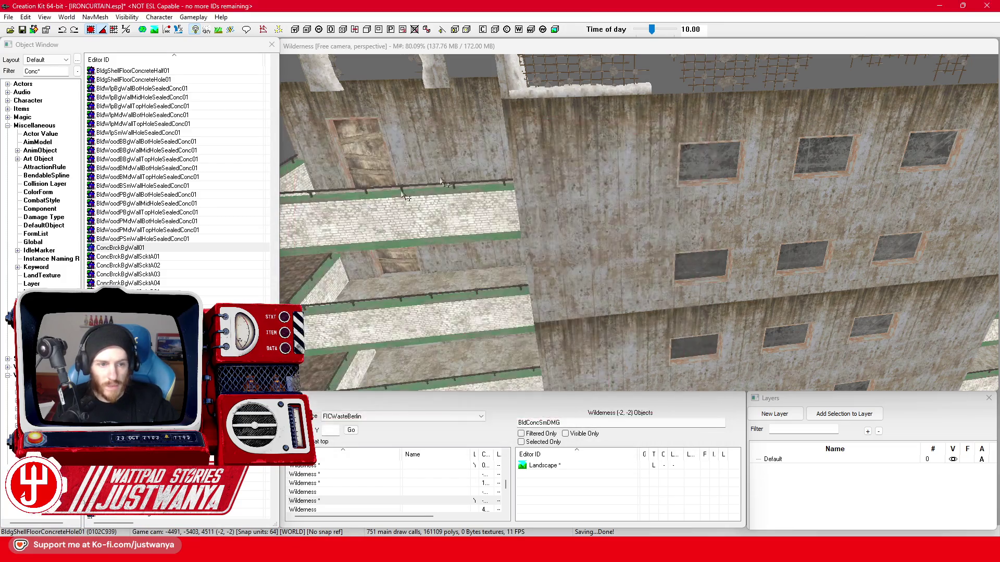
scroll(147, 251, "down", 5)
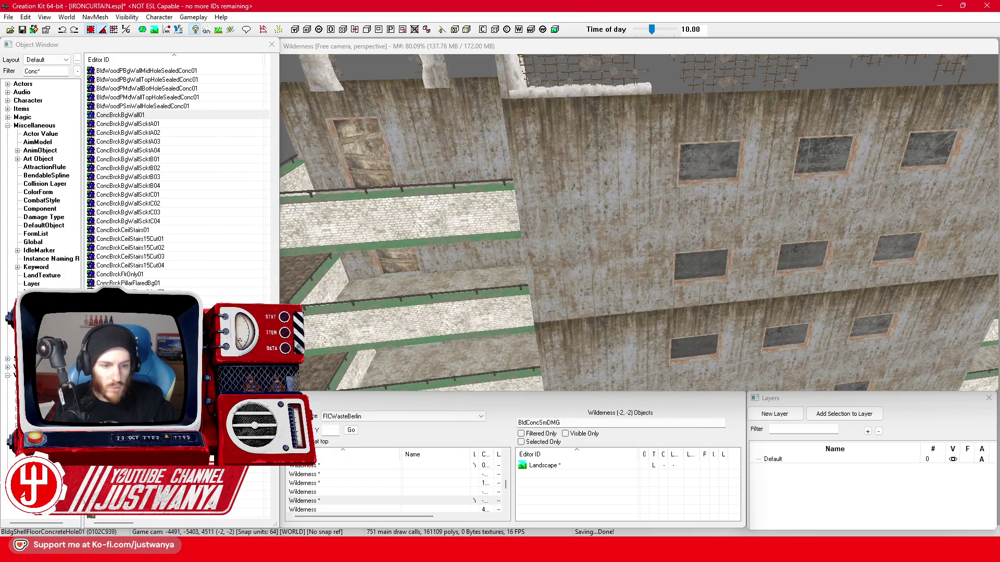
scroll(180, 172, "down", 3)
scroll(180, 172, "down", 3)
scroll(179, 173, "down", 5)
scroll(180, 173, "down", 3)
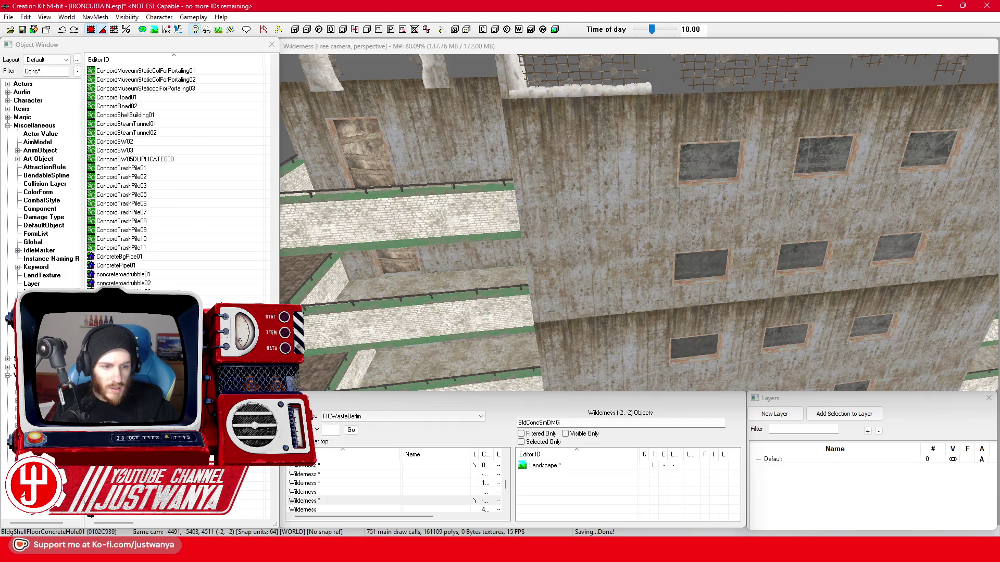
Preview concreteroadrubble01, DamConcrete01, IndCatConc1Way03 and IndConcRebarDmg06, then pick IndConcRebarDmg01
double_click(156, 275)
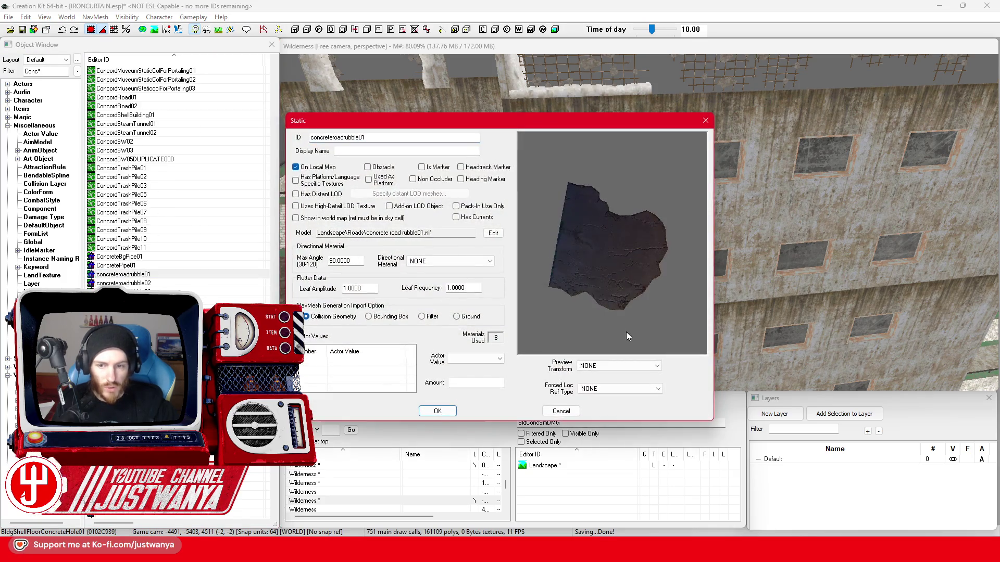
left_click(706, 122)
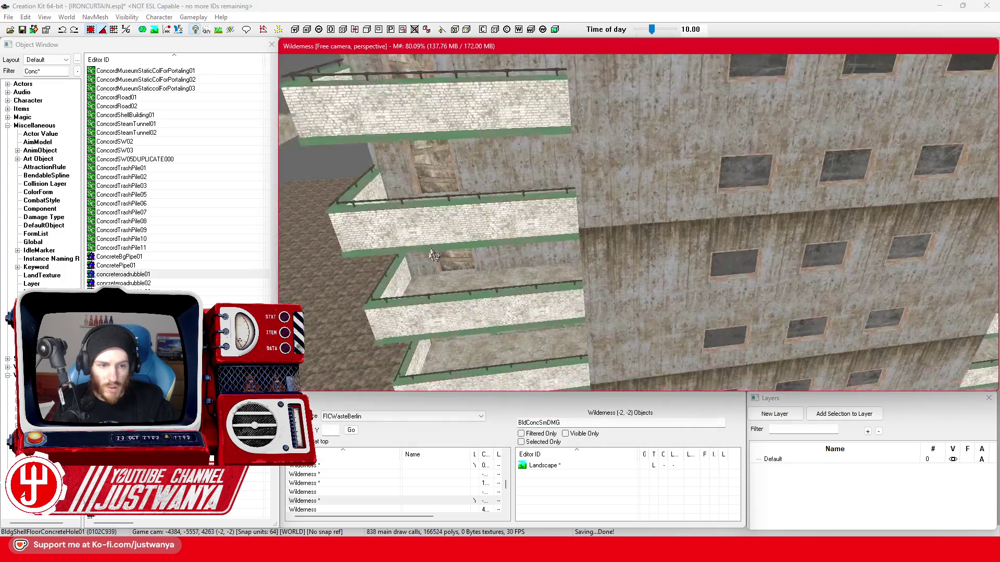
scroll(447, 222, "down", 5)
scroll(447, 222, "down", 3)
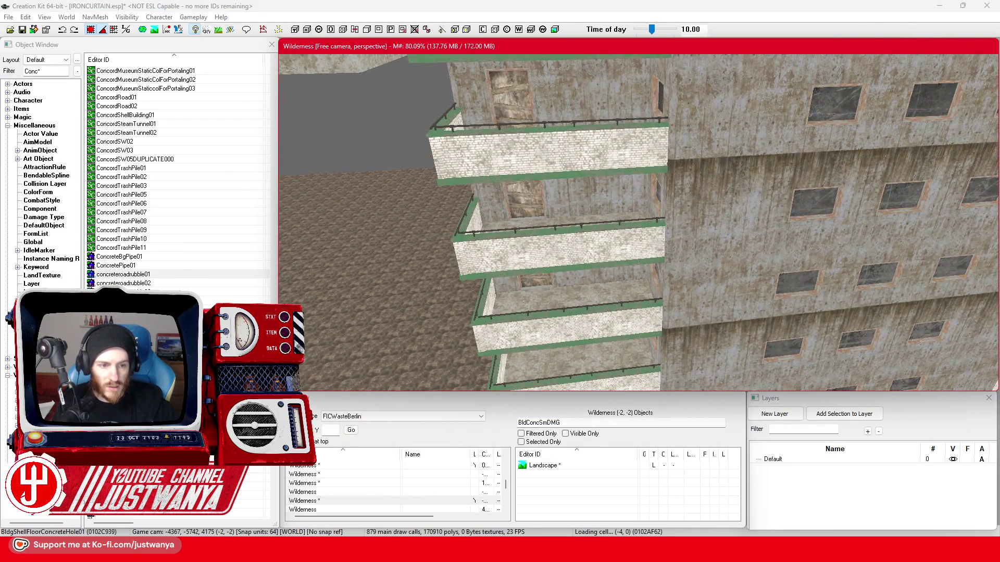
scroll(575, 227, "down", 2)
double_click(575, 228)
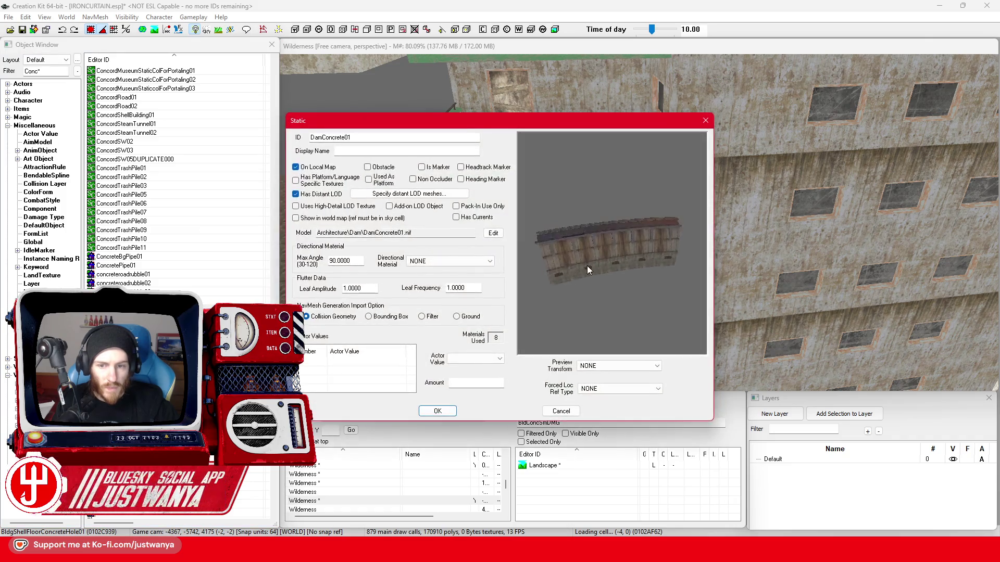
left_click(705, 121)
scroll(175, 282, "down", 8)
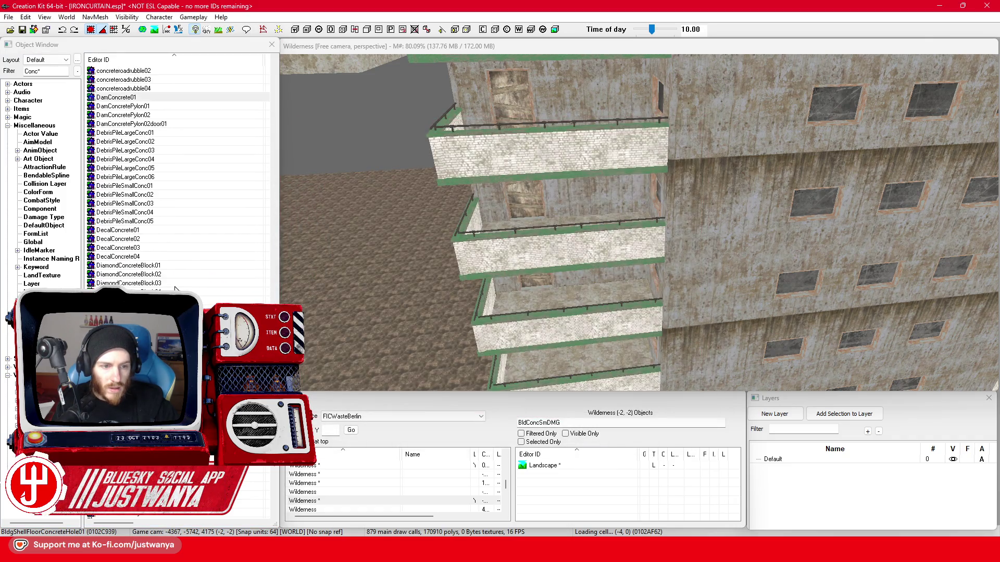
scroll(180, 272, "down", 5)
scroll(180, 273, "down", 5)
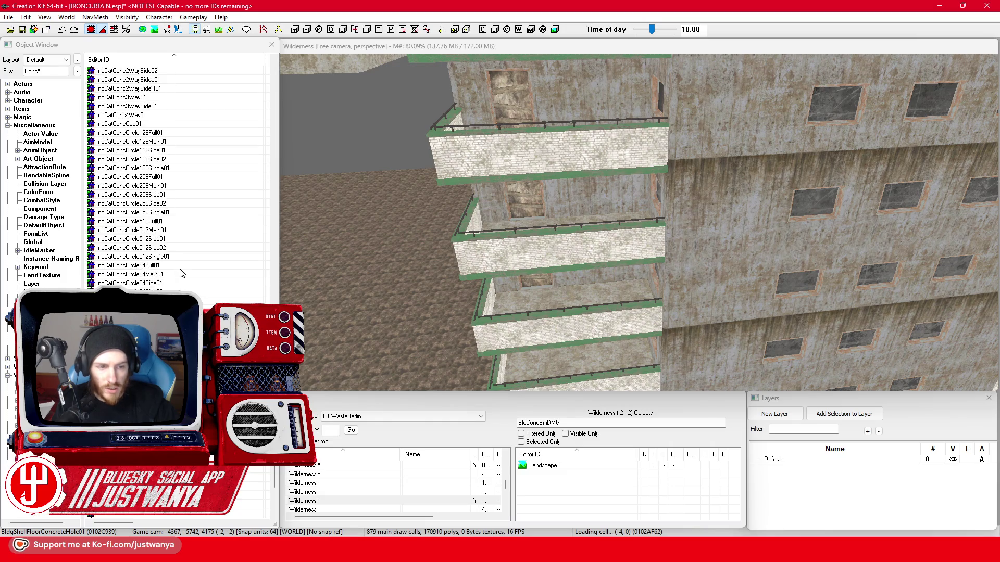
scroll(180, 272, "up", 4)
double_click(177, 168)
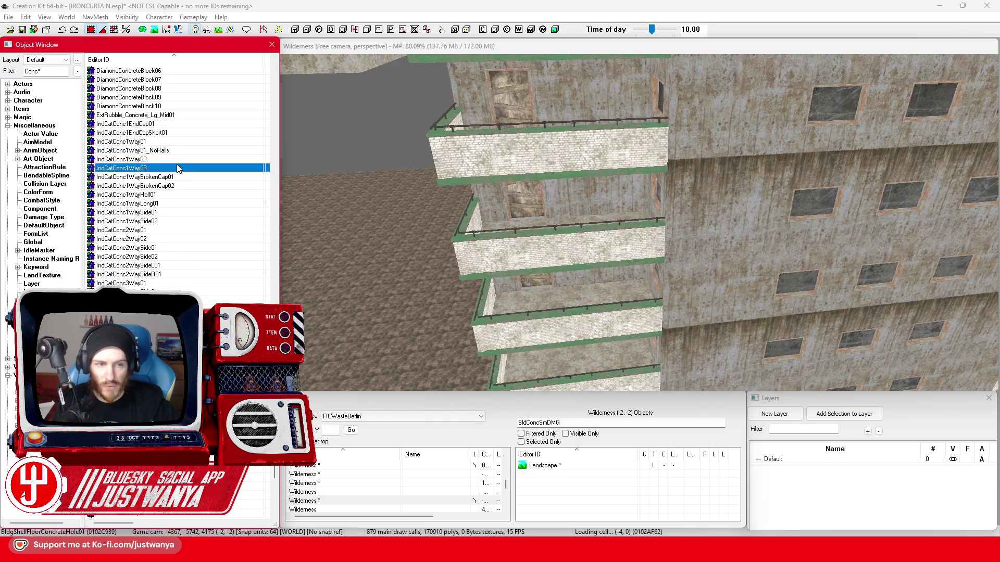
left_click(705, 122)
scroll(180, 171, "down", 3)
scroll(180, 172, "down", 3)
scroll(180, 172, "down", 3)
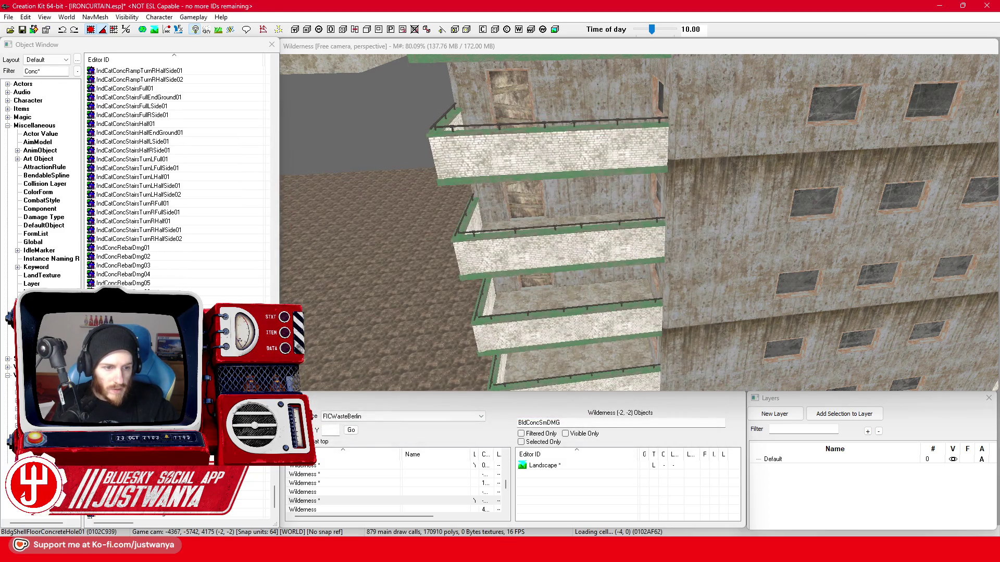
double_click(125, 292)
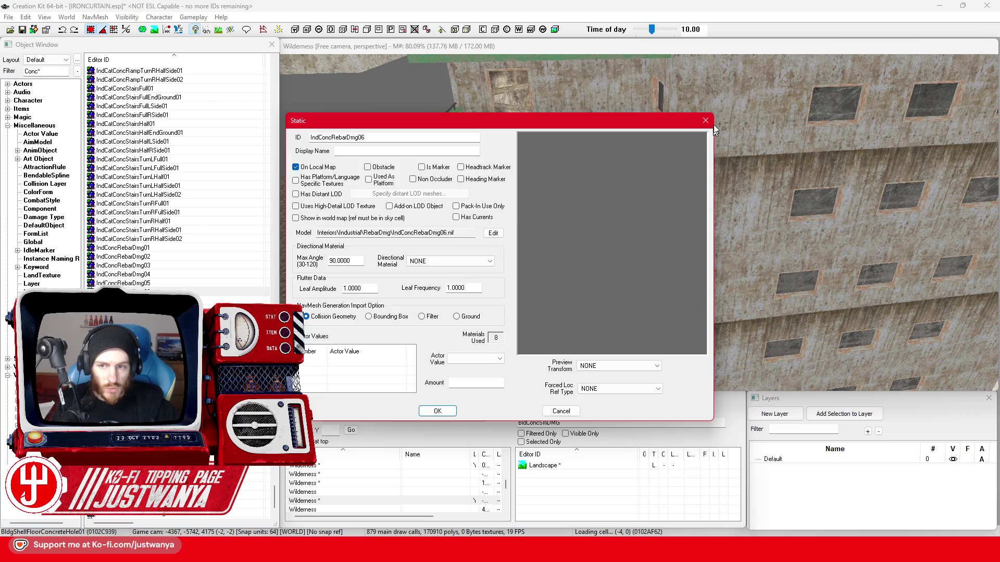
left_click(706, 121)
left_click(190, 248)
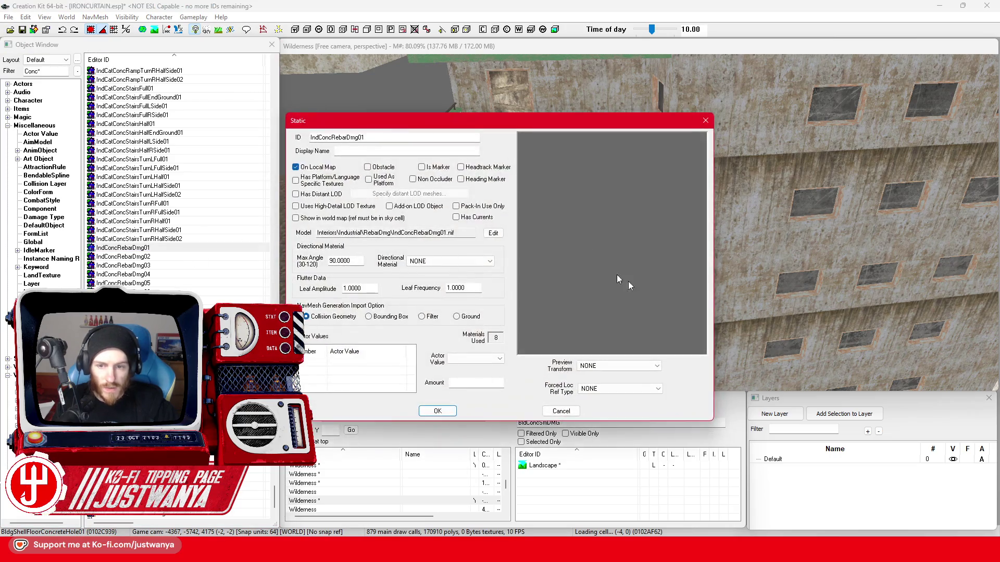
left_click(704, 122)
Place IndConcRebarDmg01 by the building and slide it along the wall in rotate mode
mouse_move(195, 248)
left_mouse_down()
mouse_move(574, 288)
mouse_move(577, 244)
left_mouse_up()
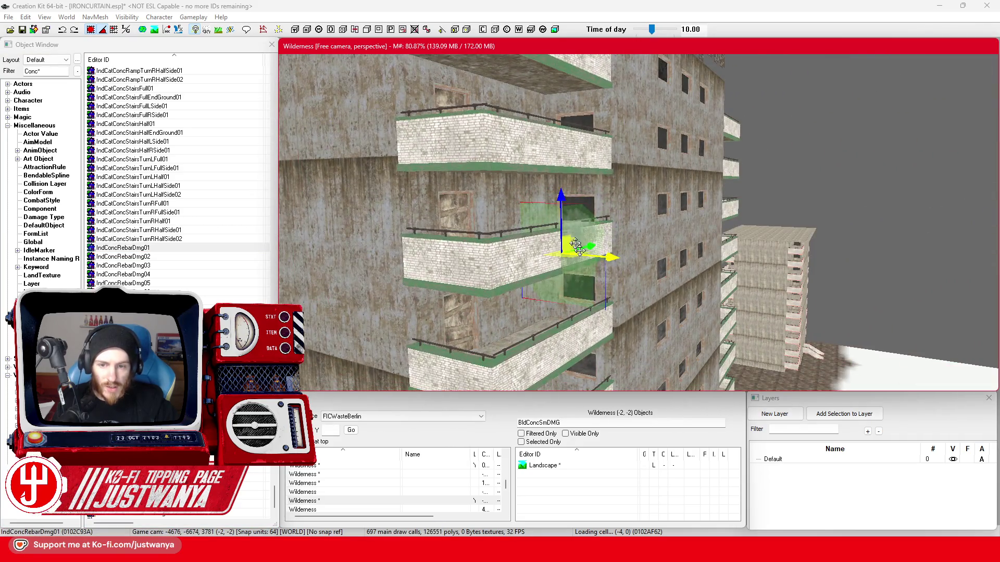
scroll(576, 247, "up", 3)
key("2")
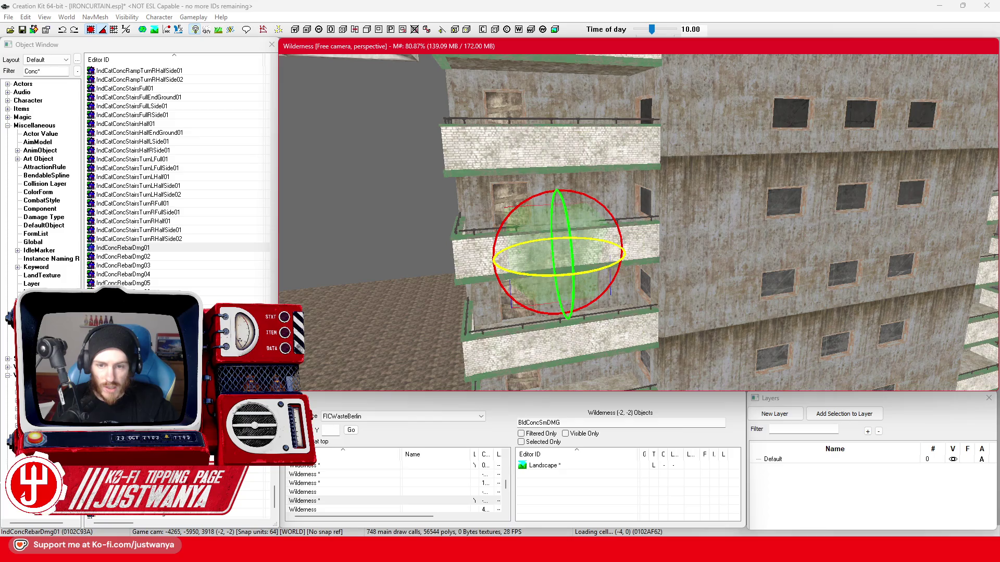
mouse_move(594, 271)
left_mouse_down()
mouse_move(754, 264)
mouse_move(426, 295)
left_mouse_up()
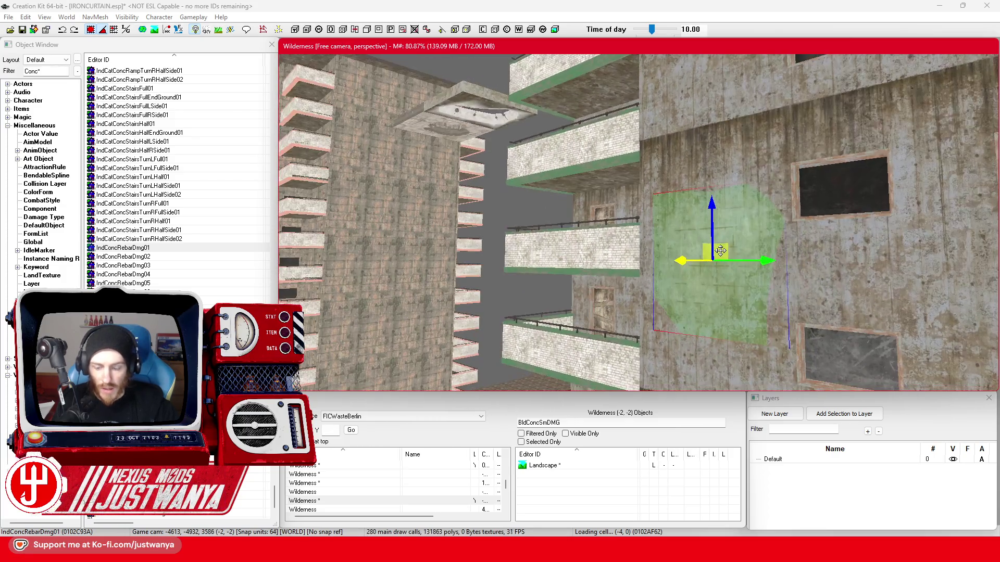
scroll(180, 171, "down", 1)
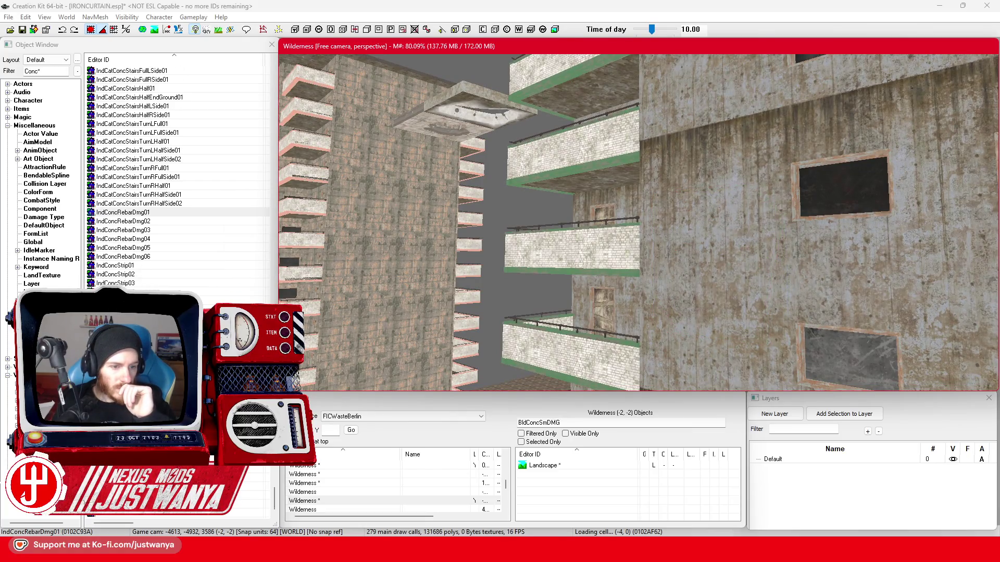
Preview IndConcStrip01 and RubConcrete01, then select the rubble patch on the ground
double_click(167, 267)
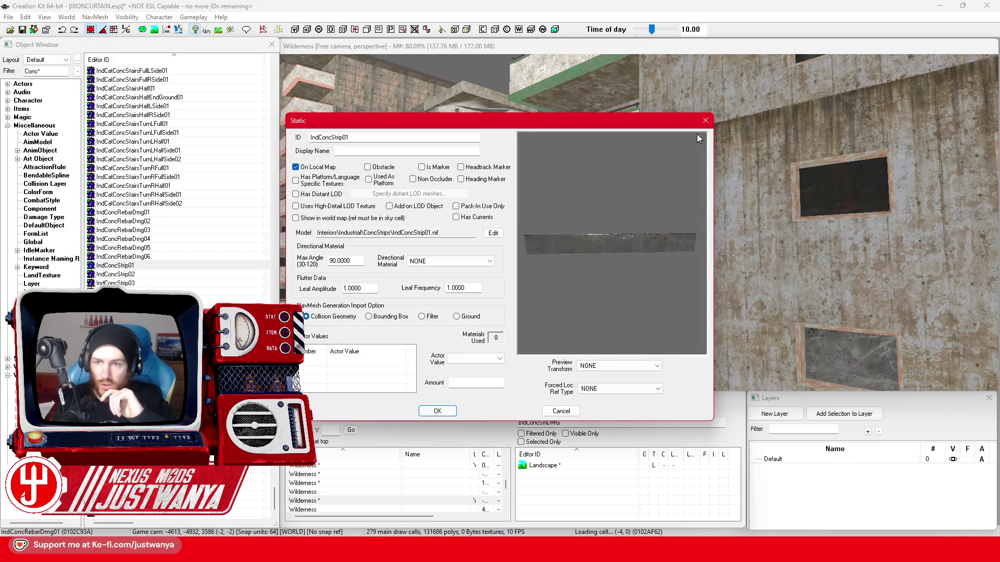
left_click(706, 120)
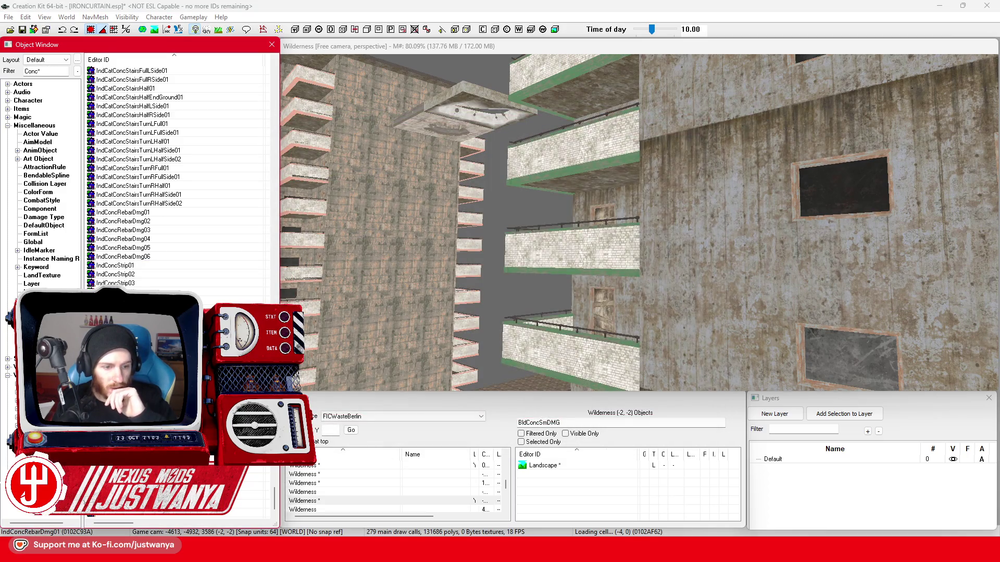
double_click(564, 313)
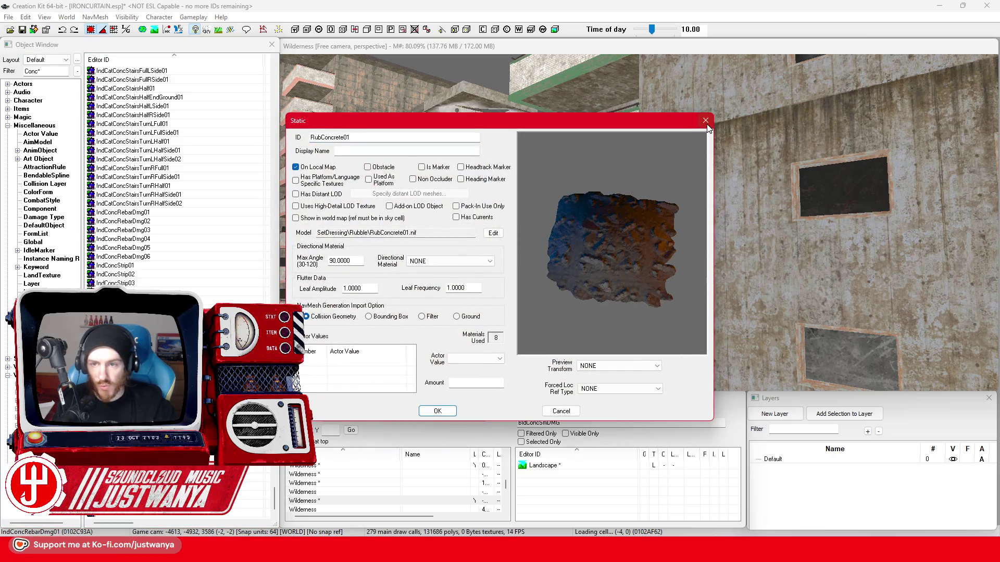
left_click(706, 121)
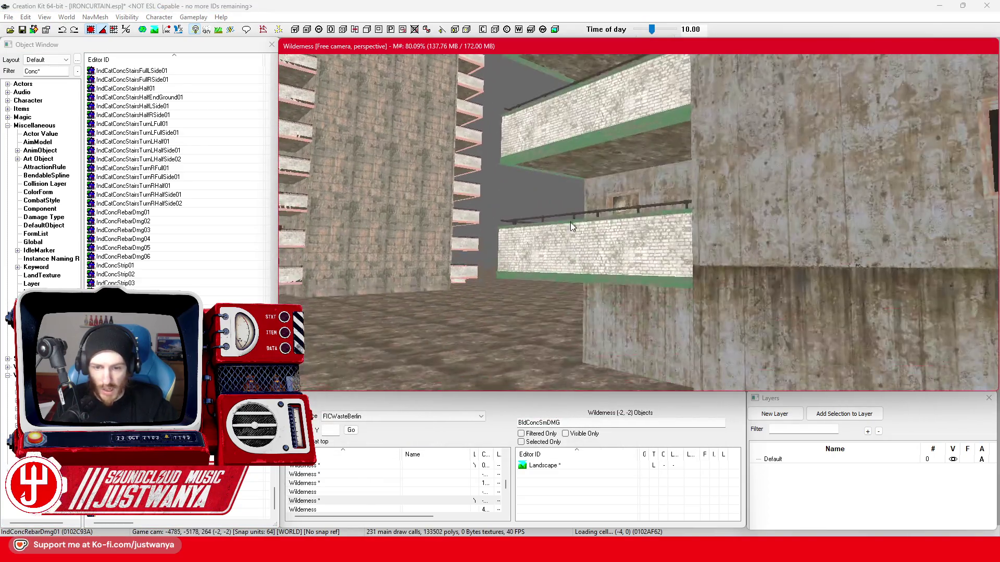
scroll(571, 226, "down", 5)
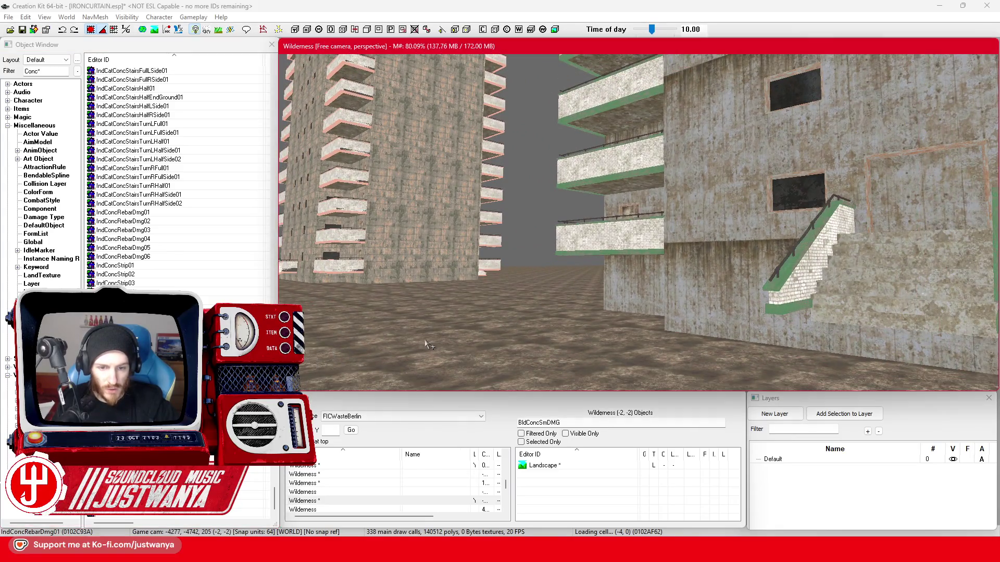
left_click(429, 344)
scroll(428, 351, "up", 3)
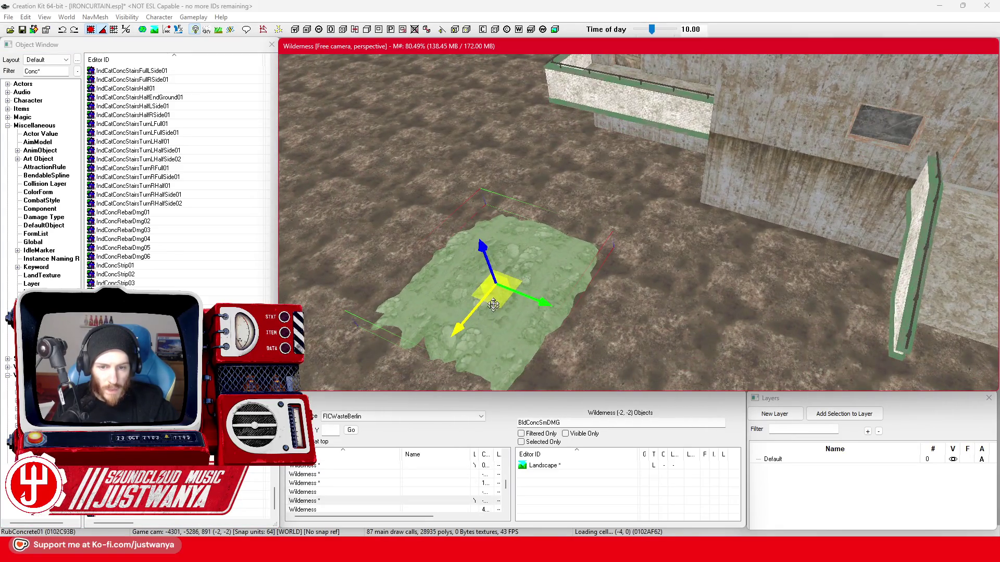
Move the rubble patch across the ground, then preview the SignConcordSandL01 sign model
left_click_drag(494, 305, 449, 186)
key("shift")
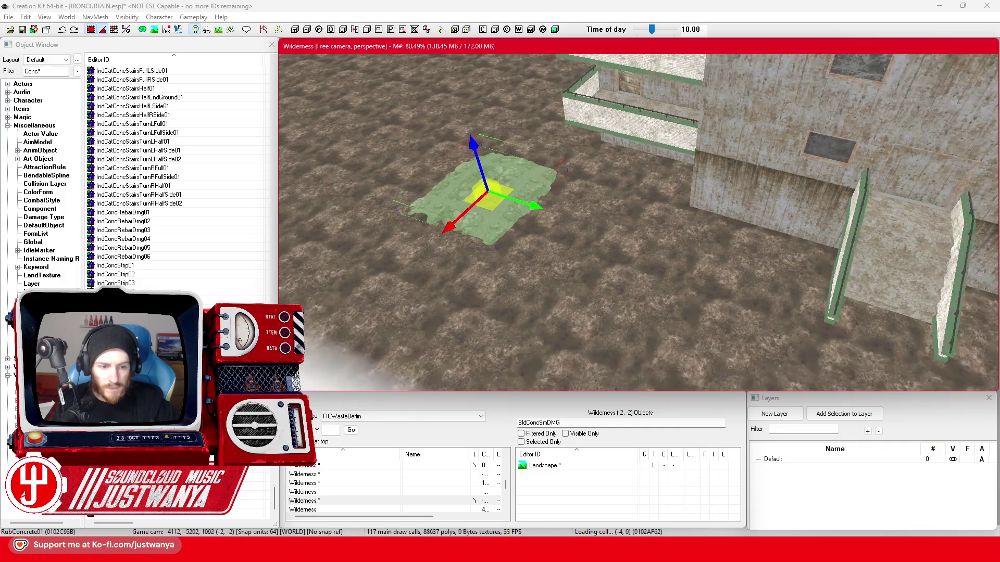
double_click(527, 313)
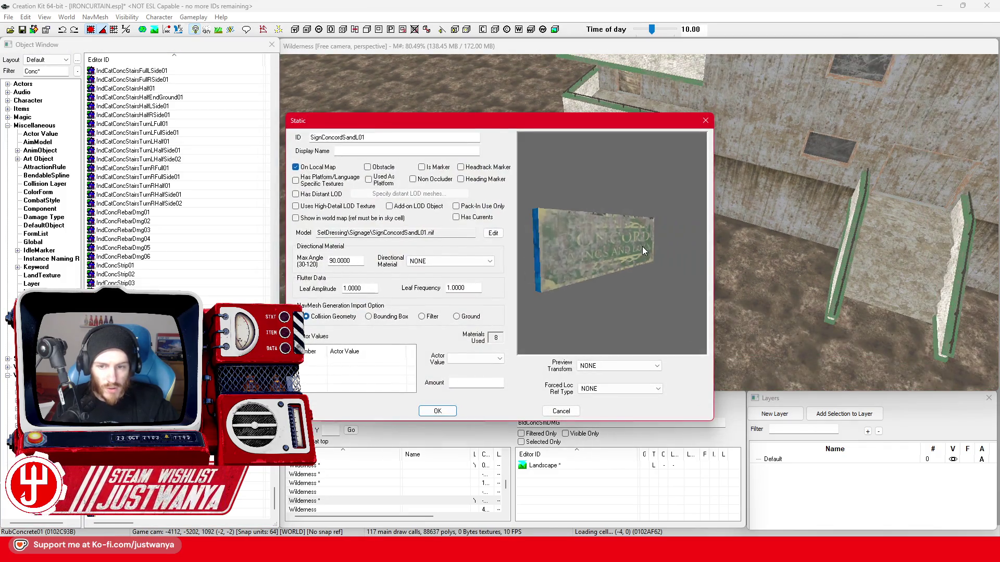
left_click(704, 123)
left_click(258, 468)
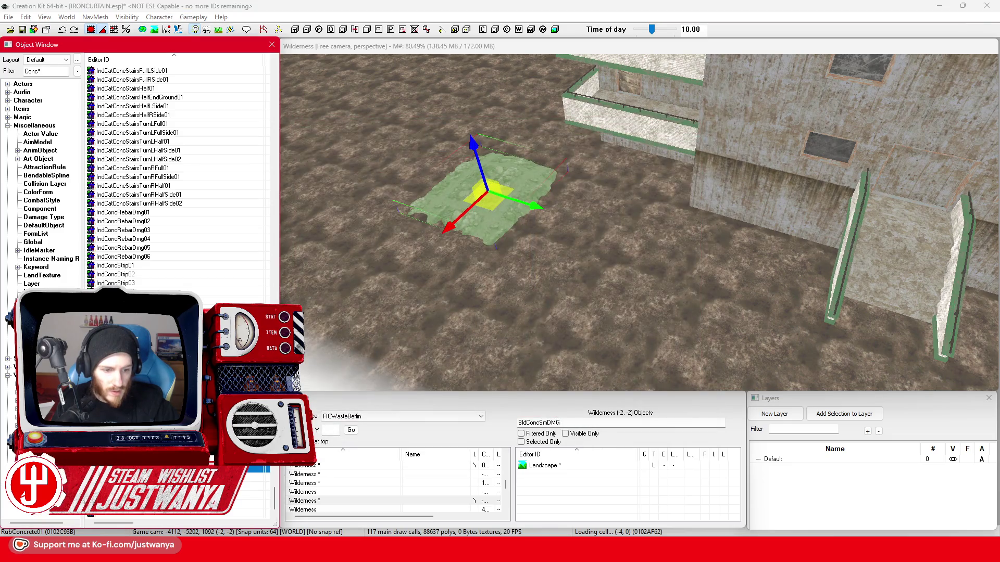
left_click(705, 122)
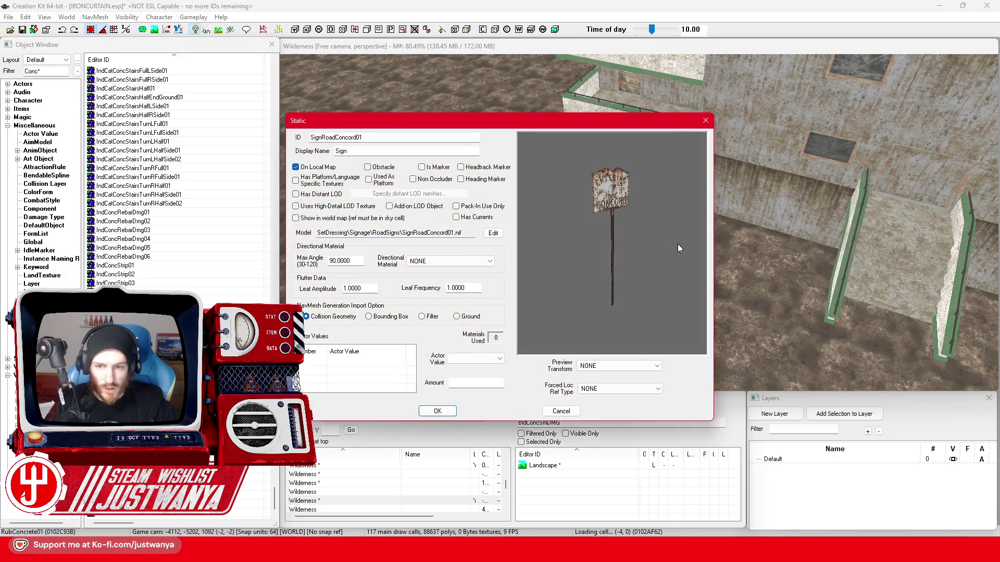
Dismiss the SignRoadConcord01 details and inspect the large concrete wall from above
left_click(705, 122)
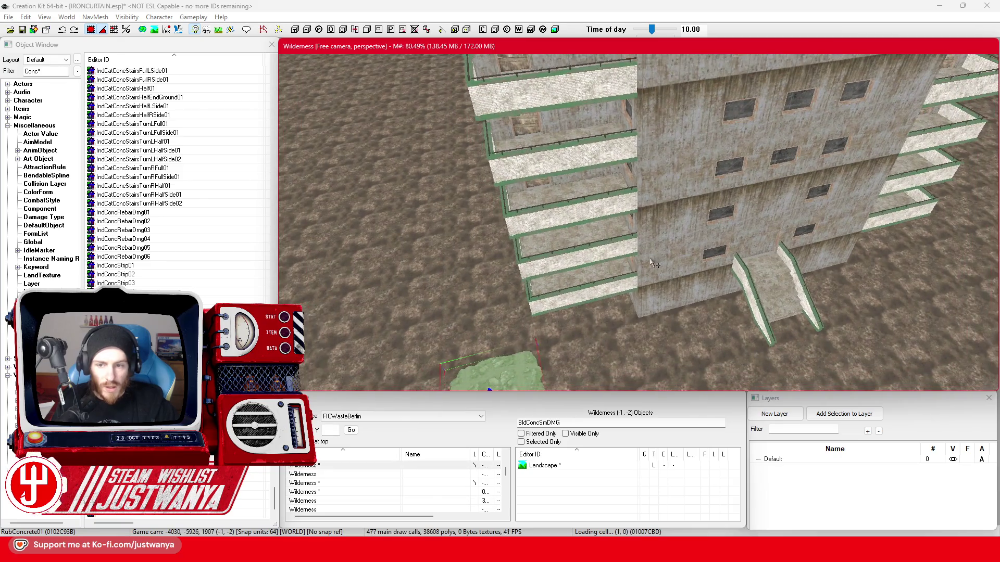
left_click(649, 240)
scroll(648, 241, "up", 5)
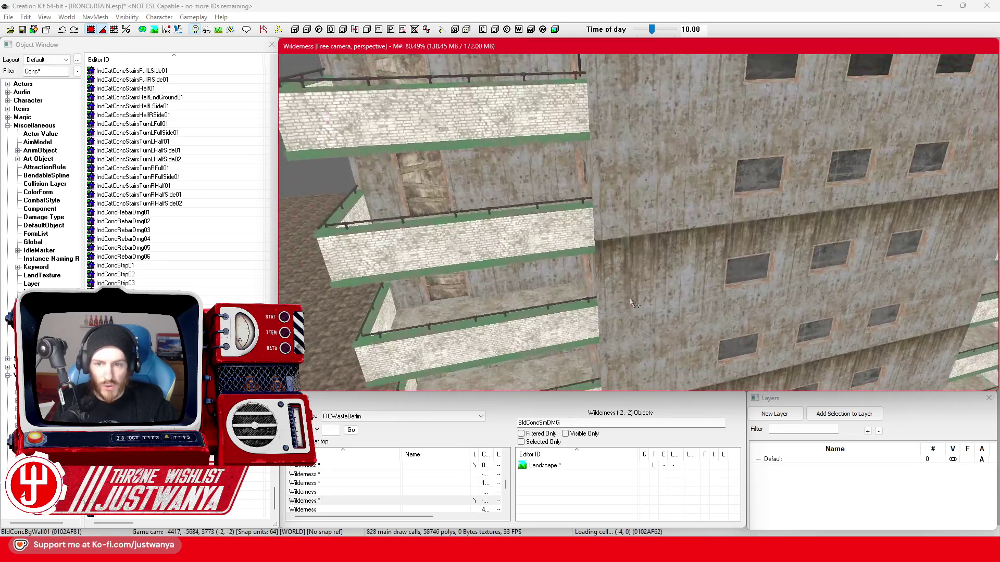
scroll(634, 303, "down", 3)
scroll(613, 266, "down", 3)
scroll(596, 237, "down", 2)
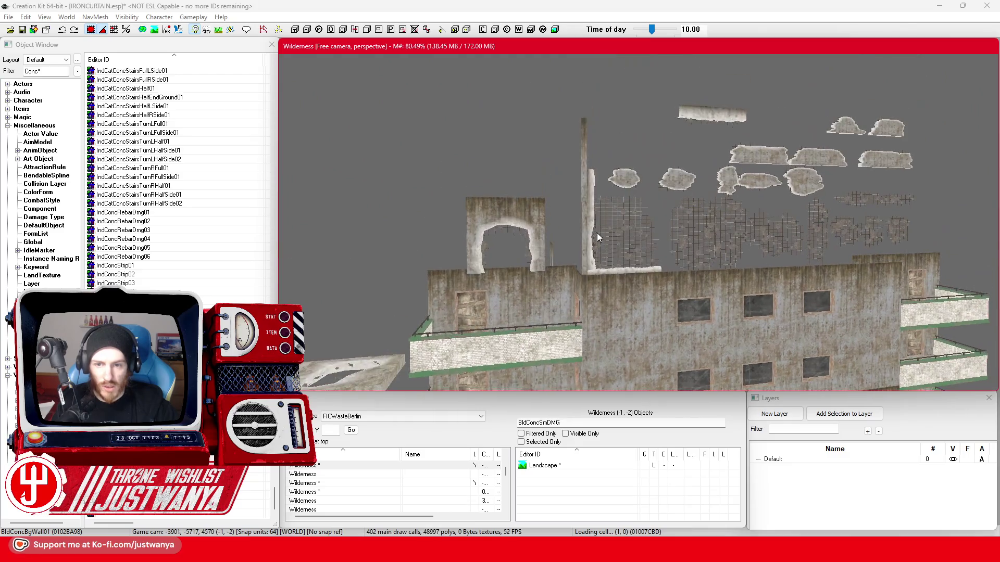
key("shift")
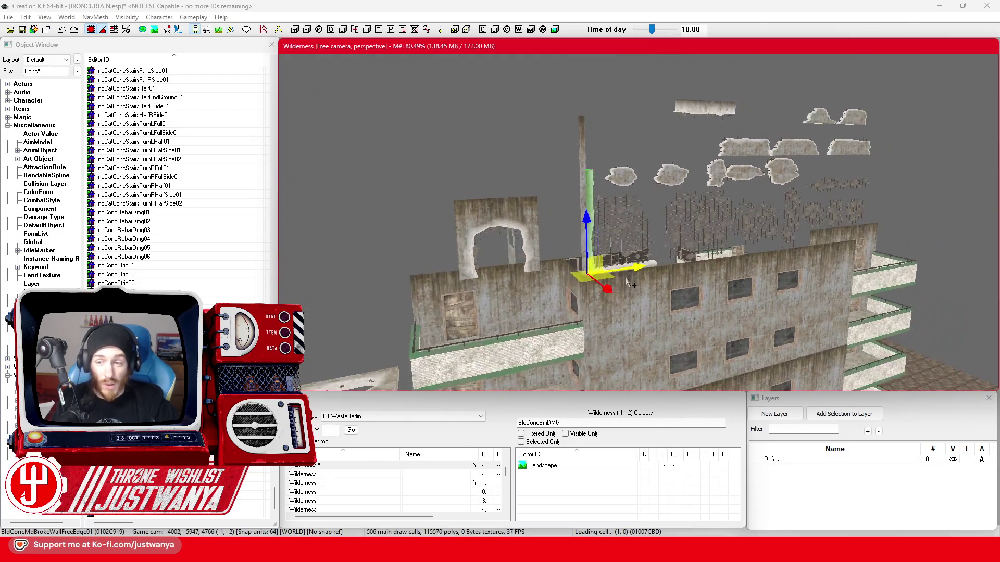
key("shift")
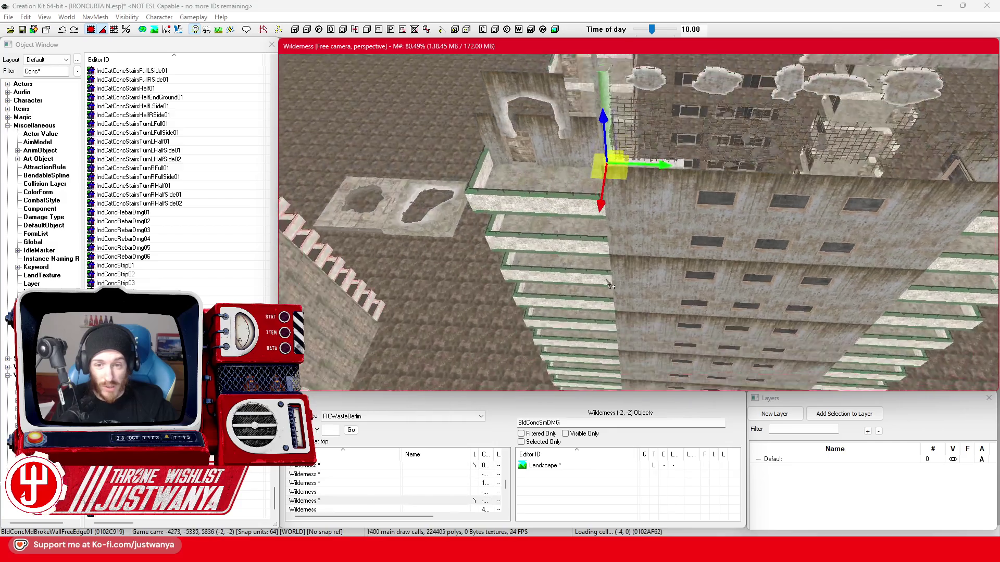
key("shift")
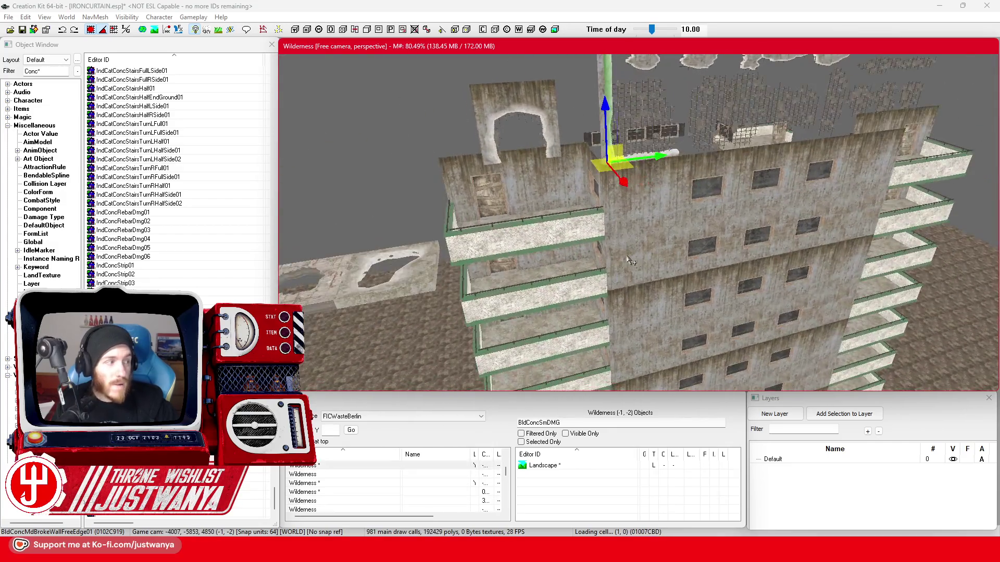
scroll(596, 313, "up", 5)
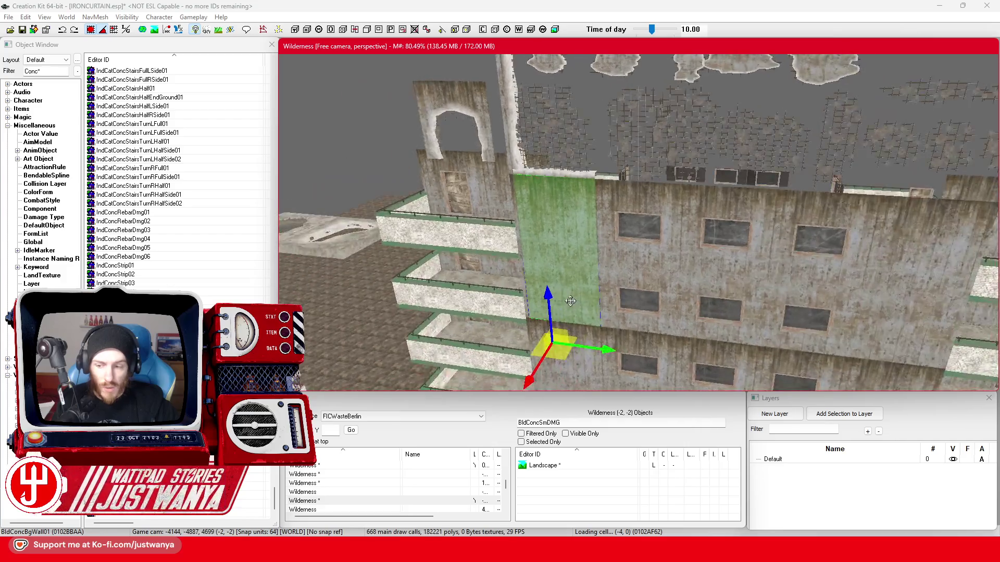
scroll(583, 321, "up", 3)
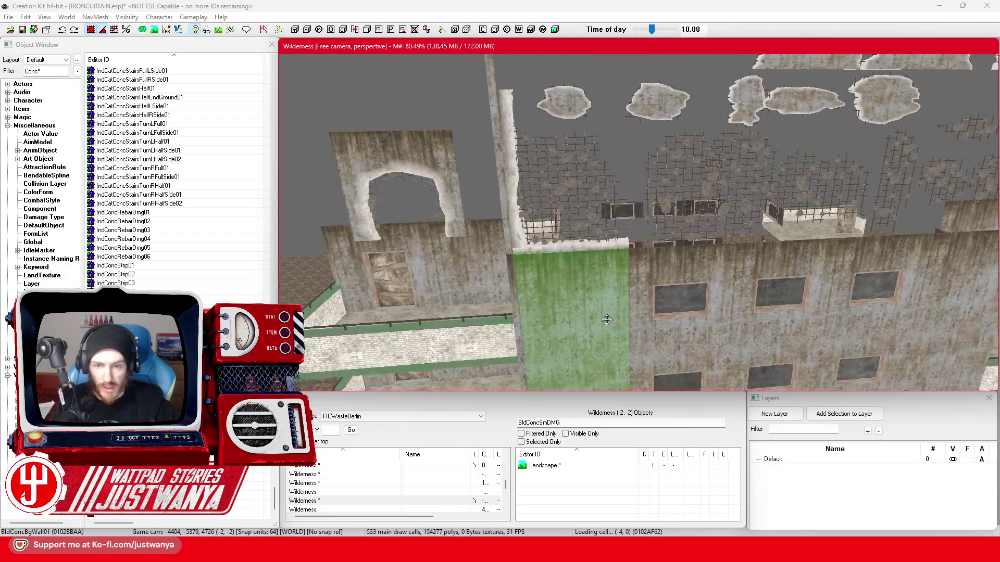
Select the rebar chunk on the top floor and save the plugin
left_click(607, 194)
scroll(607, 194, "down", 3)
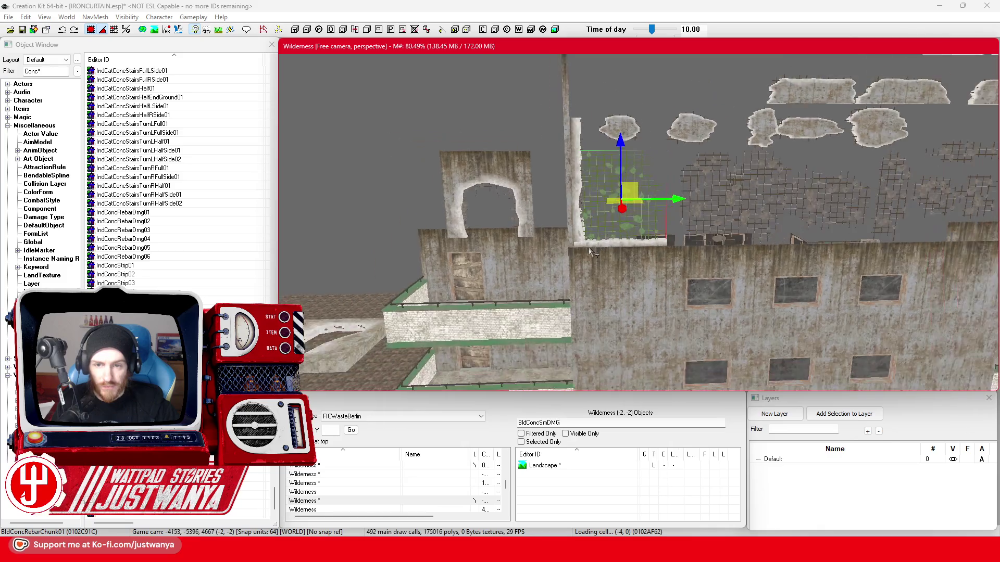
left_click(22, 30)
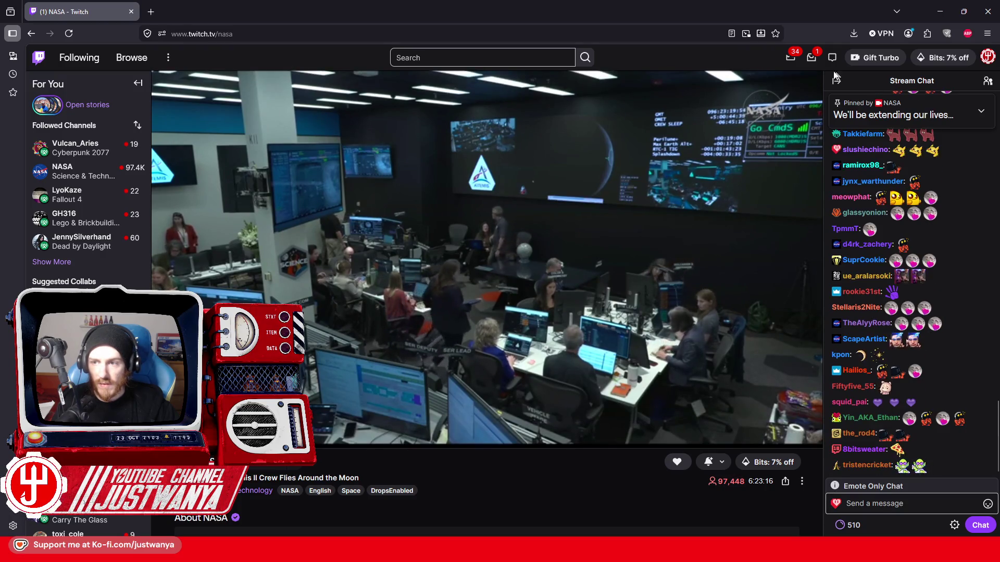
Clear the browser notifications, return to the editor's concrete pillar, then show the ruined-buildings reference photo
left_click(812, 57)
left_click(813, 56)
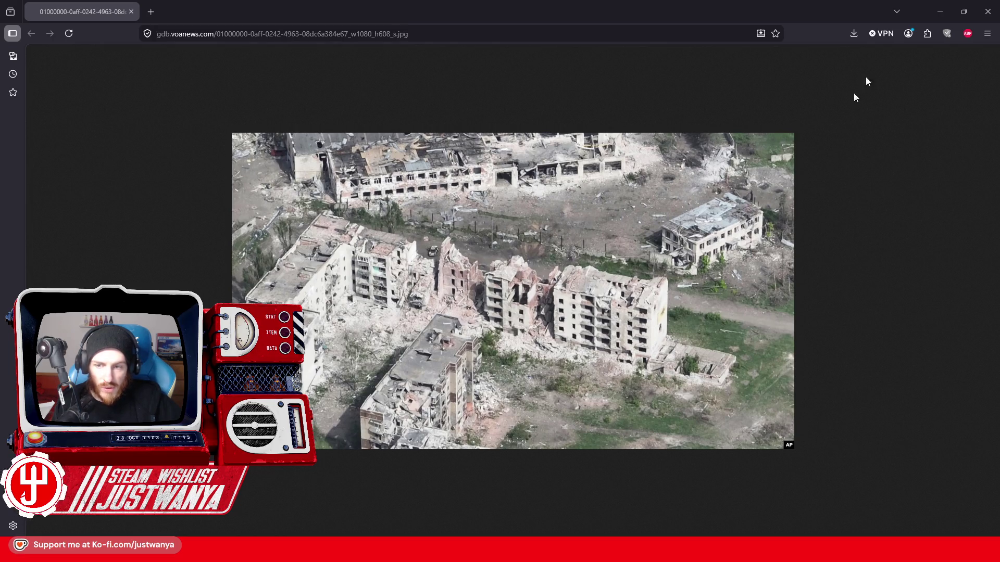
left_click(942, 7)
left_click(588, 194)
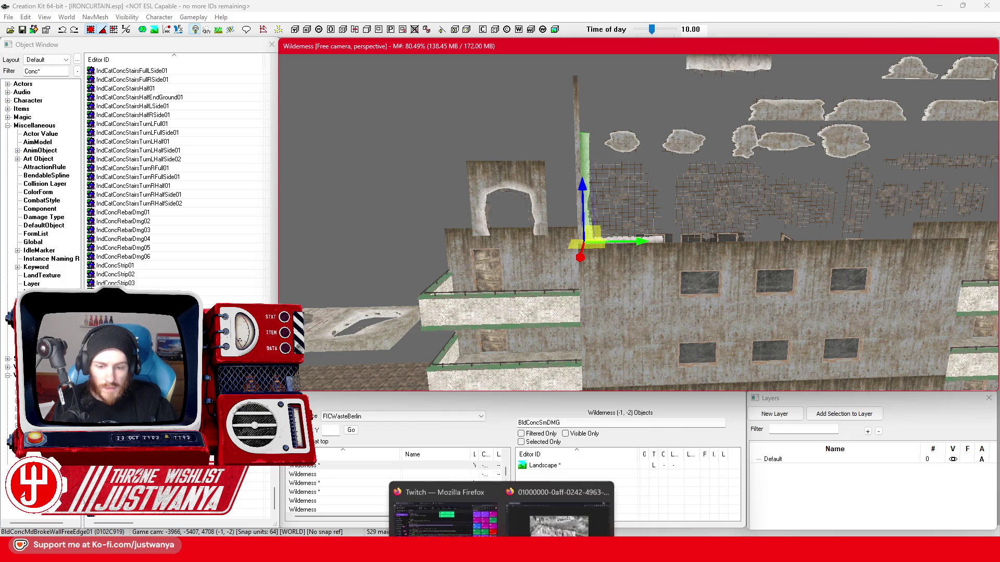
left_click(563, 500)
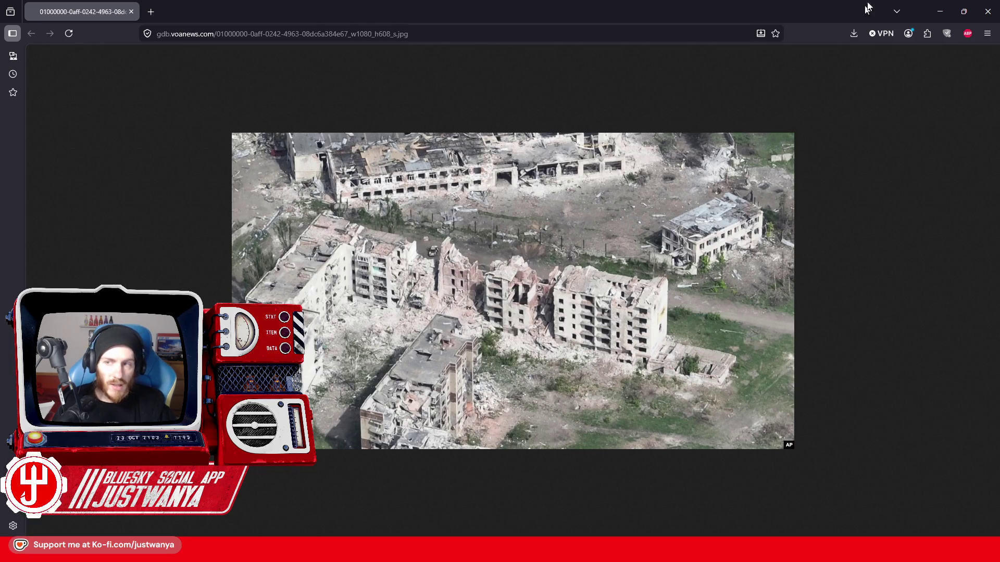
left_click(940, 11)
scroll(542, 301, "up", 5)
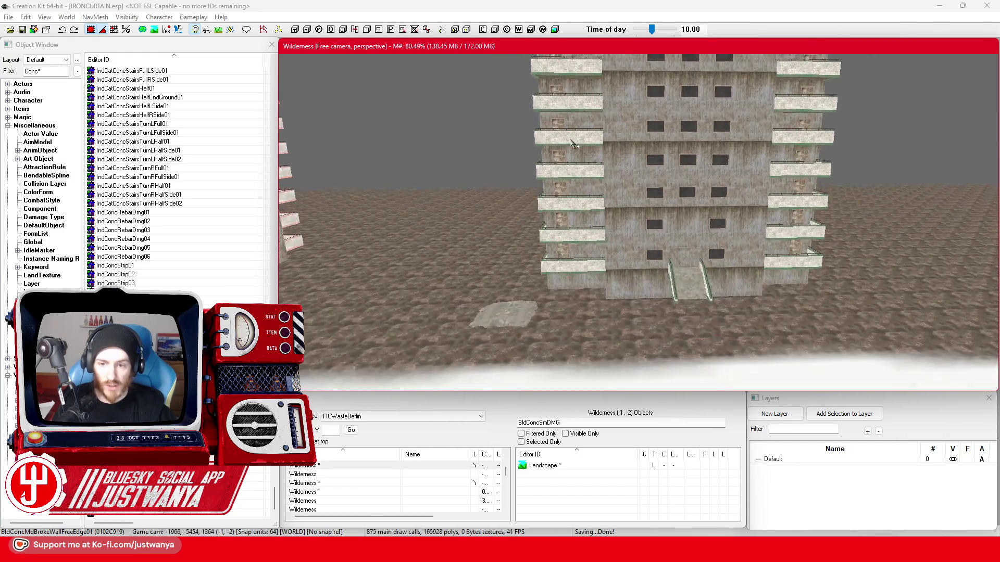
left_click_drag(572, 141, 571, 191)
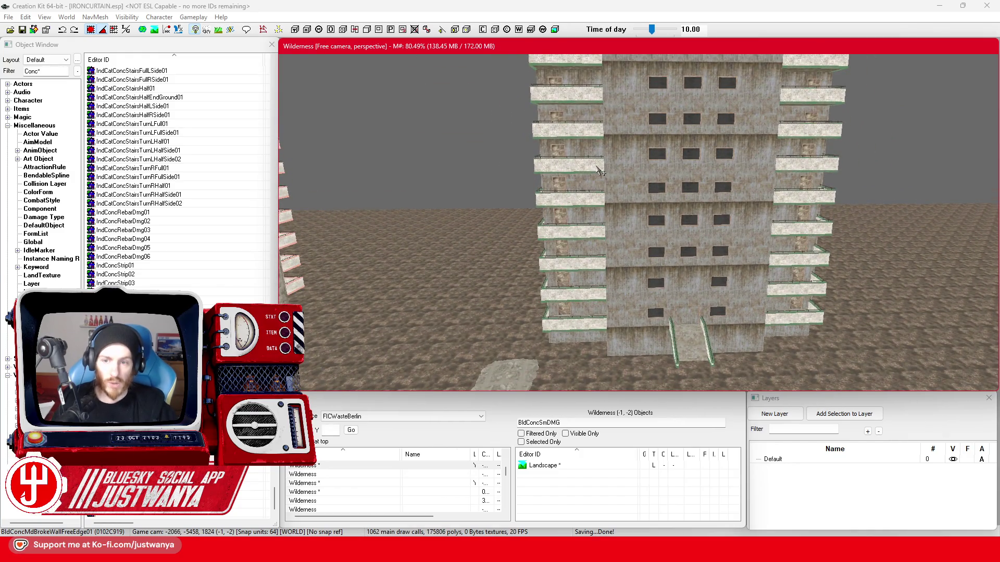
scroll(572, 193, "up", 5)
scroll(631, 240, "down", 3)
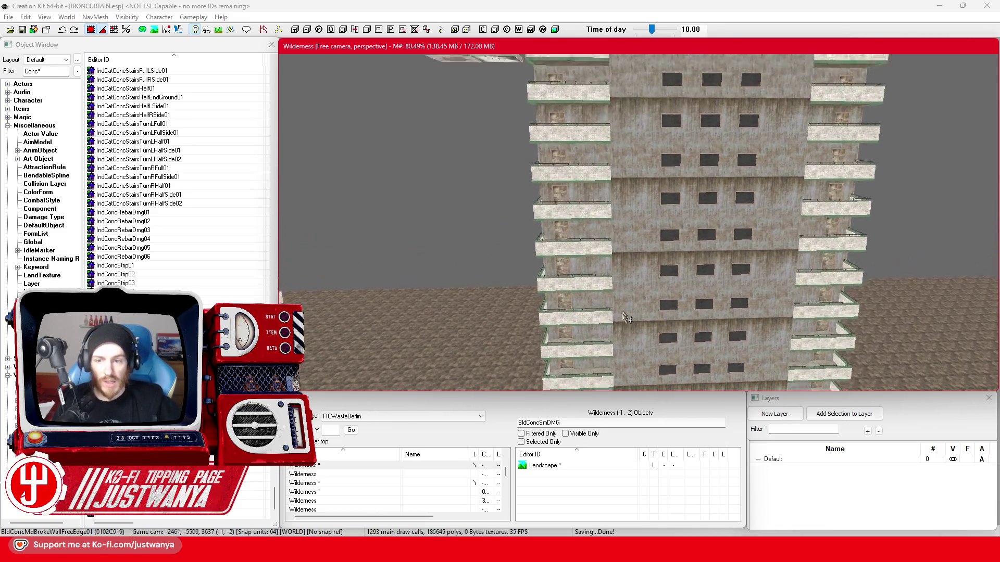
left_click_drag(649, 157, 657, 330)
scroll(657, 329, "up", 1)
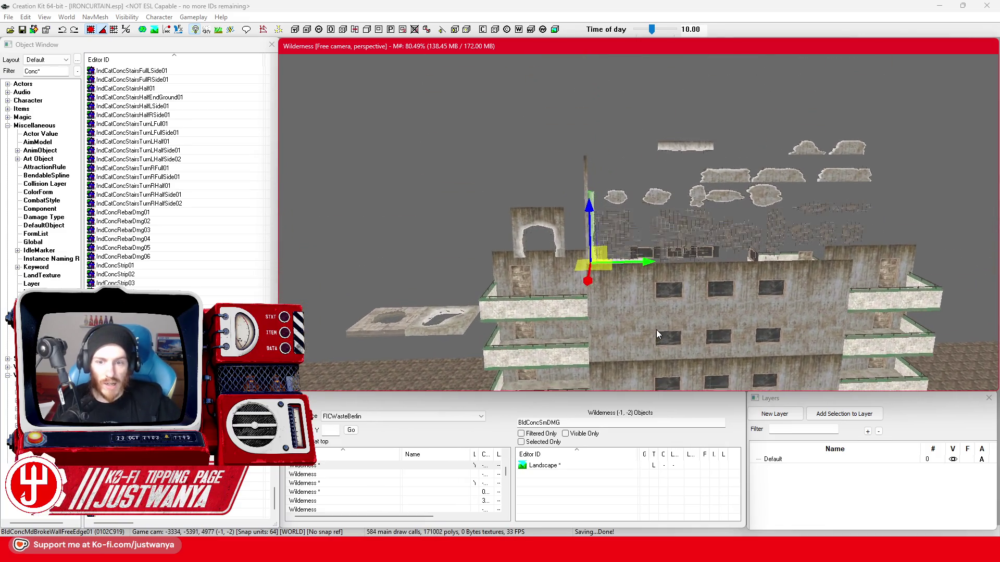
scroll(656, 330, "up", 1)
scroll(656, 330, "up", 1)
scroll(657, 330, "up", 1)
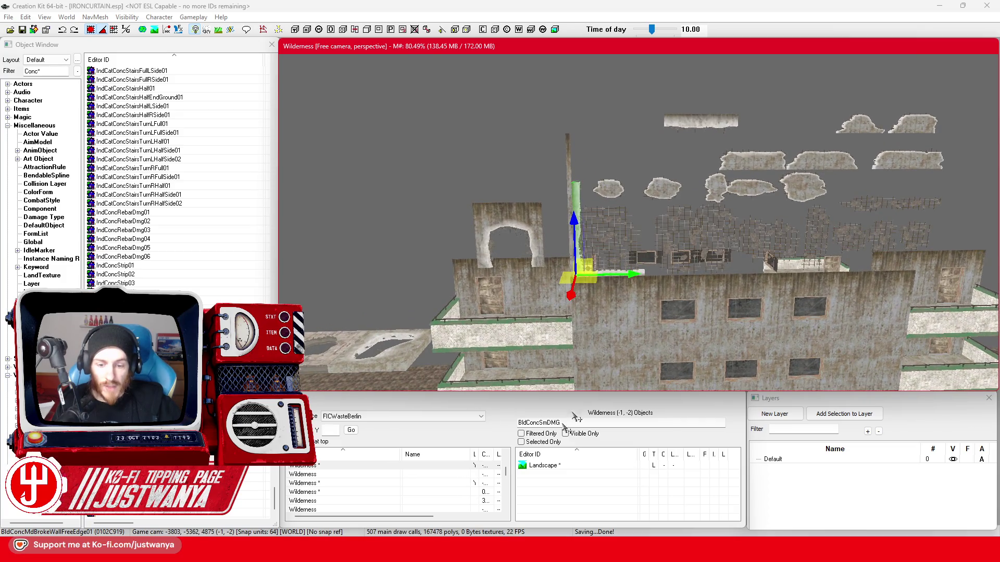
left_click(558, 488)
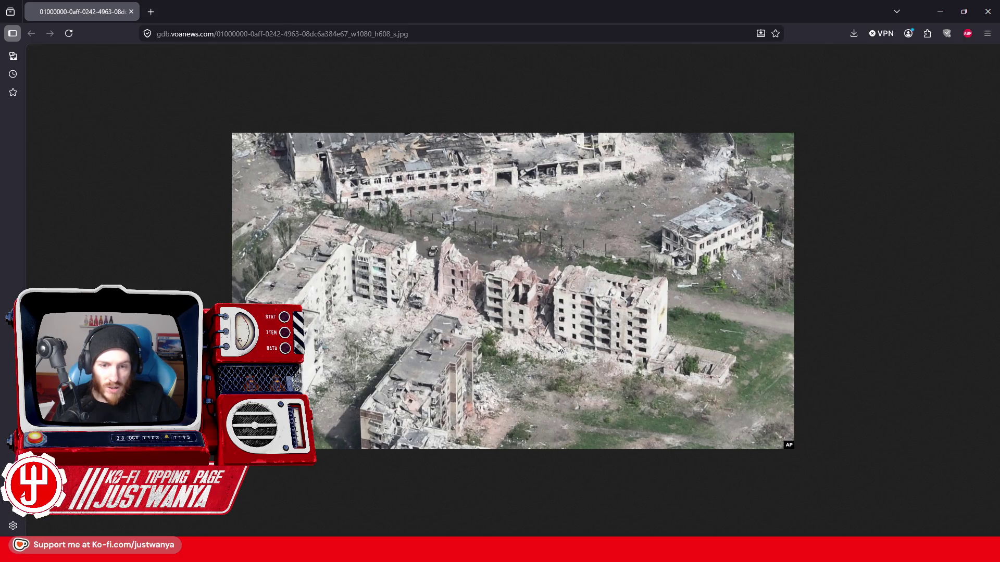
left_click(932, 17)
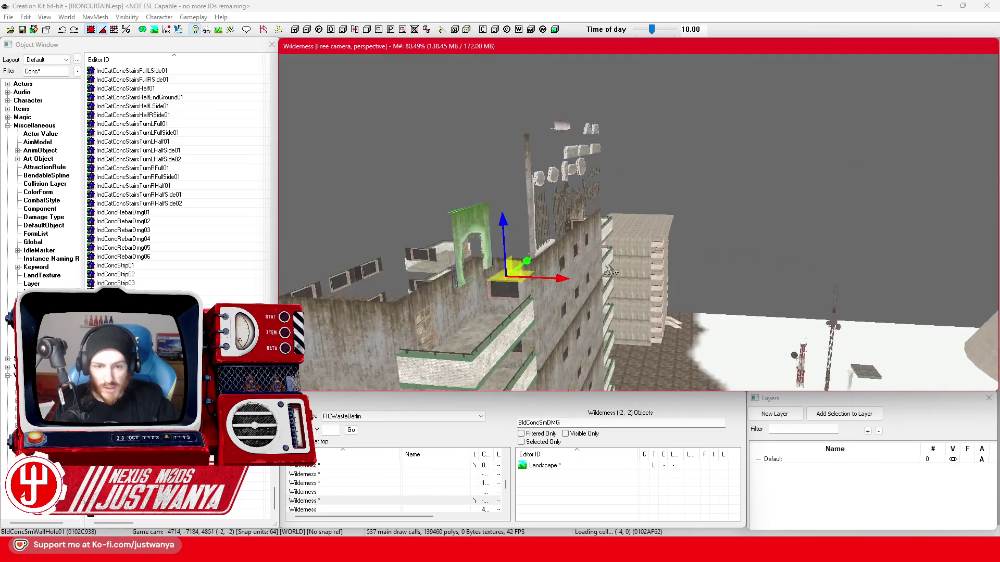
left_click(702, 261)
Raise the selected wall panel above the front wall and bring up the broken wall edge piece's properties
left_click(598, 295, "ctrl")
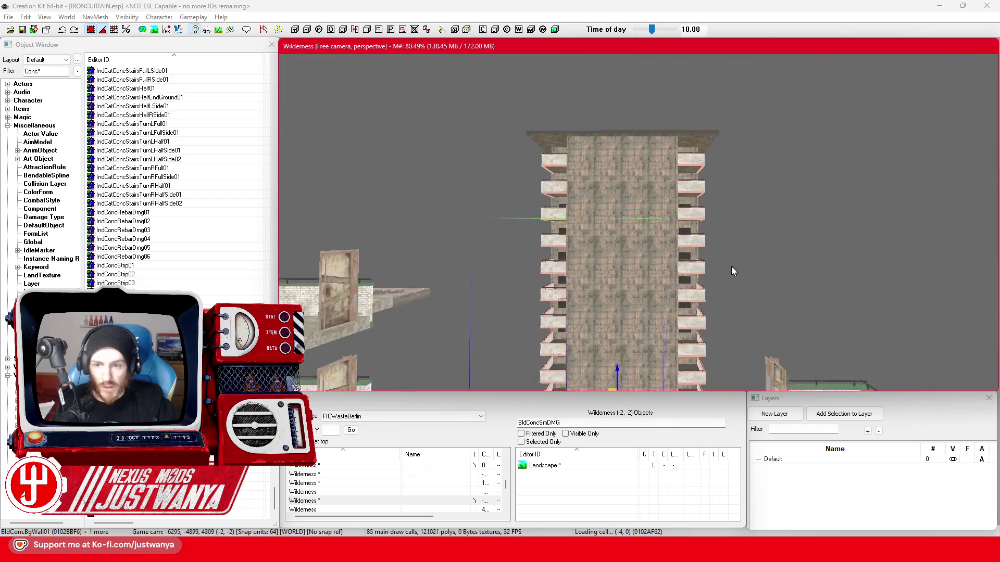
key("f")
key("shift")
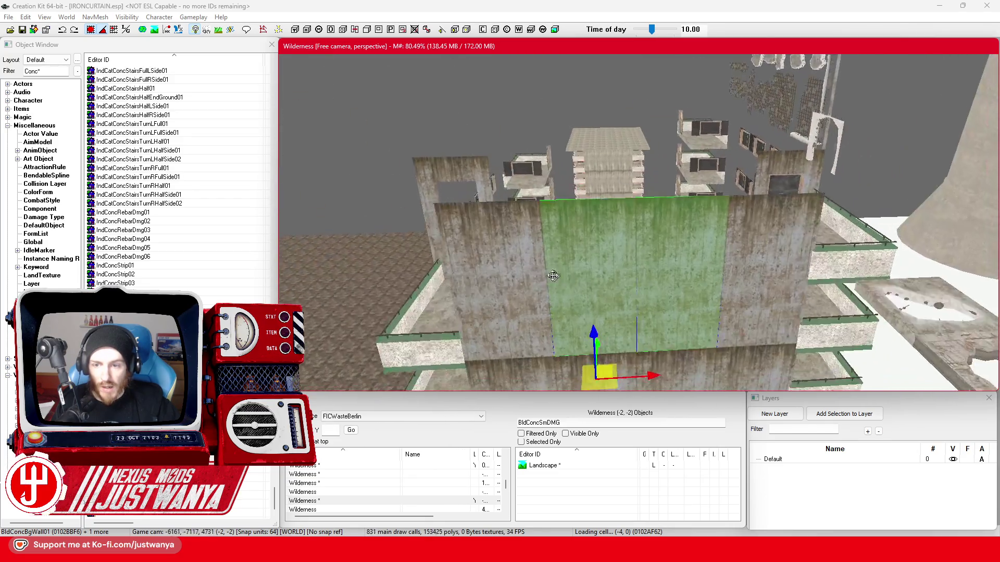
left_click_drag(600, 315, 550, 188)
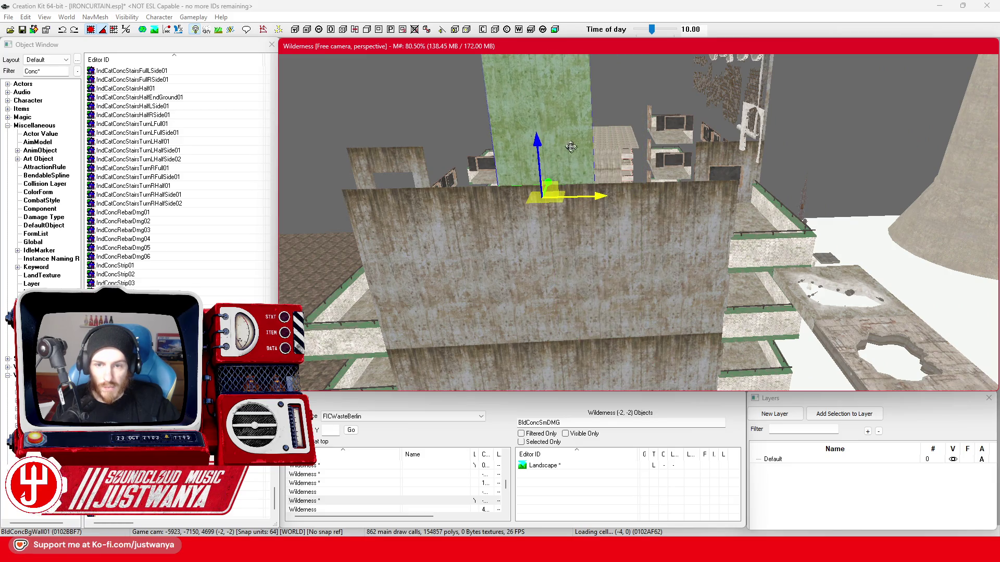
key("shift")
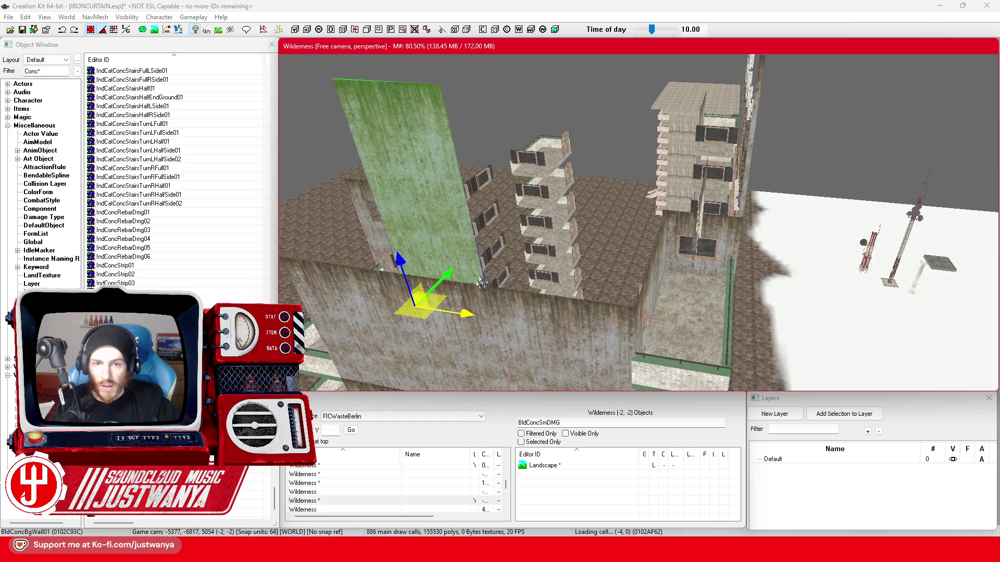
scroll(465, 316, "up", 5)
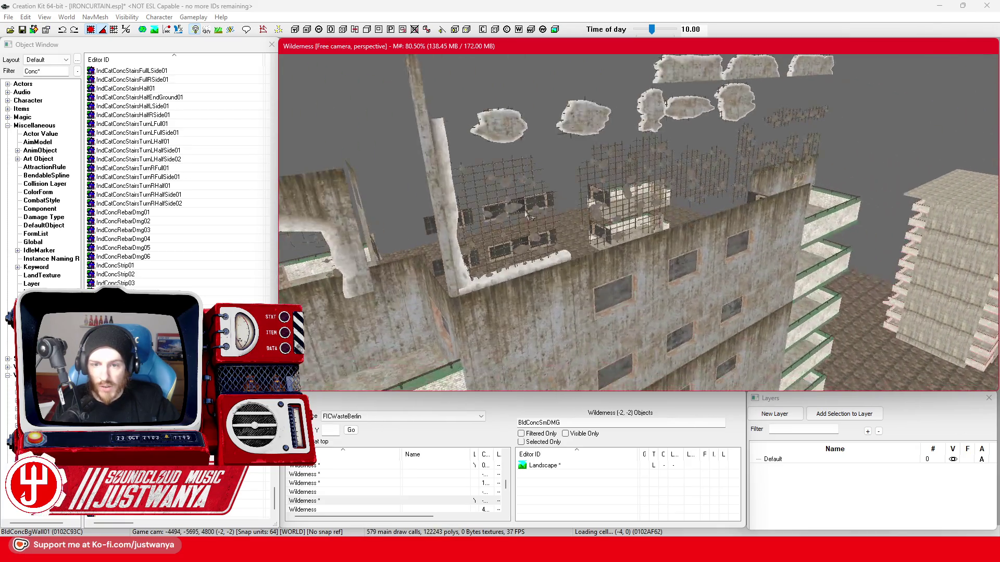
scroll(454, 191, "up", 5)
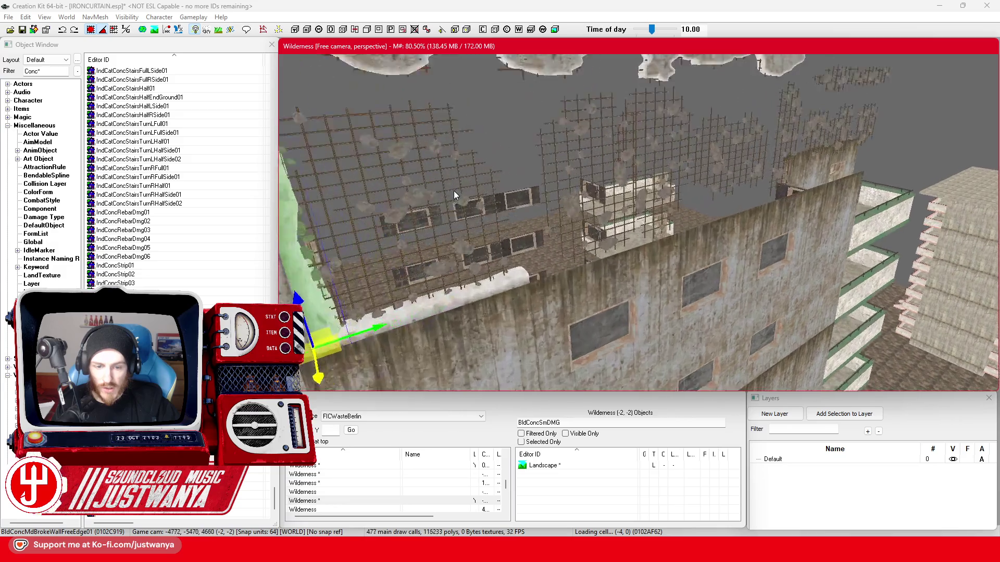
scroll(486, 204, "up", 3)
double_click(509, 217)
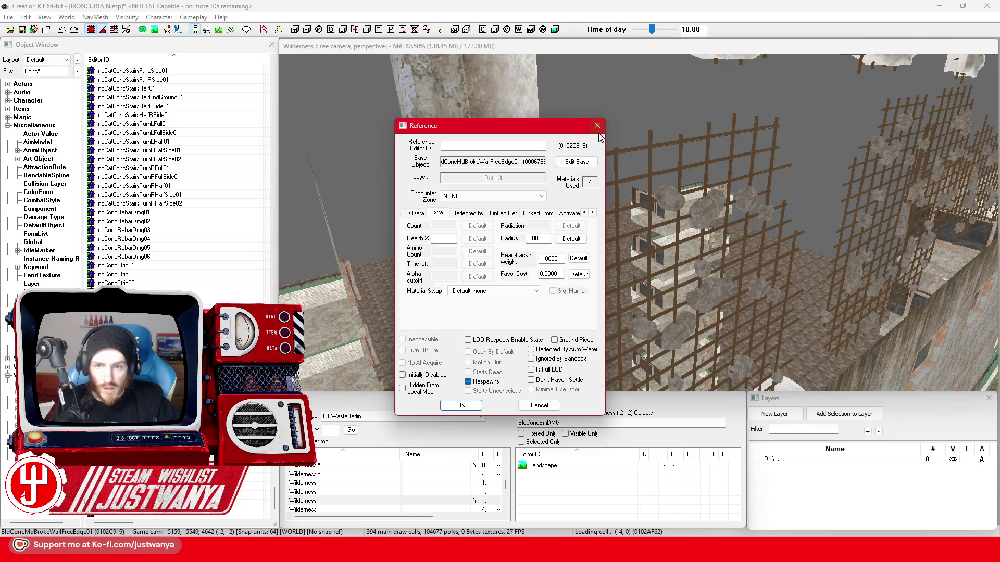
Place a BldConcBgBrokeWallCap01 broken wall cap onto the ruined block's wall
left_click(41, 71)
type("Bgf")
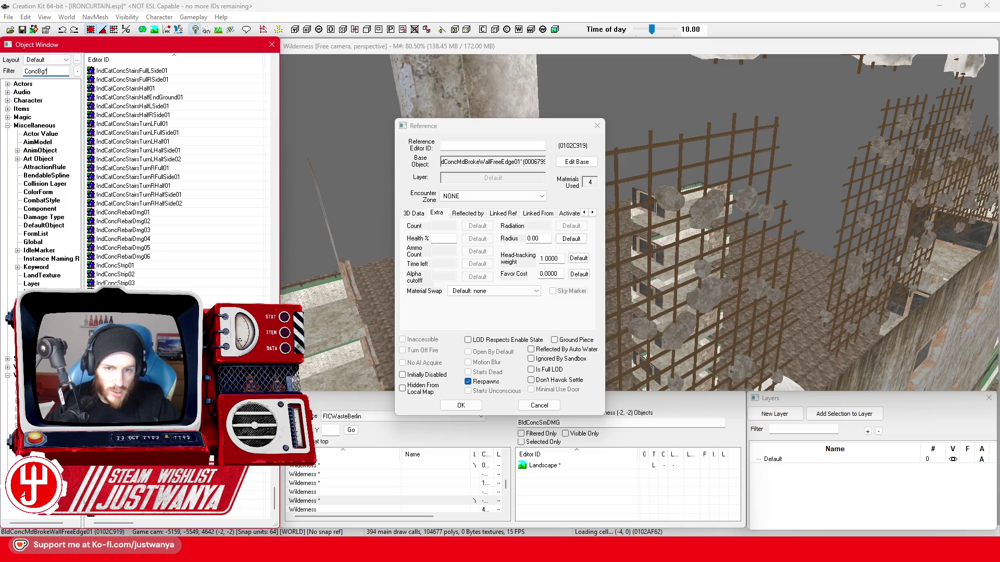
type("*")
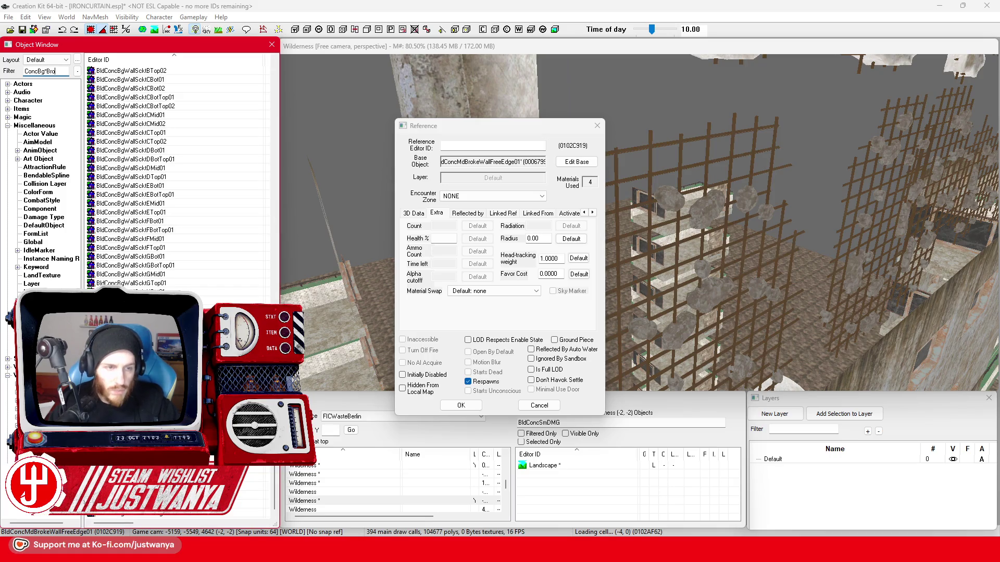
type("Broke")
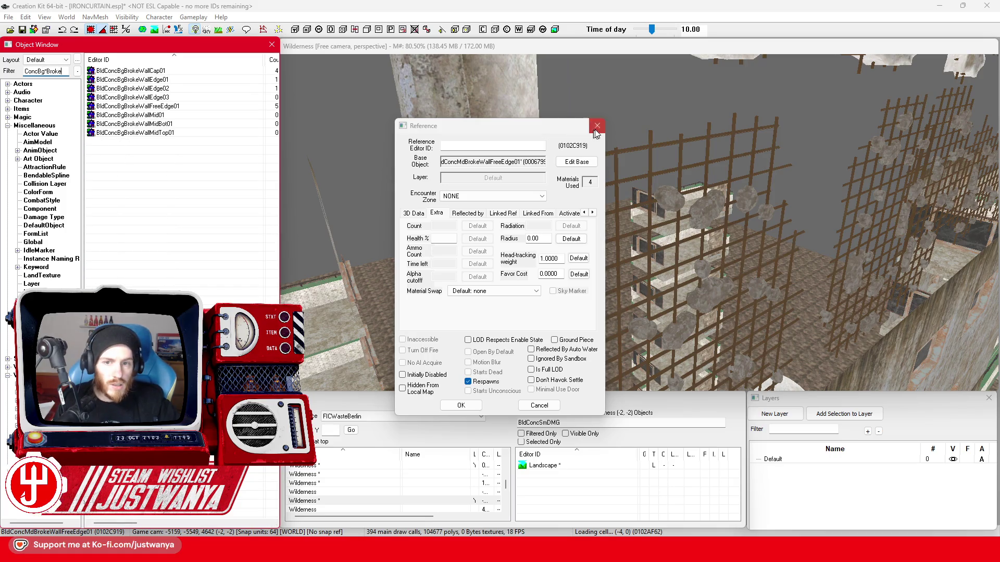
left_click(596, 125)
scroll(349, 227, "down", 5)
scroll(349, 228, "down", 3)
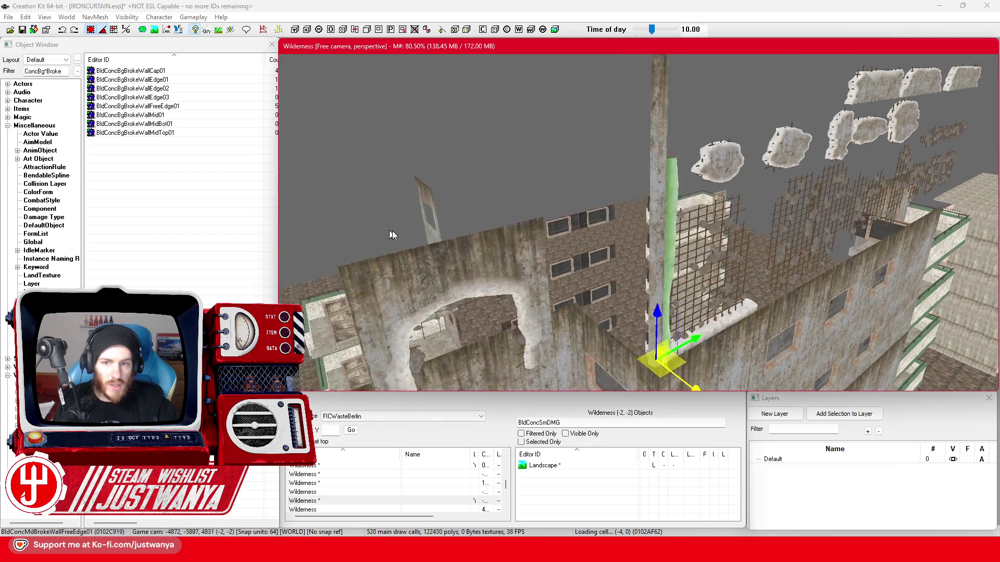
left_click_drag(344, 242, 412, 238)
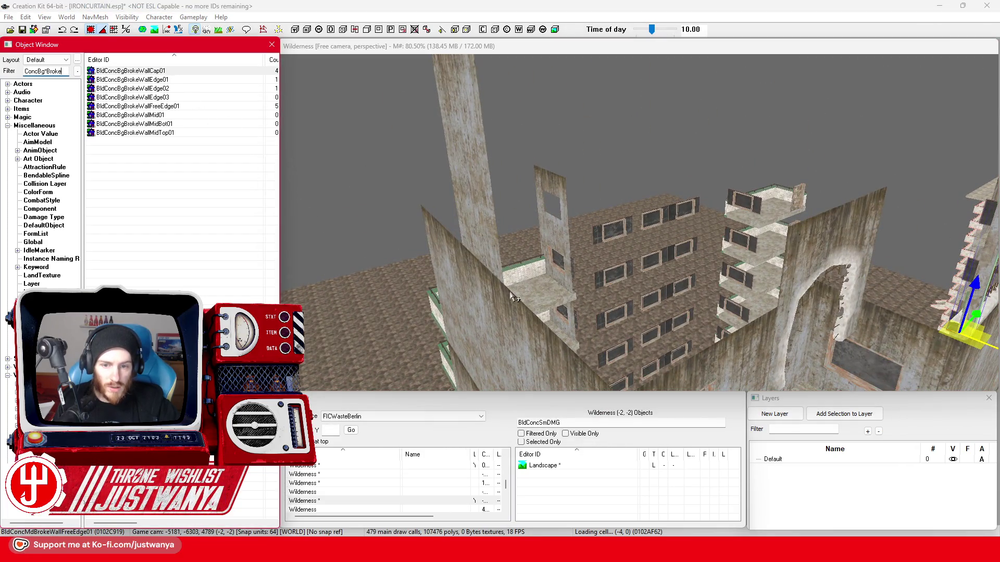
left_click(516, 300)
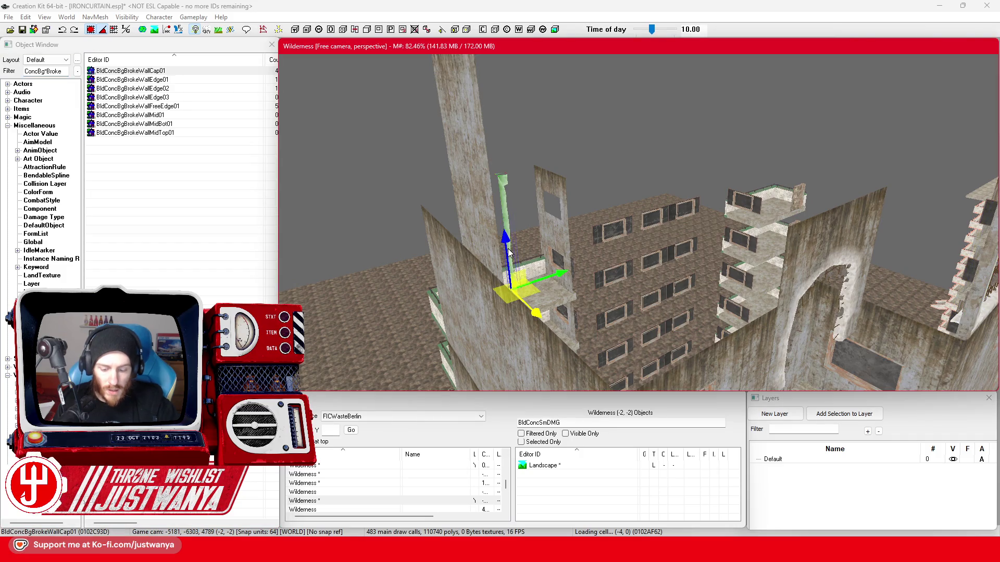
mouse_move(509, 251)
left_mouse_down()
mouse_move(430, 301)
mouse_move(368, 297)
left_mouse_up()
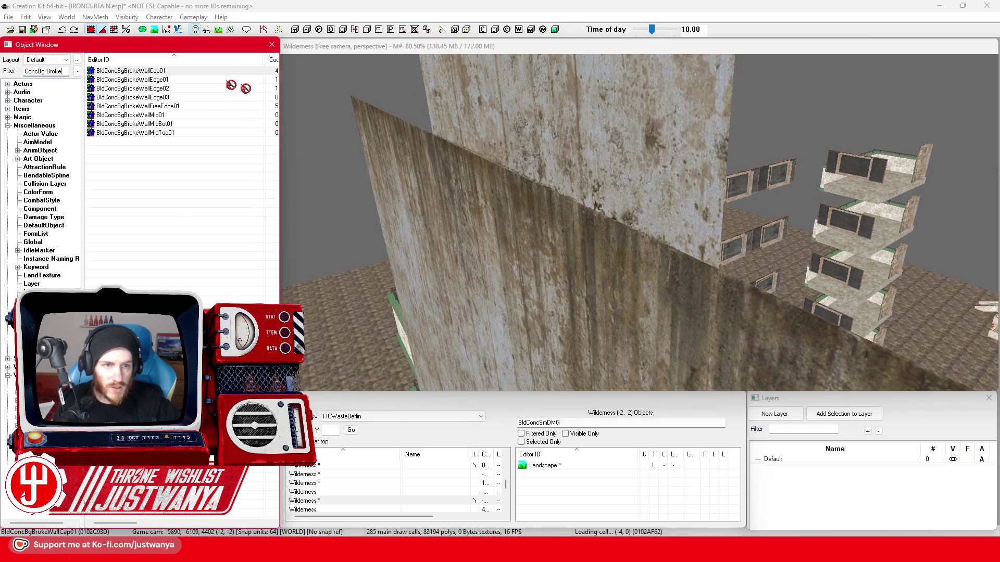
left_click_drag(230, 85, 719, 275)
Rotate and slide the wall cap along the wall top, checking its fit from above
key("c")
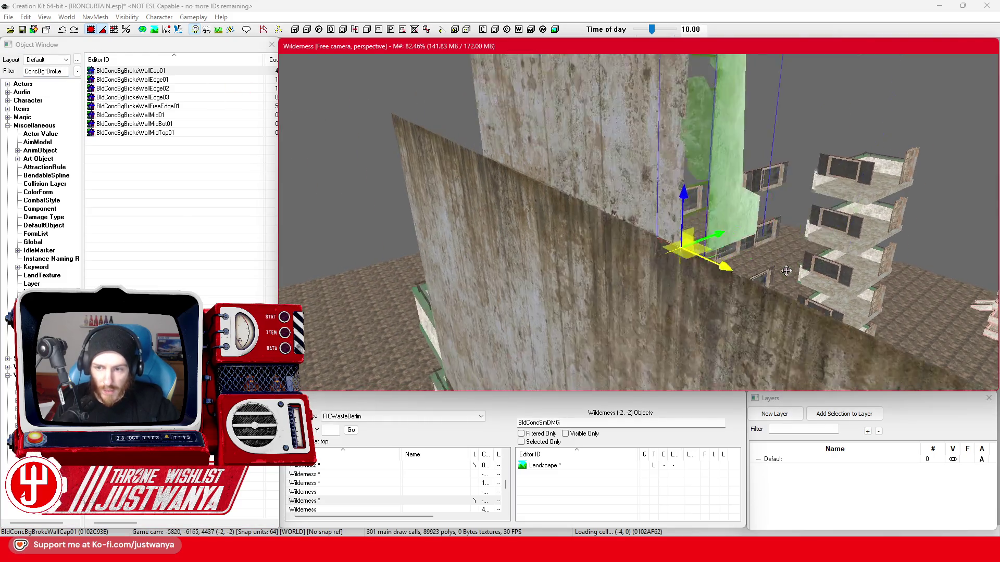
key("e")
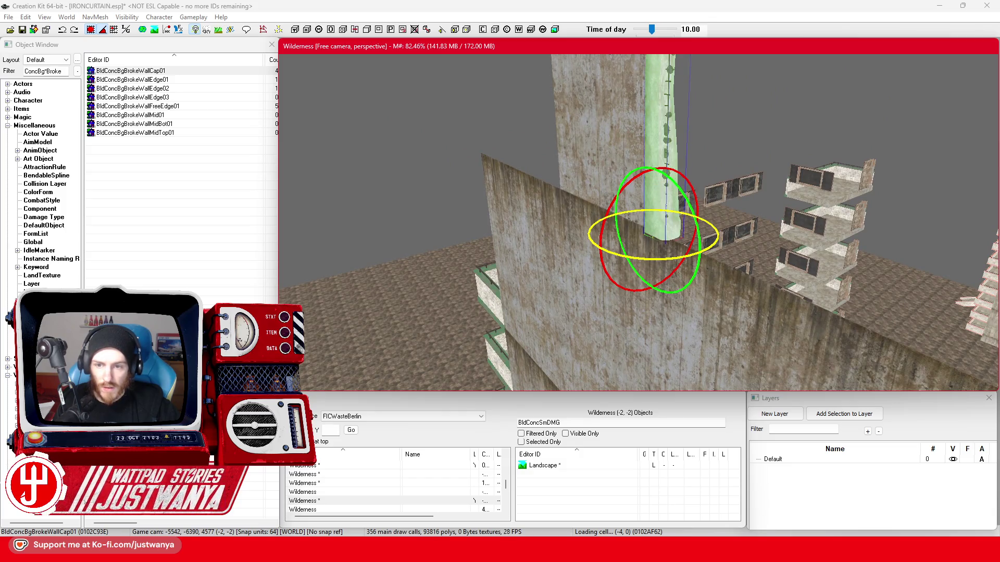
key("w")
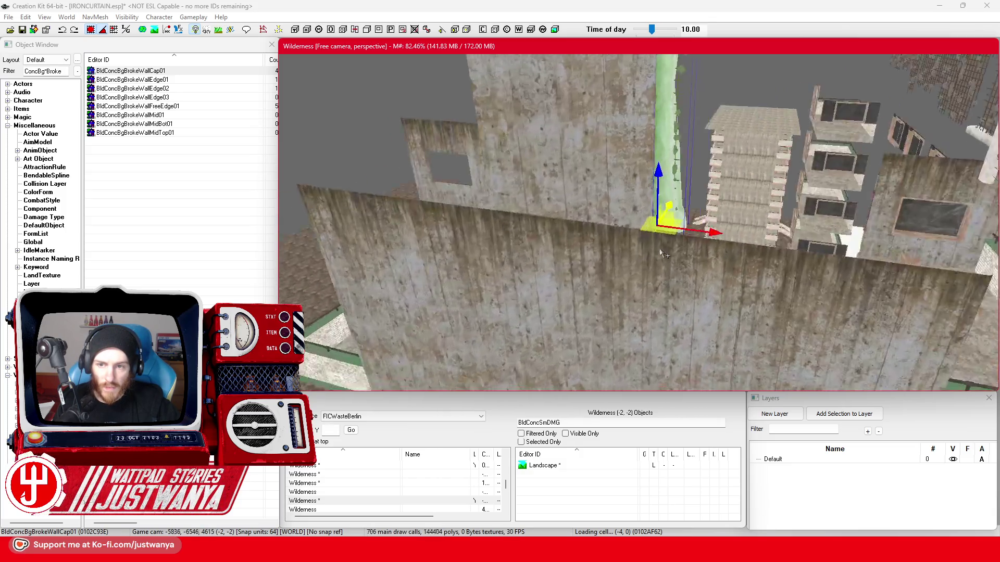
key("shift")
key("shift")
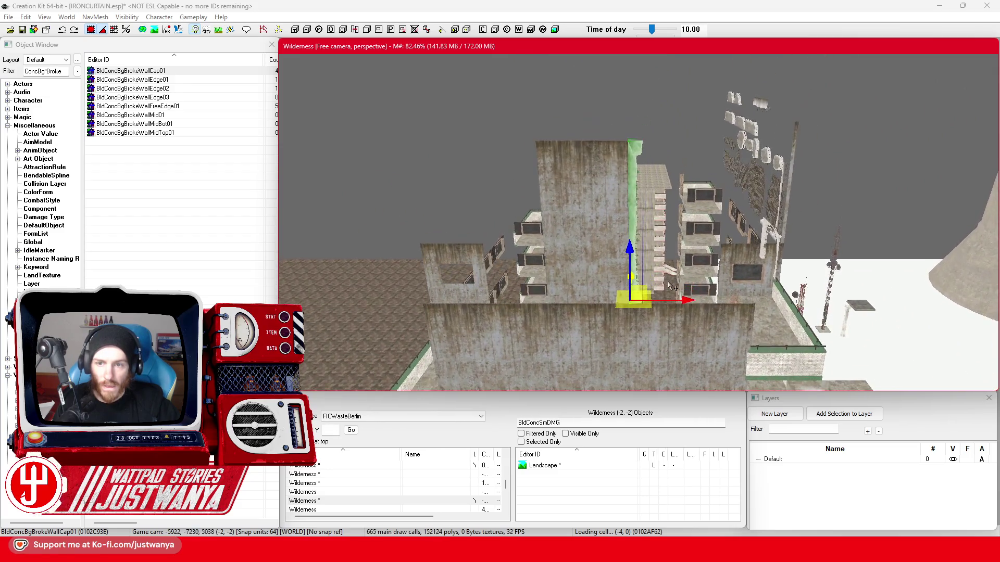
key("shift")
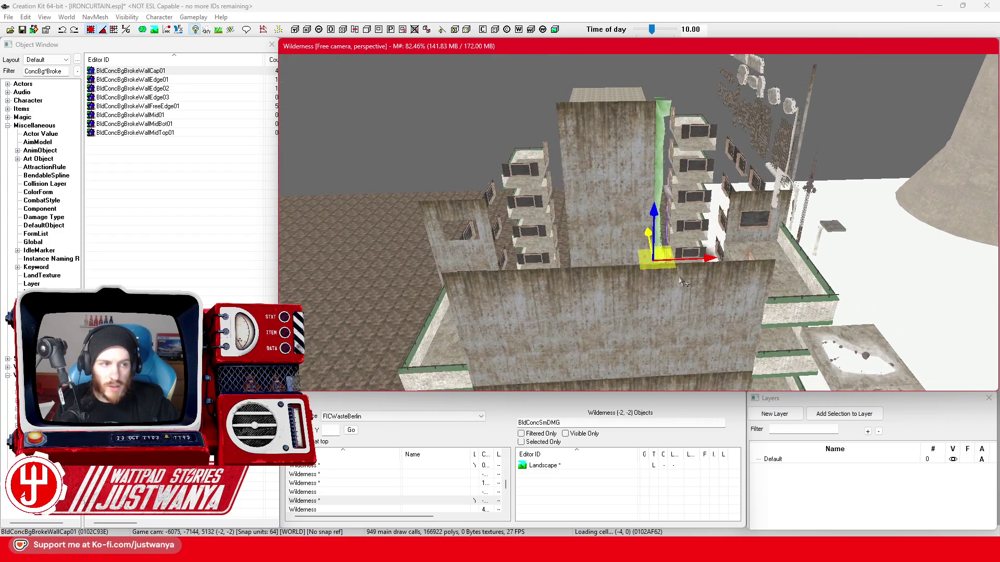
key("2")
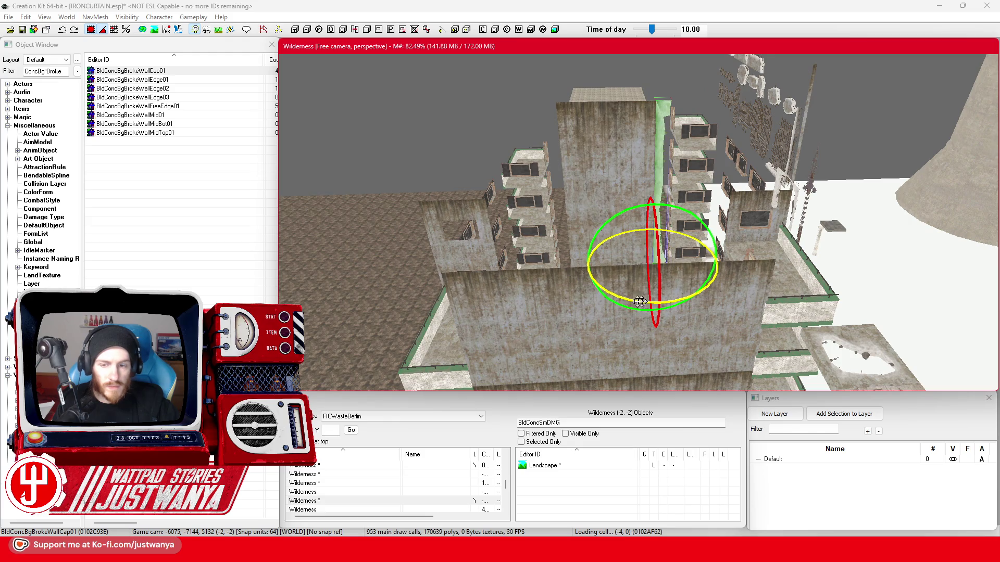
key("1")
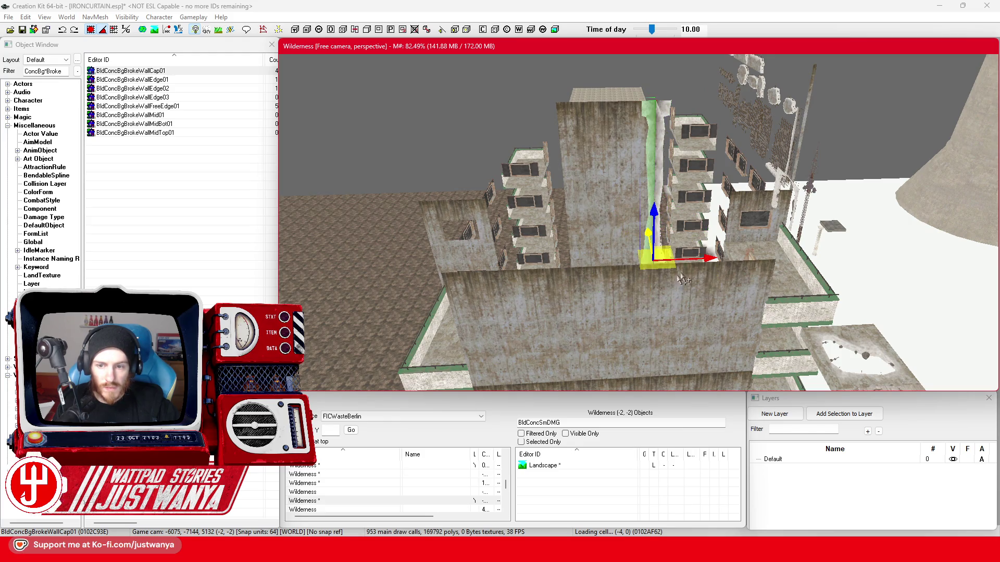
left_click_drag(653, 259, 575, 259)
Swap the broken wall edge piece for its free-edge variant, review the cap from all sides and save the plugin
left_click(510, 280)
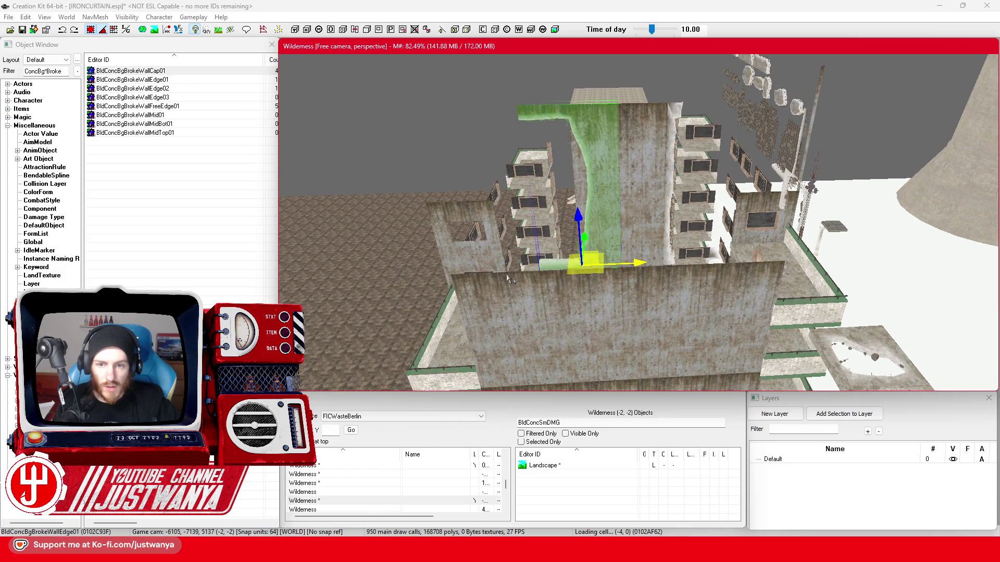
key("q")
key("q")
key("q")
key("q")
key("q")
key("q")
key("q")
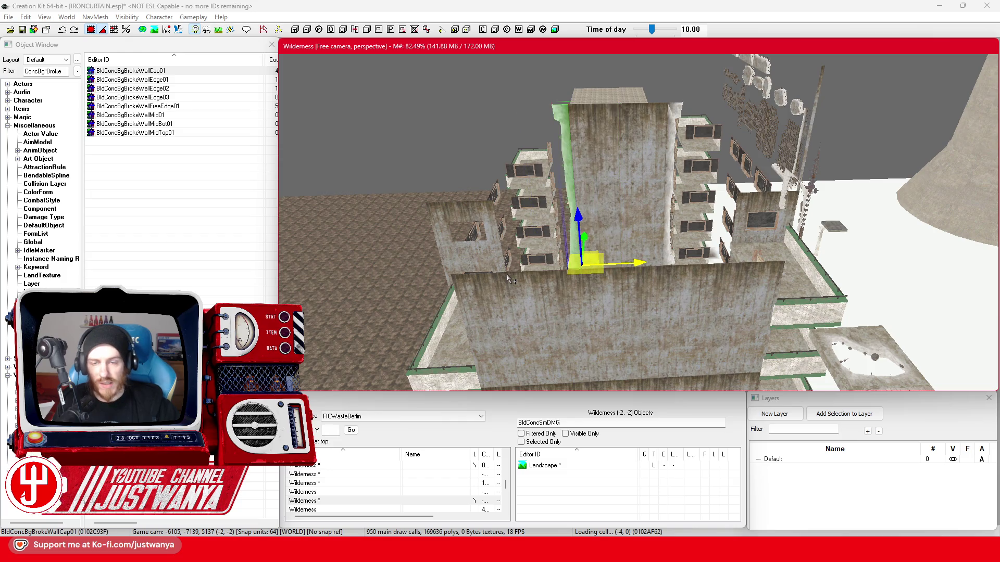
scroll(688, 174, "up", 3)
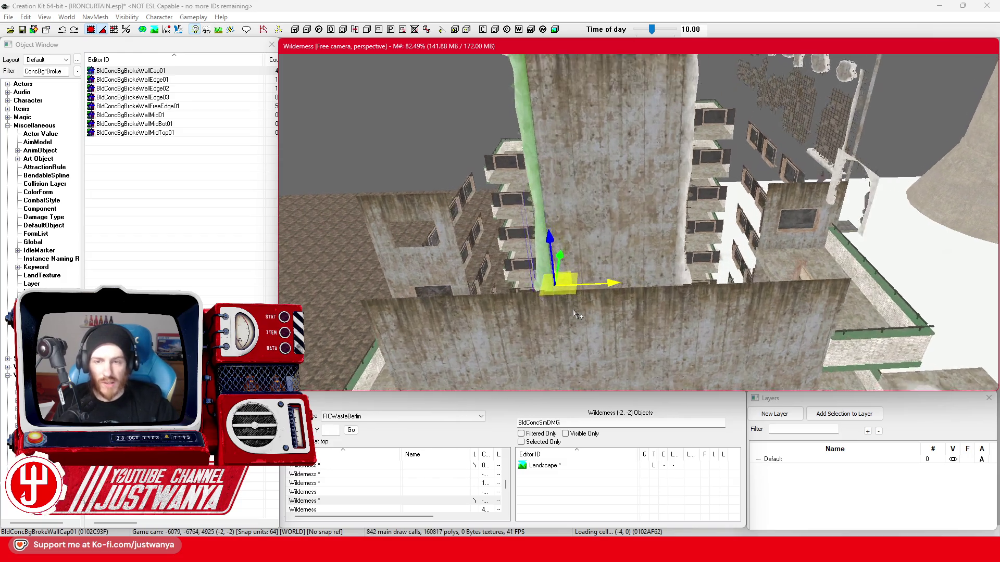
scroll(688, 174, "down", 3)
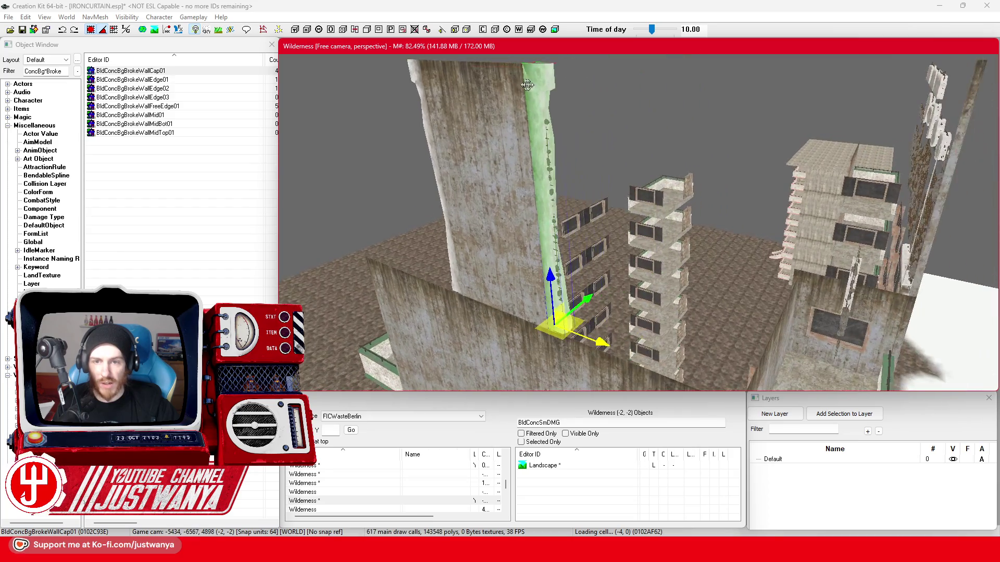
key("shift")
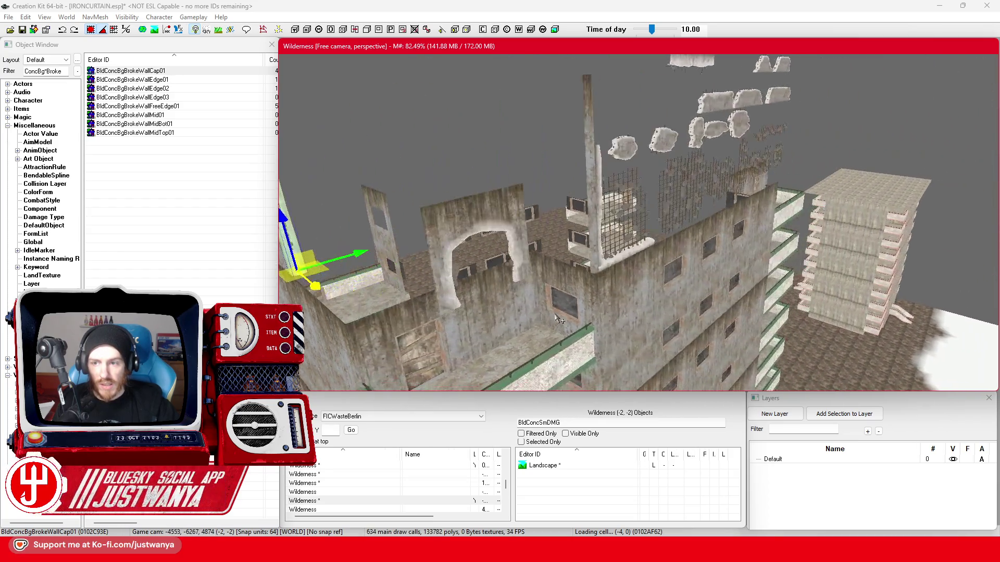
key("shift")
key("shift")
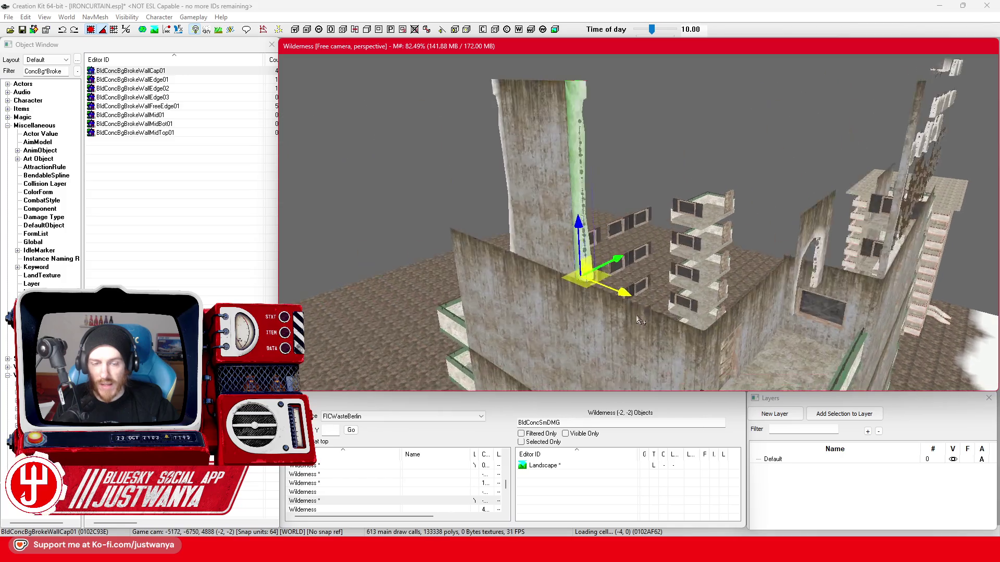
key("shift")
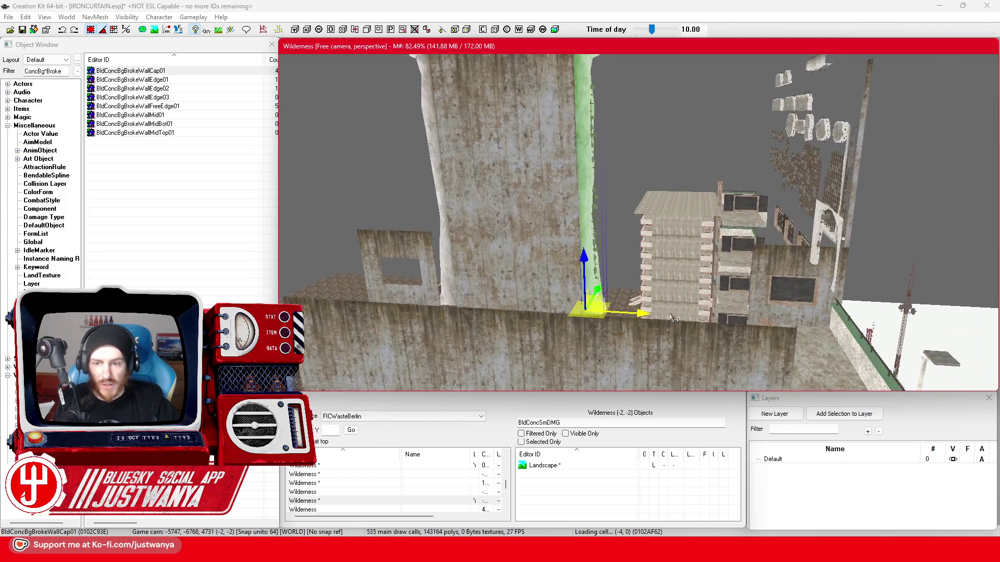
key("shift")
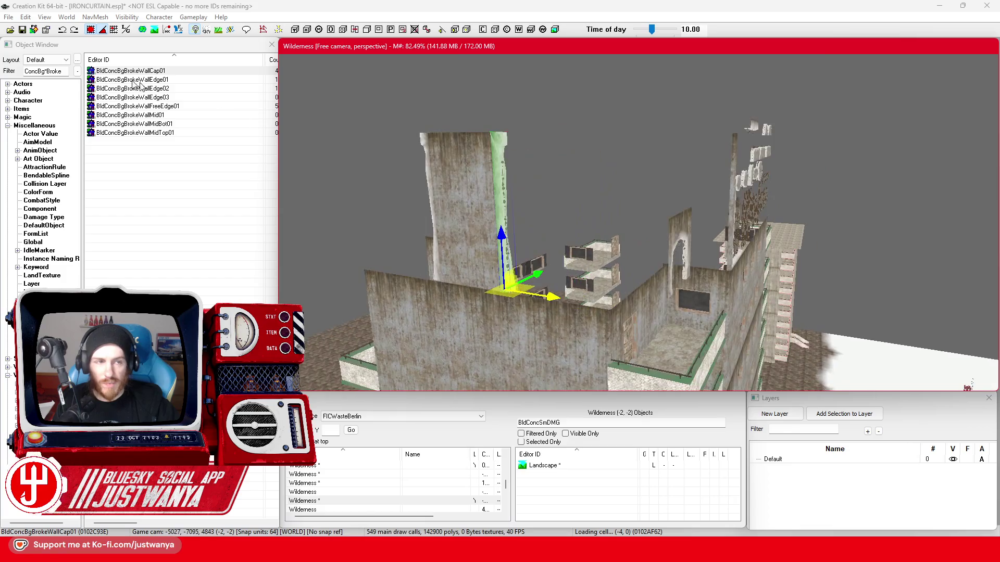
left_click(23, 30)
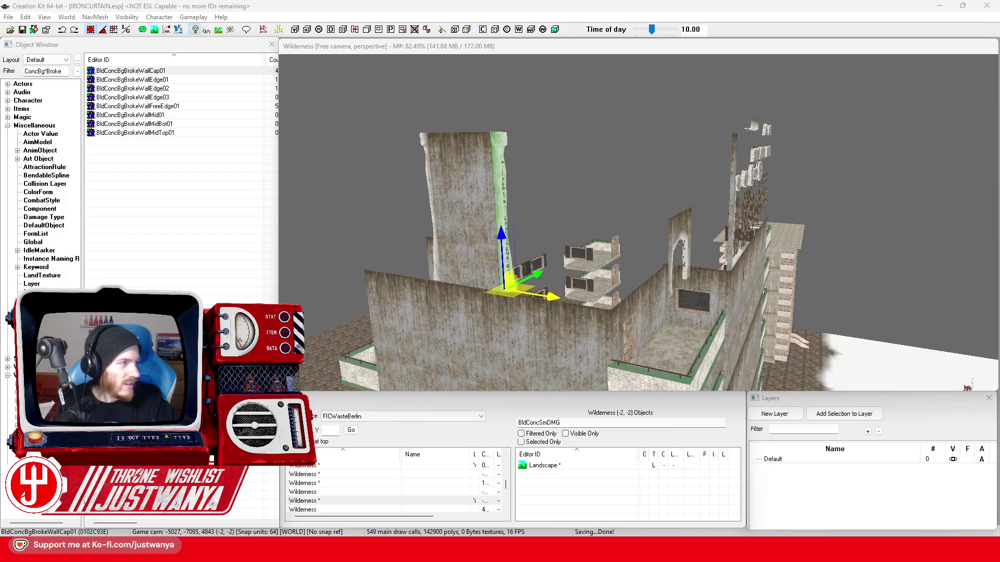
key("alt+Tab")
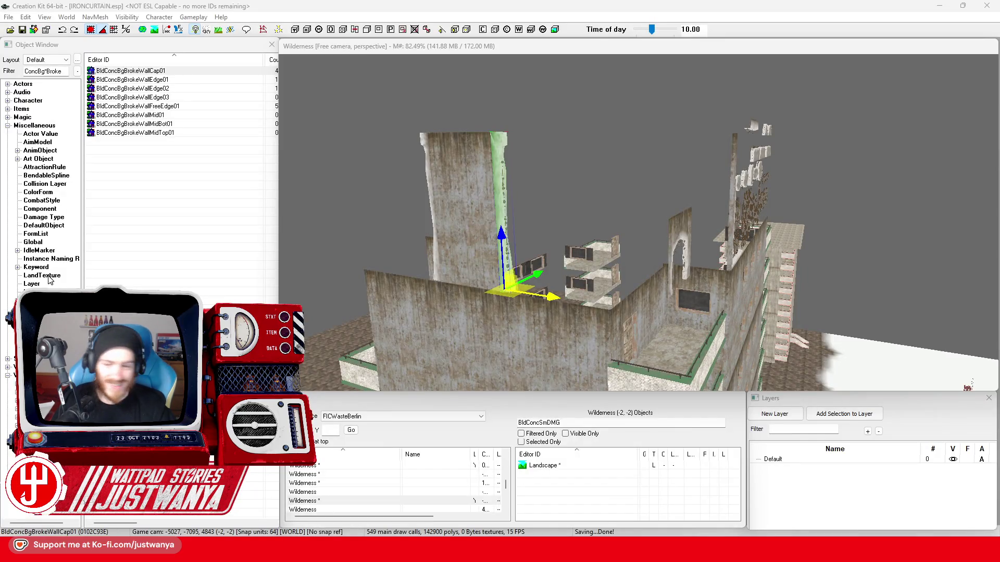
scroll(400, 218, "up", 1)
scroll(401, 218, "up", 1)
scroll(401, 218, "up", 1)
Filter the object list to Brick and place a BldBrickBgBrokeWallCap01 cap onto the concrete wall
key("shift")
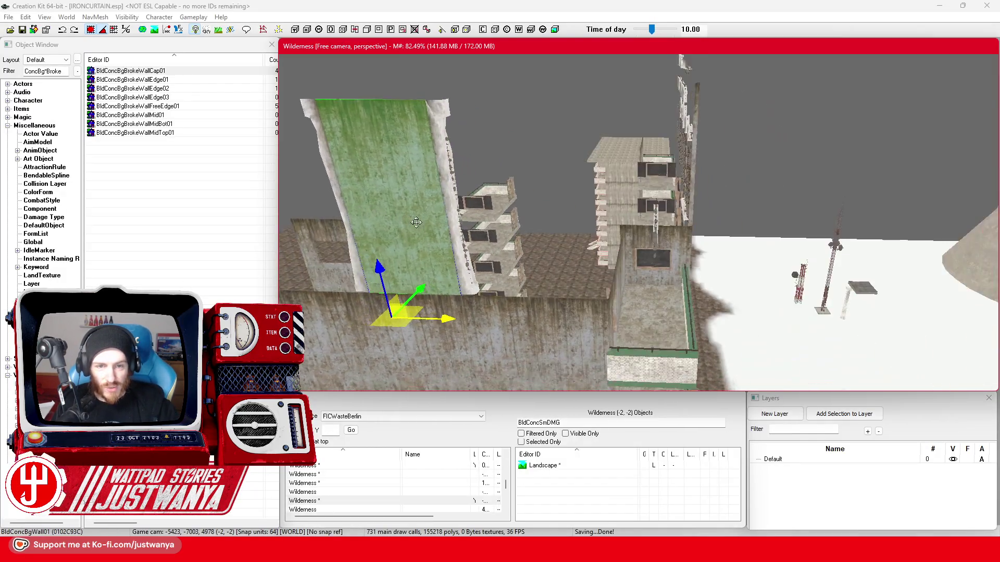
left_click(44, 70)
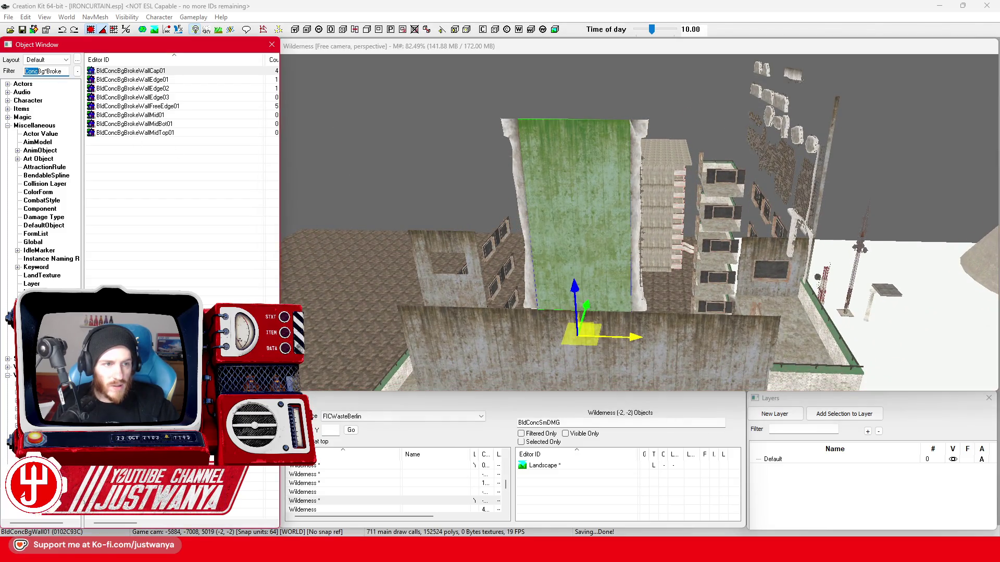
type("BlBrick")
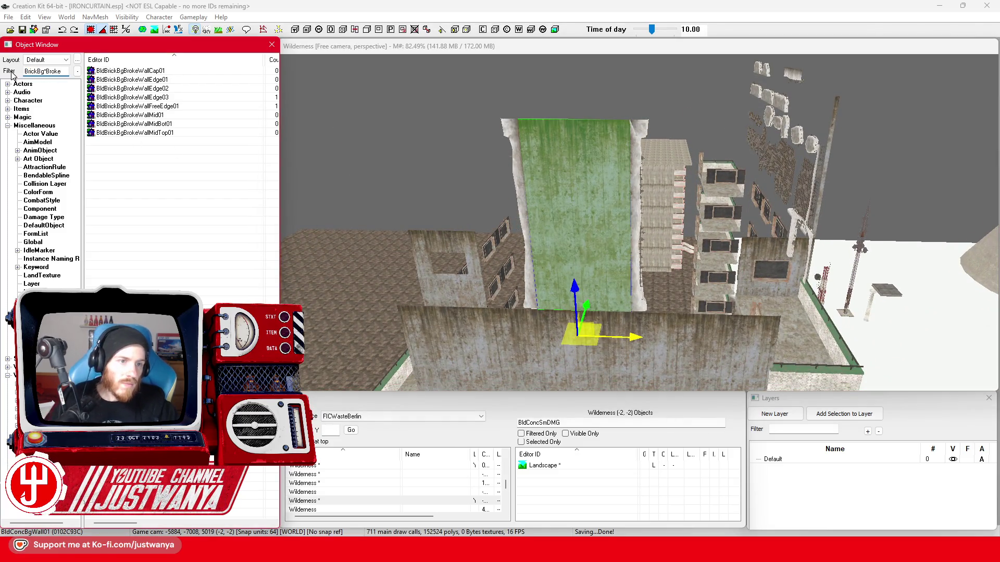
left_click(132, 71)
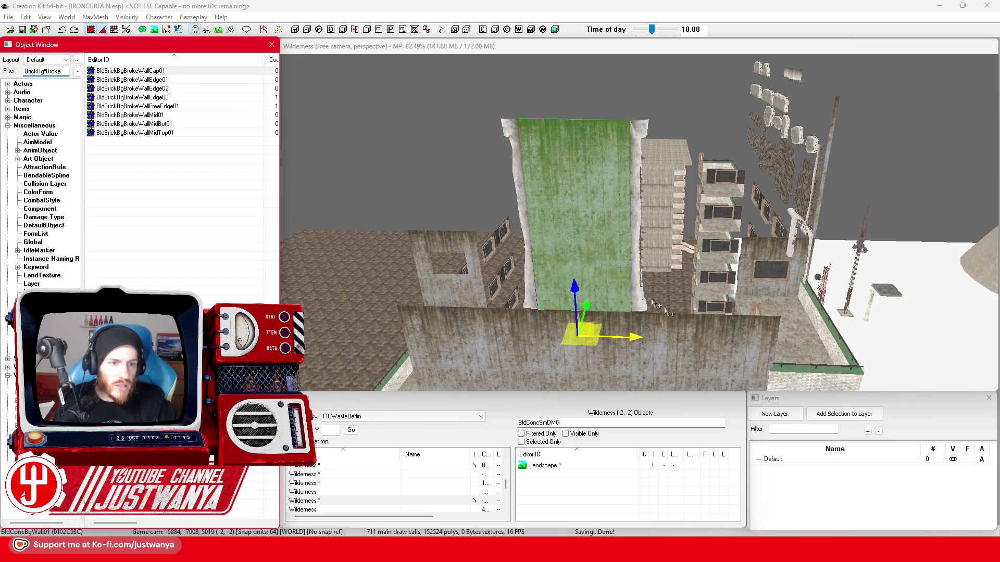
left_click_drag(639, 315, 640, 313)
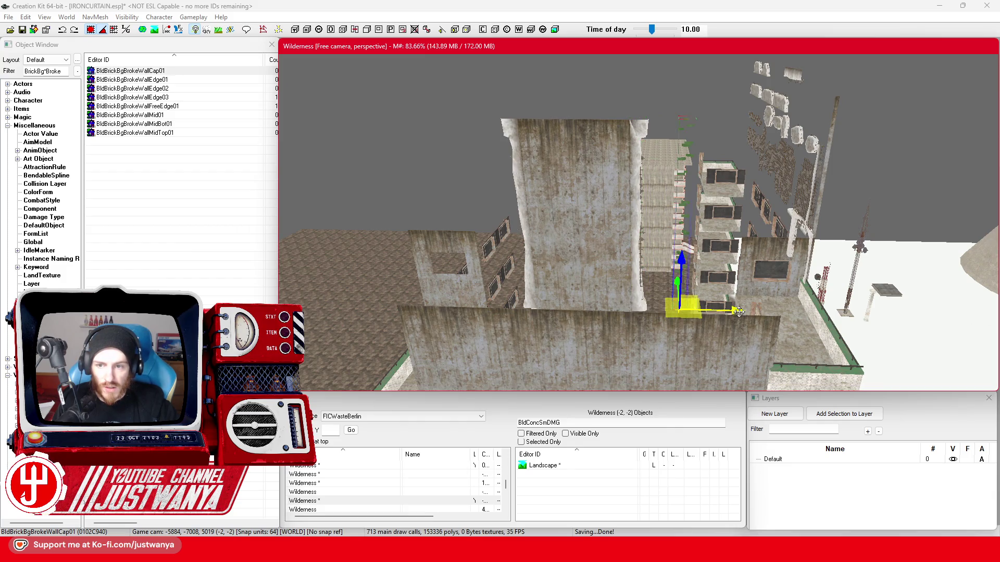
key("shift")
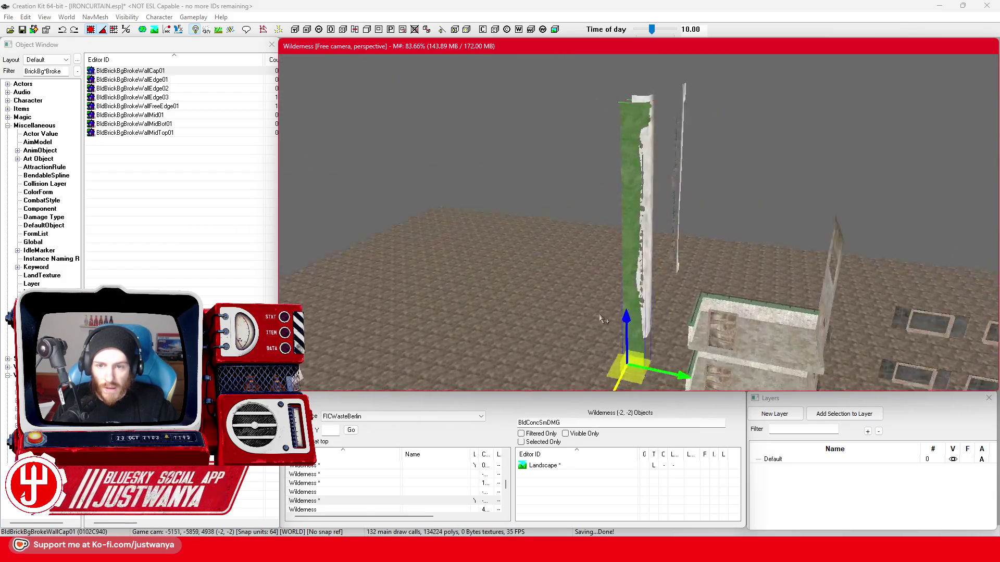
key("e")
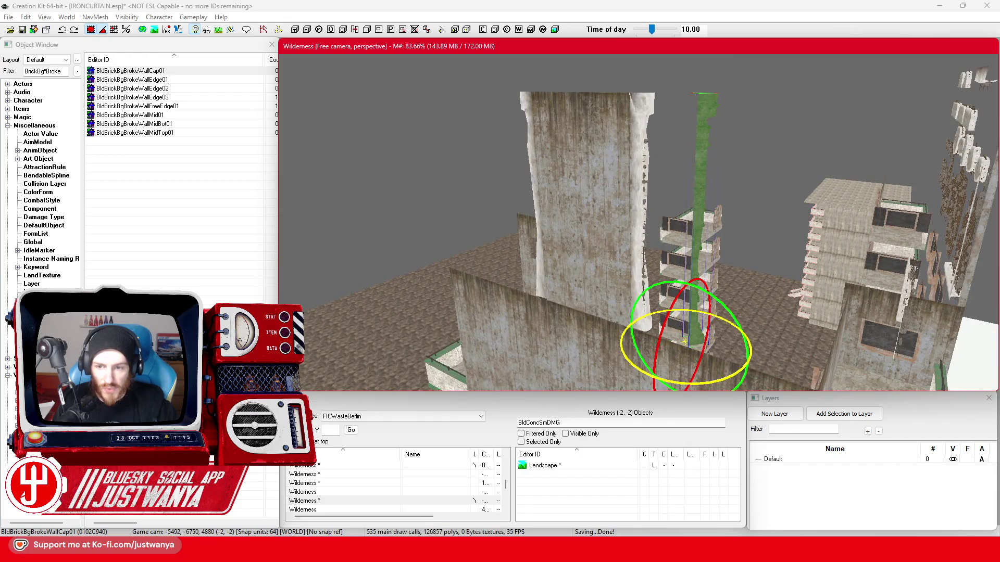
key("w")
Cycle the brick piece through several variants to a narrow brick wall, then reselect the concrete wall cap
key("q")
key("q")
key("q")
key("q")
key("q")
key("q")
key("q")
key("q")
key("q")
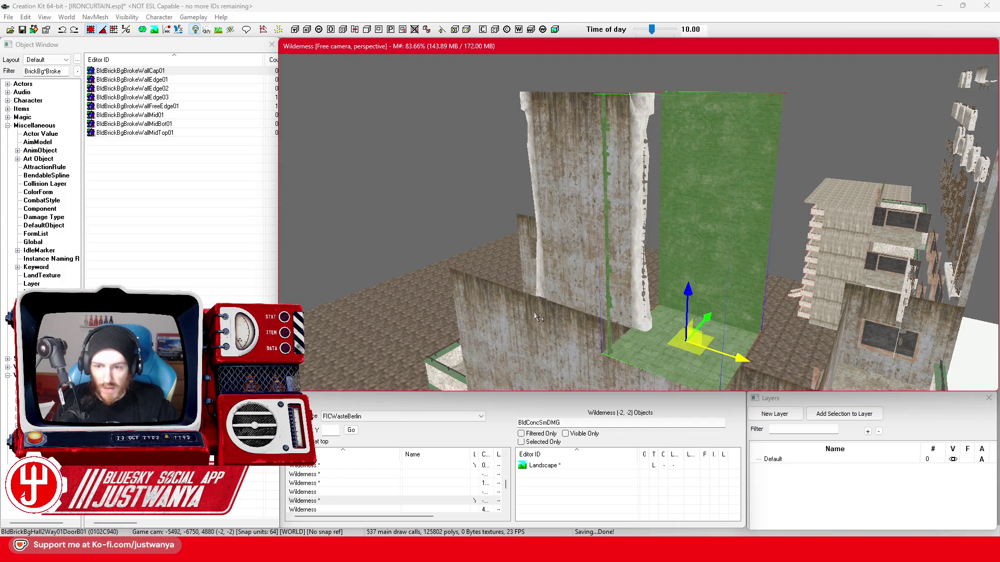
key("q")
key("q")
key("q")
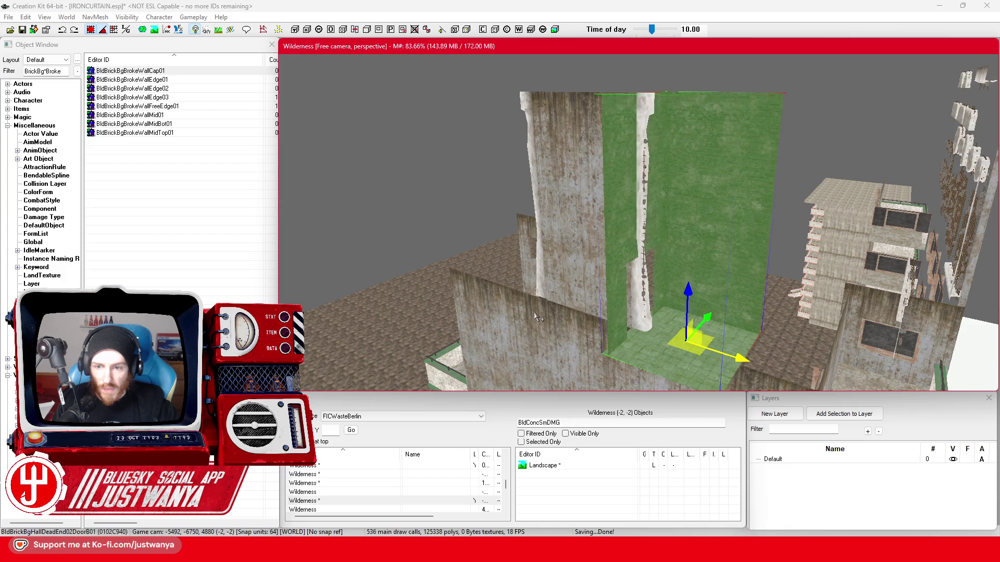
key("q")
key("q")
key("q")
key("q")
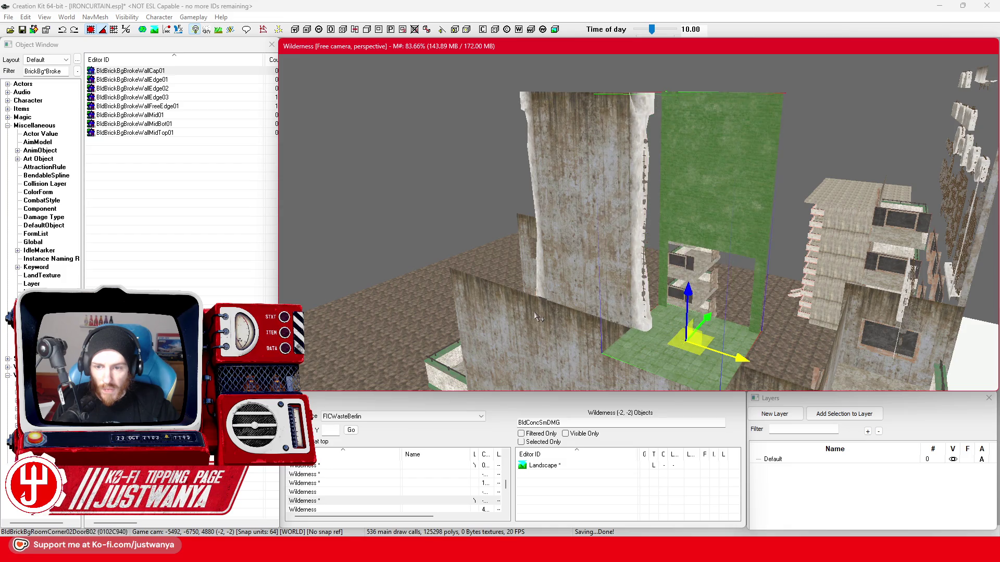
key("q")
key("q")
key("q")
key("q")
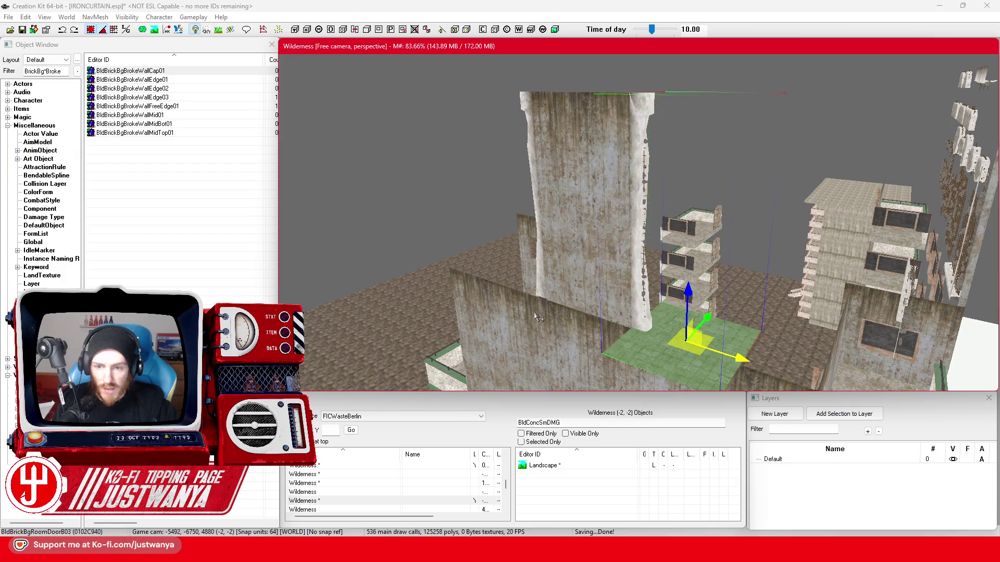
scroll(550, 311, "down", 2)
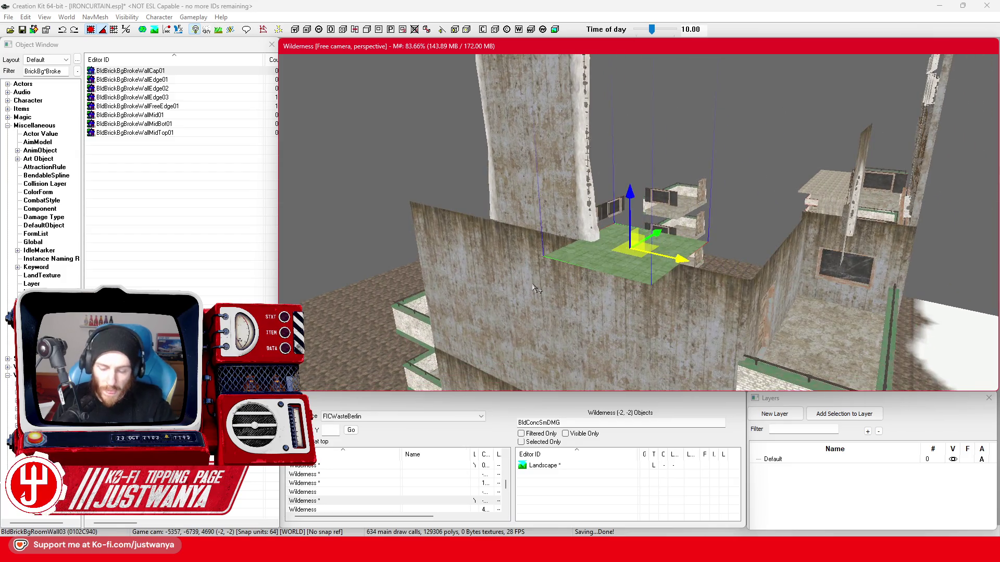
scroll(538, 287, "down", 2)
scroll(538, 287, "down", 2)
left_click(617, 235)
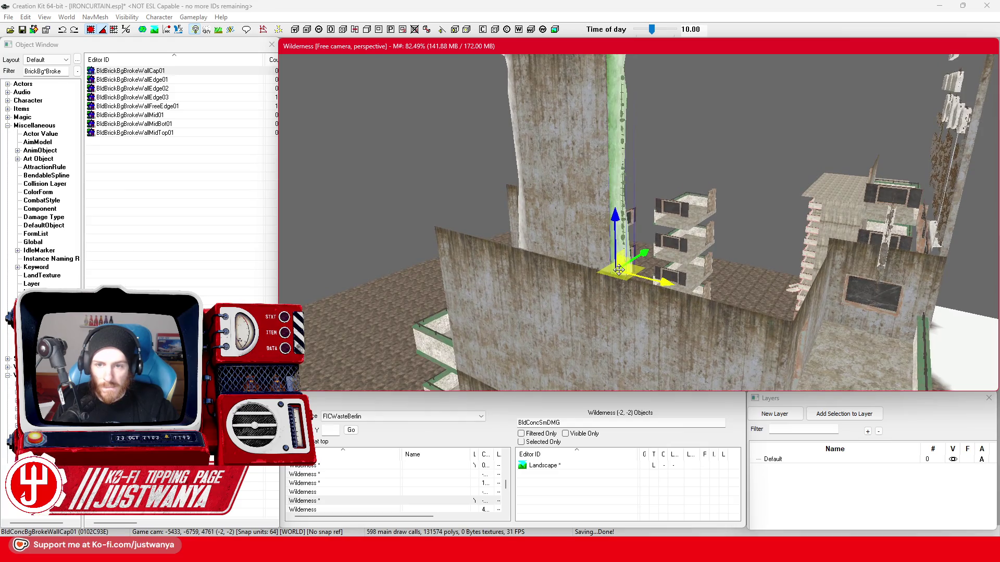
key("shift")
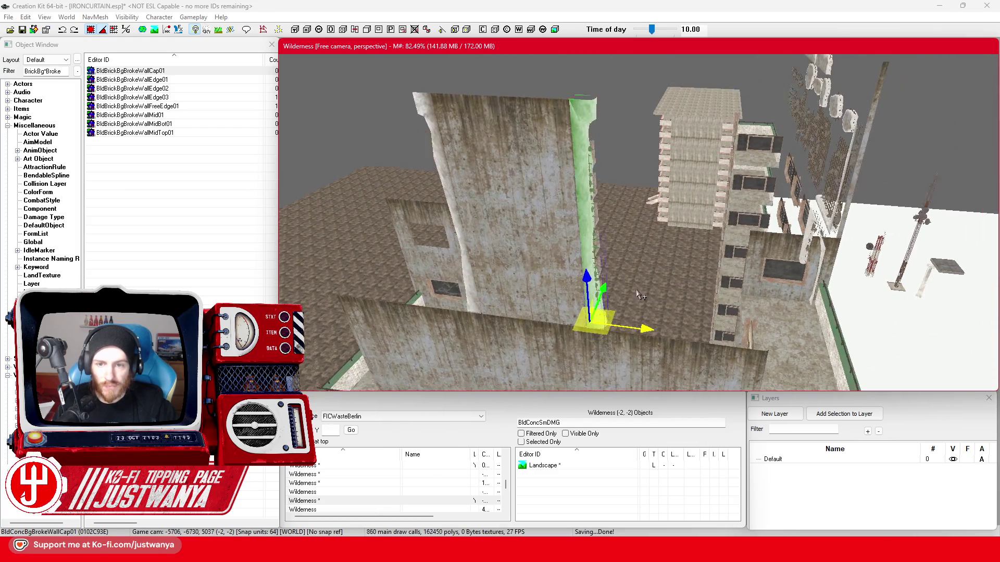
double_click(43, 71)
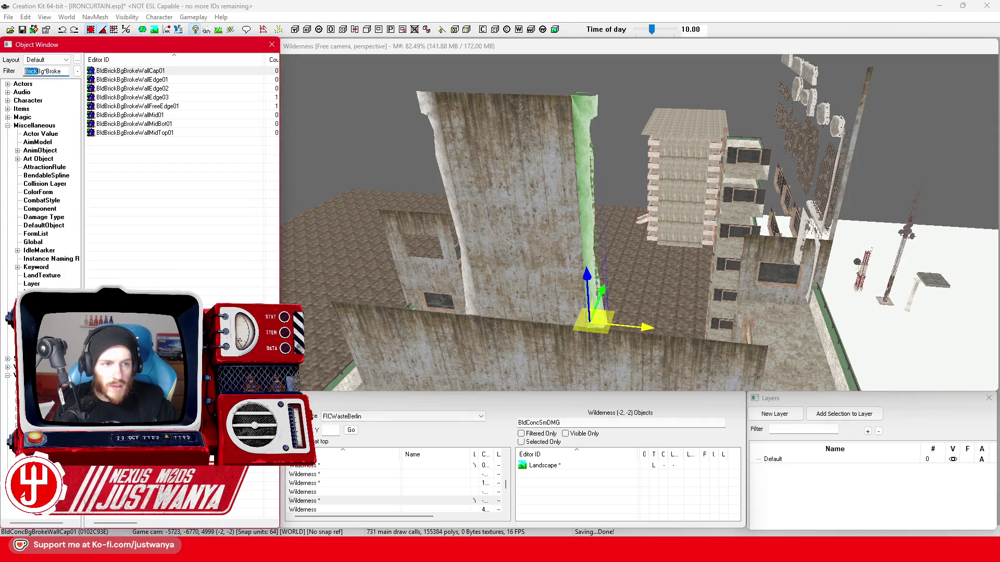
type("BgBroke")
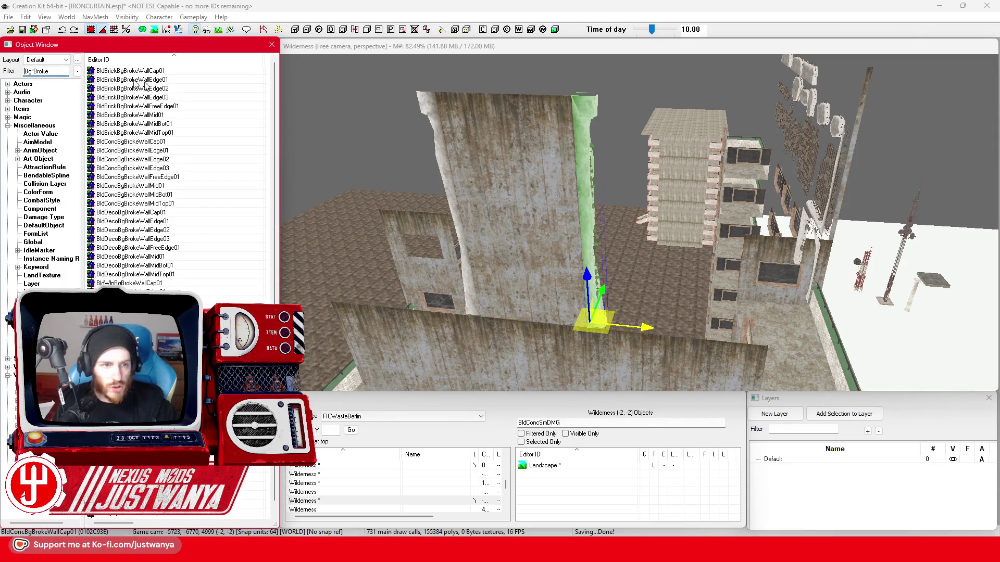
scroll(198, 164, "down", 1)
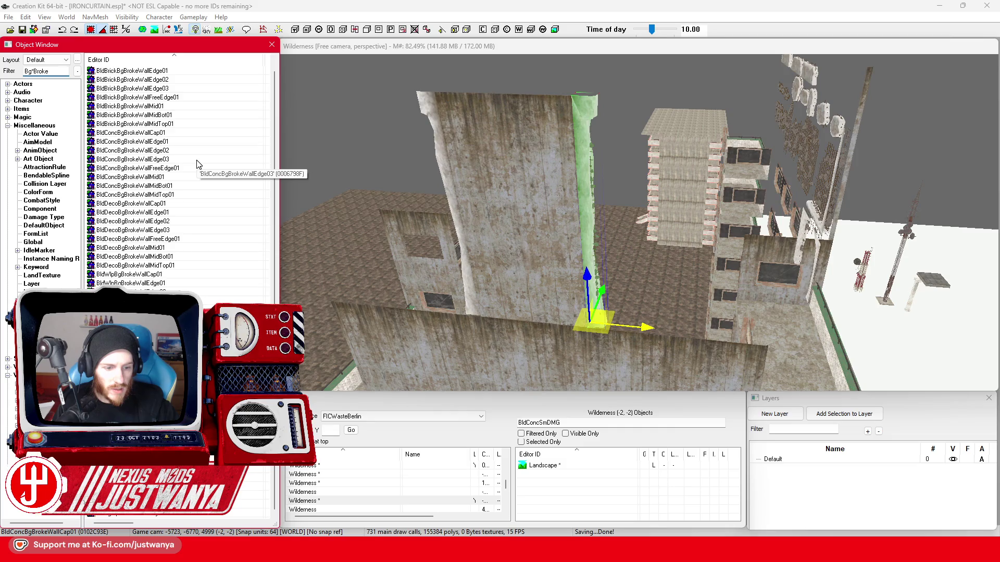
scroll(198, 164, "up", 1)
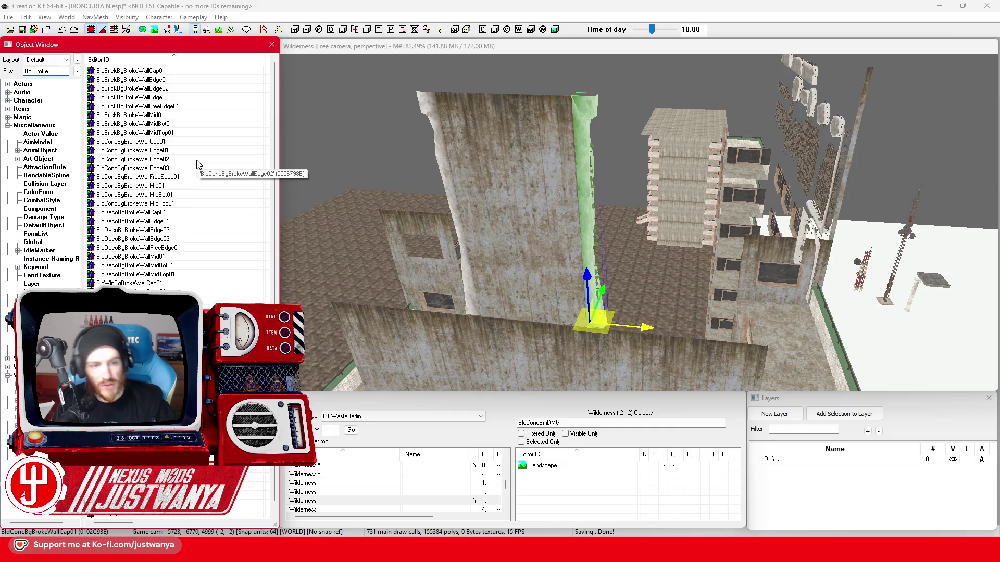
Preview the BldWlpBgBrokeWallCap01 and BldWlpBgBrokeWallEdge02 models and close them
left_click(134, 283)
key("Return")
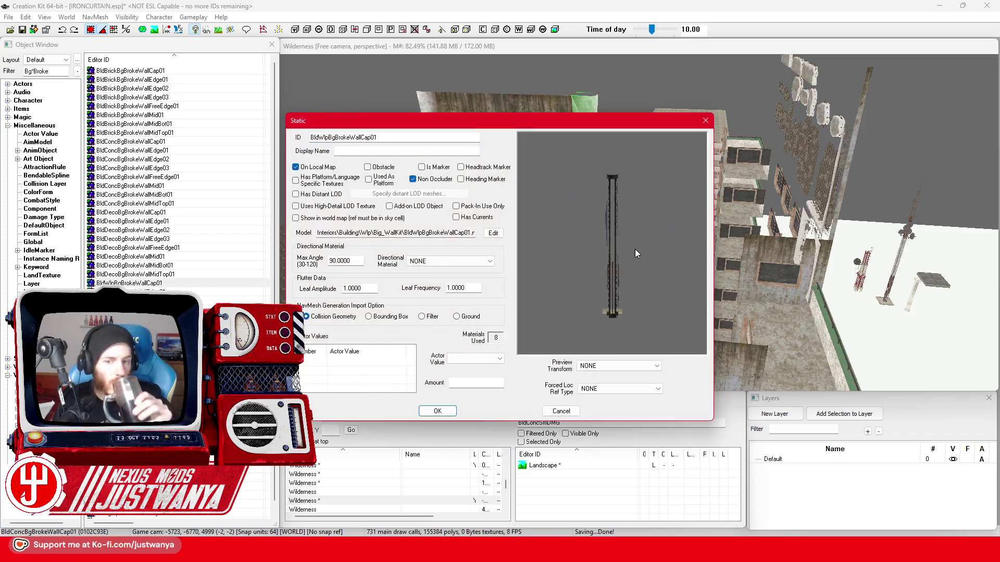
left_click(705, 123)
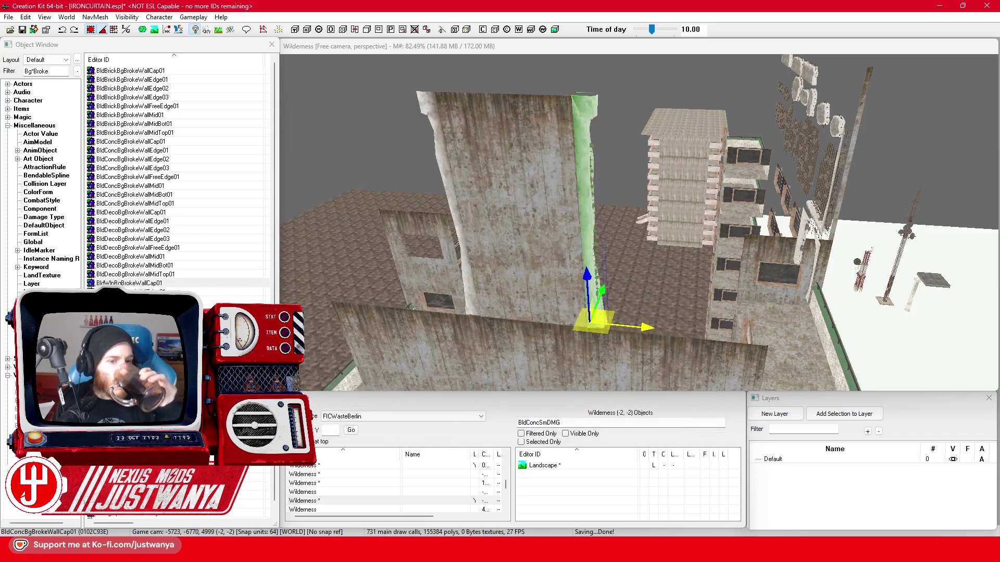
key("Down")
key("Return")
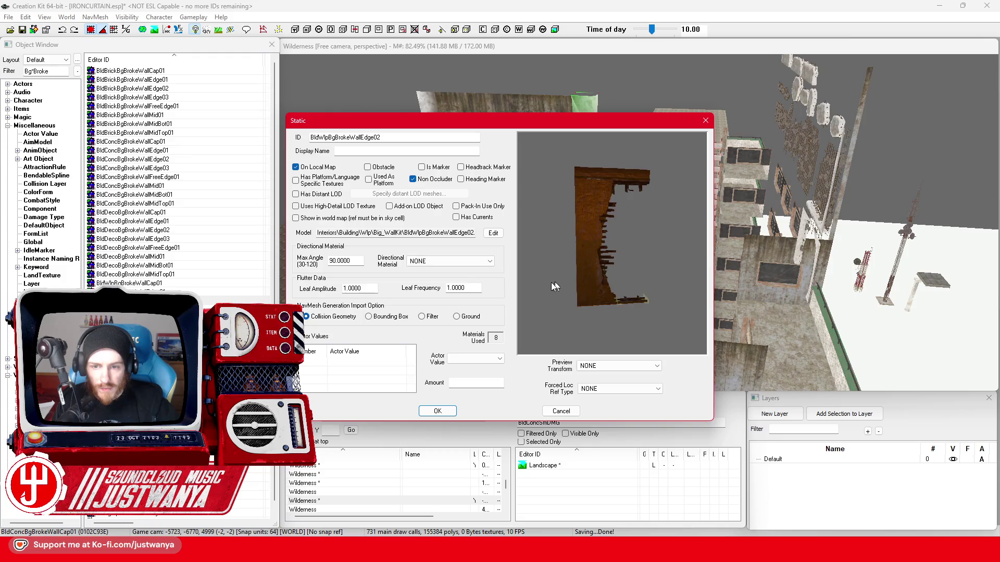
left_click(705, 120)
Preview the BldWlpBgBrokeWallFreeEdge01 and BldWlpBgBrokeWallMid01 models and close them
key("Down")
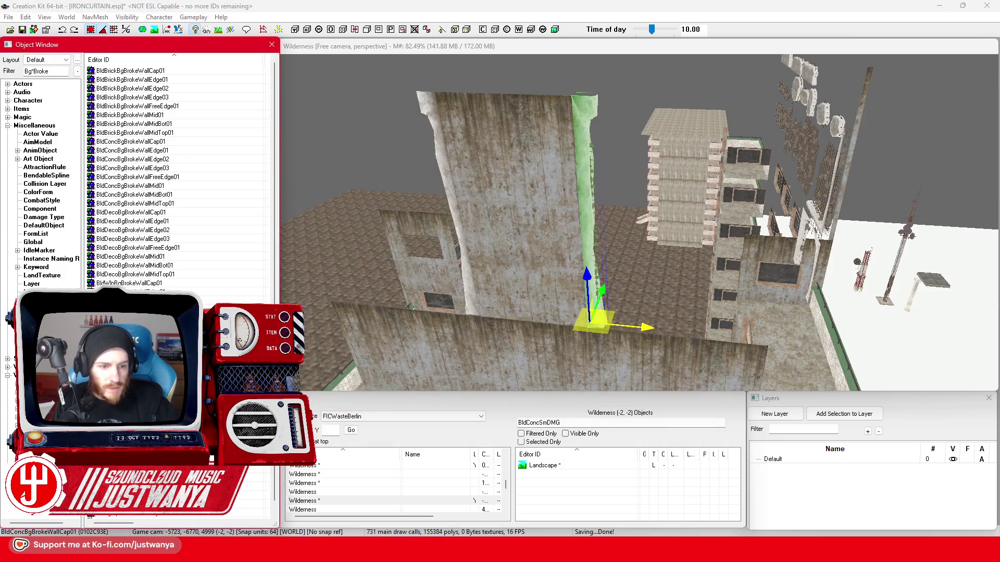
key("Return")
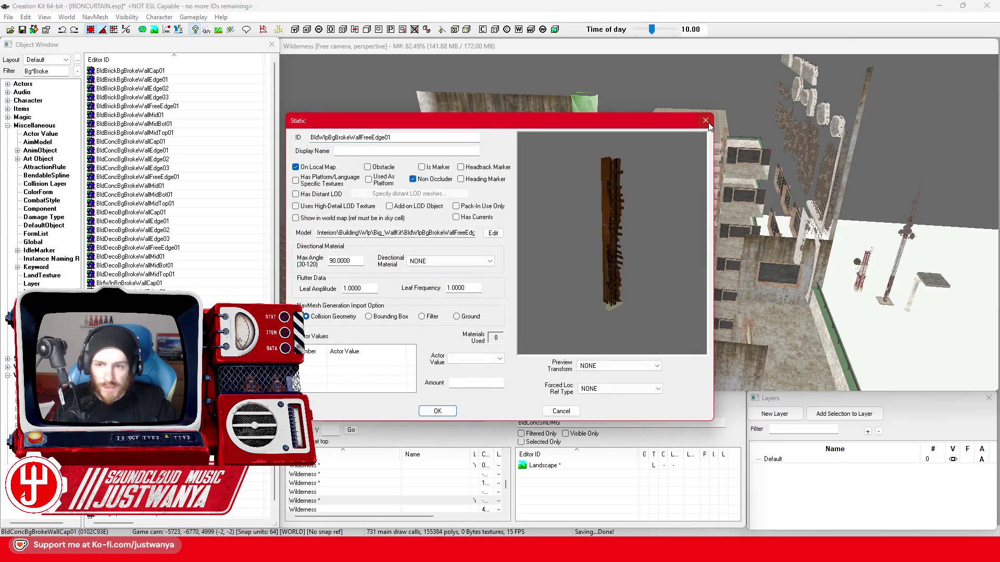
left_click(706, 122)
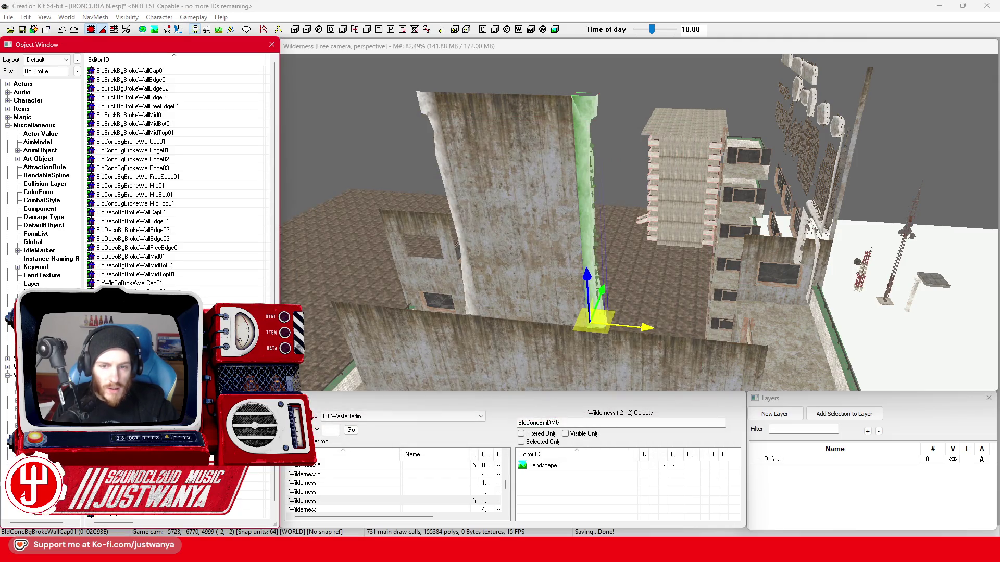
key("Down")
key("Return")
left_click(705, 123)
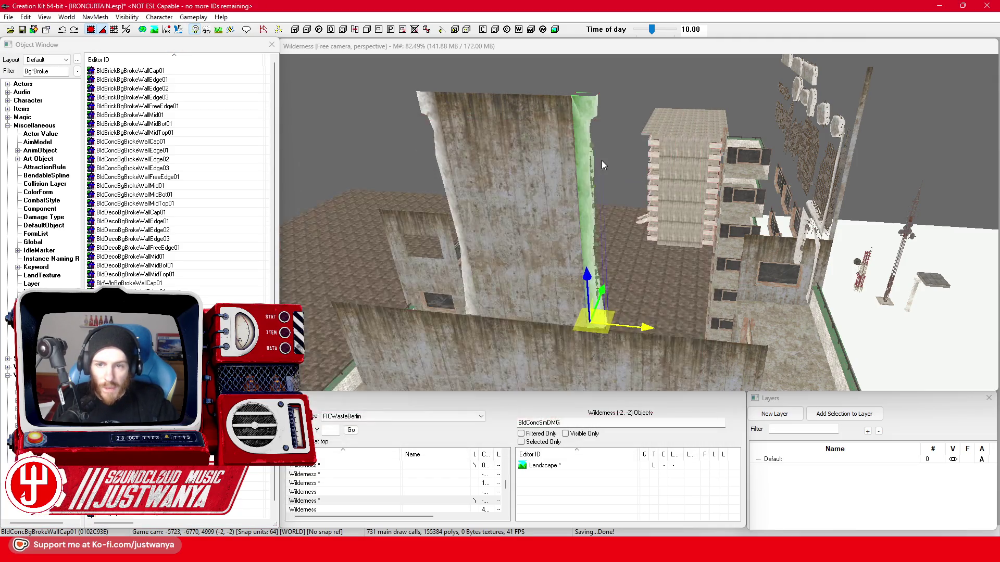
scroll(729, 256, "up", 3)
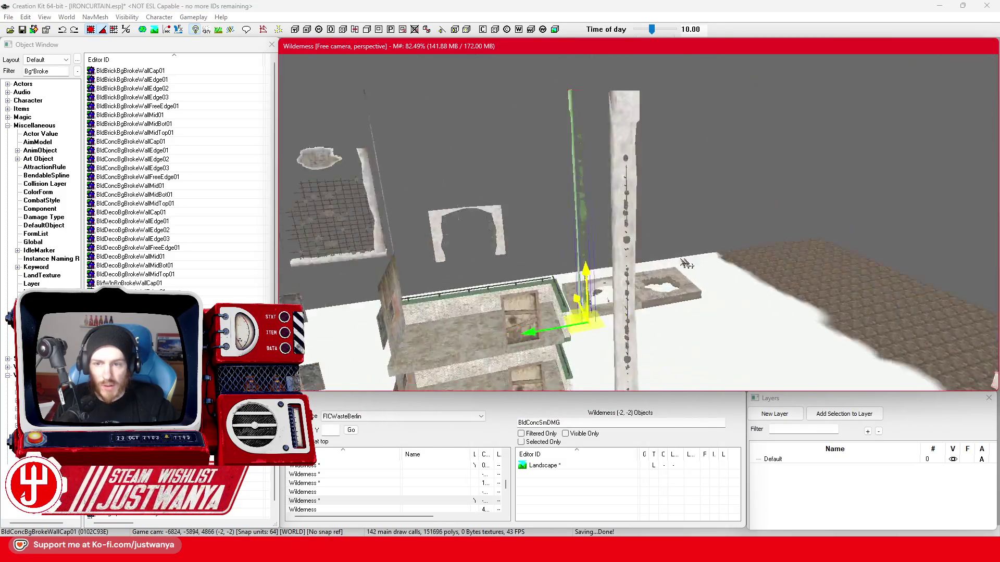
scroll(728, 255, "up", 3)
scroll(554, 306, "down", 3)
scroll(554, 307, "up", 3)
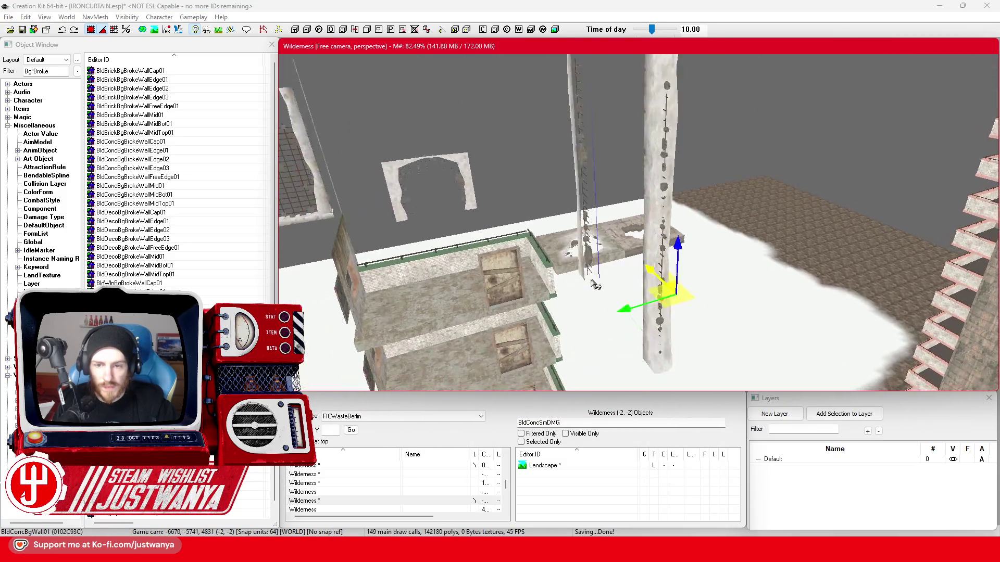
Rotate the broken wall piece into alignment and shift it left, checking it from several angles
key("2")
left_click_drag(743, 257, 750, 235)
key("1")
left_click_drag(670, 290, 563, 313)
key("shift")
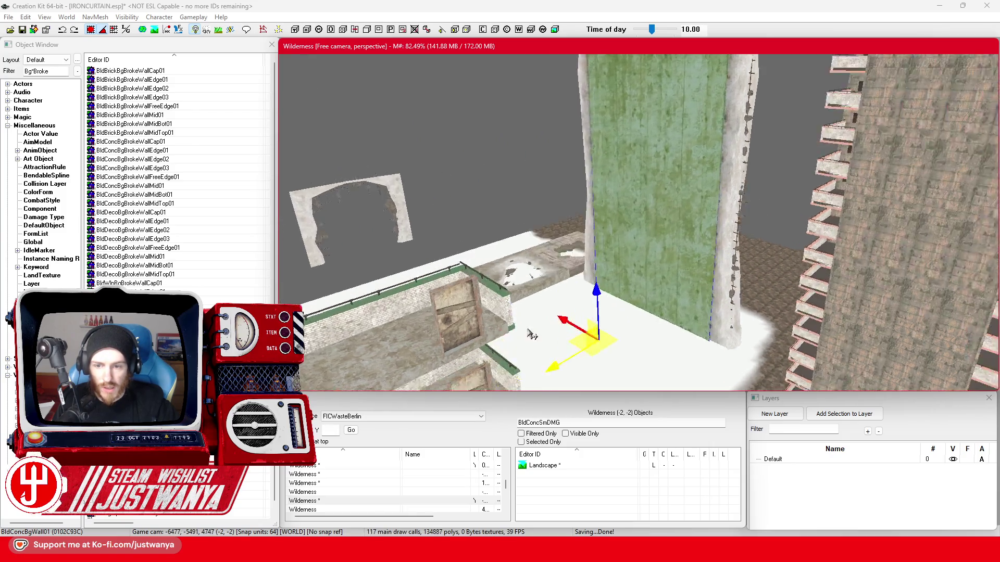
key("shift")
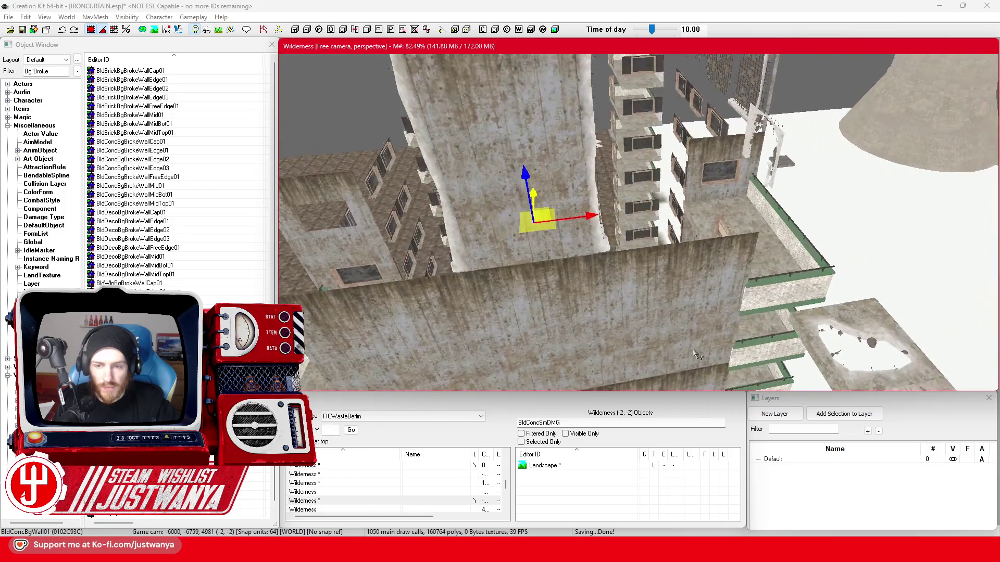
key("shift")
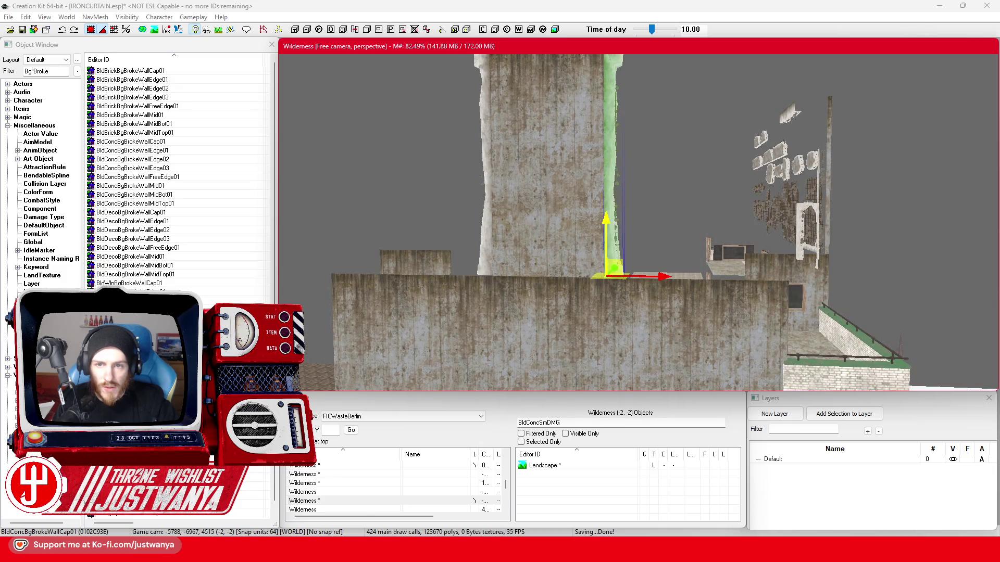
key("shift")
key("shift")
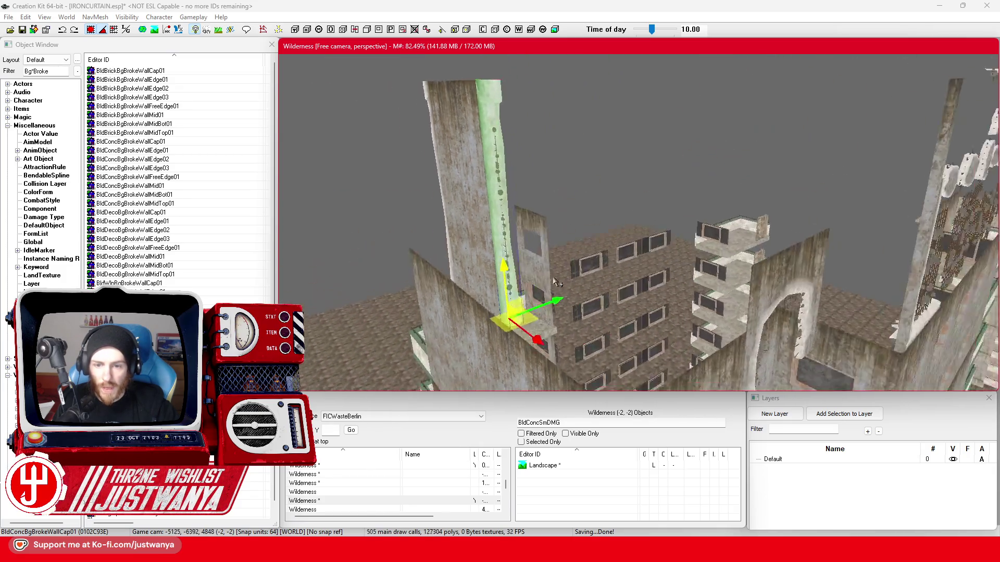
Move the broken ledge piece to the front wall and set it onto the wall top
left_click(770, 272)
key("shift")
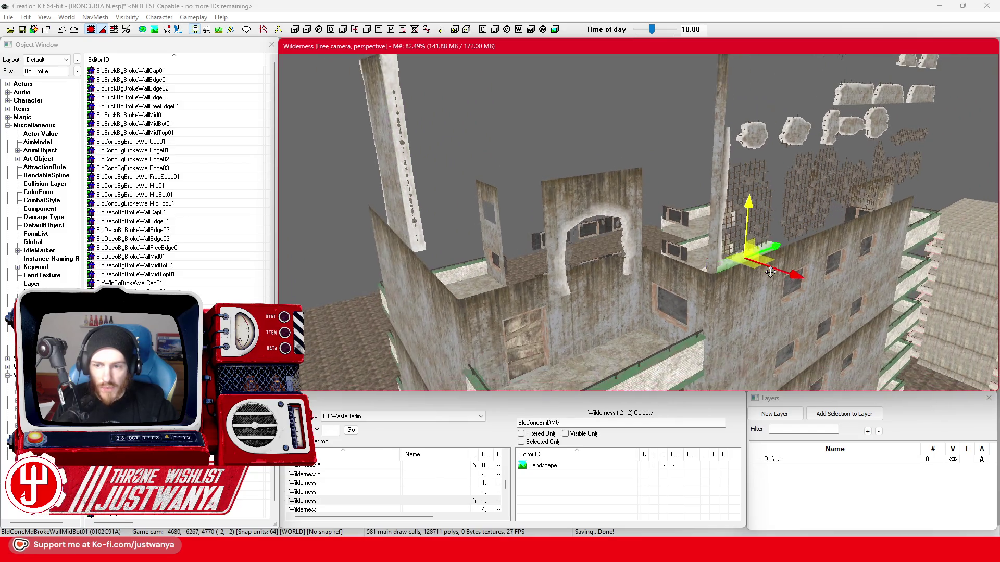
left_click_drag(777, 258, 497, 387)
key("e")
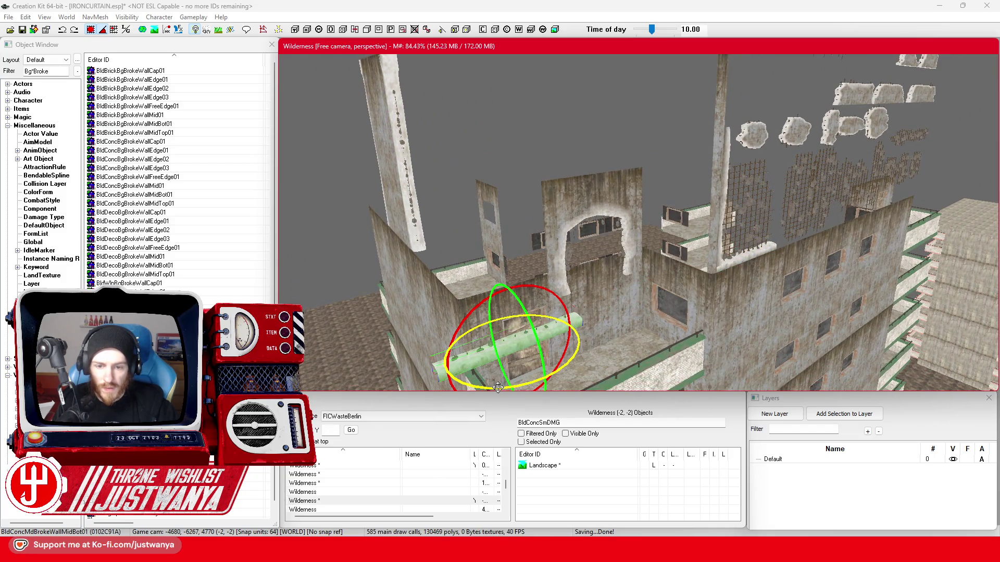
key("shift")
key("w")
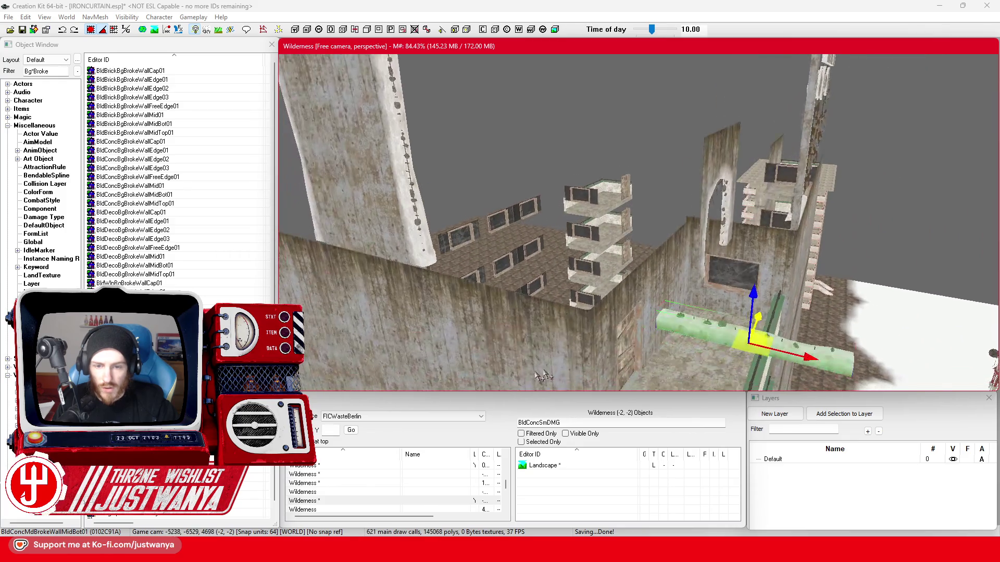
left_click_drag(788, 354, 469, 288)
key("shift")
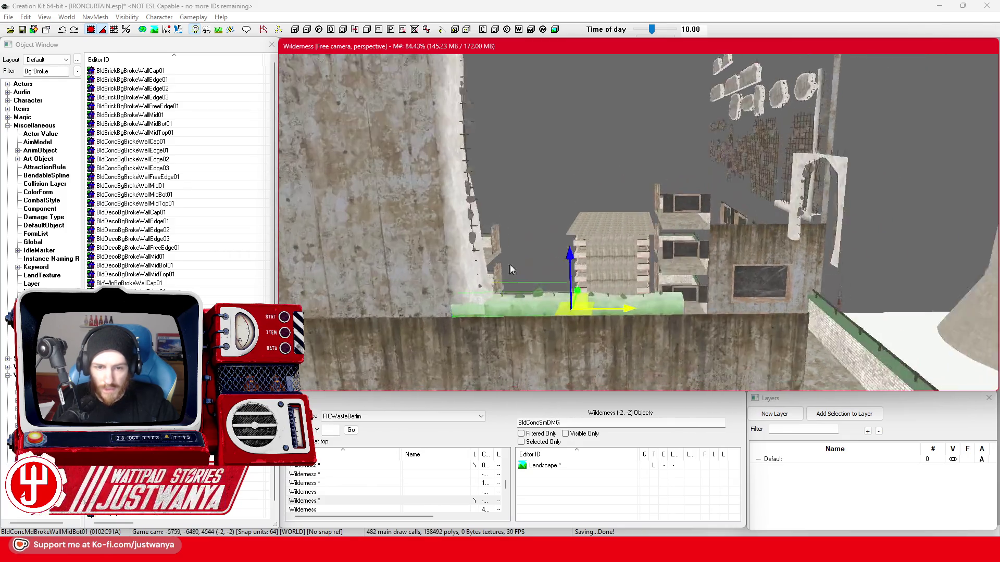
key("shift")
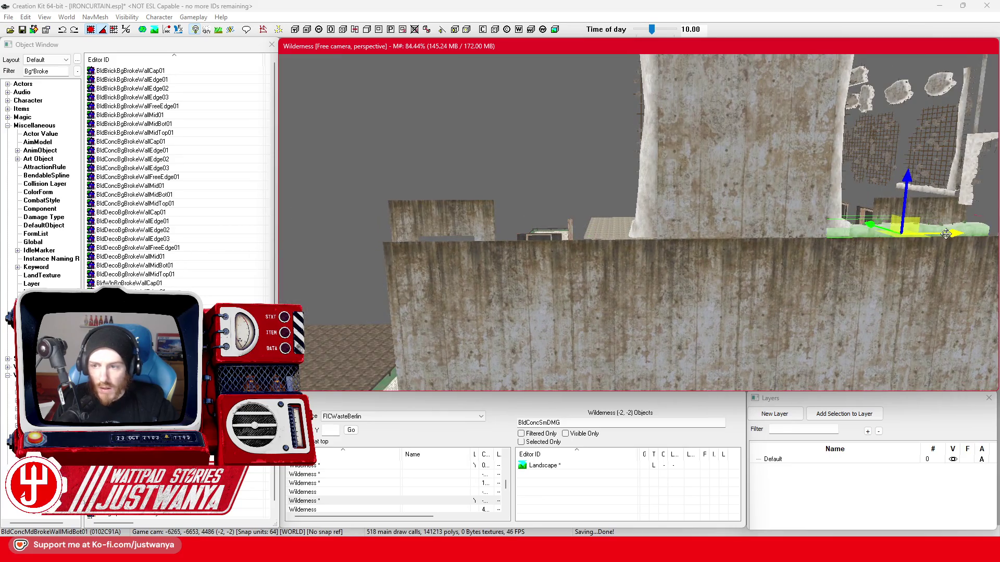
key("shift")
key("shift")
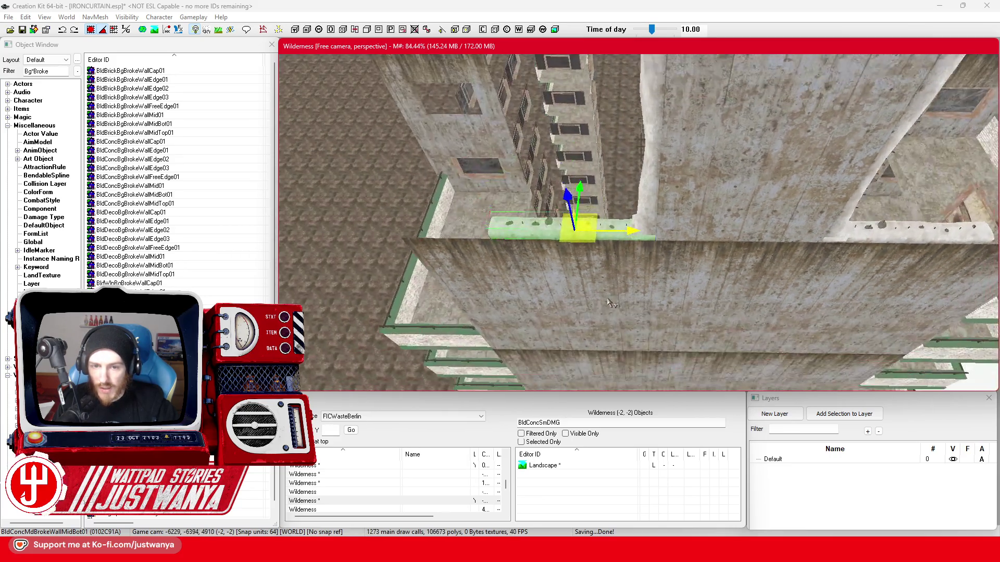
key("shift")
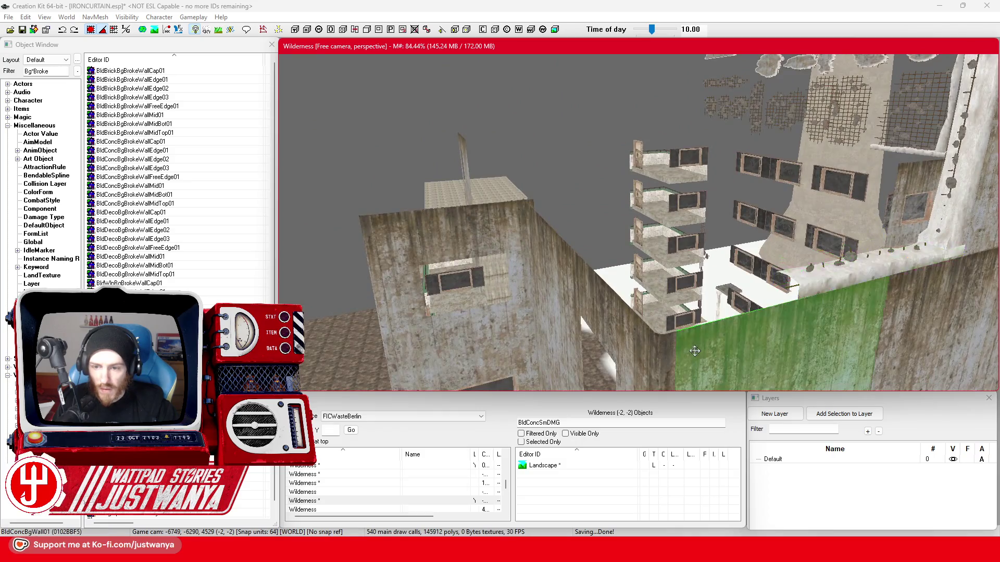
key("shift")
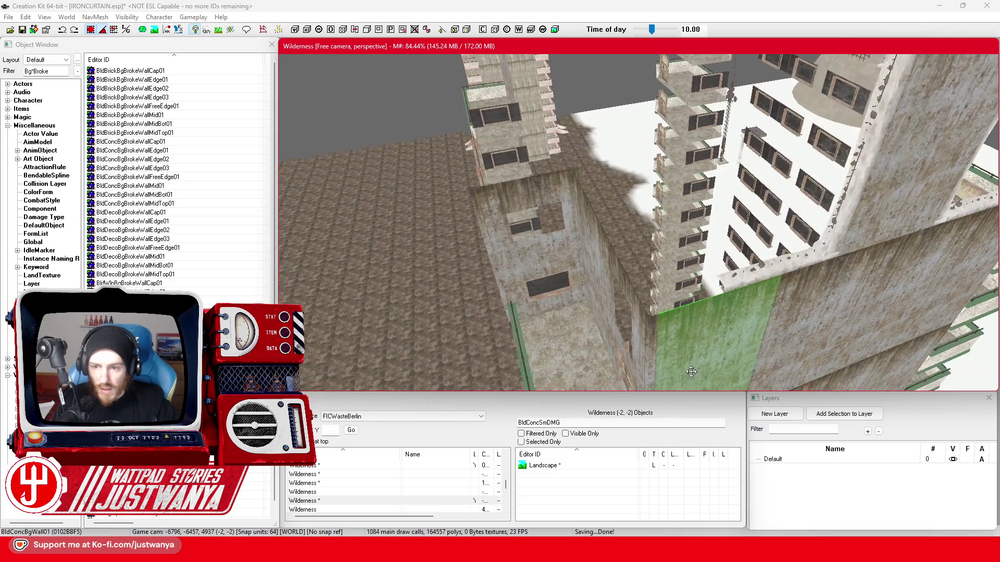
key("shift")
Slide two ledge pieces along the wall tops and drag a new broken wall piece into the scene
left_click(664, 232)
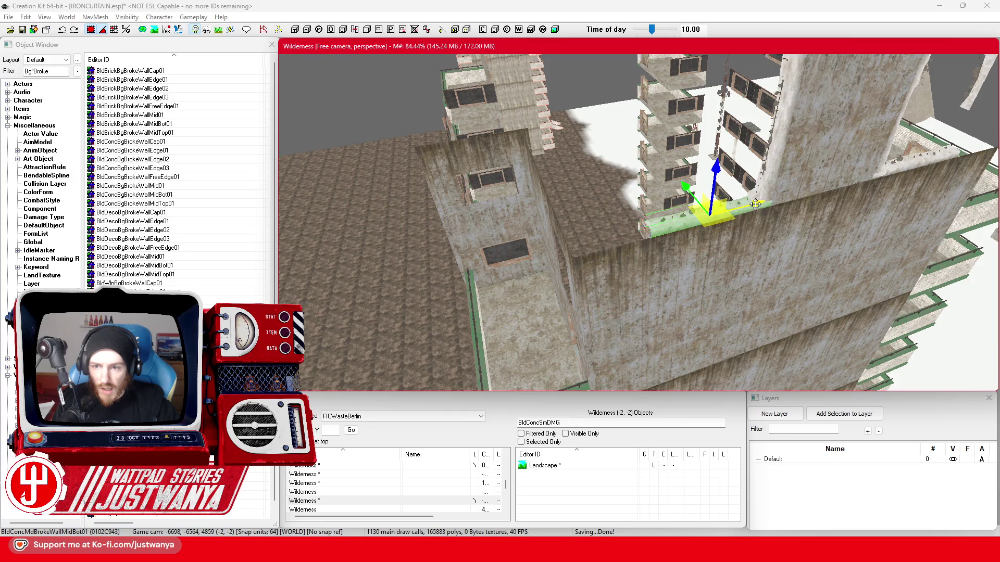
key("shift")
mouse_move(784, 218)
left_mouse_down()
mouse_move(835, 202)
mouse_move(732, 219)
left_mouse_up()
left_click(488, 305)
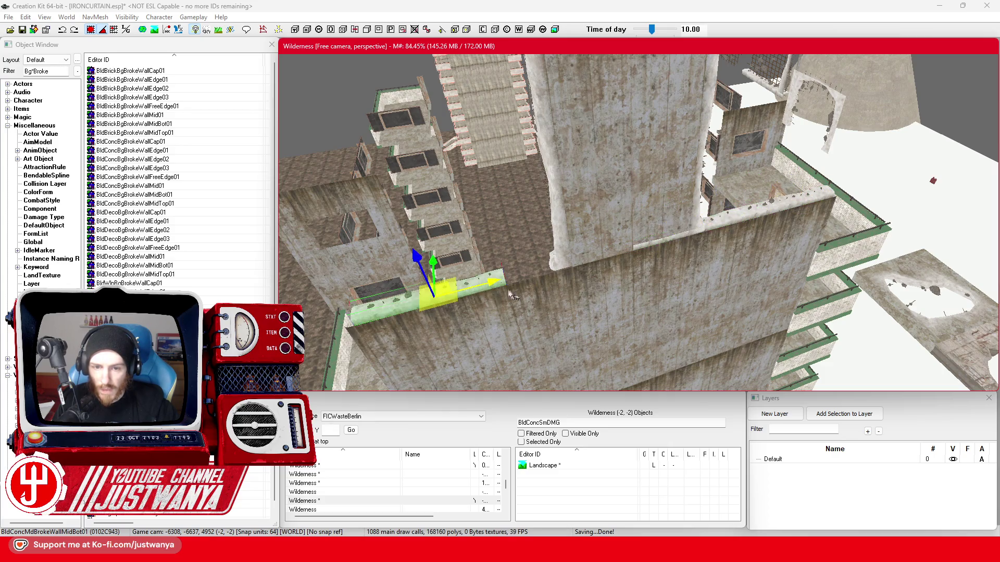
left_click_drag(489, 306, 629, 269)
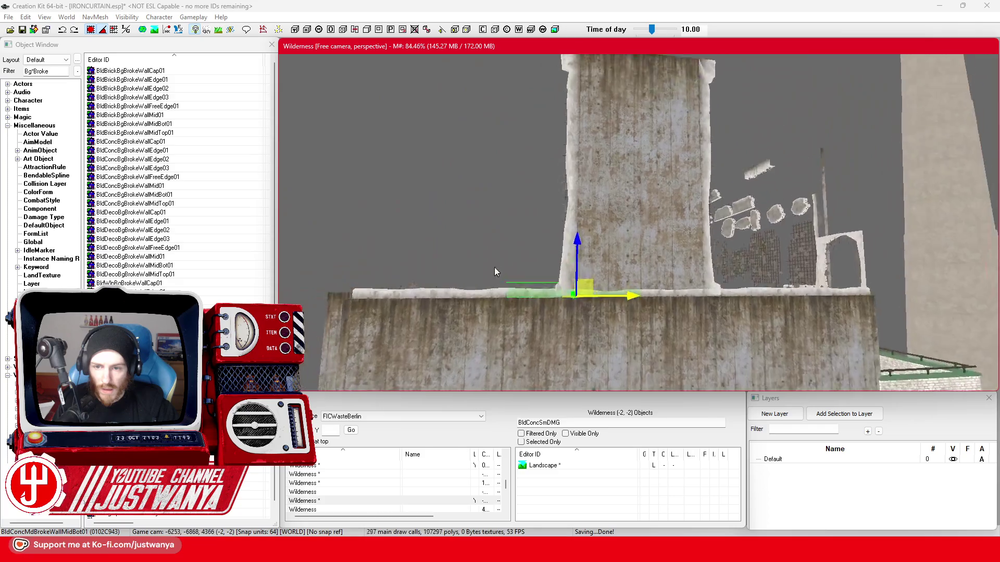
left_click(498, 319)
mouse_move(498, 319)
left_mouse_down()
mouse_move(568, 329)
mouse_move(595, 250)
left_mouse_up()
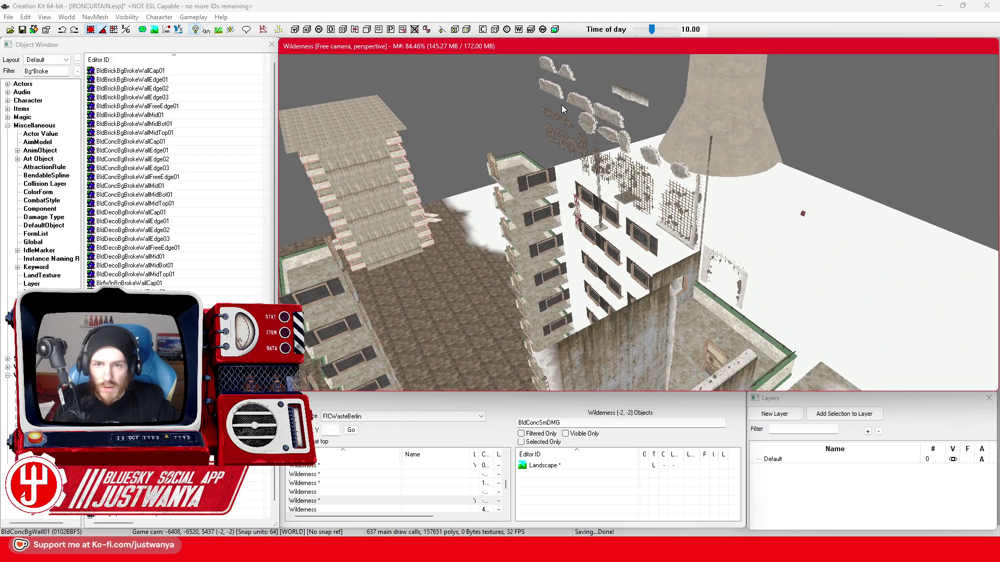
mouse_move(573, 79)
left_mouse_down()
mouse_move(454, 90)
mouse_move(684, 355)
left_mouse_up()
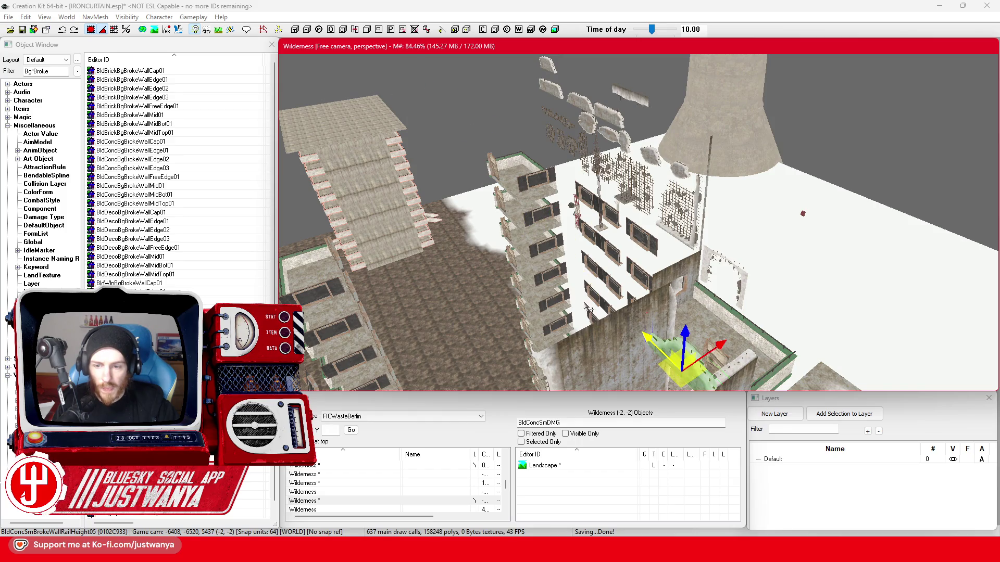
scroll(589, 309, "up", 2)
Move the BldConcSmBrokeWall piece onto the wall ledge, enlarge it and shift it left
key("e")
key("w")
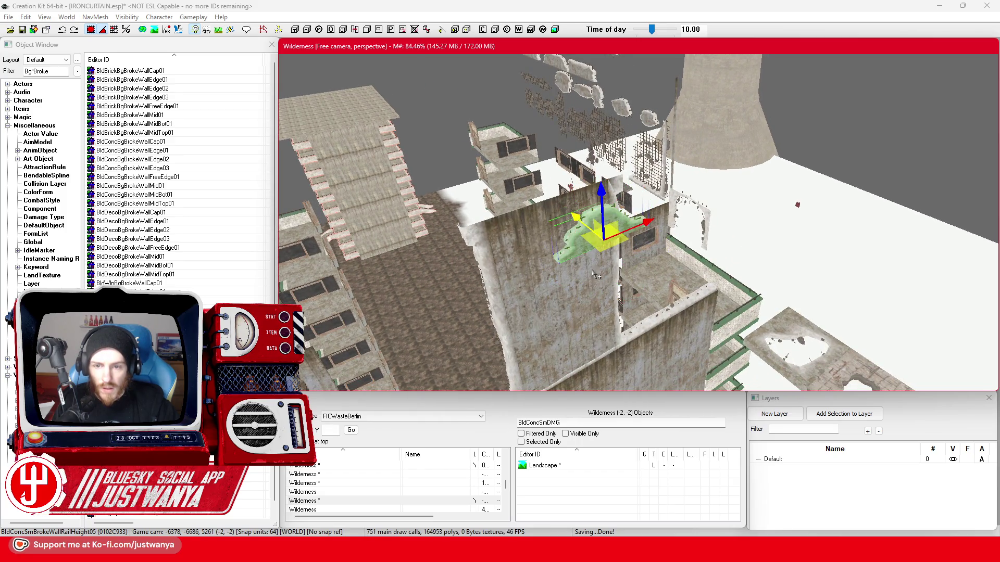
left_click_drag(578, 218, 539, 191)
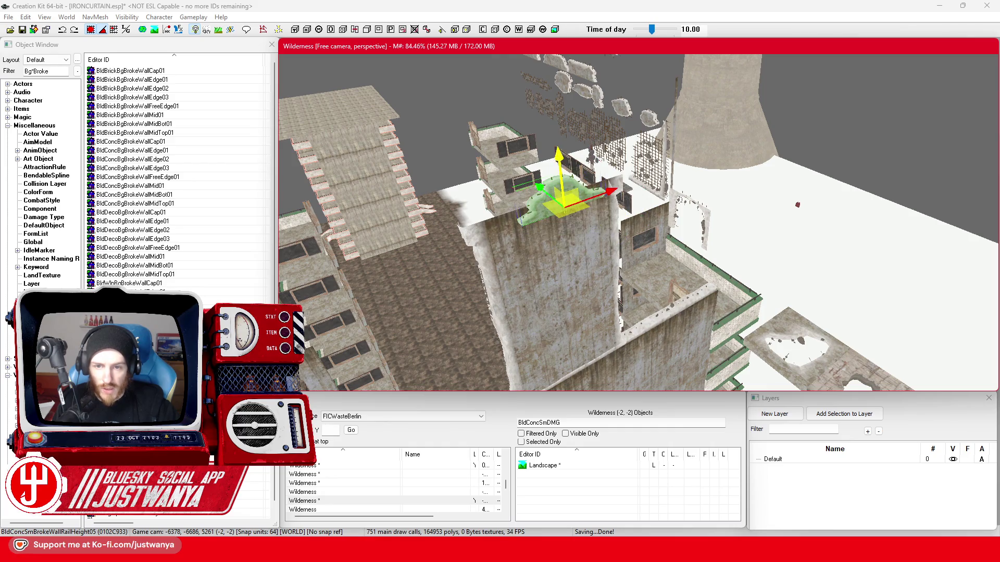
scroll(594, 336, "up", 5)
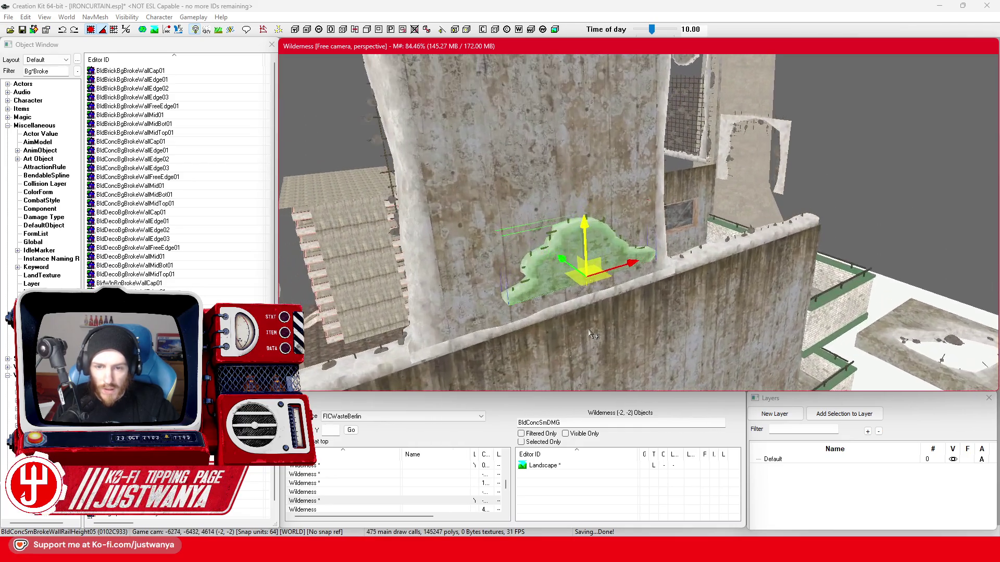
mouse_move(652, 279)
left_mouse_down()
mouse_move(754, 214)
mouse_move(598, 273)
mouse_move(500, 282)
mouse_move(670, 288)
left_mouse_up()
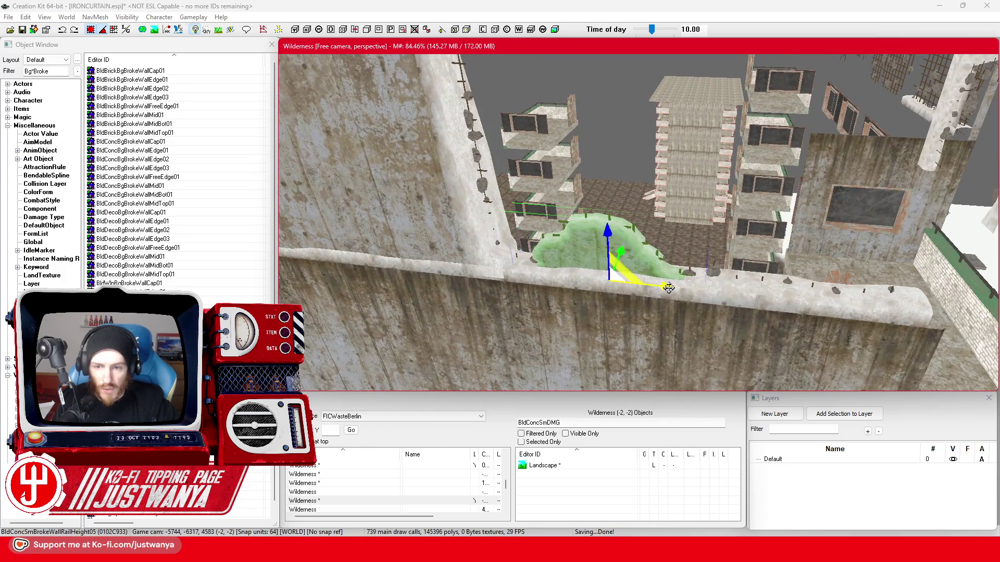
mouse_move(669, 289)
left_mouse_down()
mouse_move(668, 235)
mouse_move(668, 250)
left_mouse_up()
left_click_drag(669, 286, 613, 299)
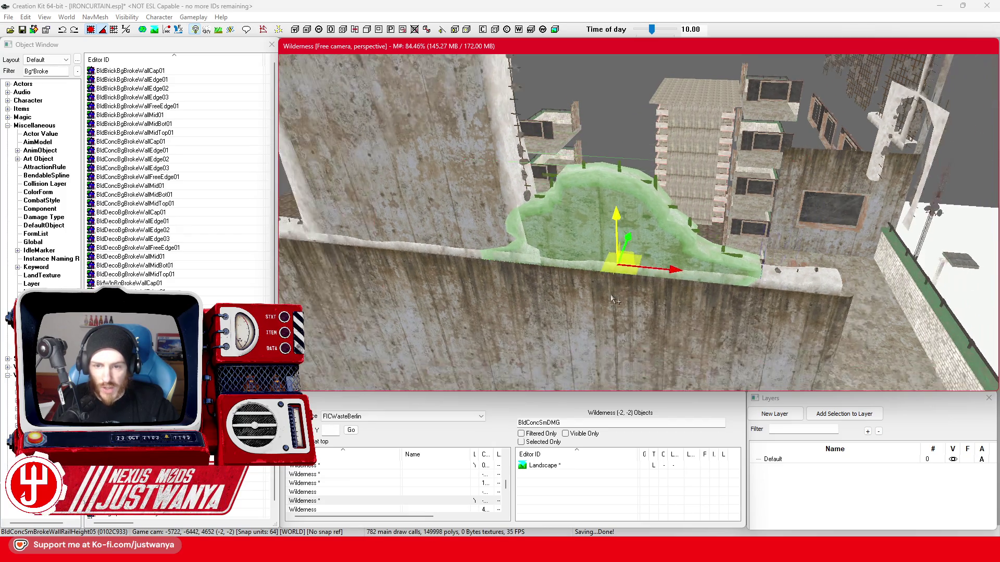
left_click_drag(673, 270, 621, 264)
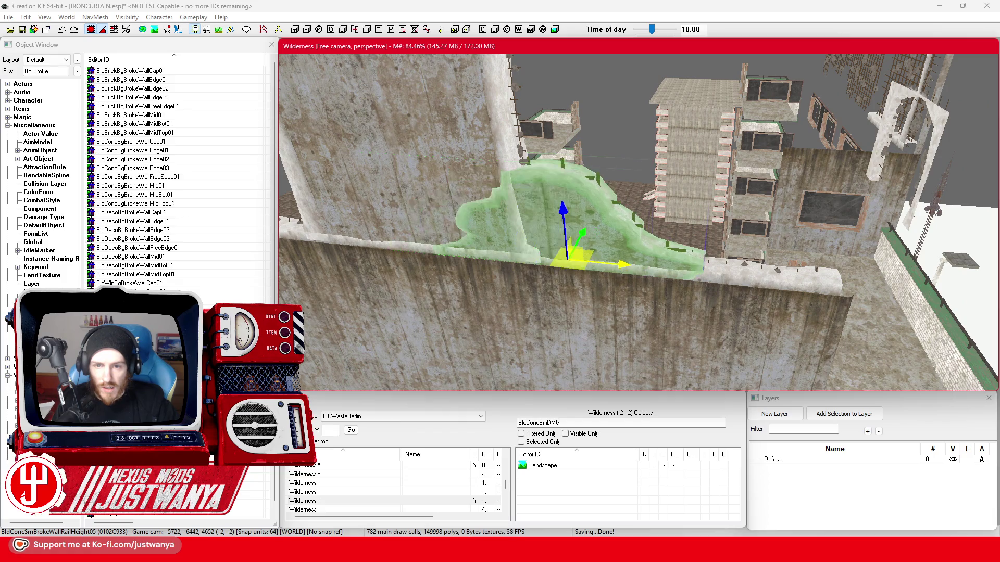
Slide the broken piece along the wall top, checking its position from several sides
key("shift")
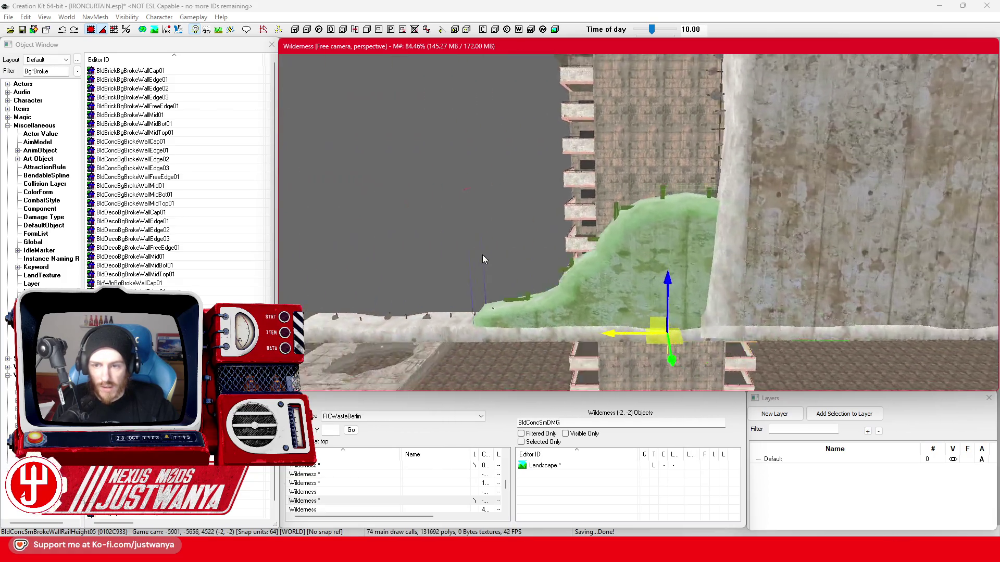
key("shift")
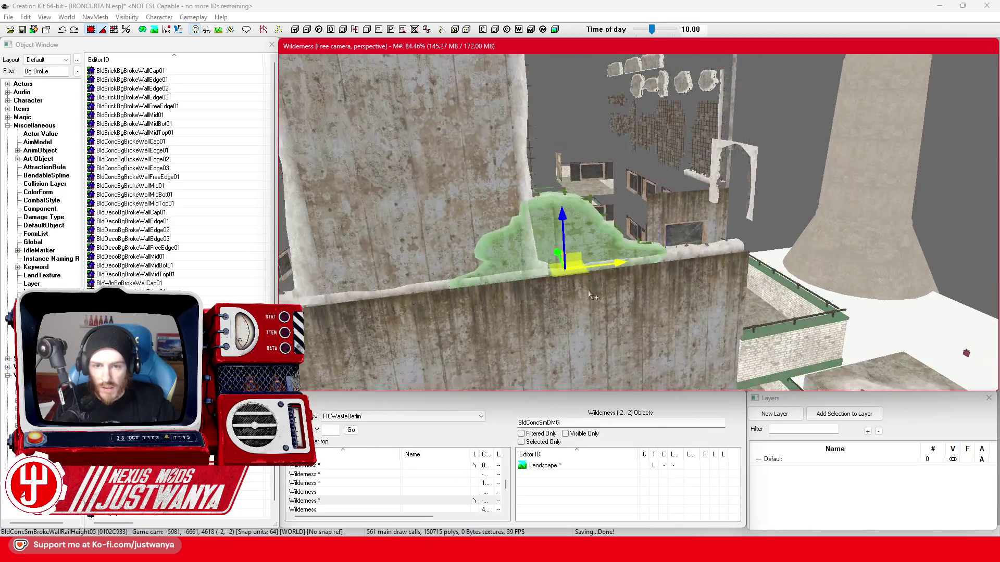
key("shift")
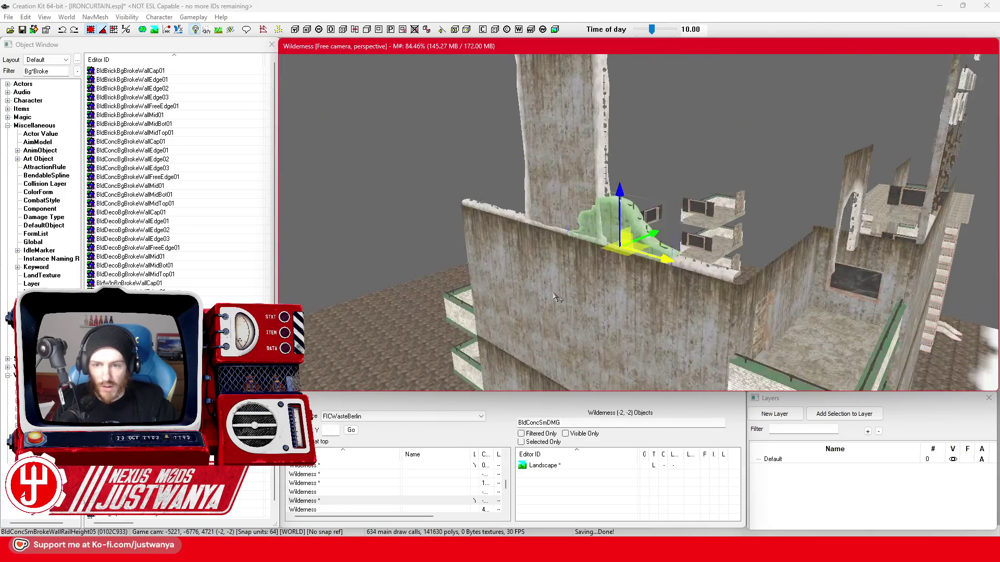
key("shift")
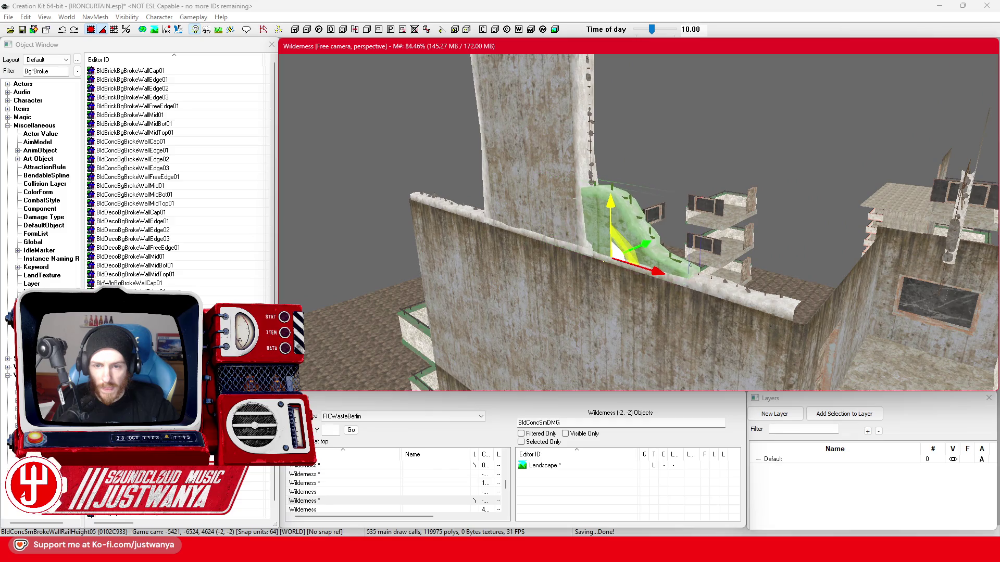
left_click_drag(657, 271, 628, 263)
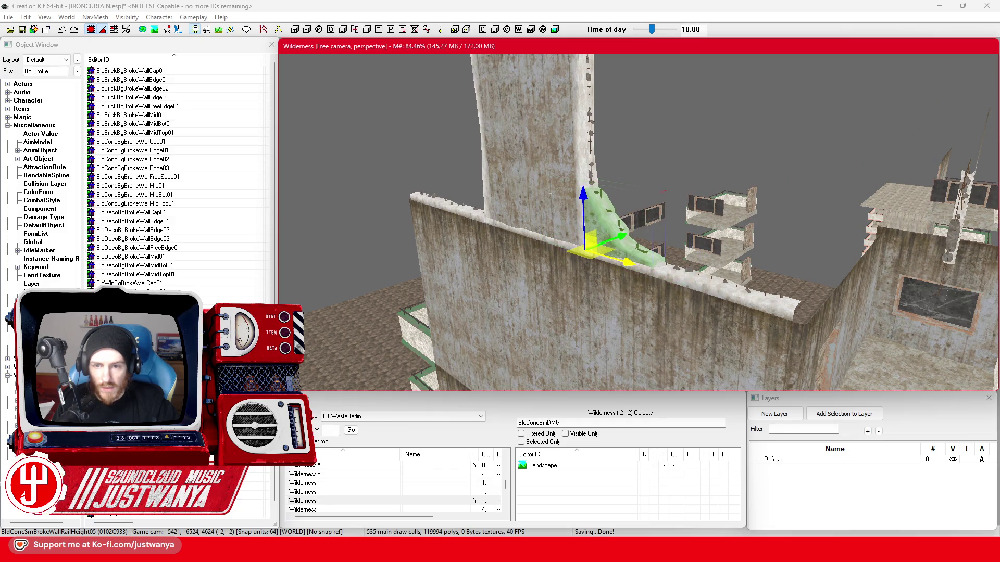
key("shift")
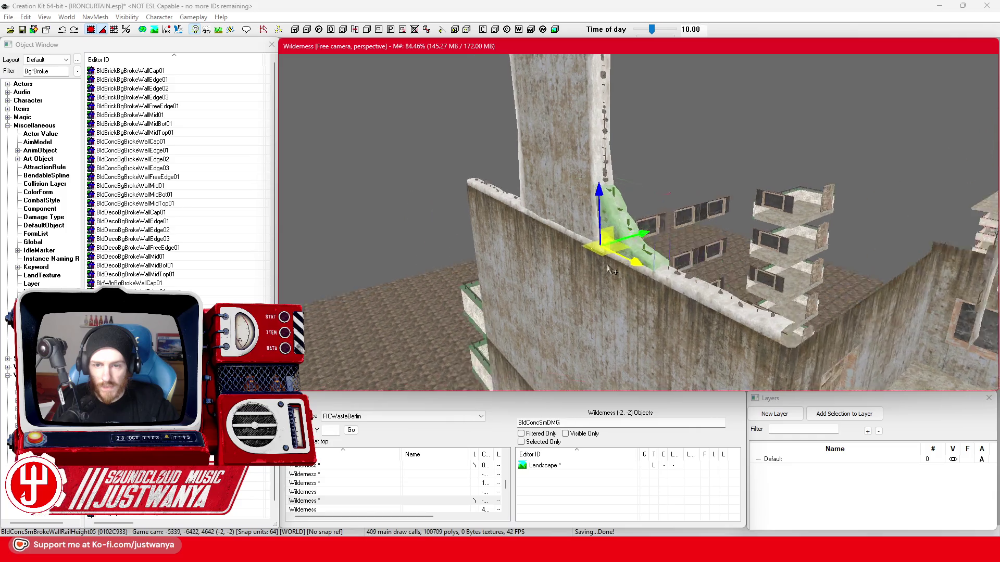
key("shift")
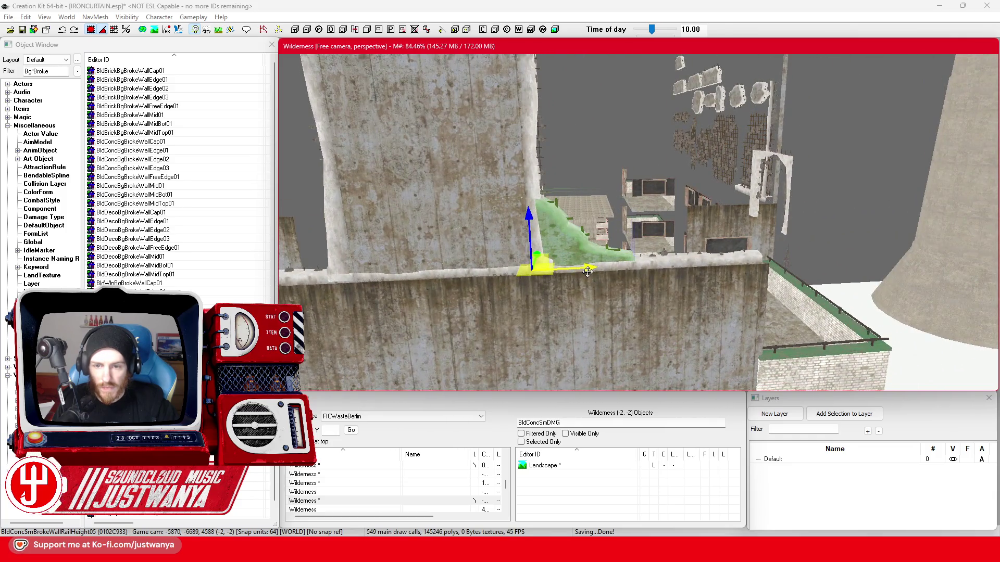
mouse_move(532, 266)
left_mouse_down()
mouse_move(648, 264)
mouse_move(582, 259)
left_mouse_up()
Raise the piece above the wall top, scale it up, then shrink it back to fit
key("shift")
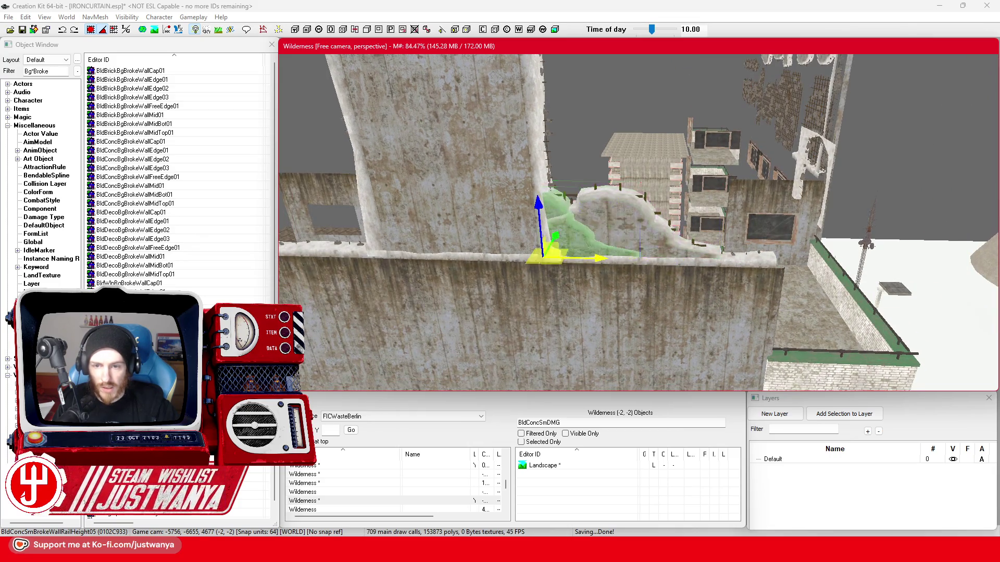
left_click_drag(536, 223, 535, 151)
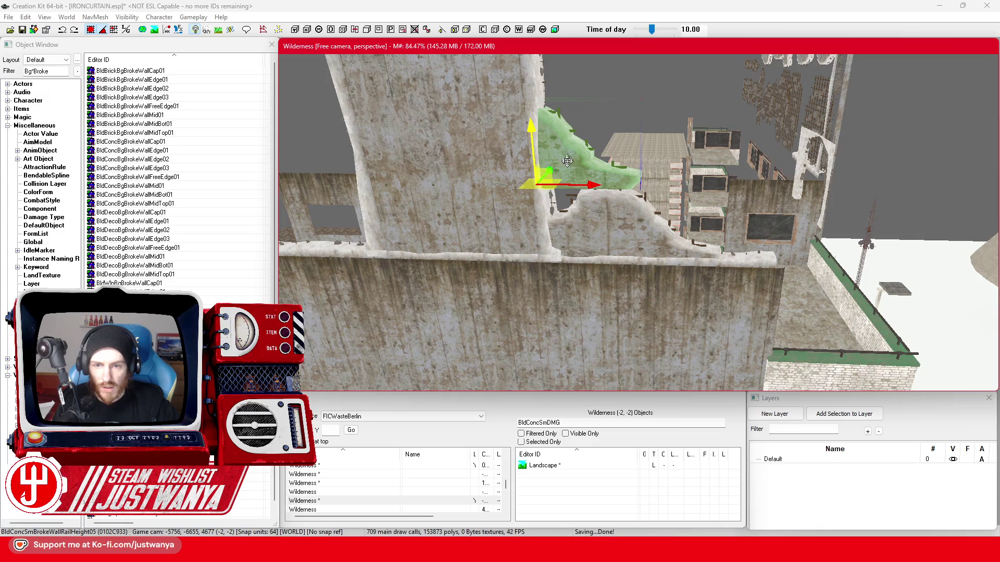
left_click_drag(578, 183, 586, 175)
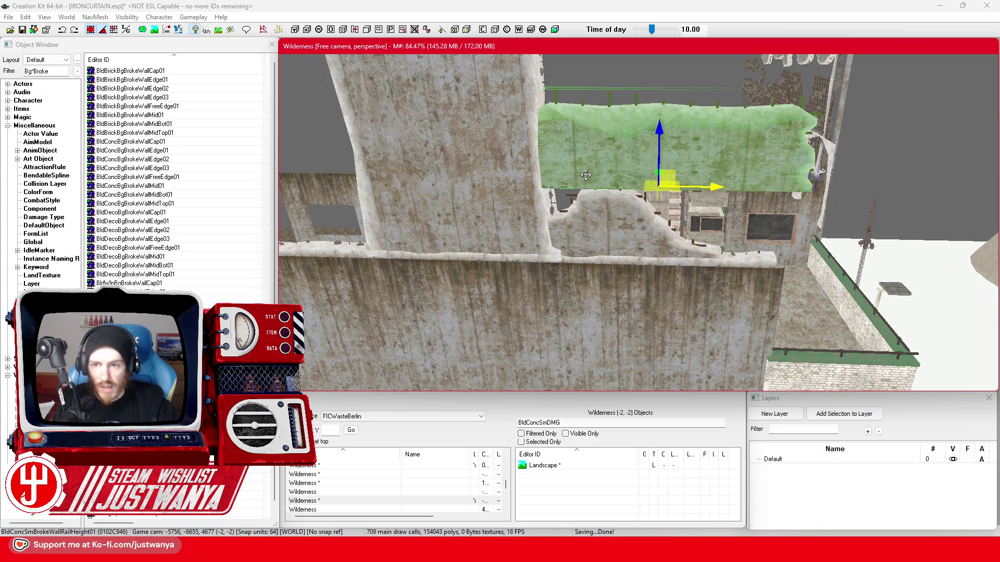
left_click_drag(587, 176, 587, 175)
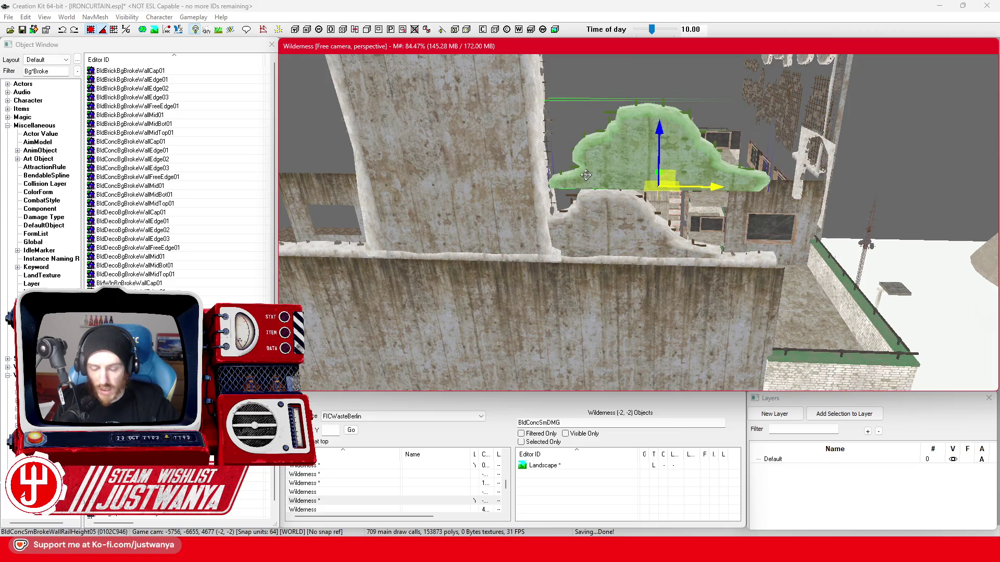
scroll(578, 234, "up", 3)
scroll(578, 234, "down", 1)
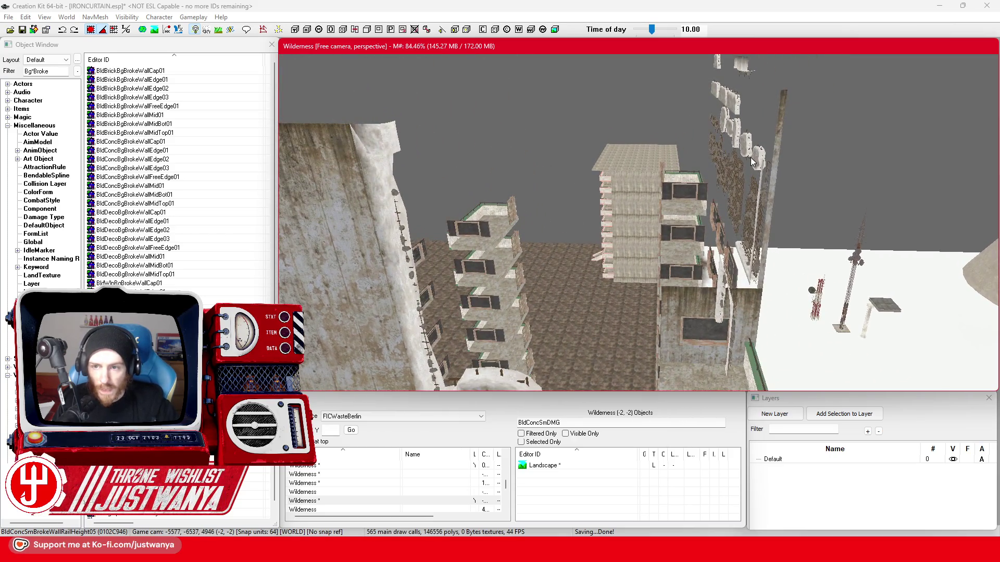
Move the BldConcSmBrokeWallChunk05 flat chunk horizontally onto the pillar and lower it toward the base
key("shift")
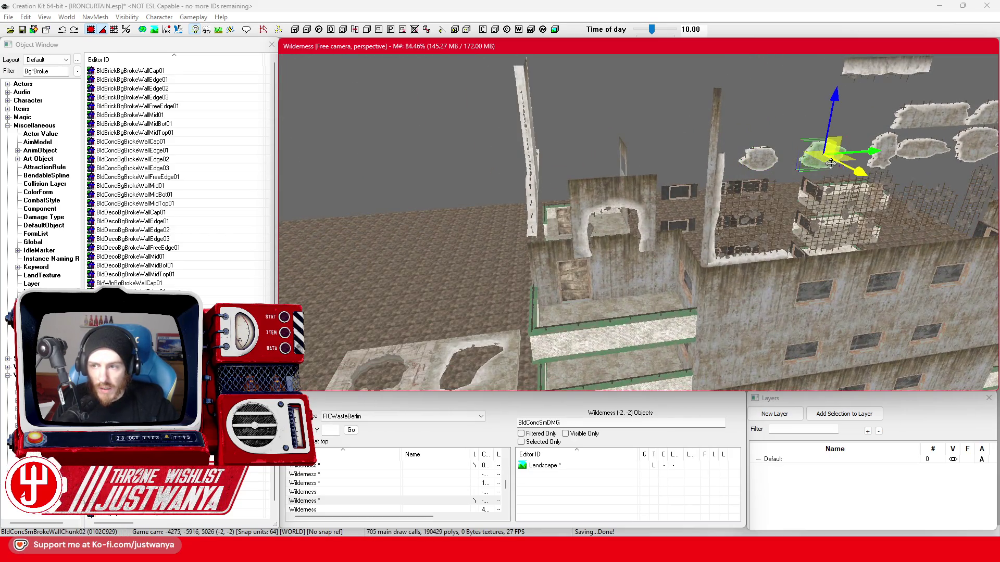
scroll(639, 219, "down", 2)
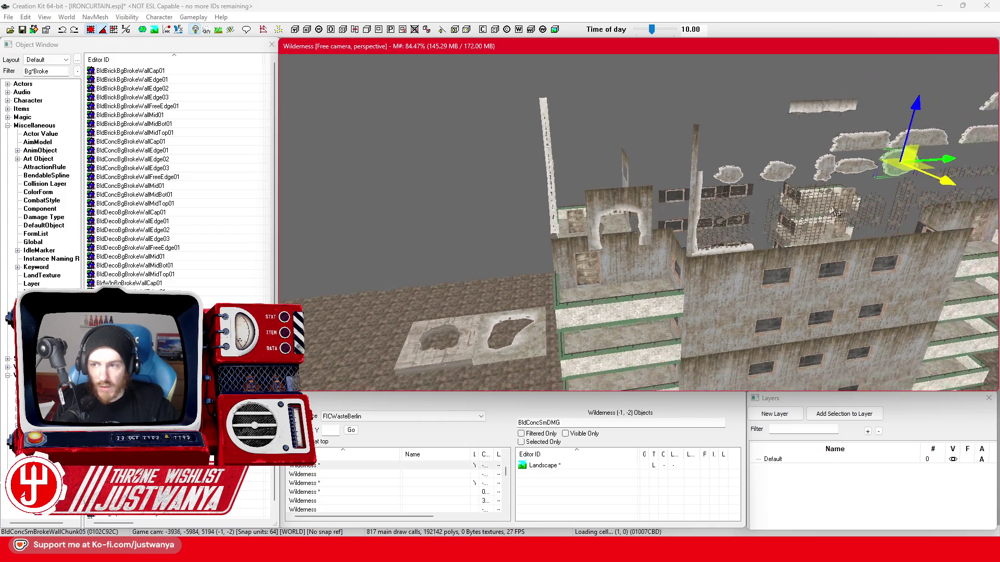
left_click_drag(945, 160, 550, 200)
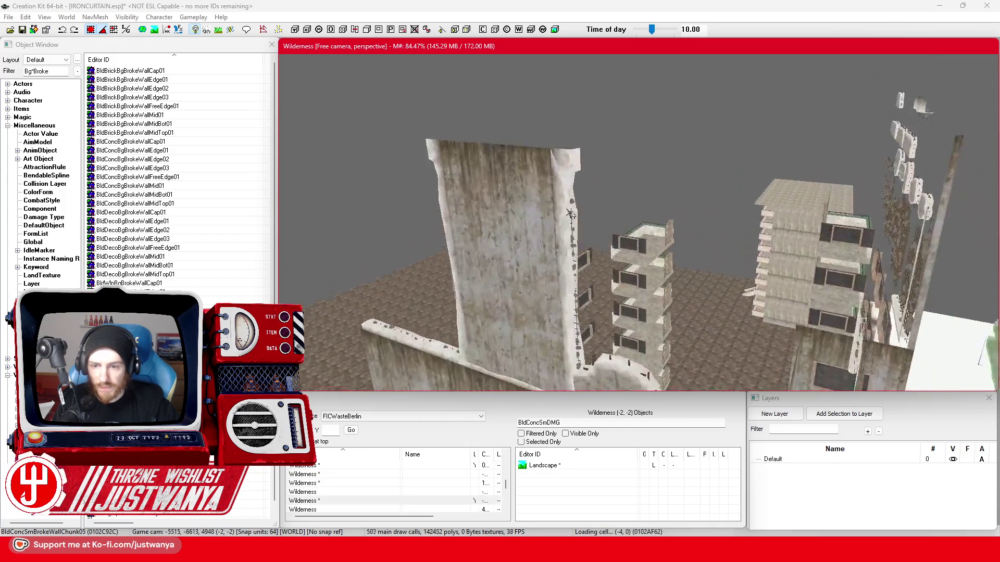
left_click_drag(832, 211, 826, 206)
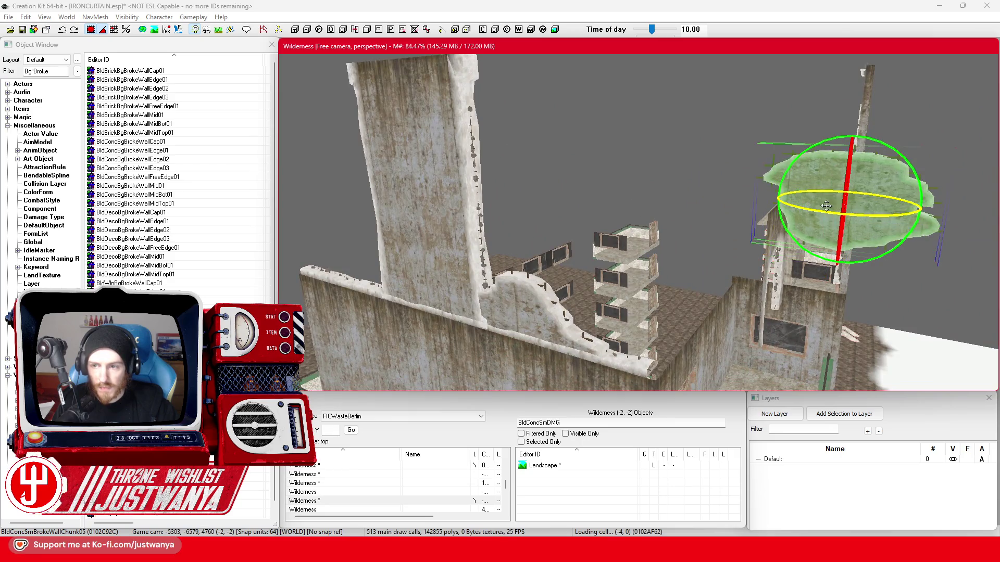
mouse_move(894, 208)
left_mouse_down()
mouse_move(524, 167)
mouse_move(493, 175)
left_mouse_up()
key("e")
key("w")
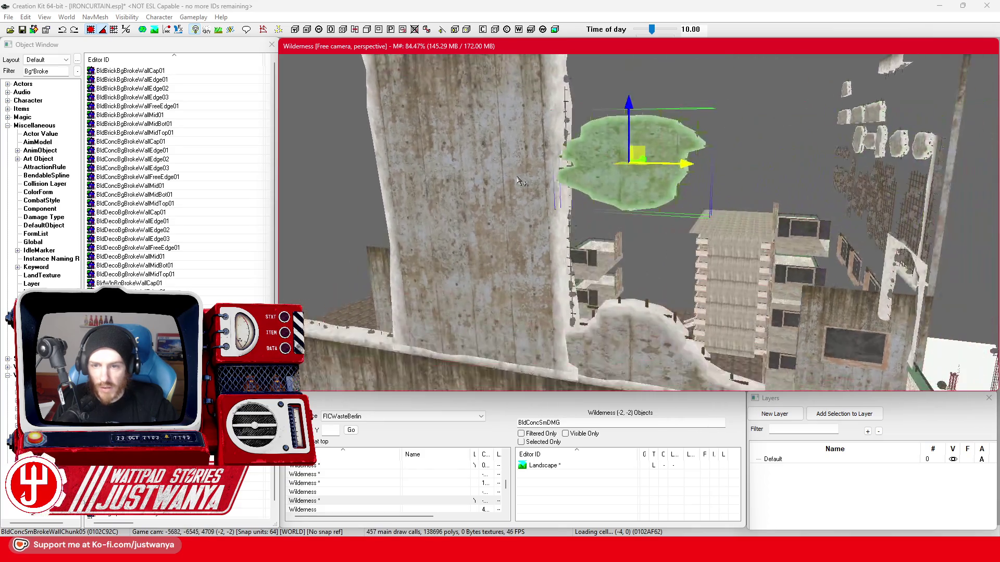
left_click_drag(618, 168, 617, 332)
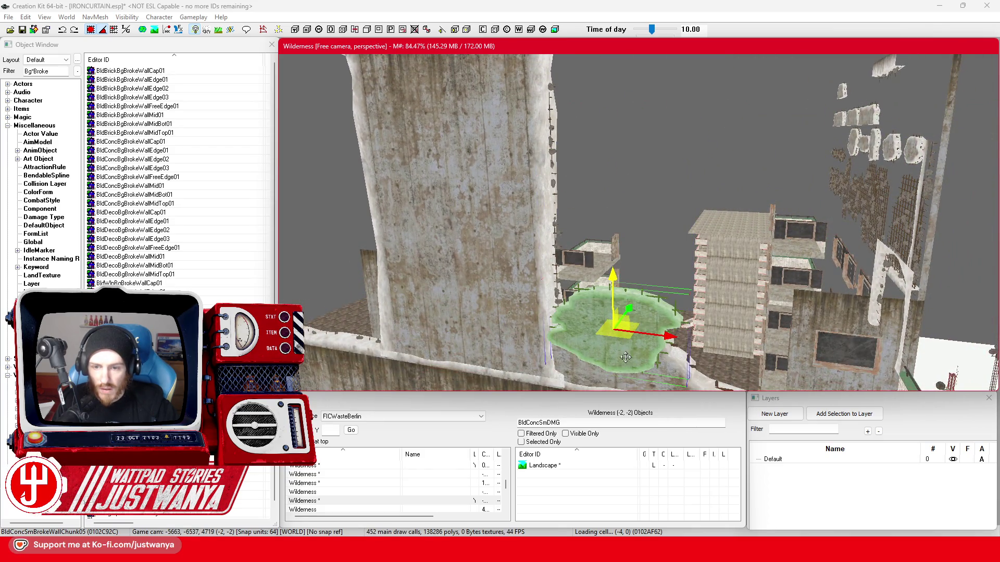
key("shift")
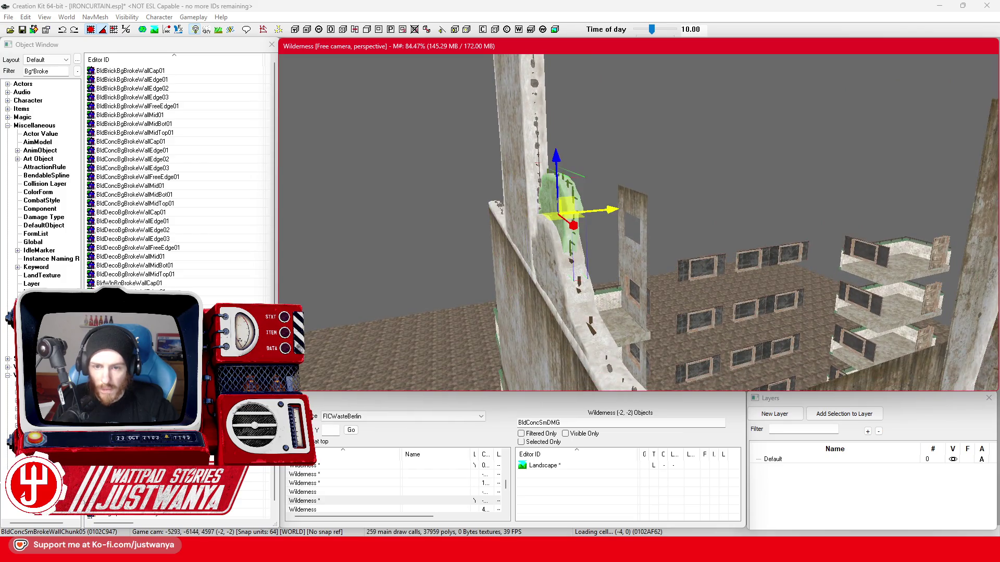
key("shift")
Scale the chunk up and settle it on the wall top against the pillar, checking from several angles
left_click_drag(615, 226, 565, 226)
key("shift")
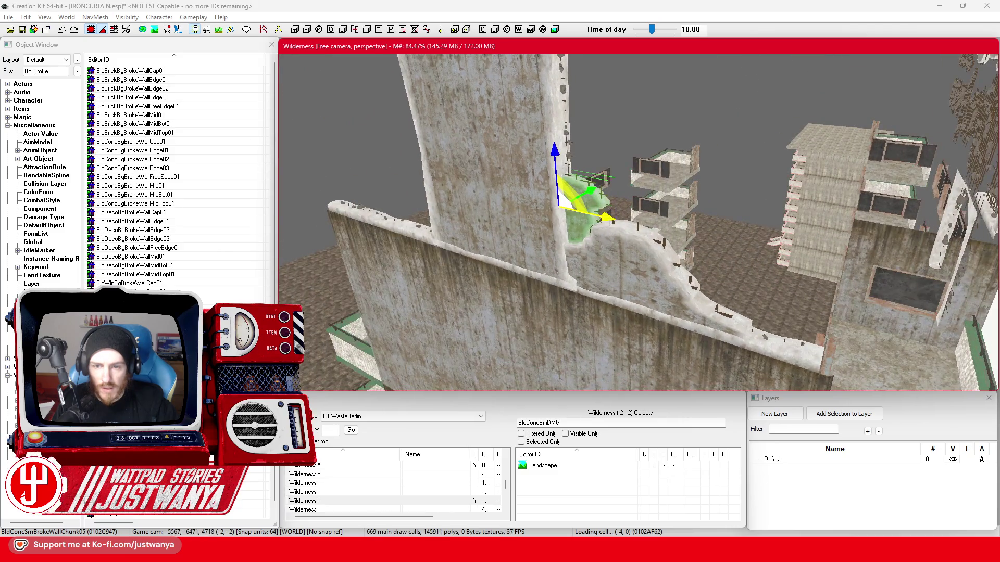
mouse_move(578, 203)
left_mouse_down()
mouse_move(625, 196)
mouse_move(574, 210)
left_mouse_up()
left_click_drag(517, 160, 520, 195)
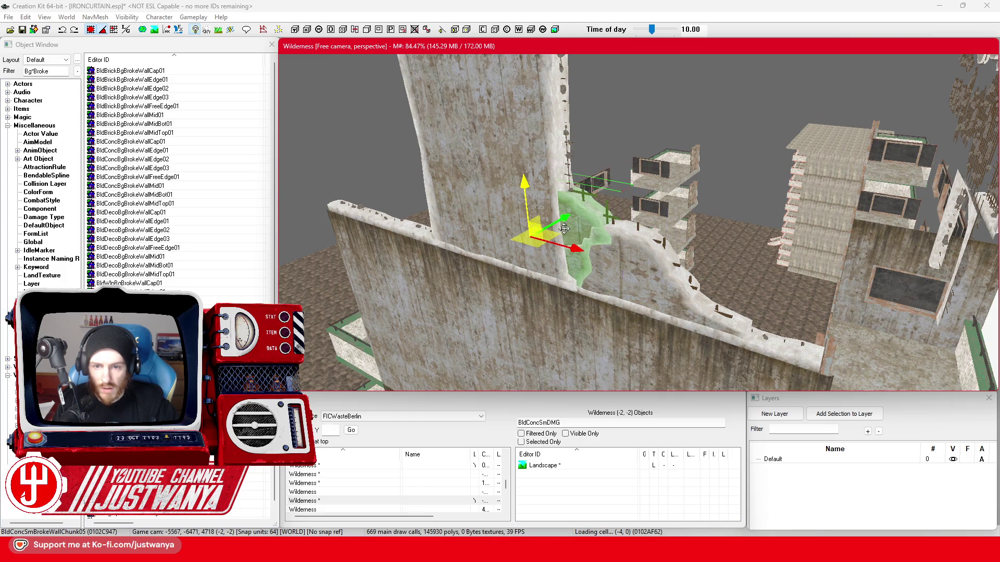
left_click_drag(565, 248, 604, 257)
key("shift")
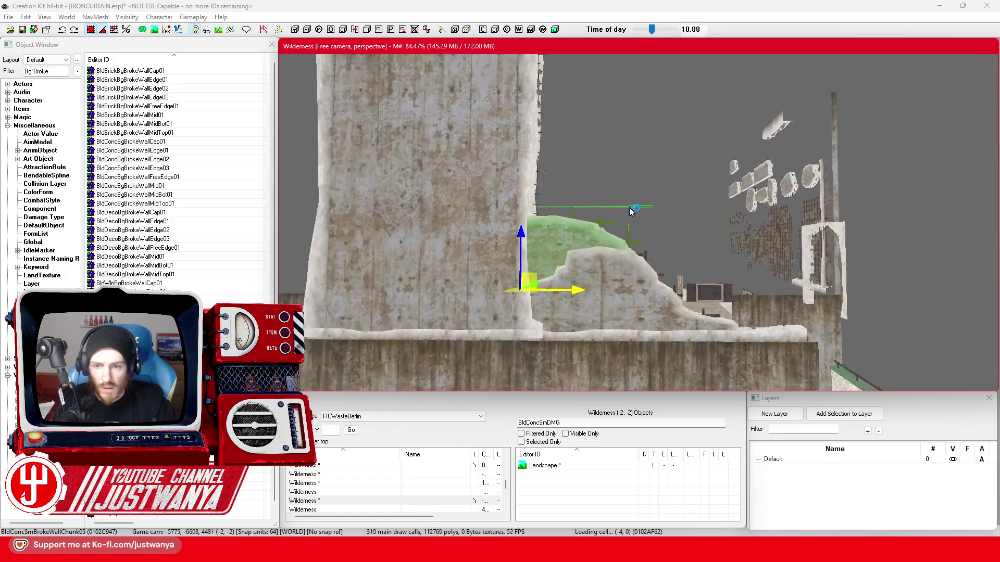
key("shift")
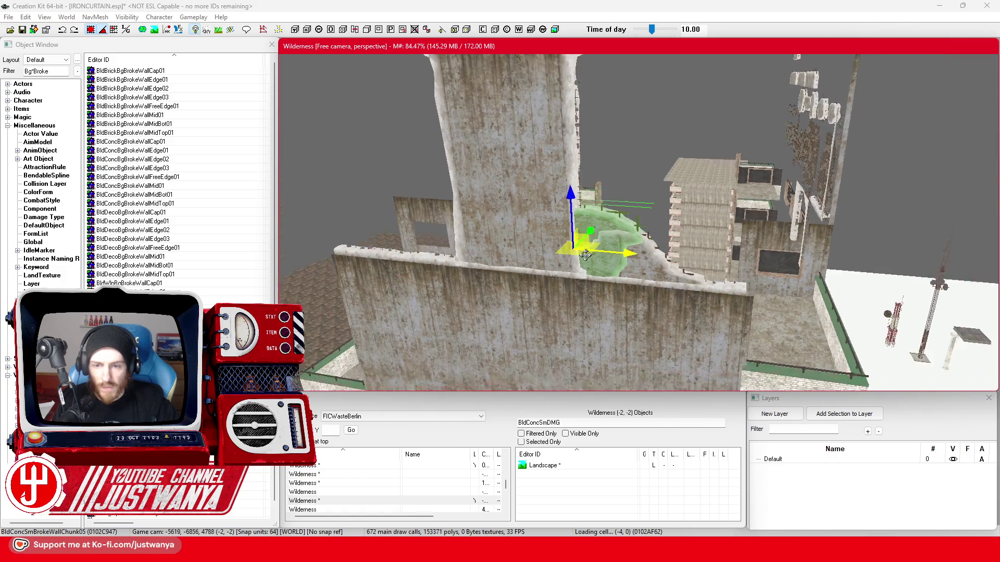
key("e")
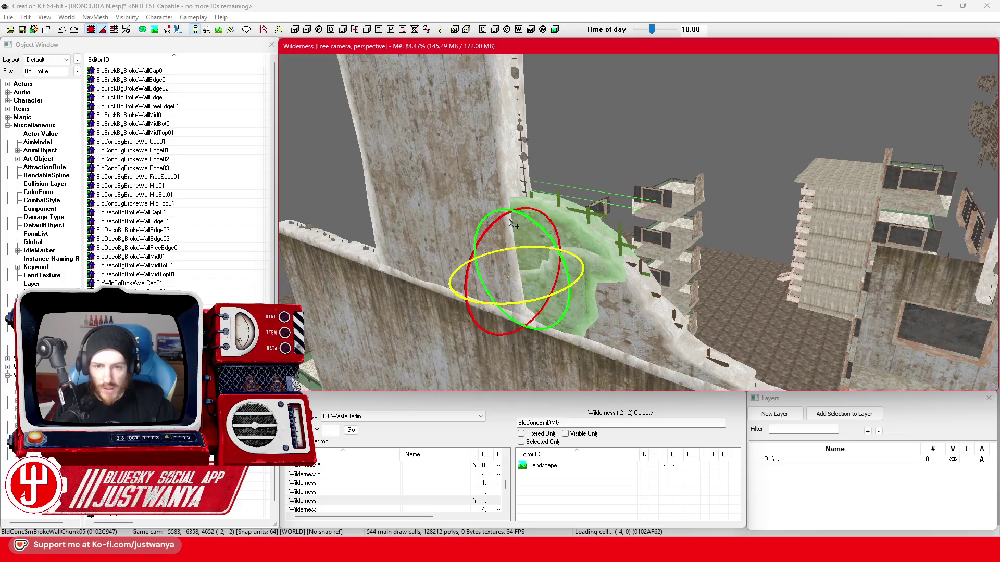
key("w")
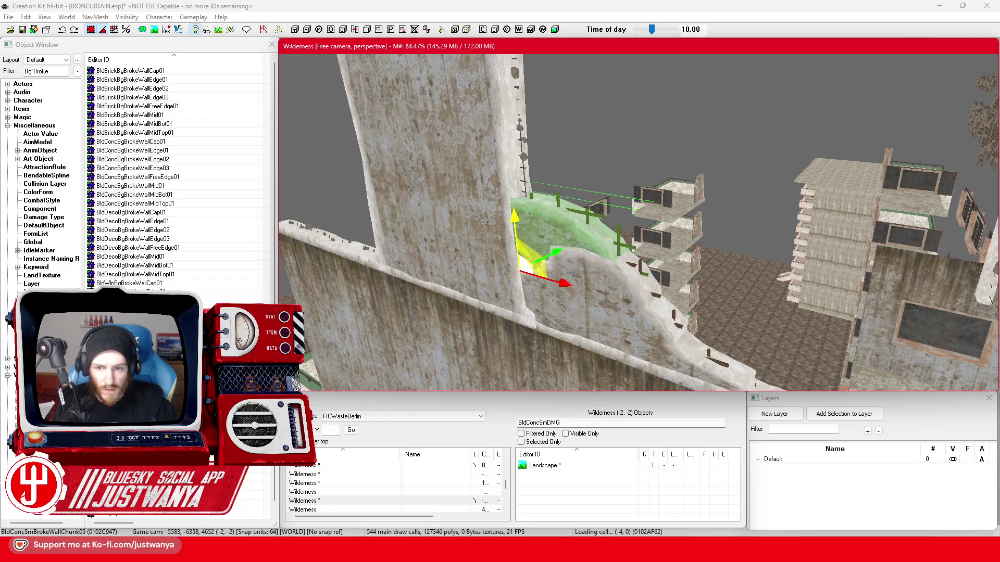
key("shift")
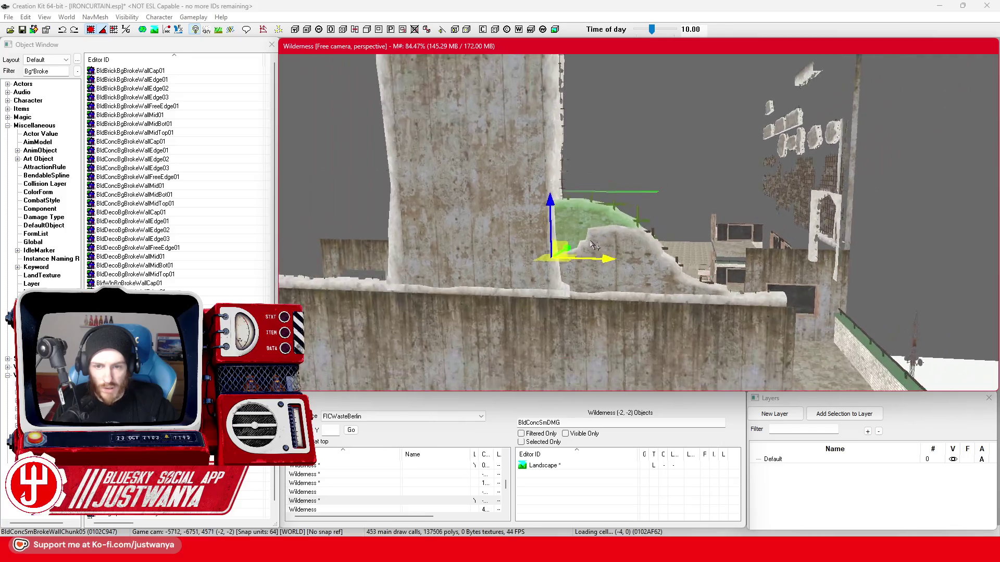
key("shift")
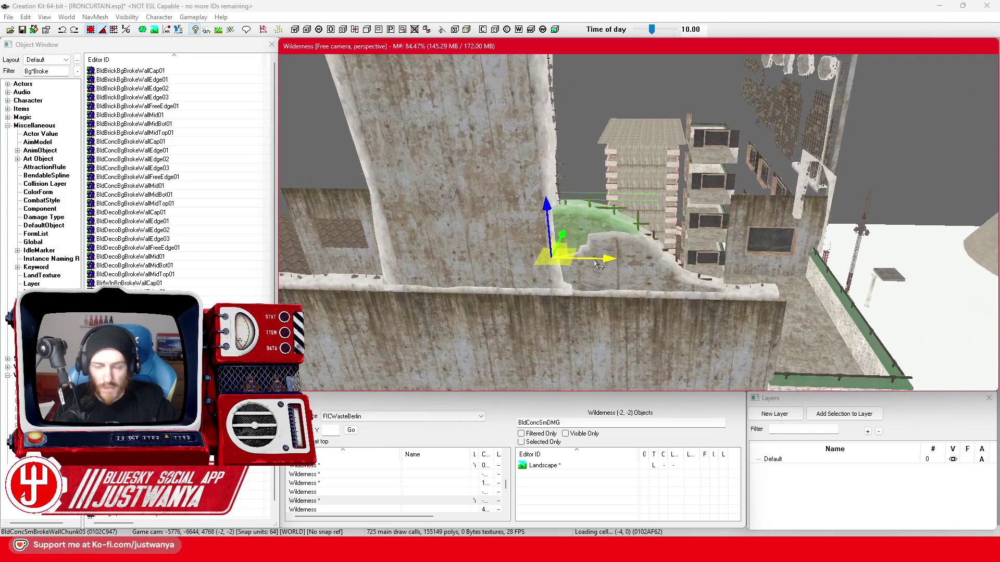
key("shift")
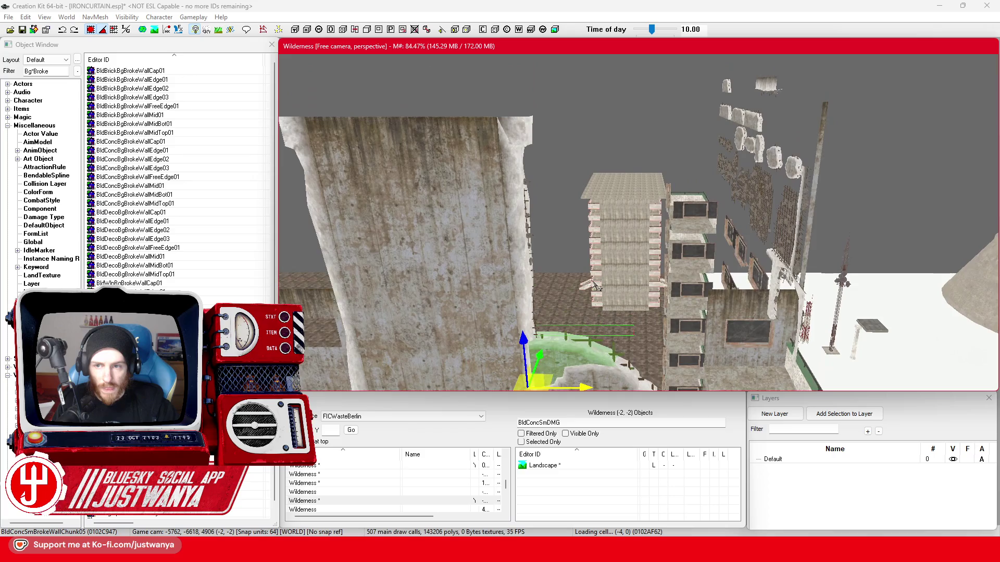
Bring the floating BldConcSmBrokeWallChunk03 over to the pillar and rotate it to fit
left_click(750, 155)
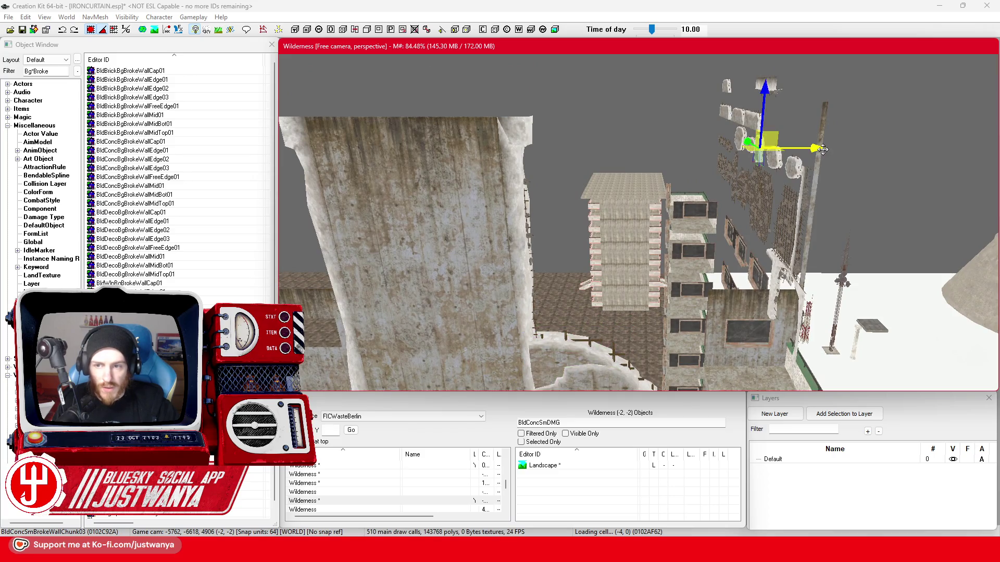
left_click_drag(823, 148, 700, 149)
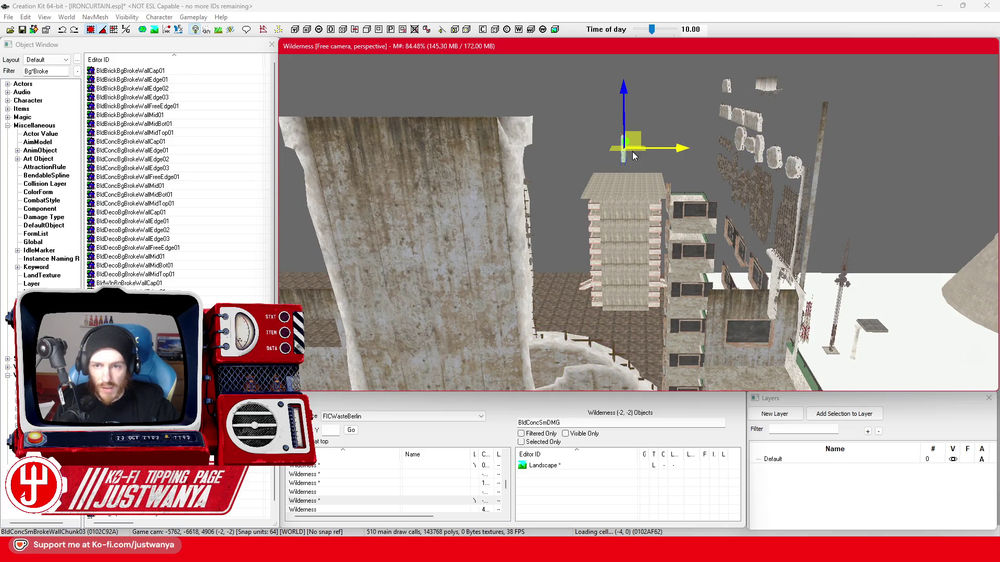
key("shift")
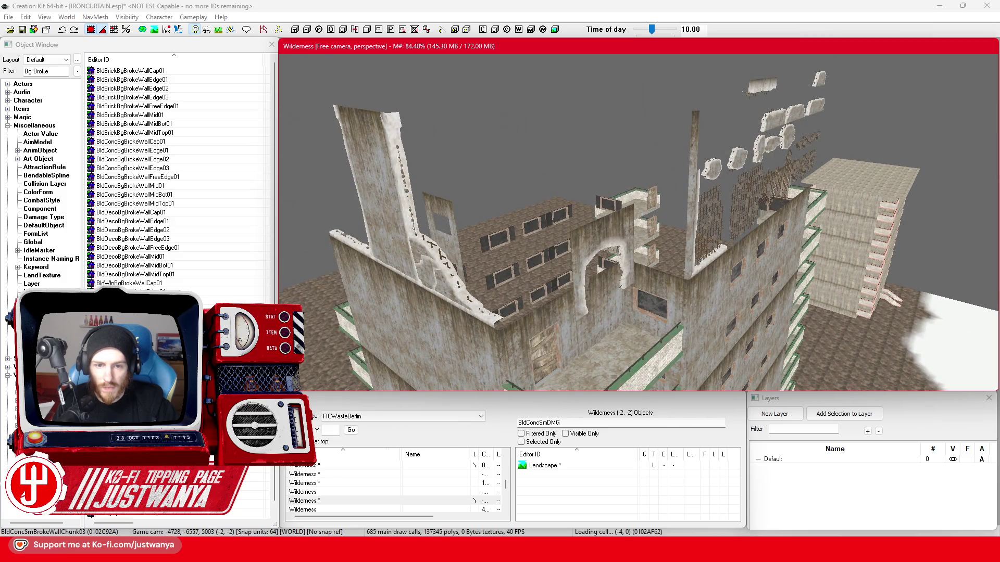
scroll(509, 171, "up", 3)
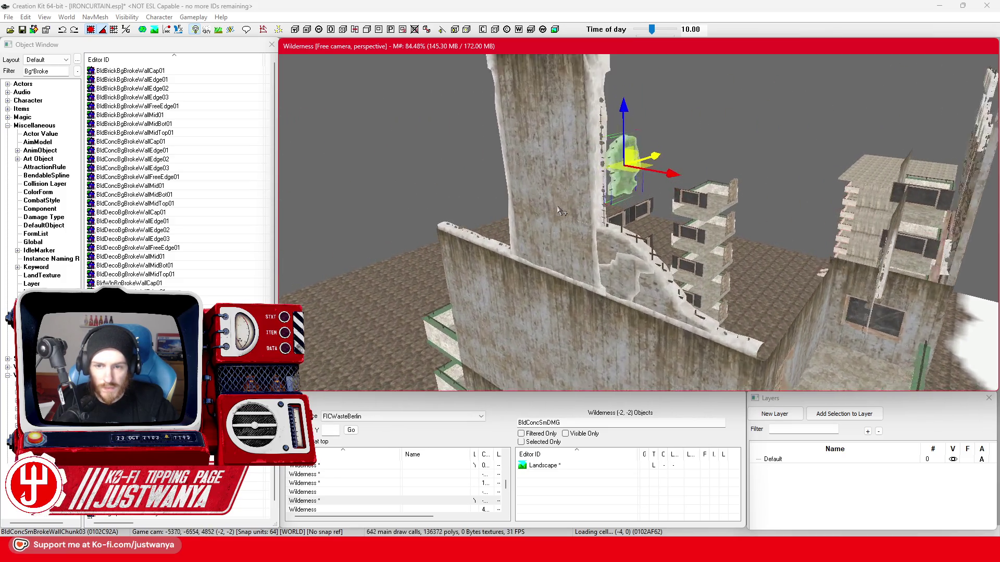
key("e")
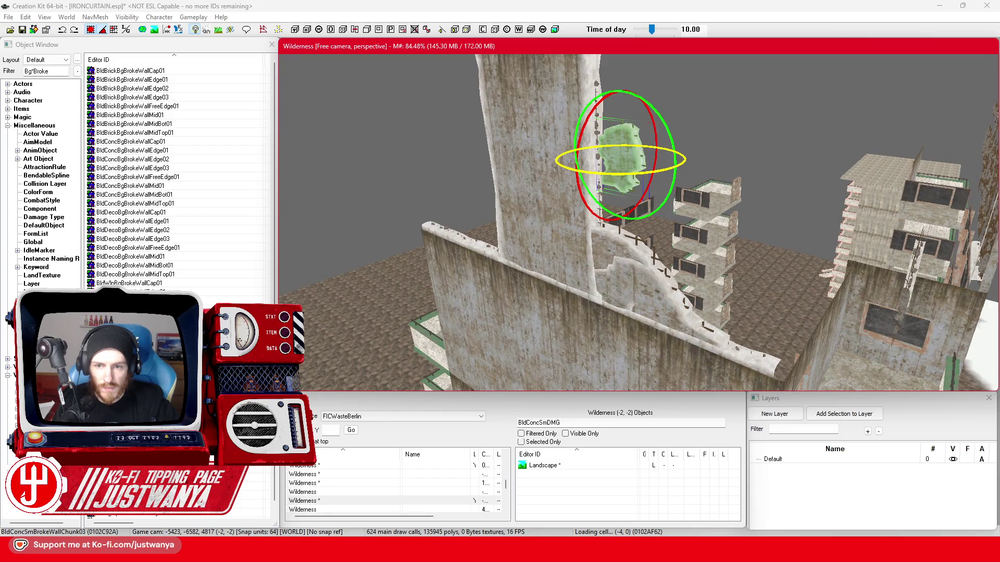
key("w")
key("shift")
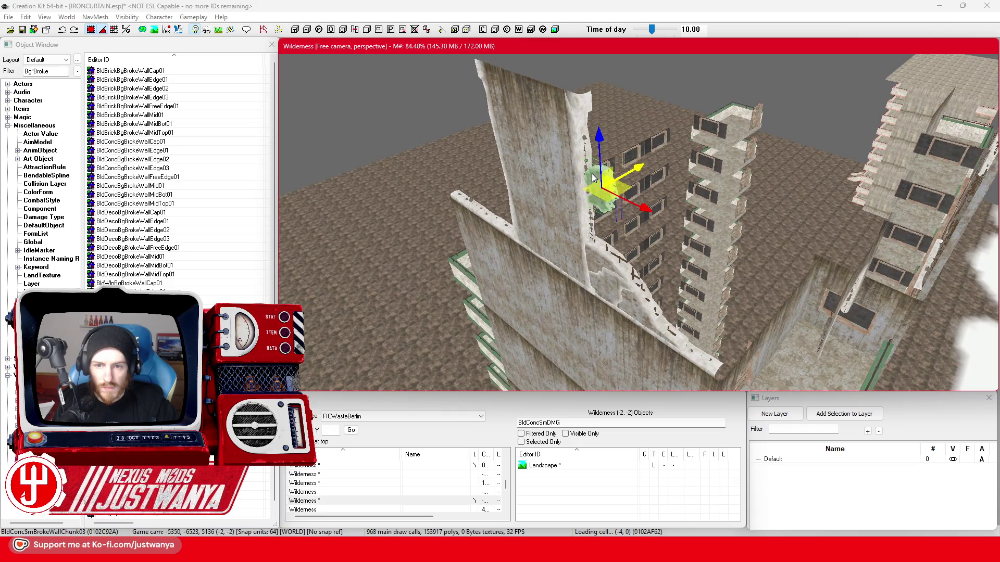
key("shift")
Push Chunk03 left against the pillar and lower it down its side, verifying the fit
left_click_drag(639, 169, 591, 166)
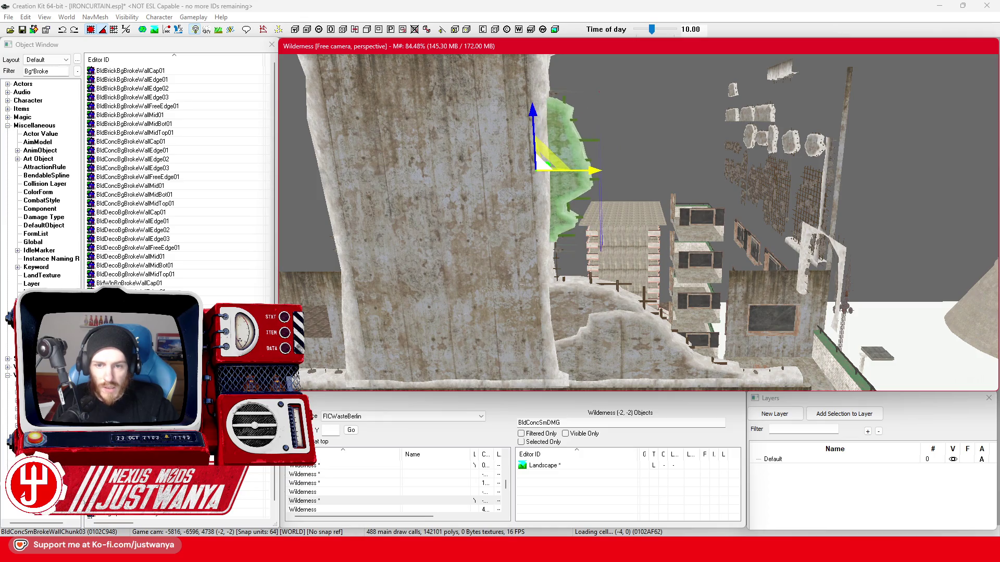
left_click_drag(532, 112, 534, 202)
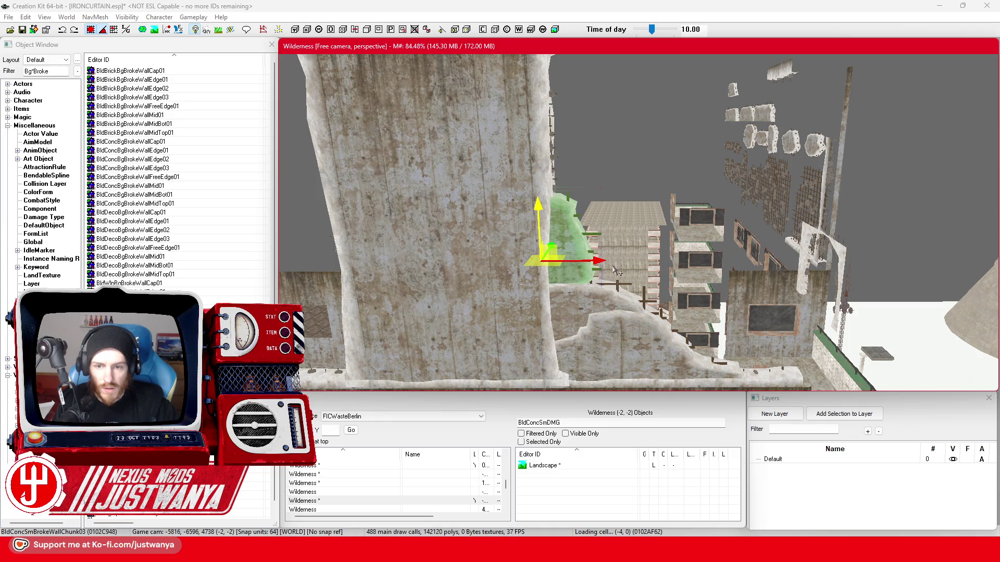
key("shift")
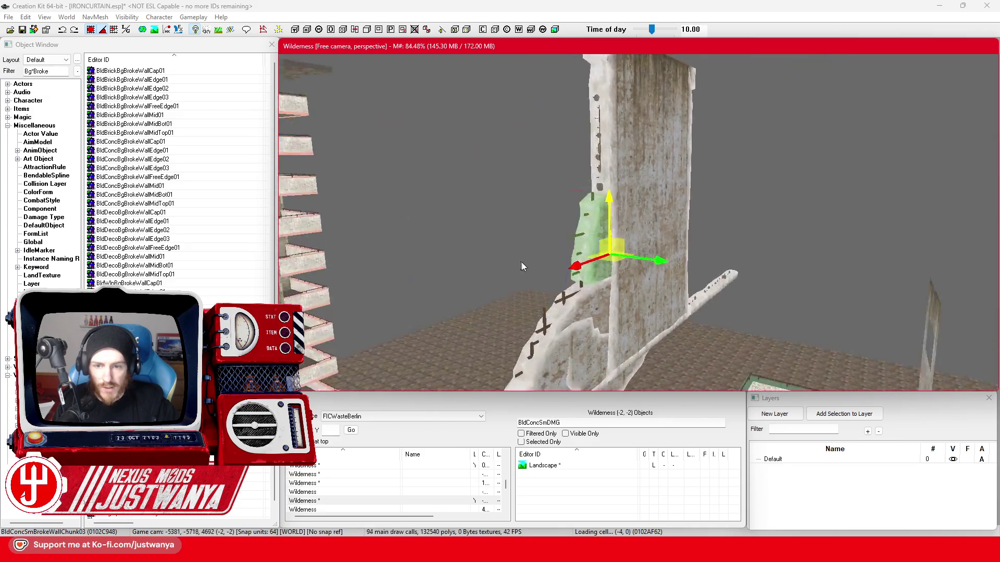
key("shift")
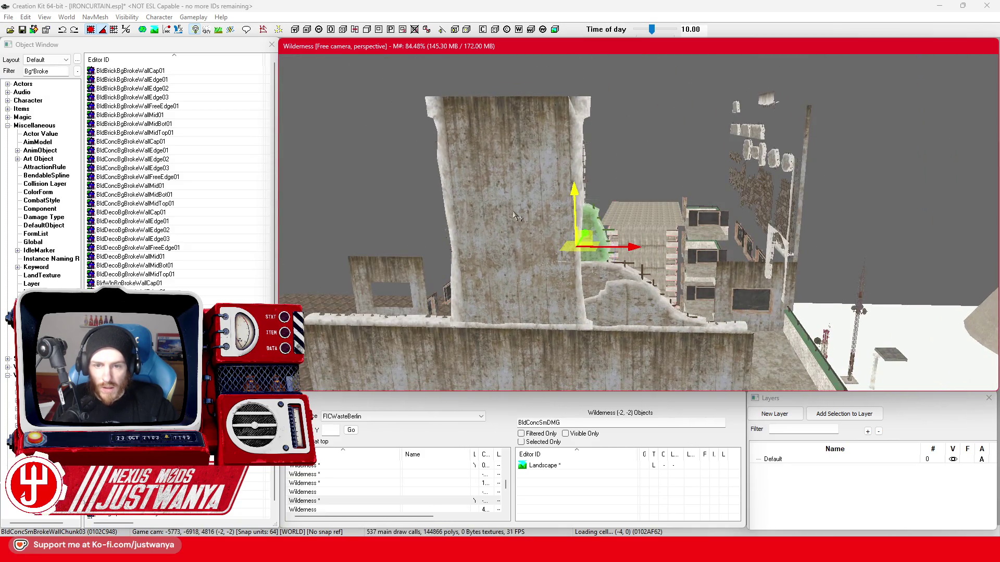
key("shift")
key("shift")
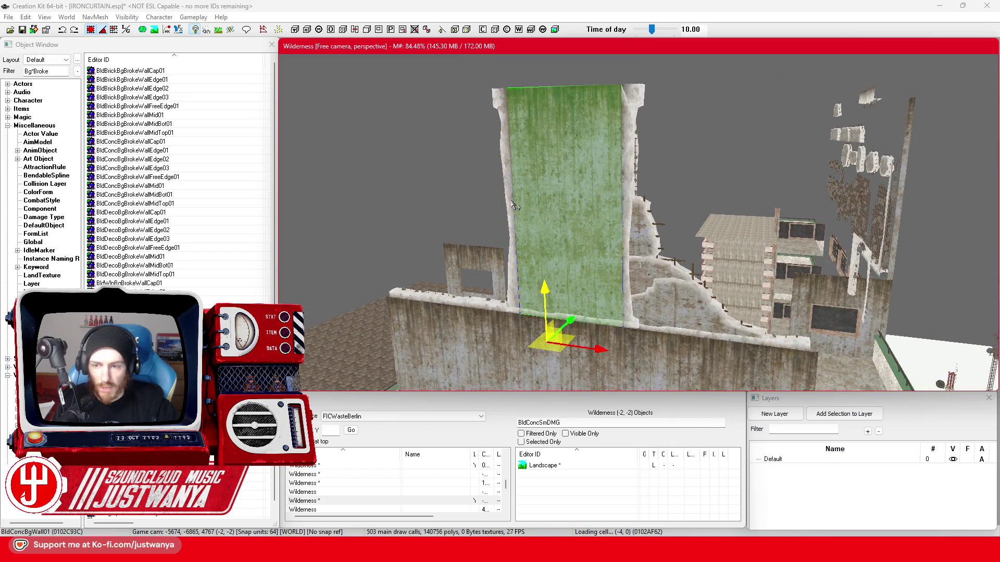
Inspect the large wall from around the block and save the plugin
key("shift")
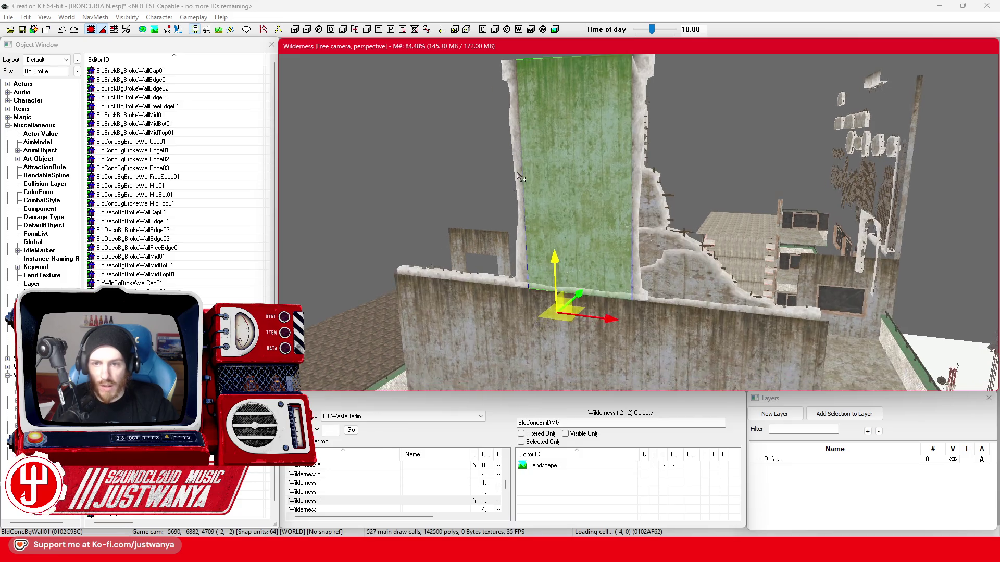
key("shift")
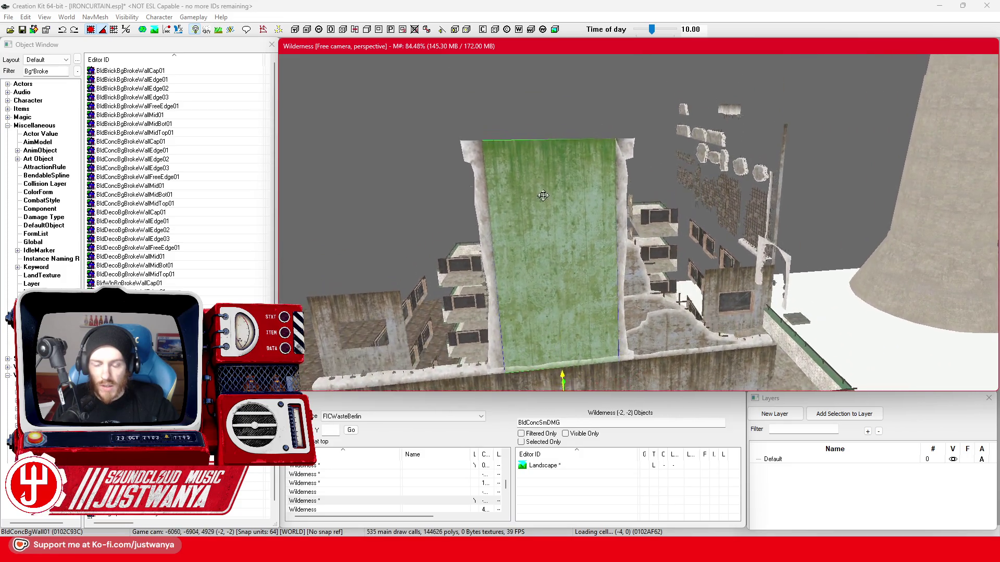
left_click(21, 29)
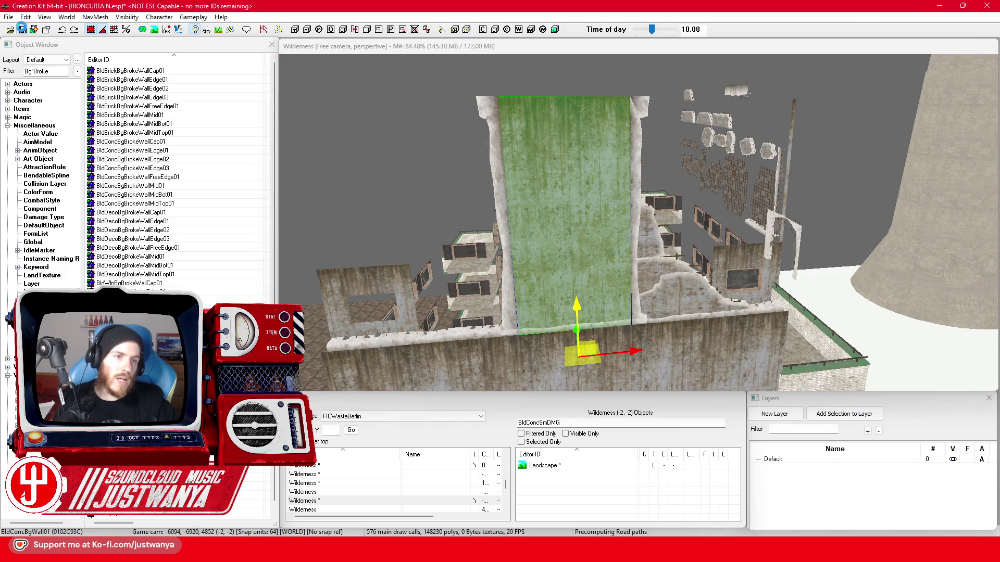
Delete the large green wall slab together with its broken cap piece
left_click(509, 225)
left_click(546, 230, "ctrl")
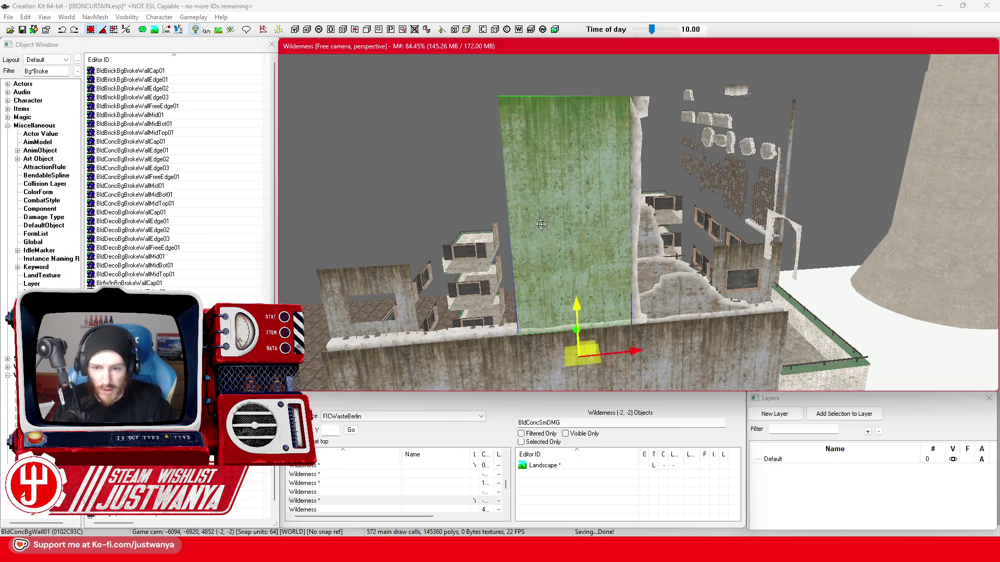
key("Delete")
scroll(730, 260, "up", 5)
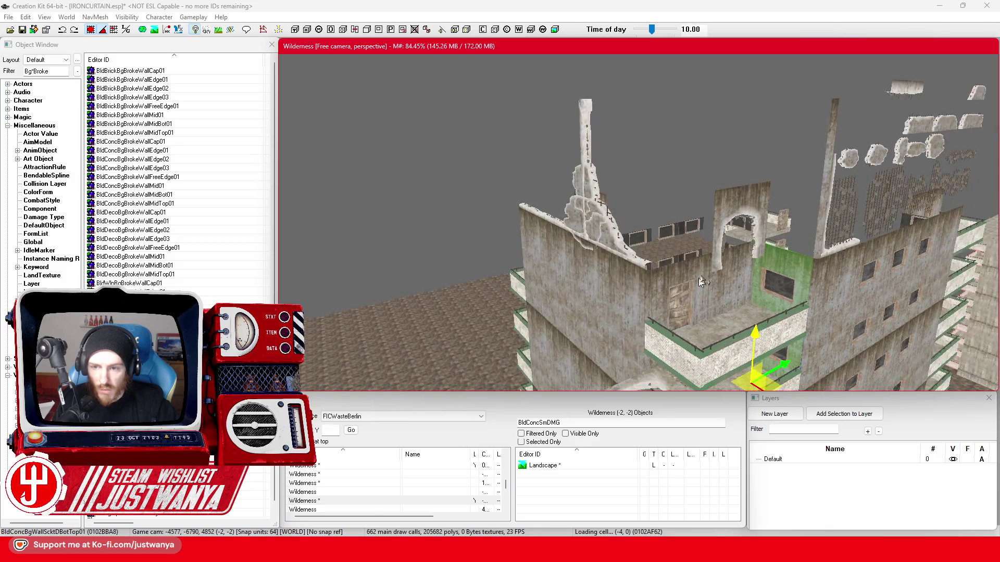
Select the BldConcSmWallEnd01 wall-end piece and start editing the object list filter
left_click(728, 209)
key("ctrl+z")
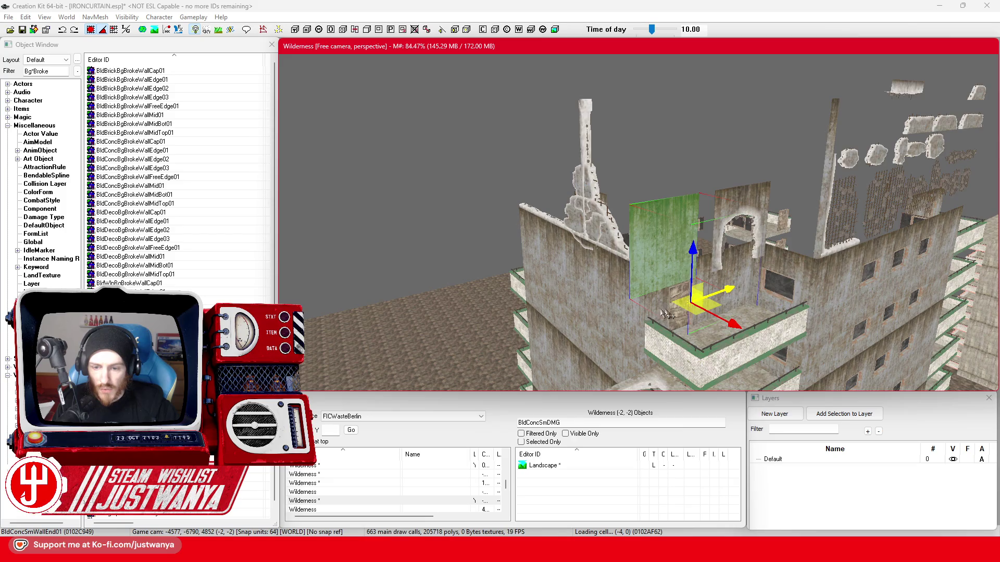
scroll(666, 315, "up", 8)
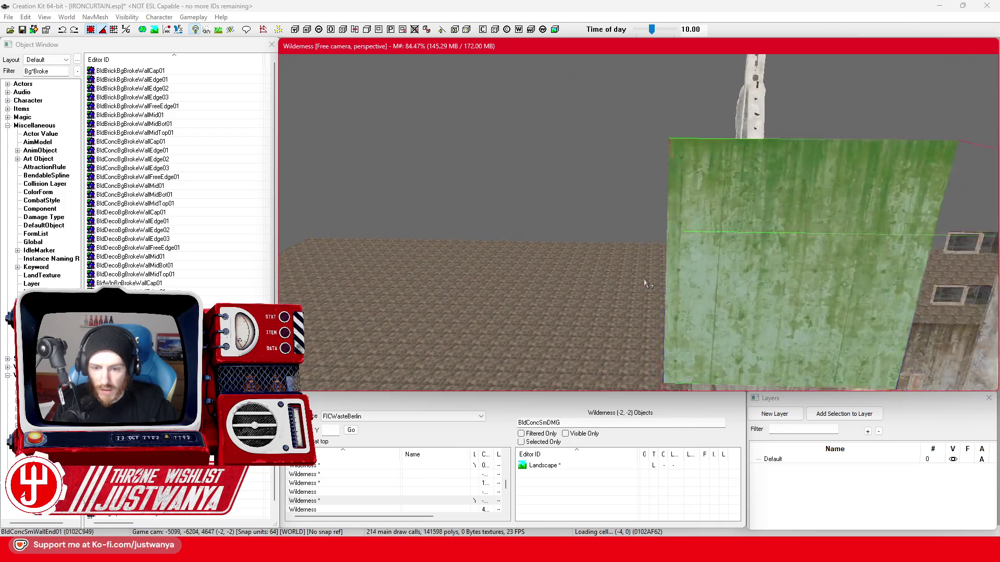
scroll(646, 283, "up", 3)
scroll(610, 281, "up", 2)
scroll(567, 273, "up", 3)
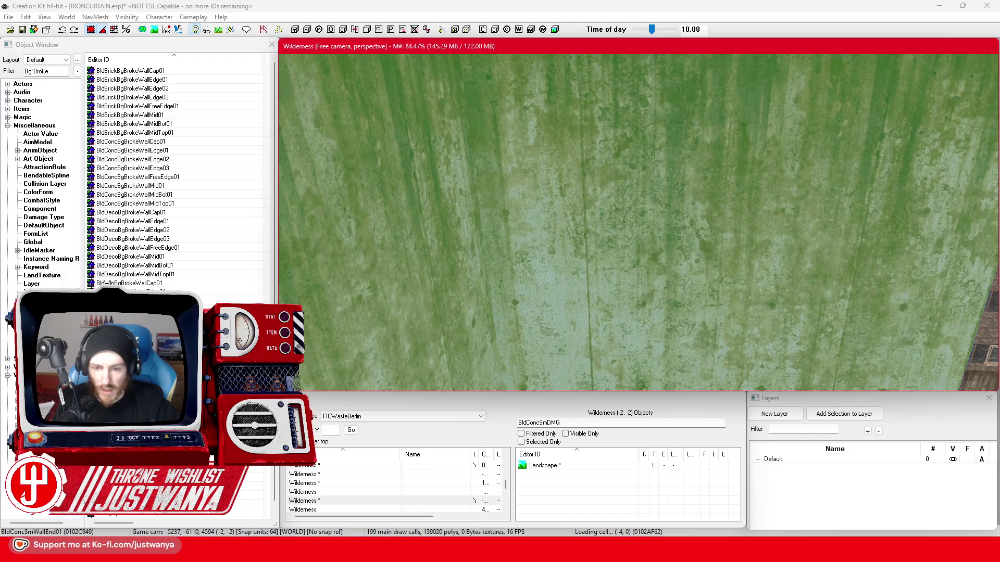
left_click(504, 426)
left_click(642, 218)
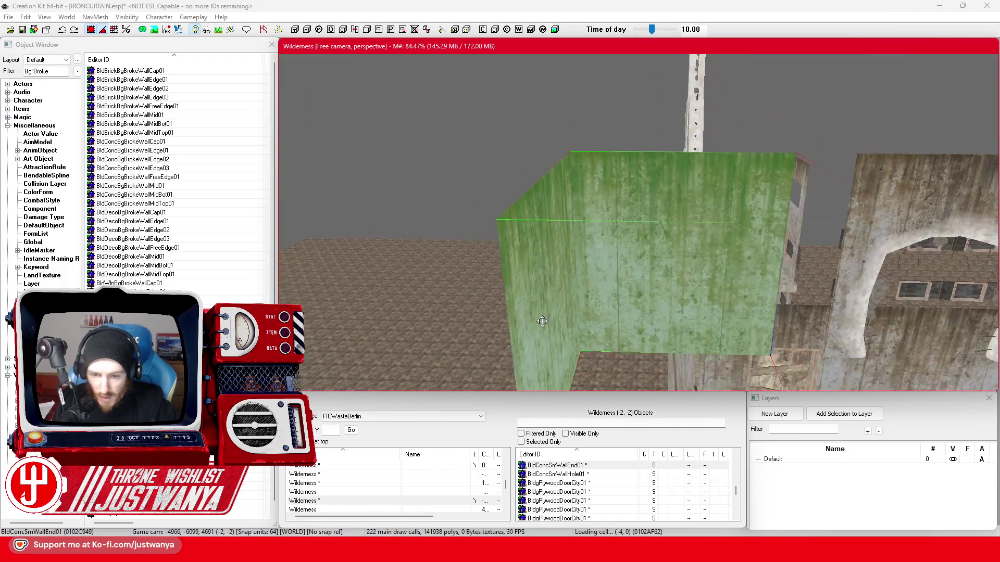
scroll(547, 320, "down", 3)
scroll(570, 312, "down", 3)
scroll(581, 310, "up", 3)
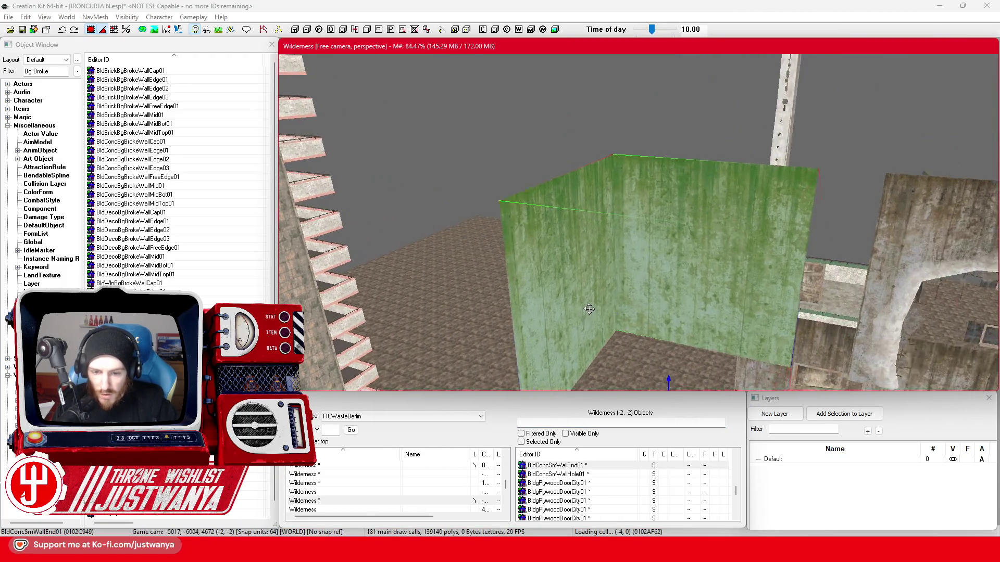
scroll(581, 310, "up", 2)
left_click(53, 71)
type("Sm*Wa")
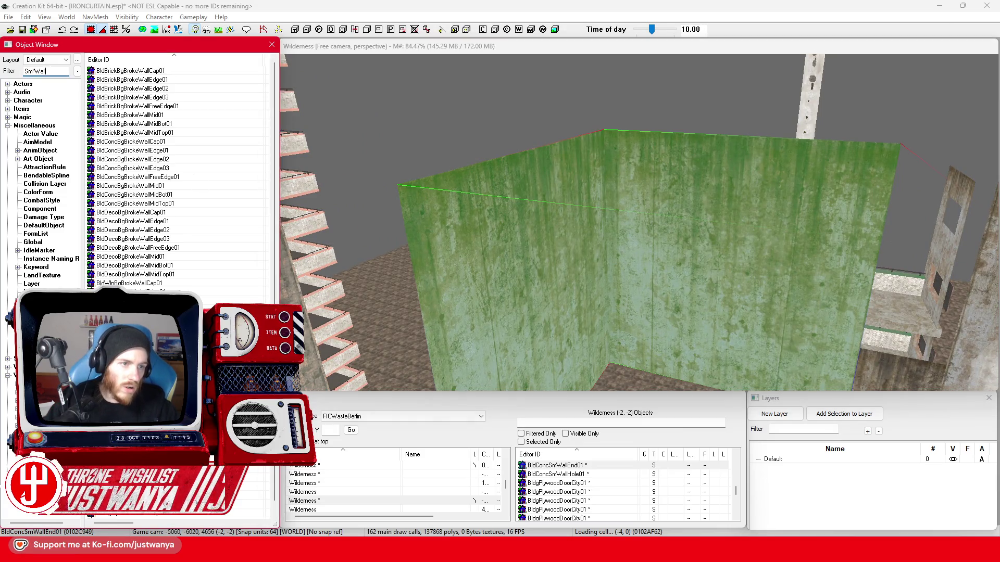
type("ll")
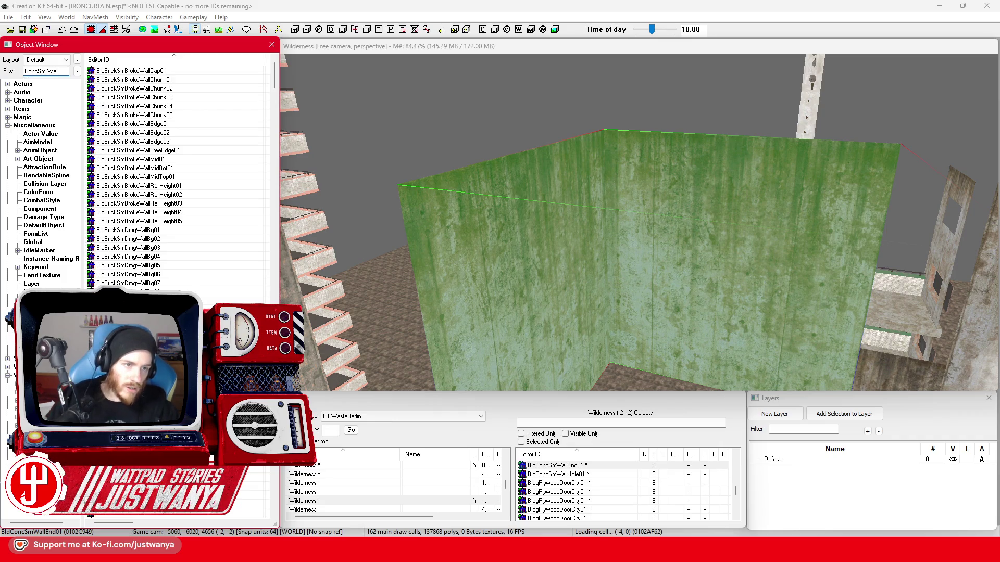
Filter the object list to ConcSmWall pieces and preview BldConcSmBrokeWallCap01
left_click(463, 167)
scroll(546, 219, "up", 3)
scroll(559, 234, "up", 3)
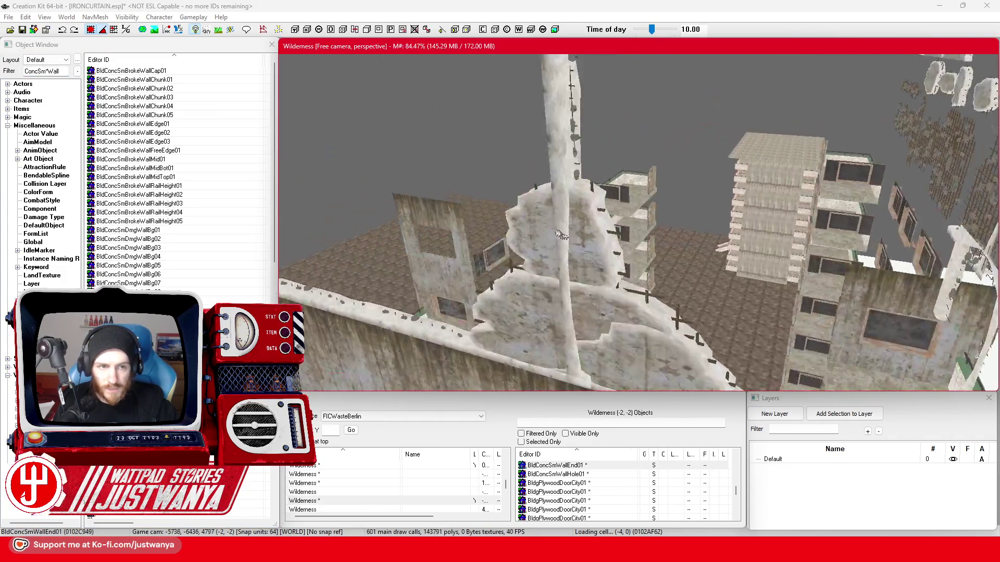
scroll(560, 235, "down", 2)
scroll(579, 242, "down", 2)
scroll(598, 256, "down", 2)
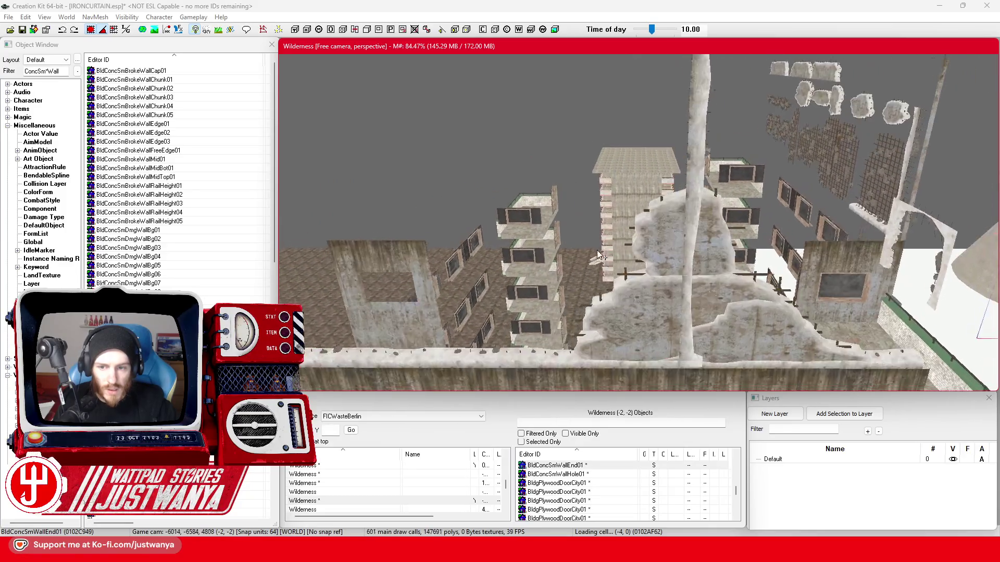
scroll(600, 250, "up", 2)
double_click(176, 72)
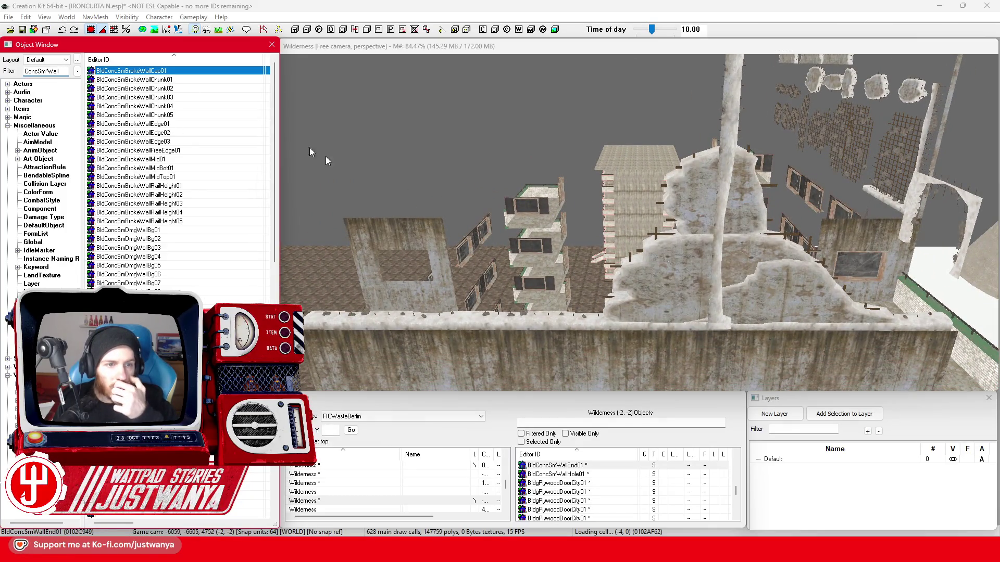
left_click(705, 120)
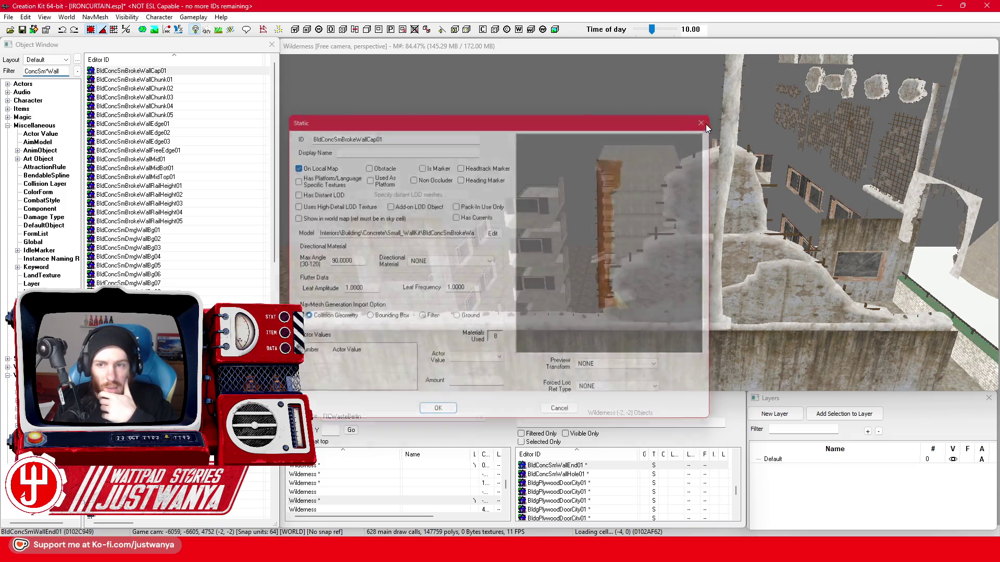
Delete the tall broken pillar from the ruin
left_click(723, 172)
key("Delete")
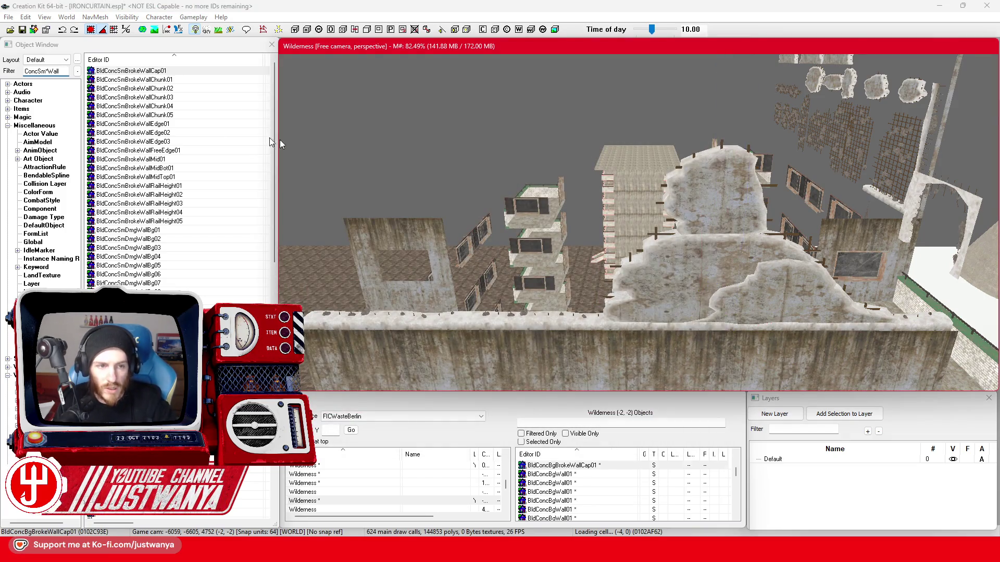
Drop a BldConcSmBrokeWallCap01 into the scene and slide it along the front wall top
left_click(157, 71)
left_click_drag(529, 316, 528, 316)
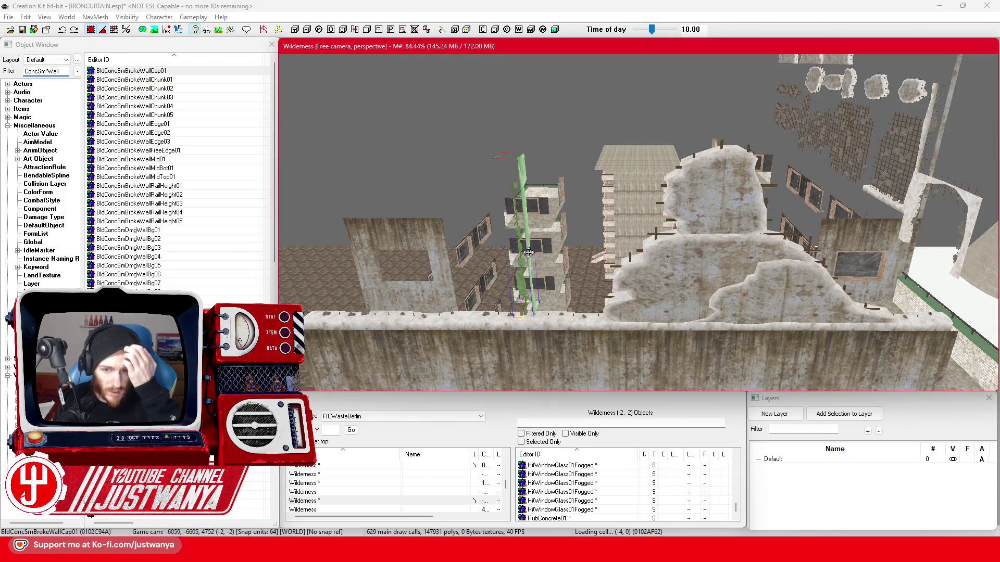
key("e")
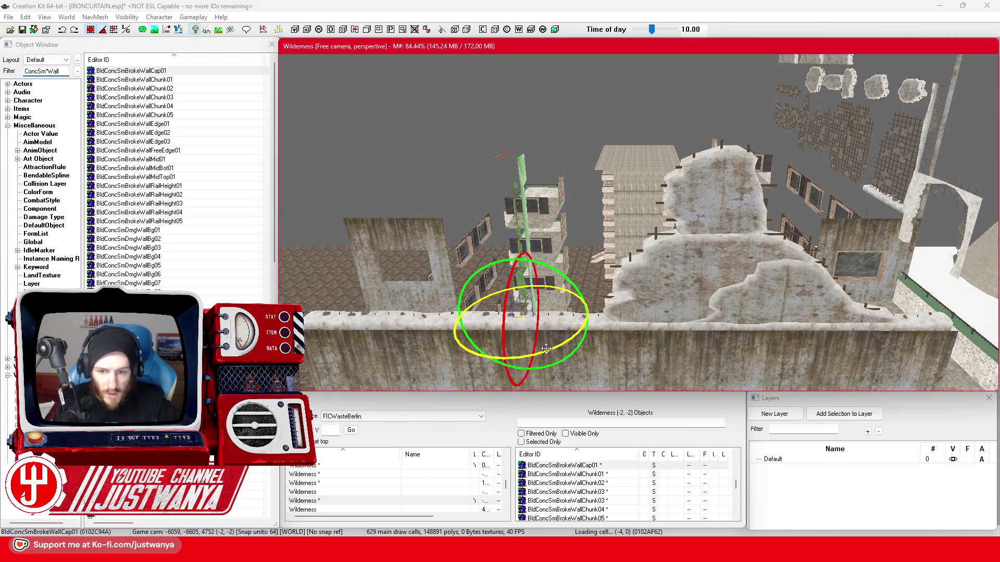
key("w")
left_click_drag(525, 313, 678, 320)
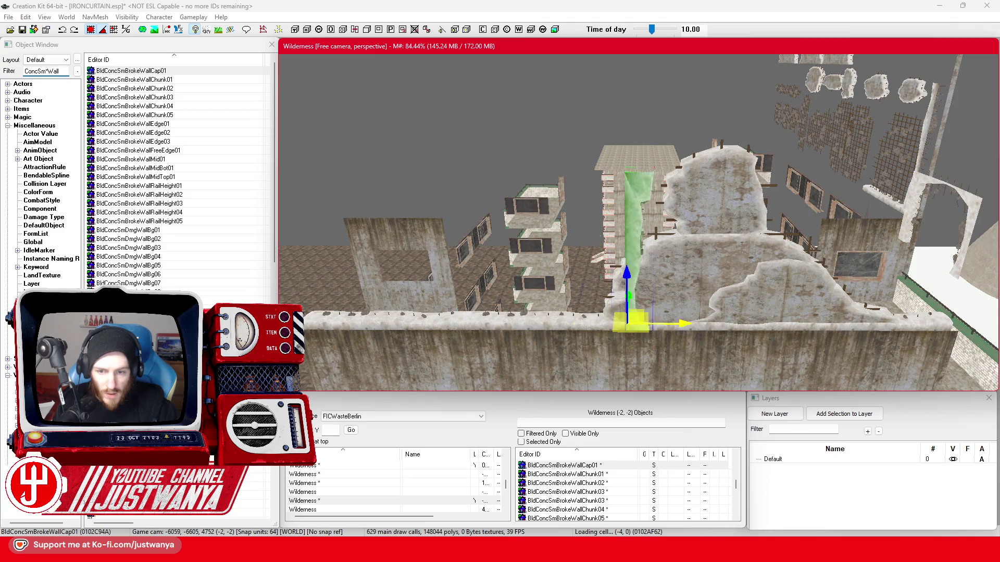
key("shift")
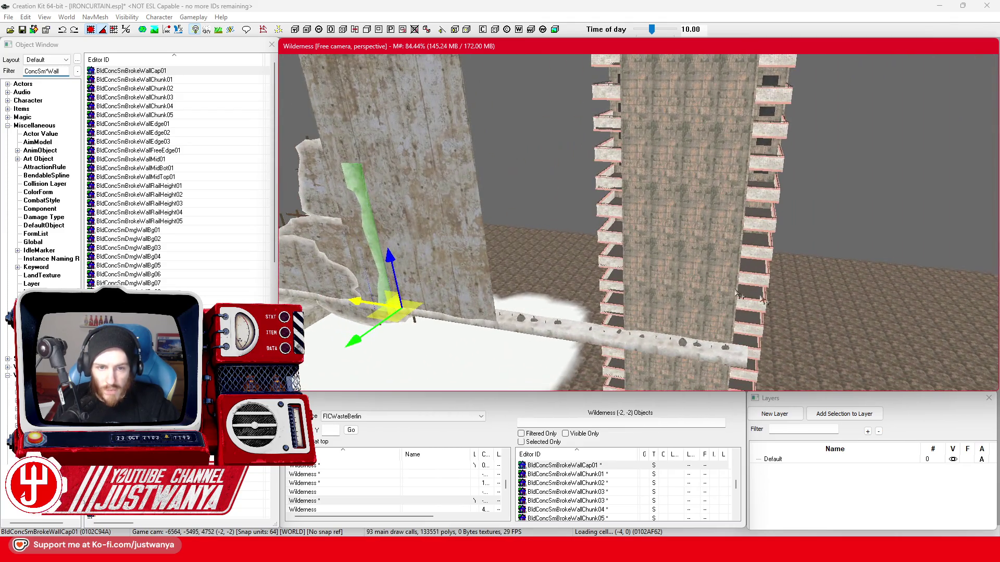
Delete the large green wall slab and move the cap to the wall's left end
left_click(372, 215)
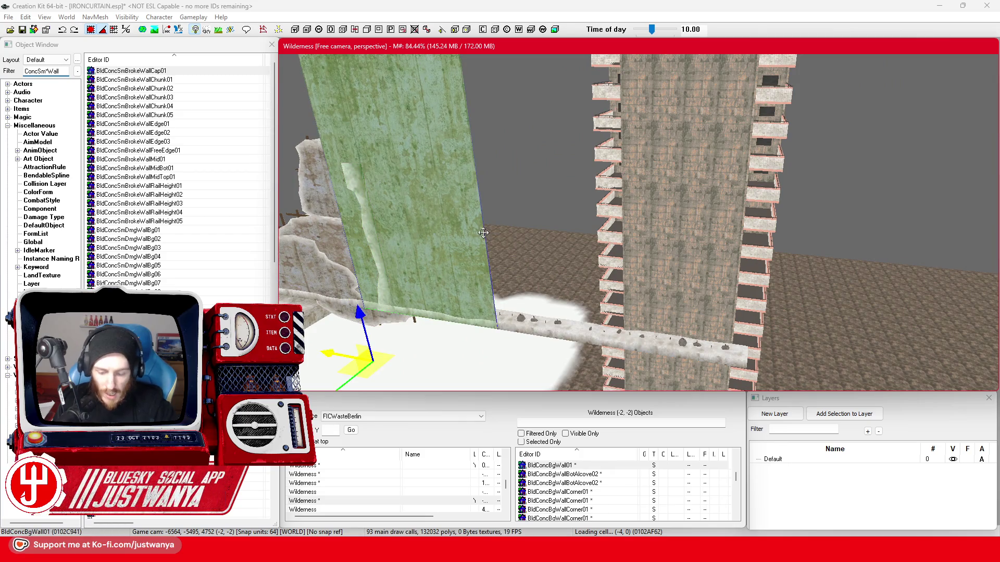
key("Delete")
left_click(372, 215)
key("shift")
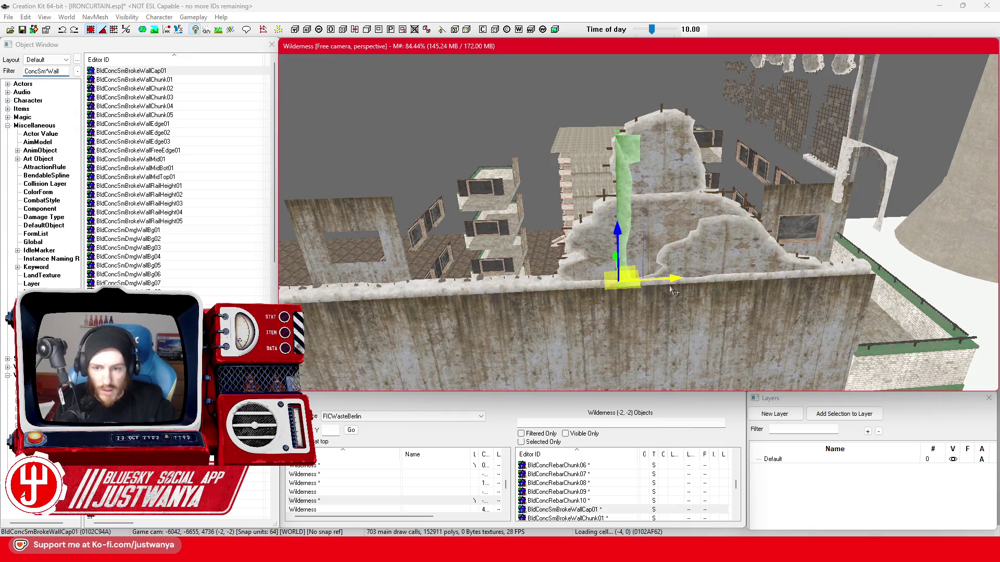
left_click_drag(674, 291, 357, 316)
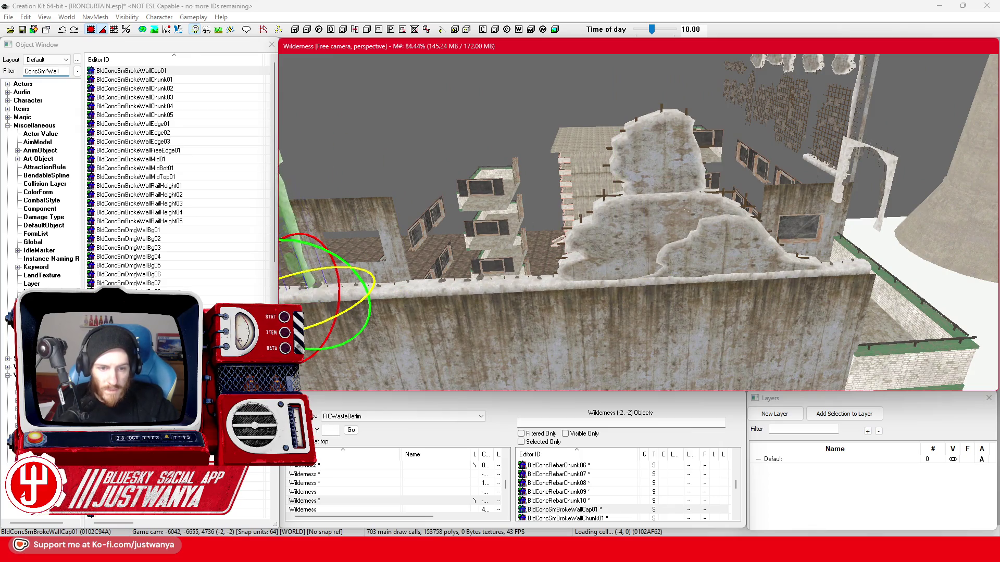
key("shift")
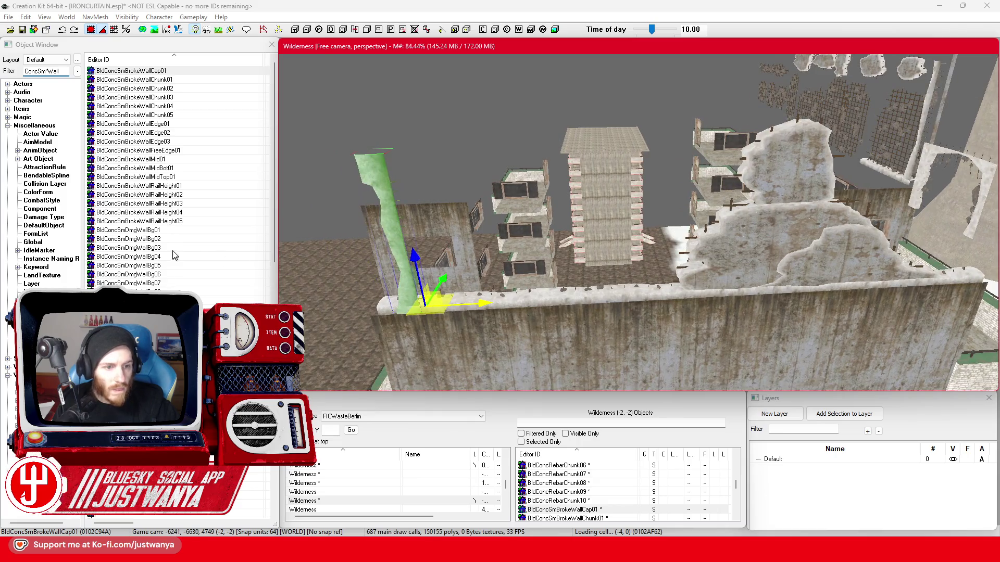
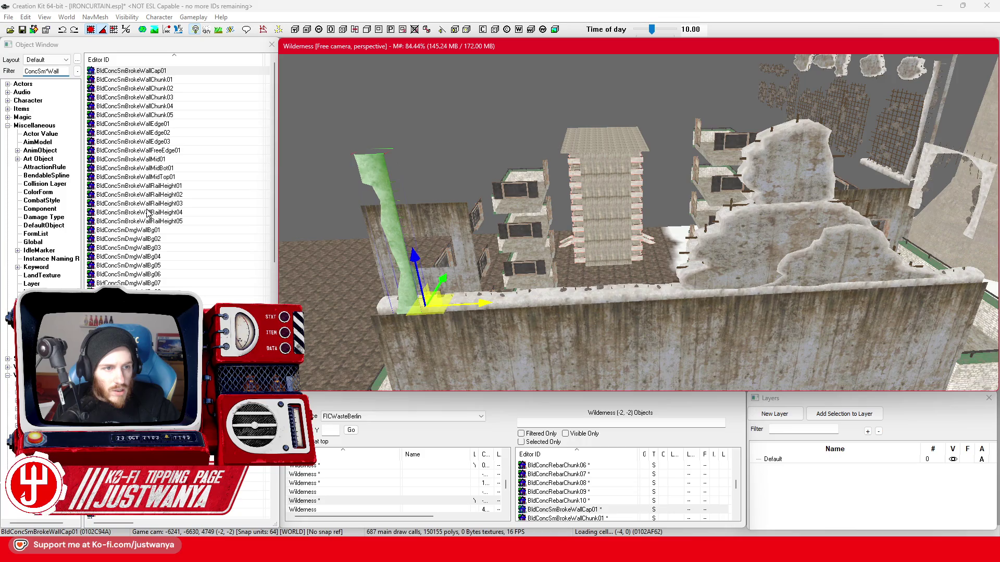
scroll(146, 214, "down", 6)
Place a BldConcSmWall01 panel on the rooftop wall and rotate it face-on
left_click_drag(126, 256, 276, 272)
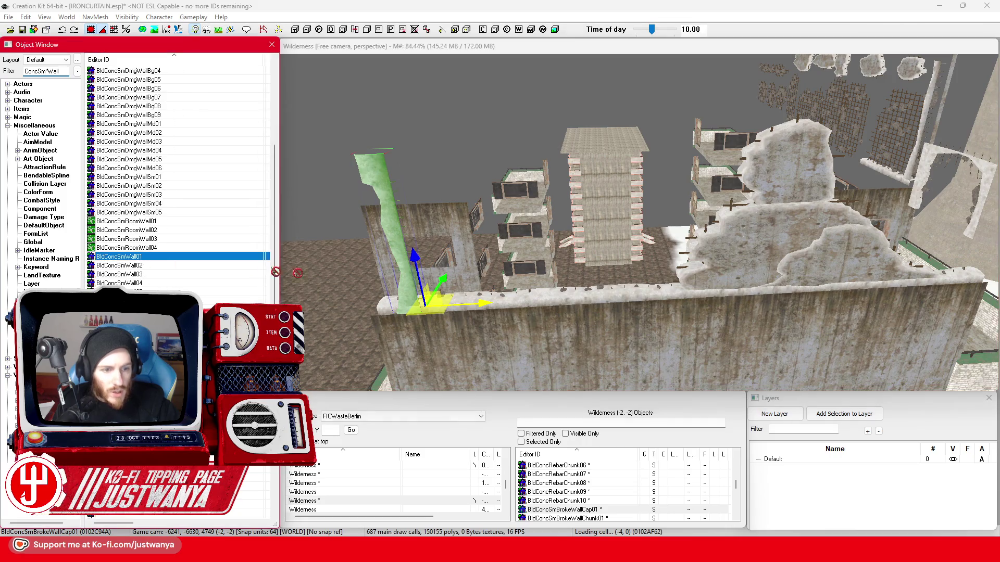
left_click_drag(618, 303, 617, 297)
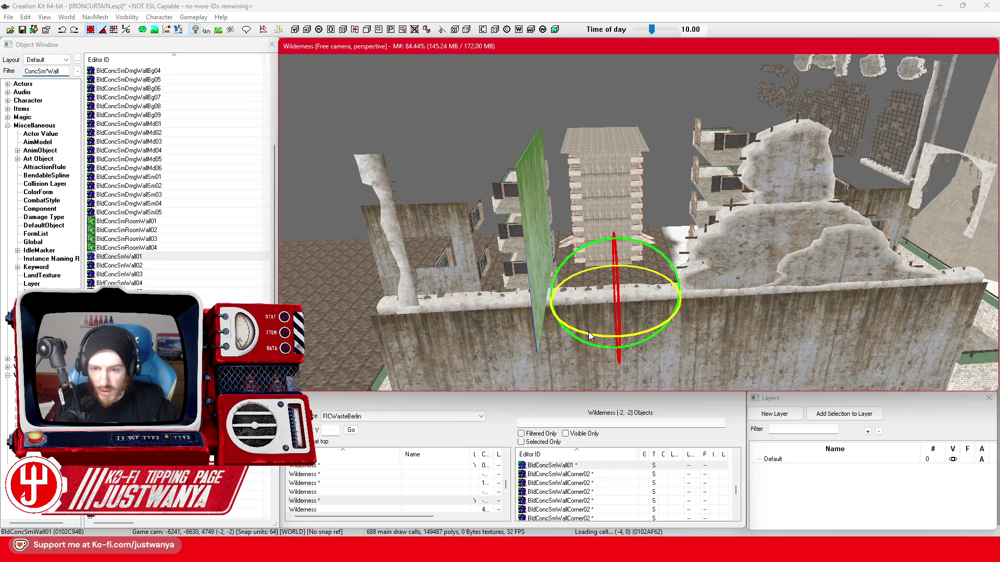
left_click_drag(590, 337, 487, 298)
key("w")
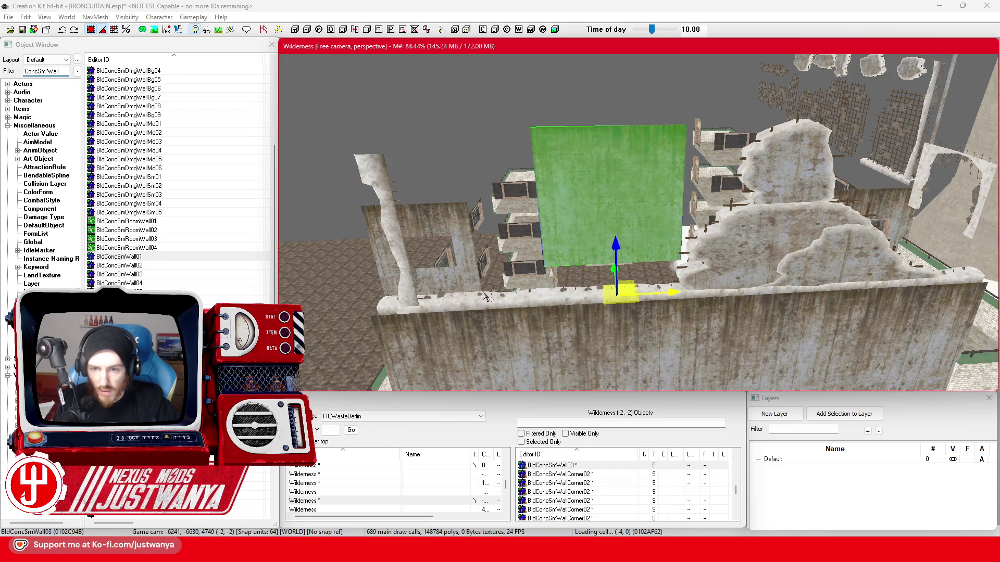
Slide and turn the new wall panel so it lines up along the wall
key("shift")
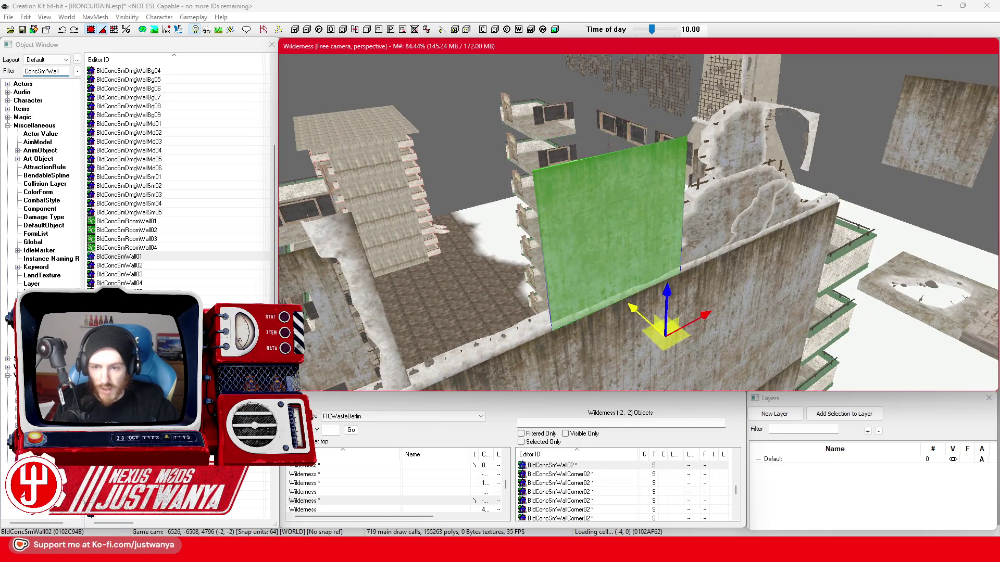
scroll(590, 280, "up", 3)
mouse_move(754, 381)
left_mouse_down()
mouse_move(711, 377)
mouse_move(750, 381)
left_mouse_up()
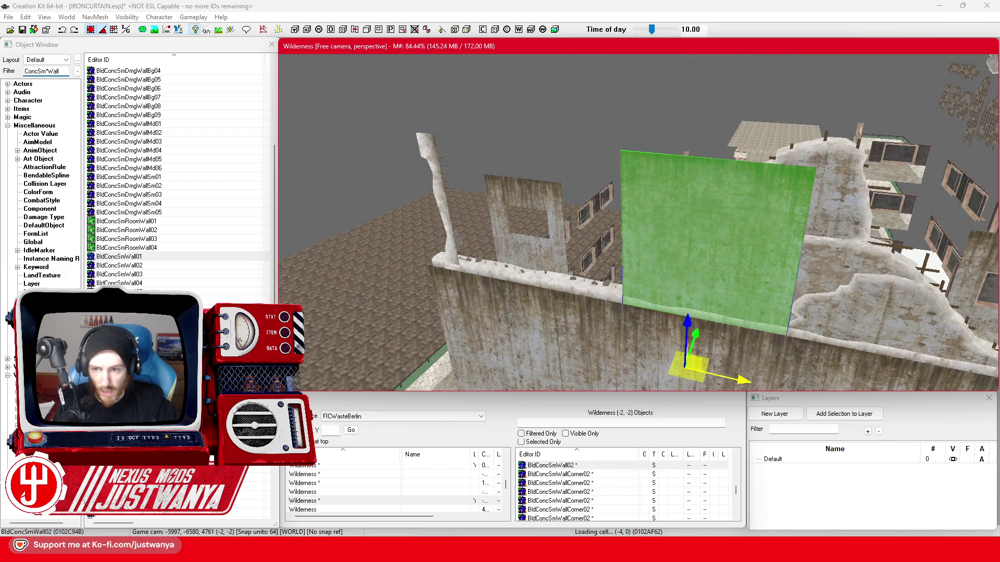
mouse_move(745, 279)
left_mouse_down()
mouse_move(849, 275)
mouse_move(862, 258)
left_mouse_up()
mouse_move(735, 292)
left_mouse_down()
mouse_move(686, 280)
mouse_move(631, 226)
left_mouse_up()
key("1")
scroll(630, 227, "up", 3)
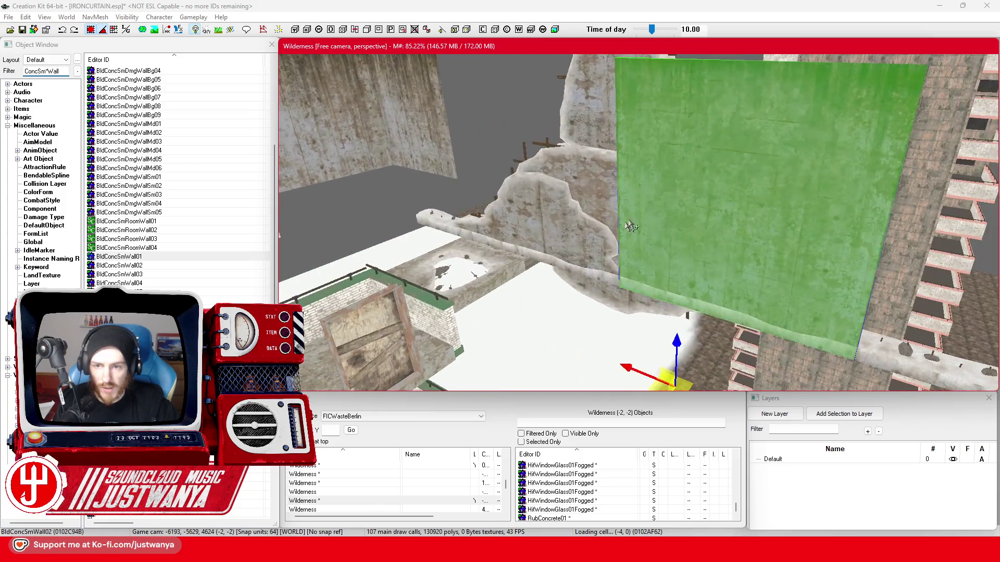
Move the tall broken concrete wall piece to the right of the panel
left_click(538, 224)
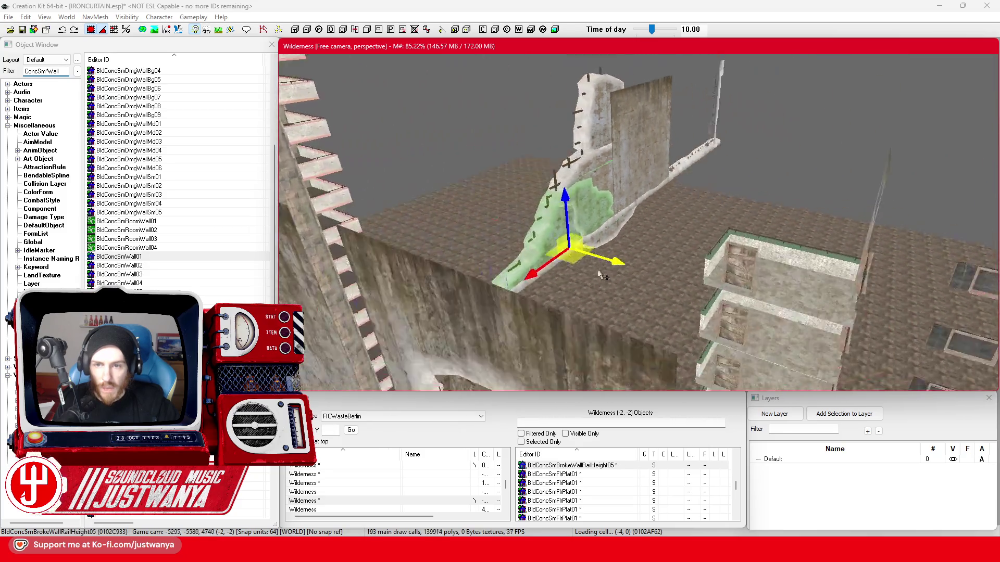
left_click_drag(601, 275, 730, 275)
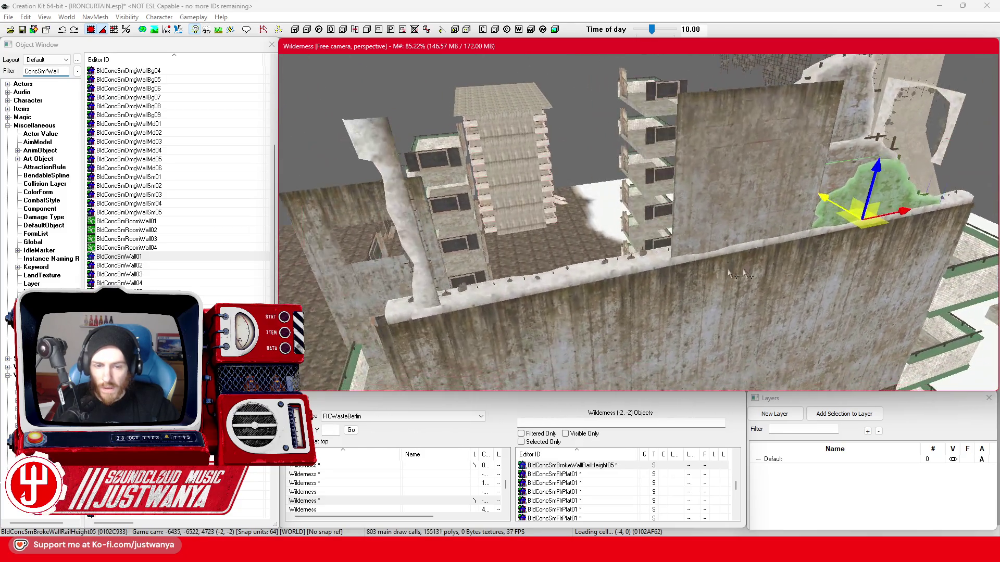
left_click(420, 250)
left_click_drag(419, 251, 666, 257)
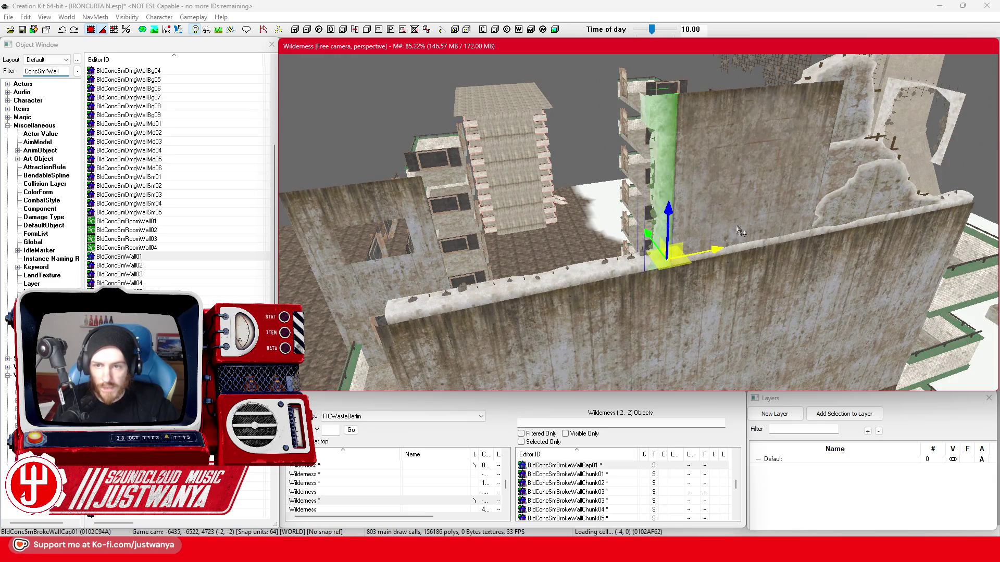
left_click_drag(741, 232, 712, 292)
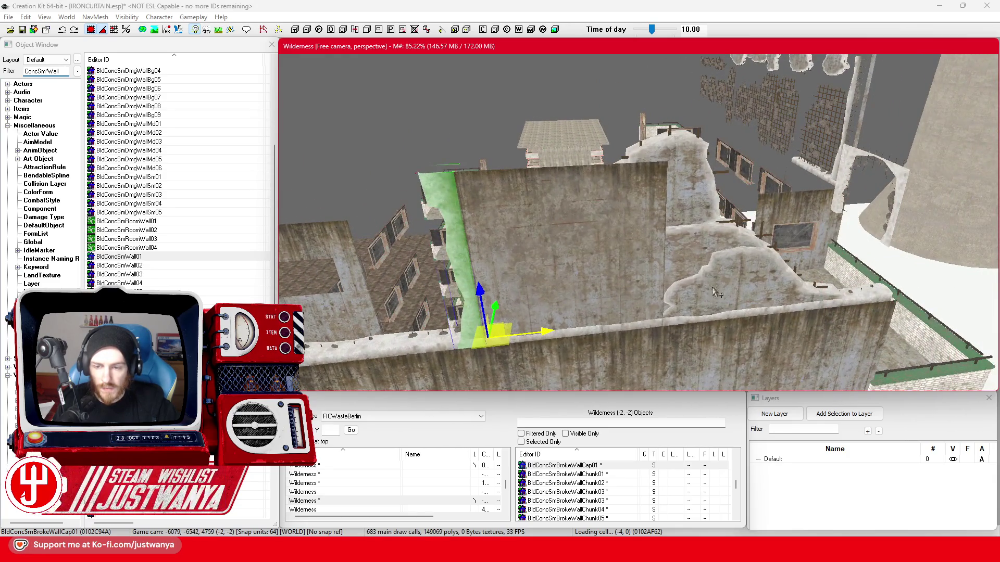
Raise the jagged broken crown piece, slide it left and spin it to sit around the panel
left_click(738, 279)
left_click_drag(748, 267, 754, 153)
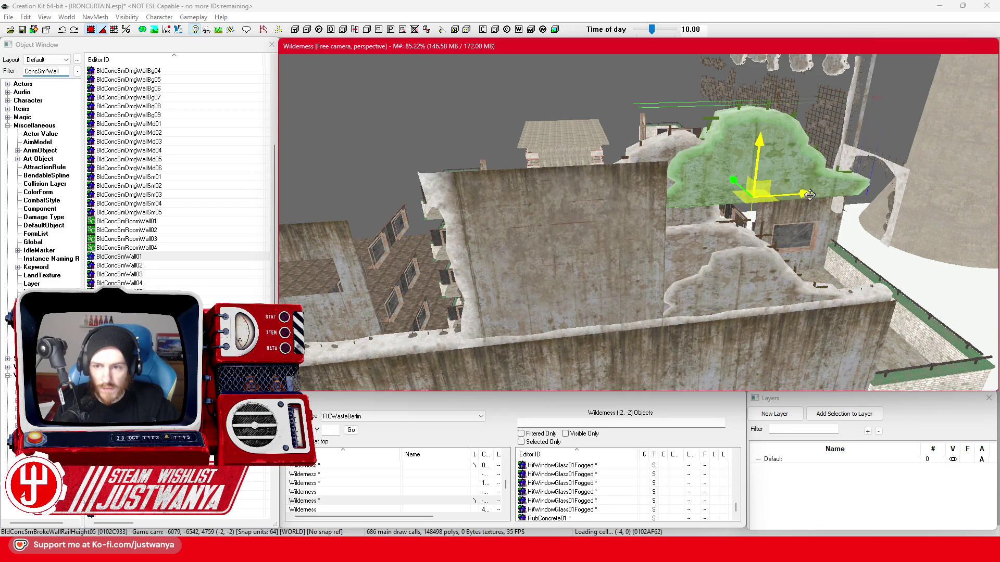
left_click_drag(808, 194, 625, 205)
left_click_drag(568, 174, 568, 127)
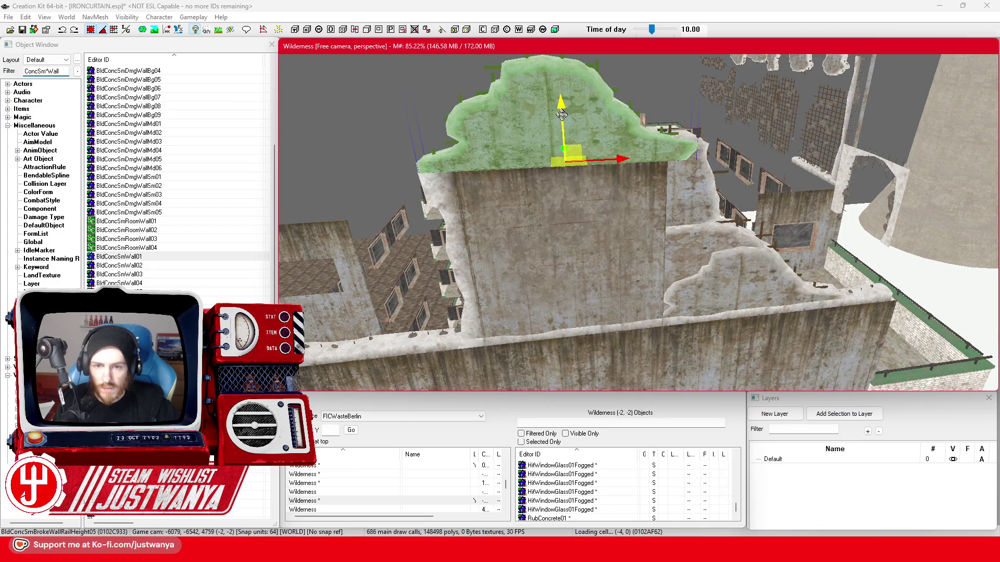
key("shift")
key("e")
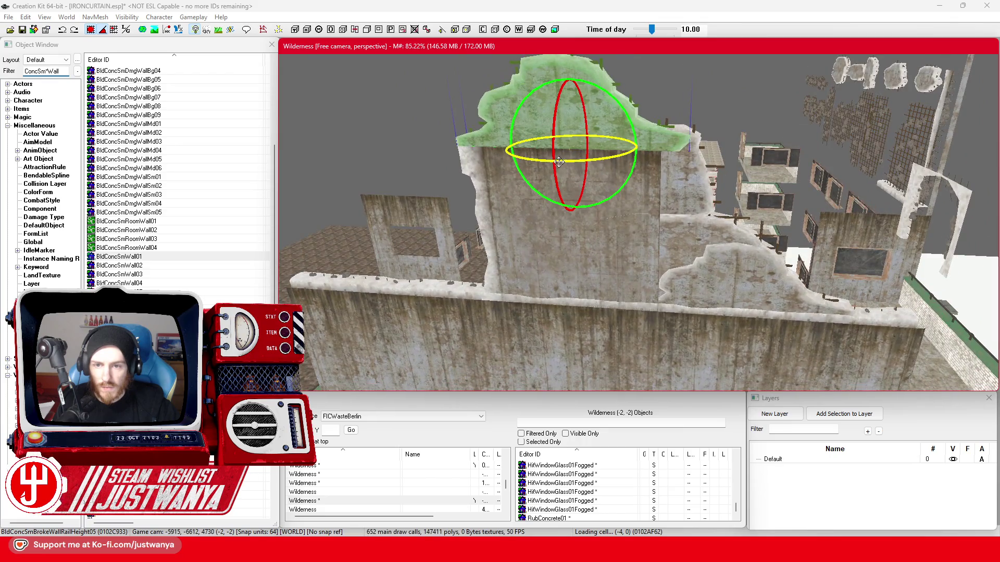
left_click_drag(574, 156, 569, 159)
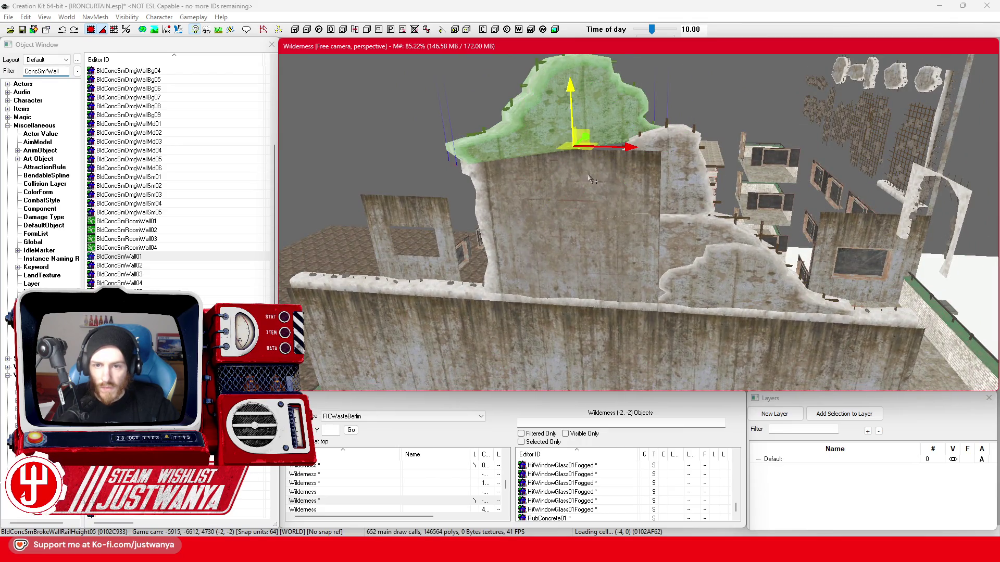
key("w")
Check the wall panel under the crown and start a new object list search
left_click(547, 243)
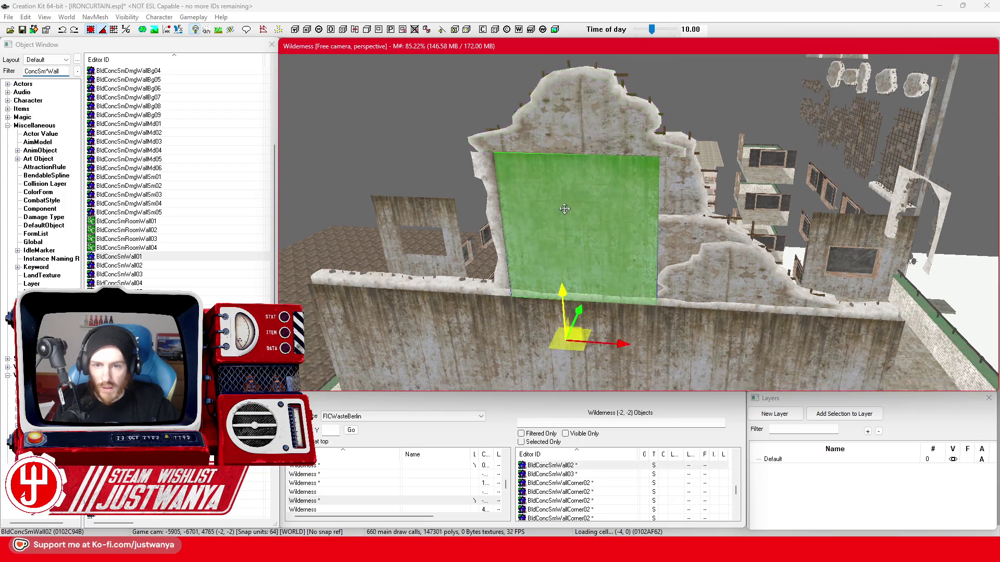
left_click(465, 305)
left_click_drag(465, 305, 596, 289)
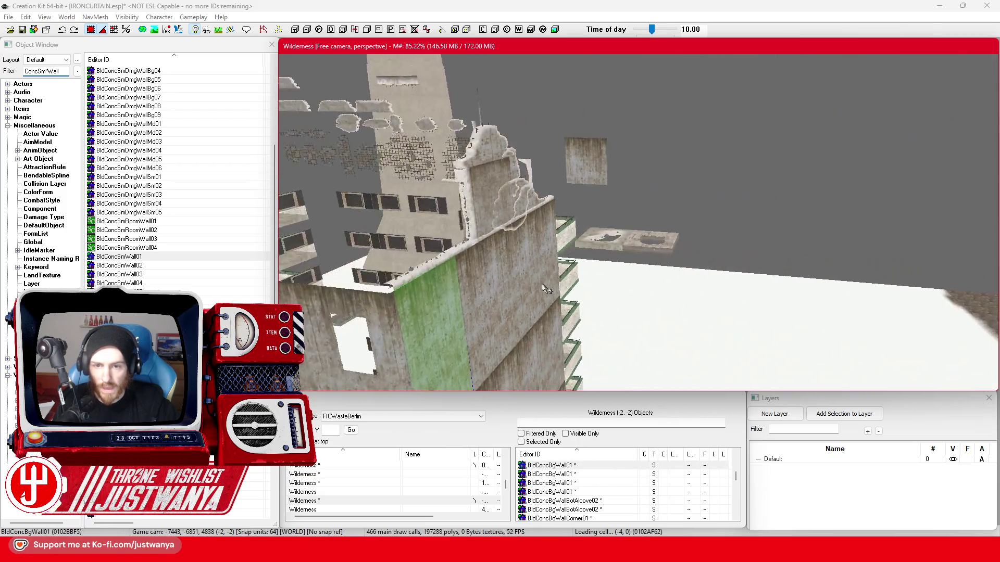
left_click(12, 72)
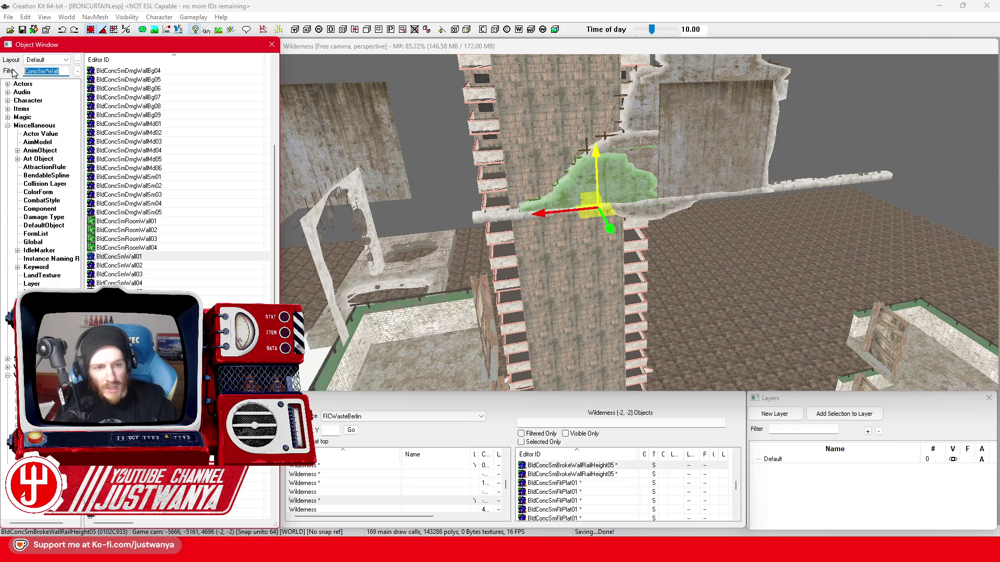
type("rarag")
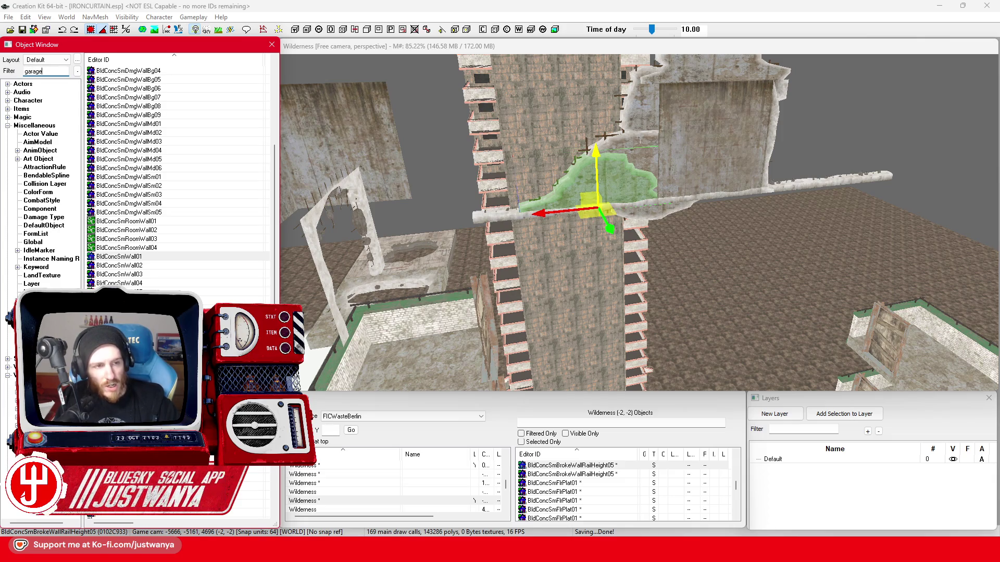
type("e")
scroll(163, 177, "up", 3)
scroll(165, 185, "up", 4)
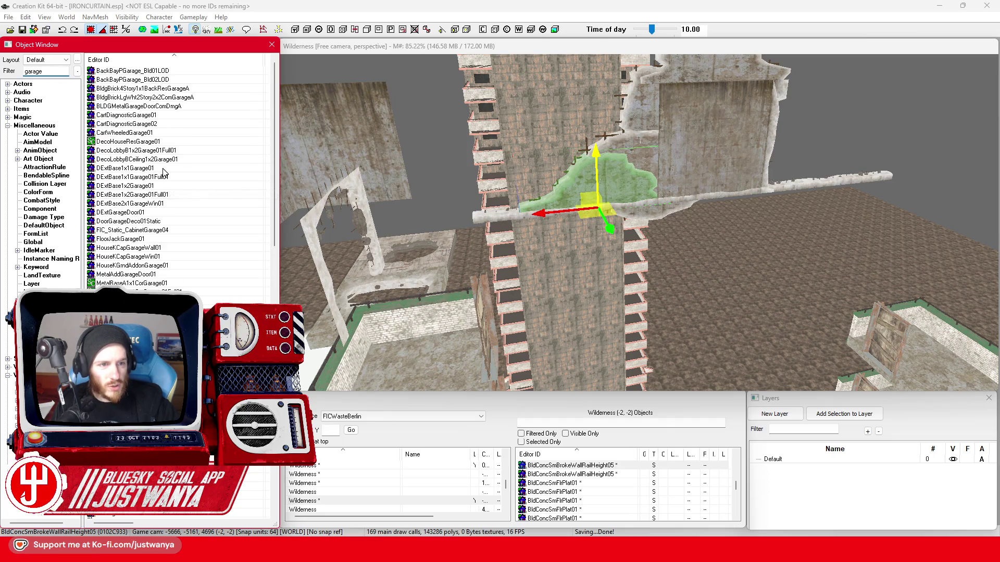
scroll(163, 172, "down", 1)
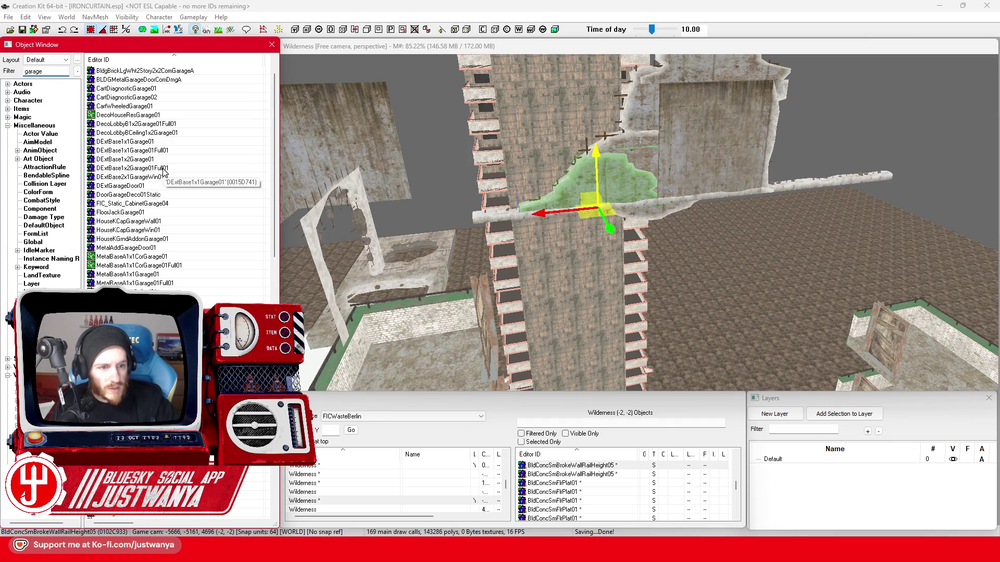
Preview the garage cabinet, FloorJackGarage01 and PGarageInColumn01 objects
double_click(169, 205)
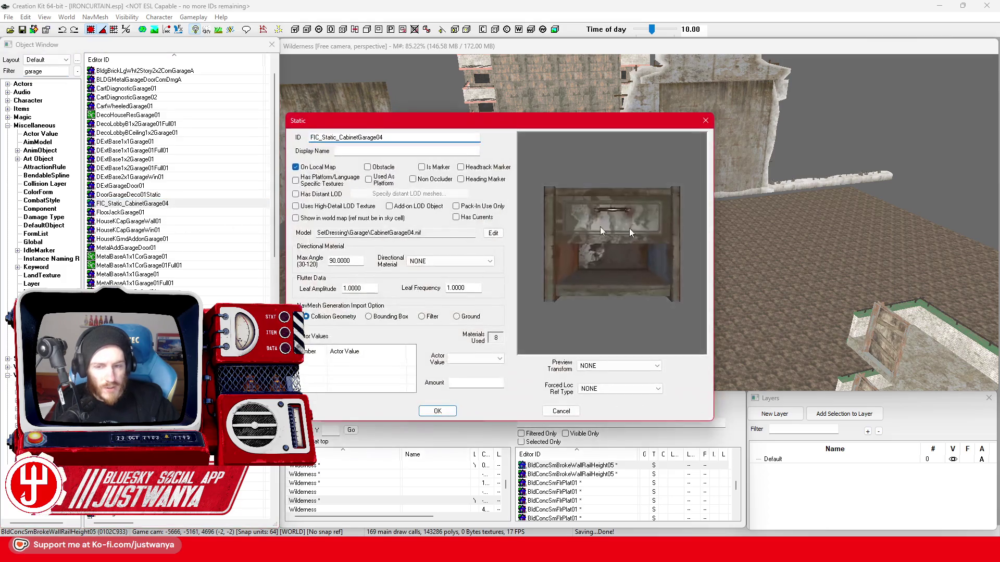
key("Escape")
double_click(170, 212)
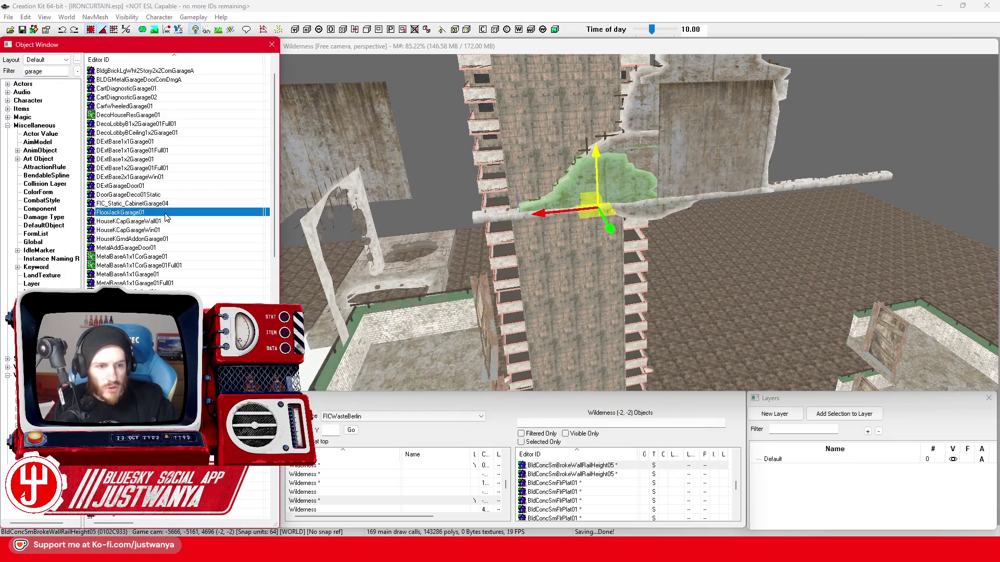
left_click(706, 120)
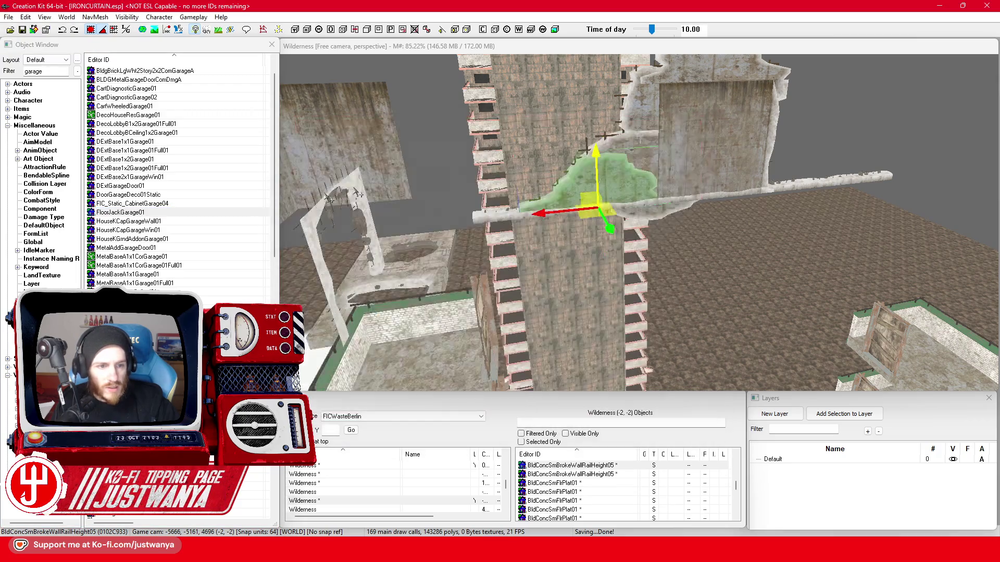
scroll(168, 232, "down", 5)
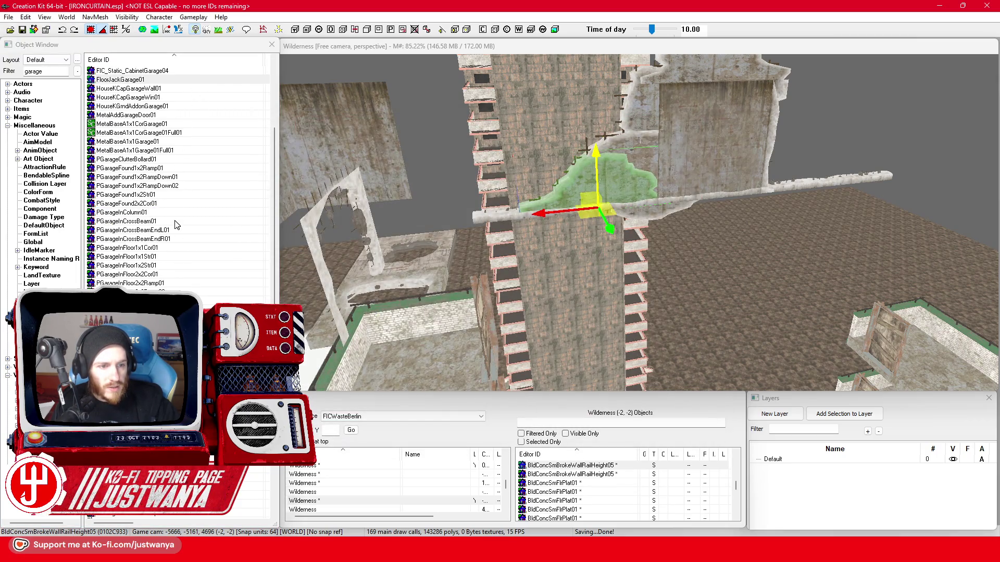
left_click(175, 214)
double_click(178, 215)
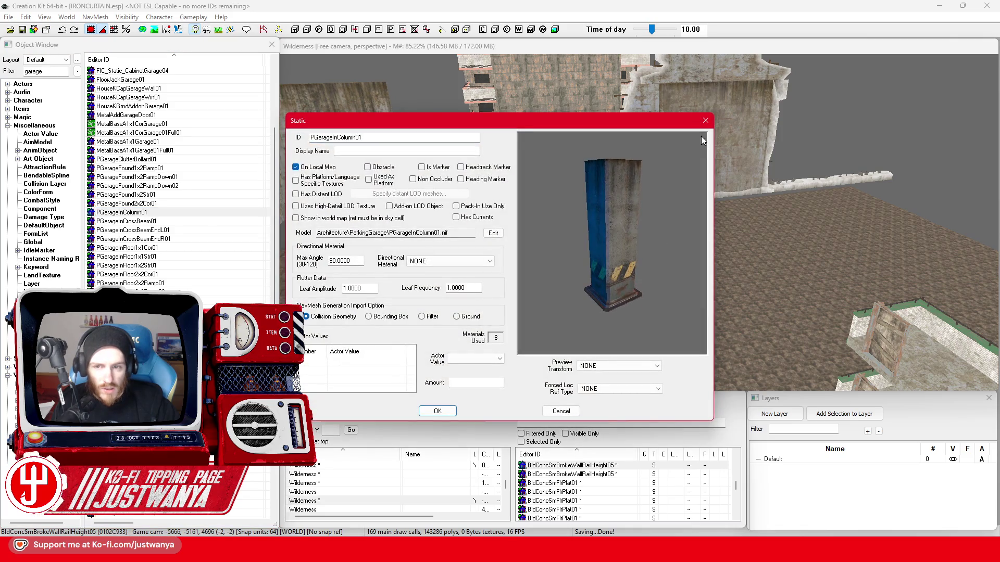
left_click(705, 121)
Preview PGarageInCrossBeam01, then place a PGarageClutterBollard01 on the rooftop
left_click(176, 223)
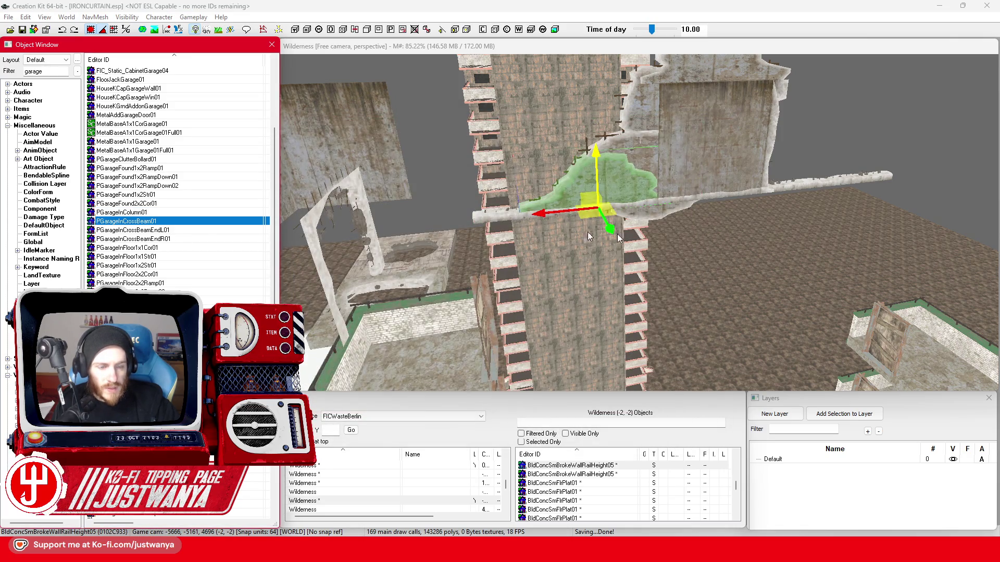
double_click(176, 223)
left_click(705, 120)
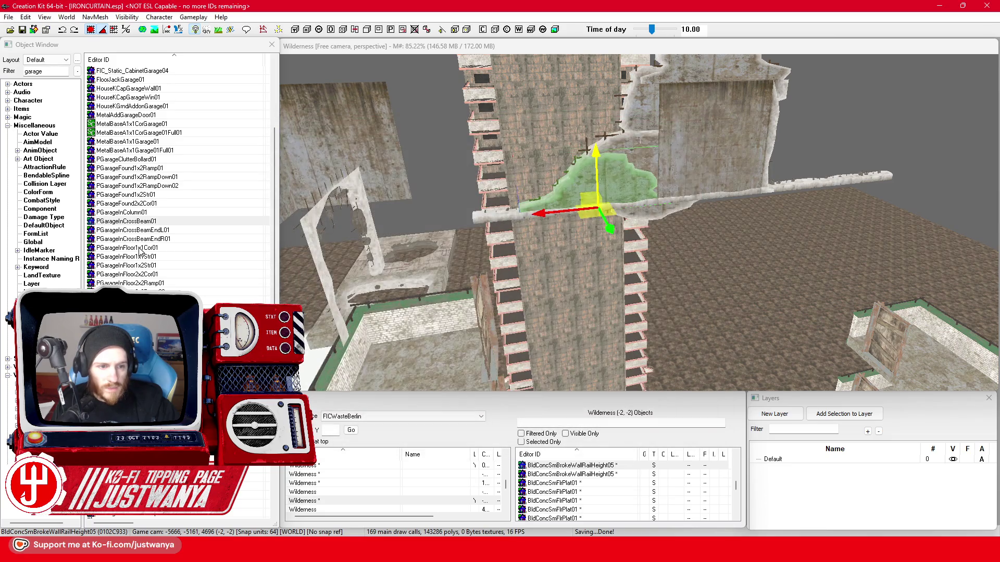
left_click(130, 159)
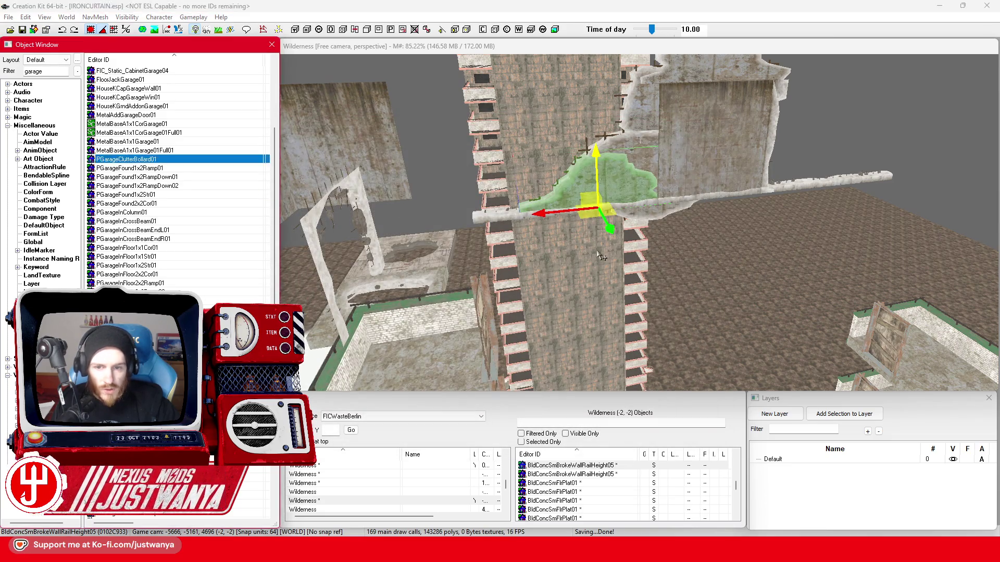
left_click_drag(629, 210, 624, 202)
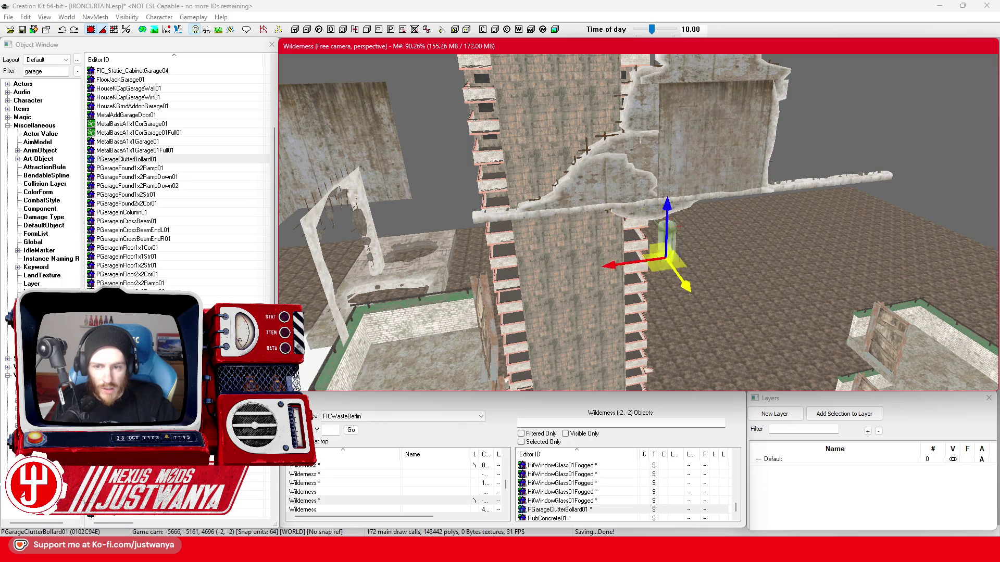
Cycle the placed piece through garage foundation, floor, ramp and roof meshes
key("shift")
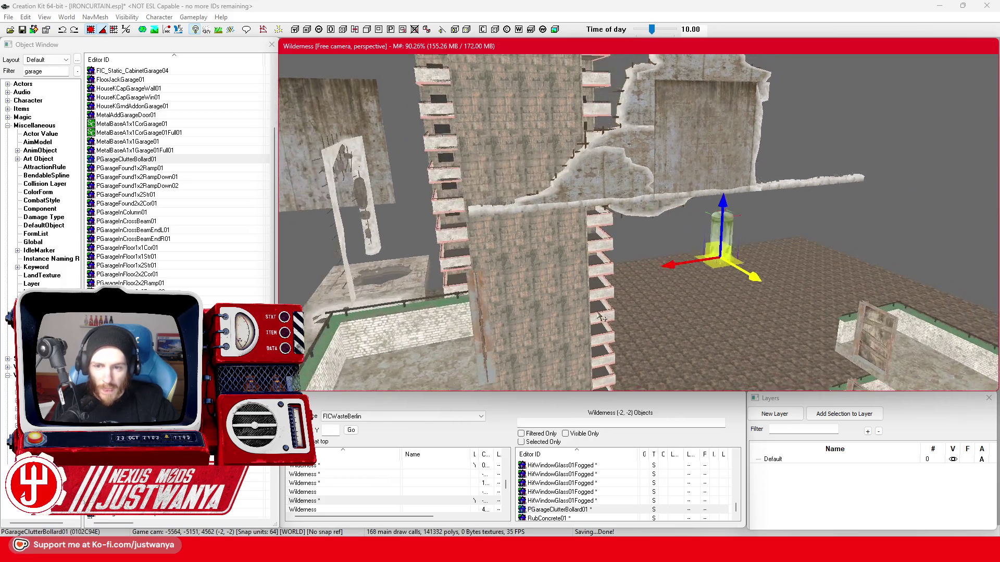
scroll(602, 318, "up", 3)
scroll(549, 289, "up", 3)
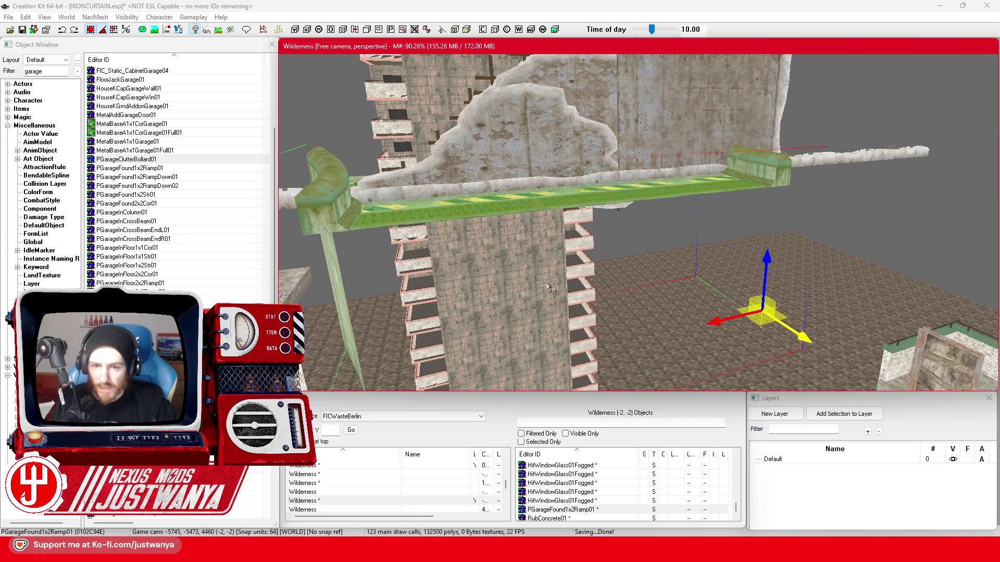
key("shift")
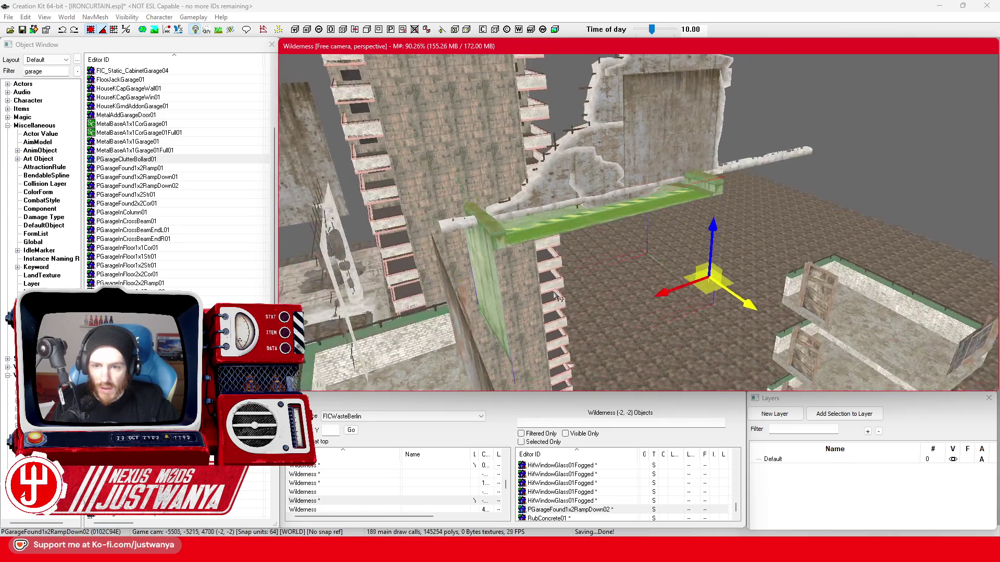
key("shift")
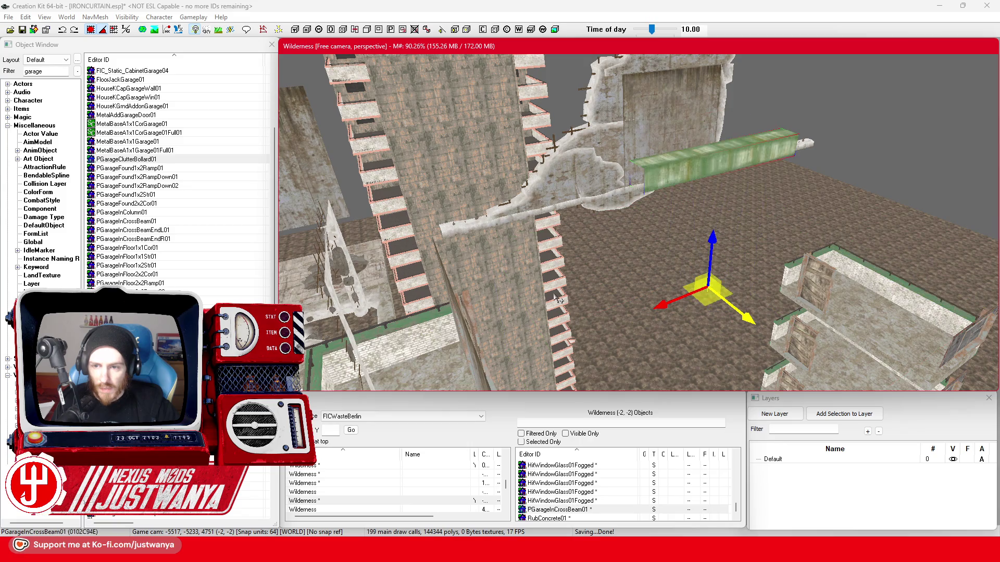
key("ctrl+v")
key("ctrl+v")
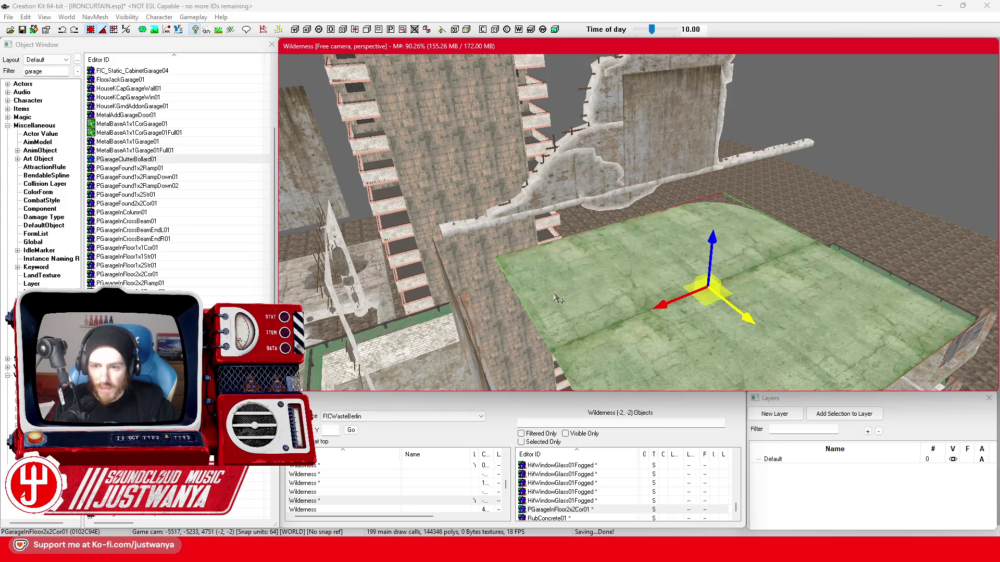
key("ctrl+v")
key("ctrl+v")
key("ctrl+v")
key("ctrl+v")
key("ctrl+v")
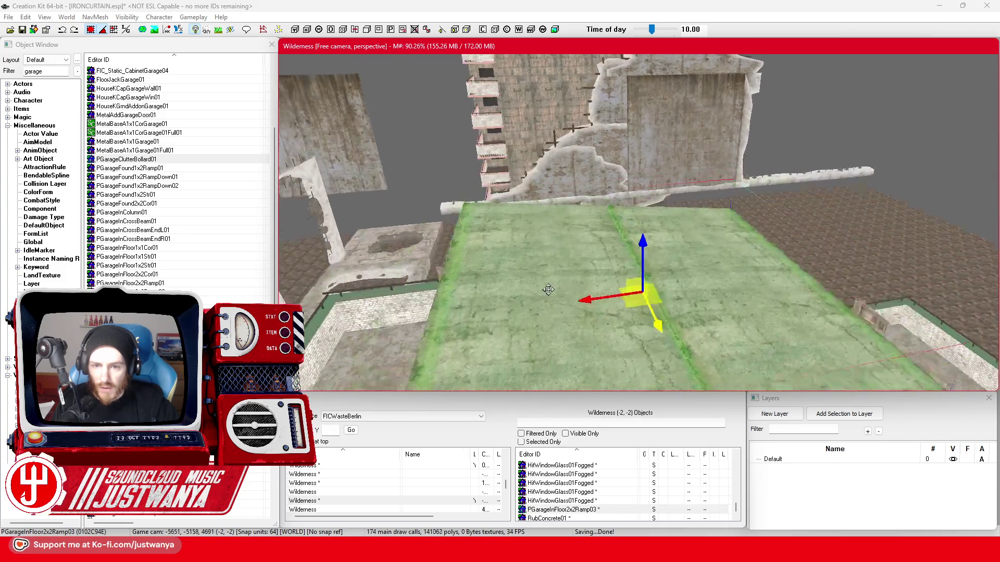
key("ctrl+v")
key("ctrl+v")
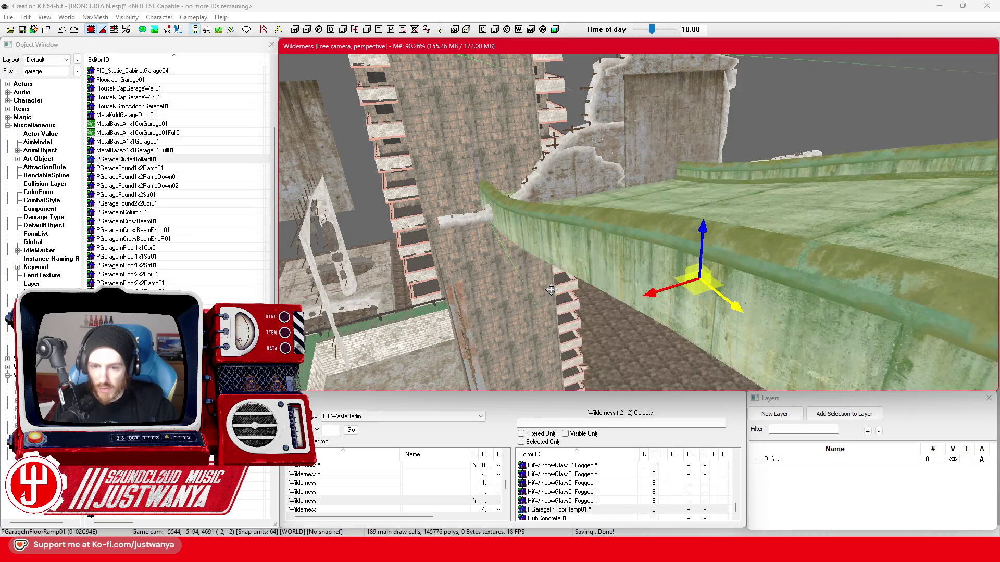
key("ctrl+v")
key("ctrl+v")
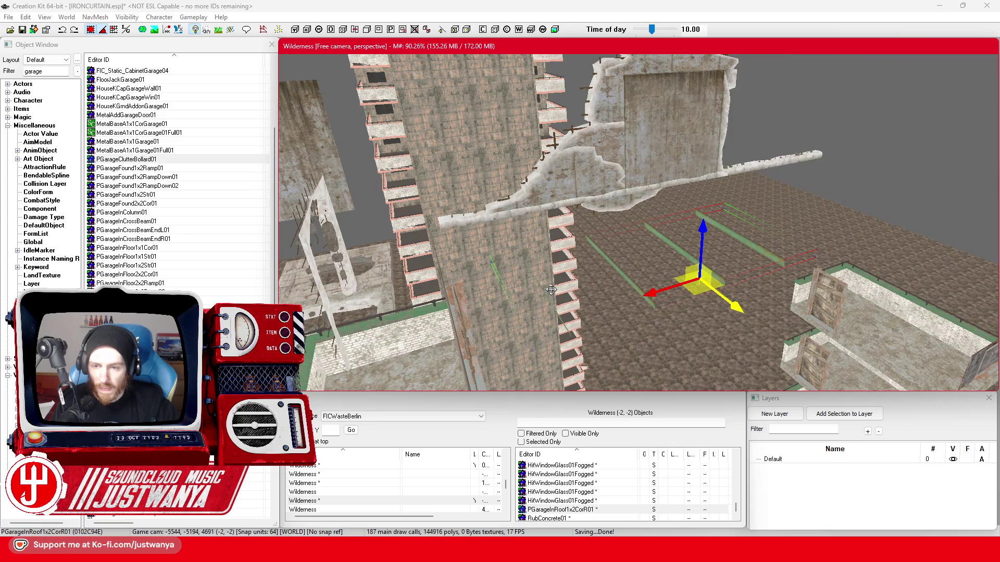
key("ctrl+v")
key("ctrl+v")
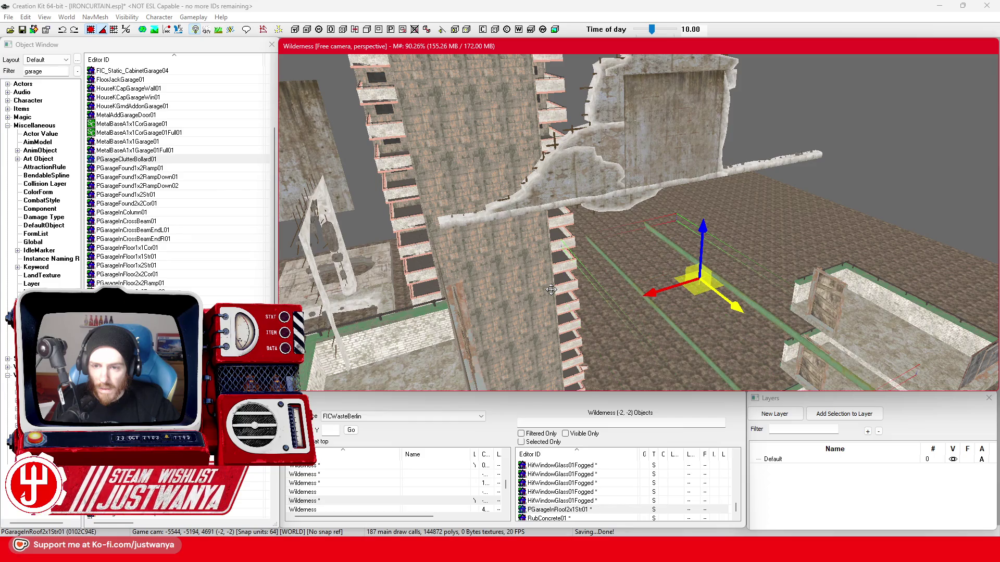
key("ctrl+v")
key("ctrl+v")
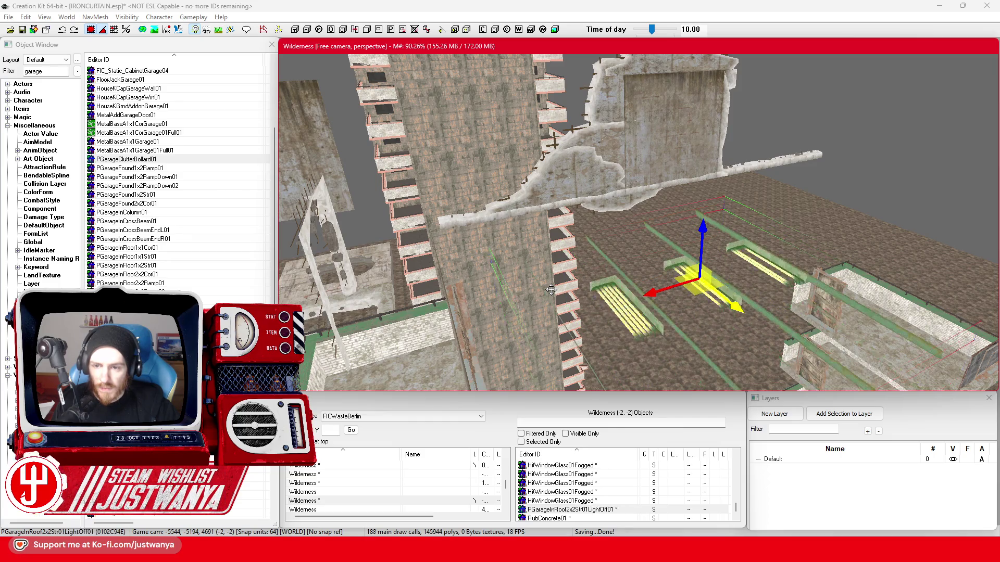
key("ctrl+v")
Cycle on through garage walls, windows, stairs and picket fences, then delete the trial piece
key("ctrl+v")
key("ctrl+v")
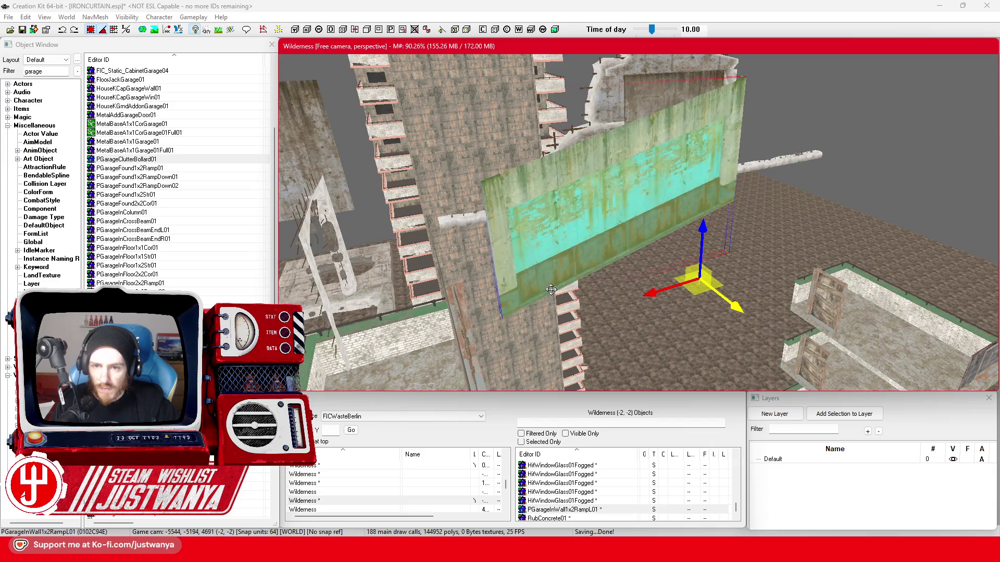
key("ctrl+v")
key("ctrl+v")
key("ctrl+v")
key("ctrl+v")
key("ctrl+v")
key("ctrl+v")
key("ctrl+v")
key("ctrl+v")
key("ctrl+v")
key("ctrl+v")
key("ctrl+v")
key("ctrl+v")
key("ctrl+v")
key("ctrl+v")
key("ctrl+v")
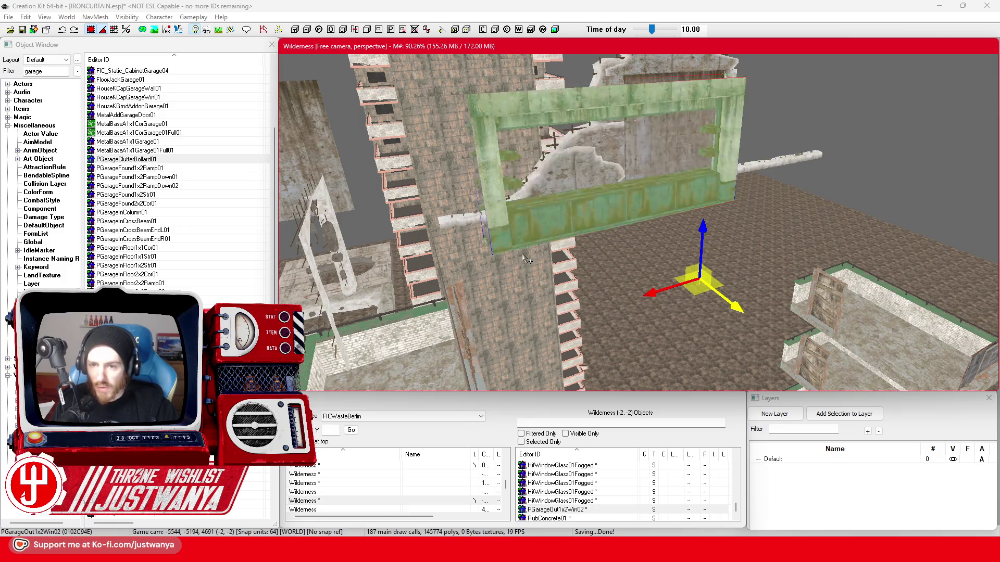
key("ctrl+v")
key("ctrl+v")
key("ctrl+v")
key("ctrl+v")
key("ctrl+v")
key("ctrl+v")
key("ctrl+v")
key("ctrl+v")
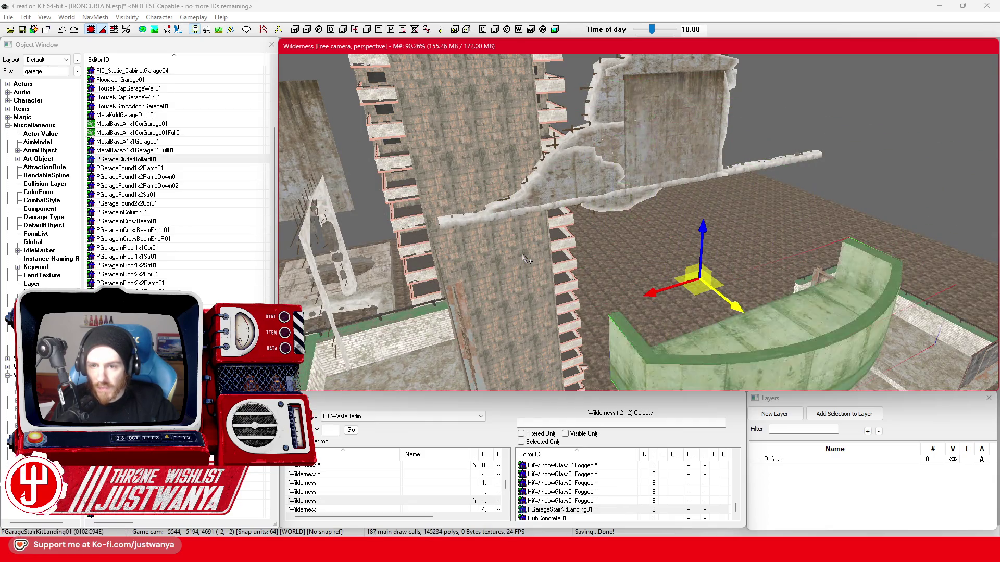
key("ctrl+v")
key("ctrl+v")
key("ctrl+v")
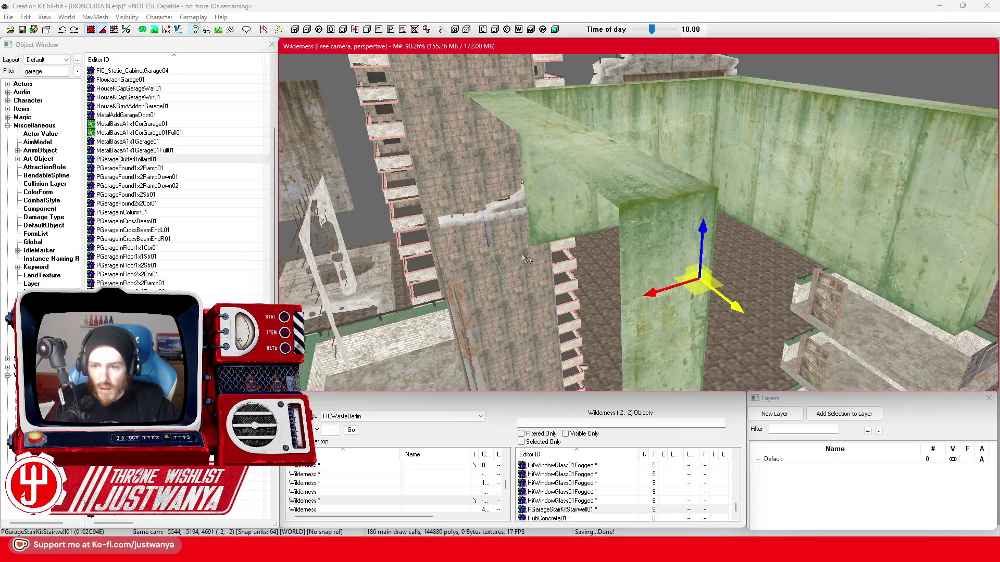
key("ctrl+v")
key("ctrl+v")
key("ctrl+v")
key("ctrl+v")
key("ctrl+v")
key("ctrl+v")
key("ctrl+v")
key("ctrl+v")
key("ctrl+v")
key("ctrl+v")
key("ctrl+v")
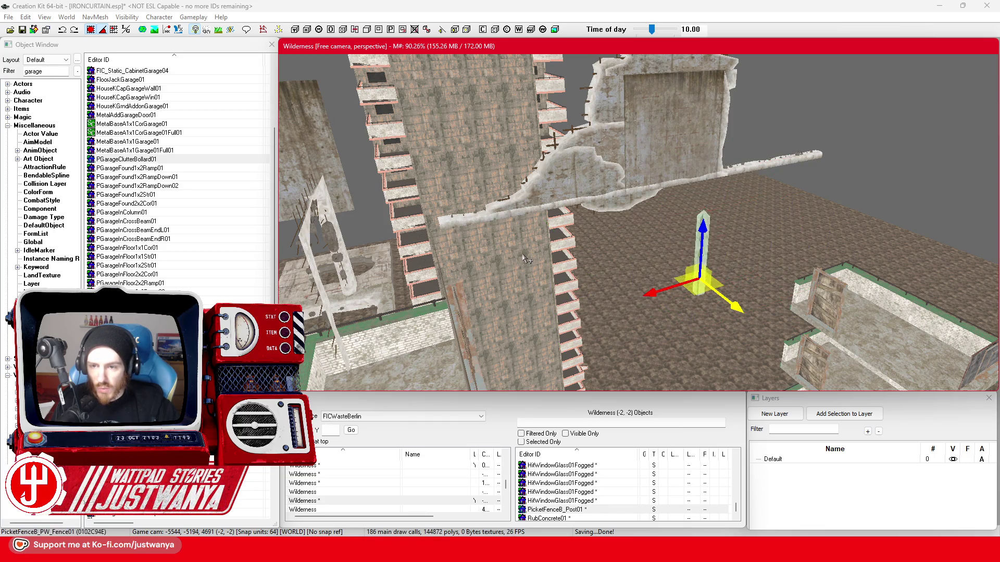
key("ctrl+v")
key("ctrl+v")
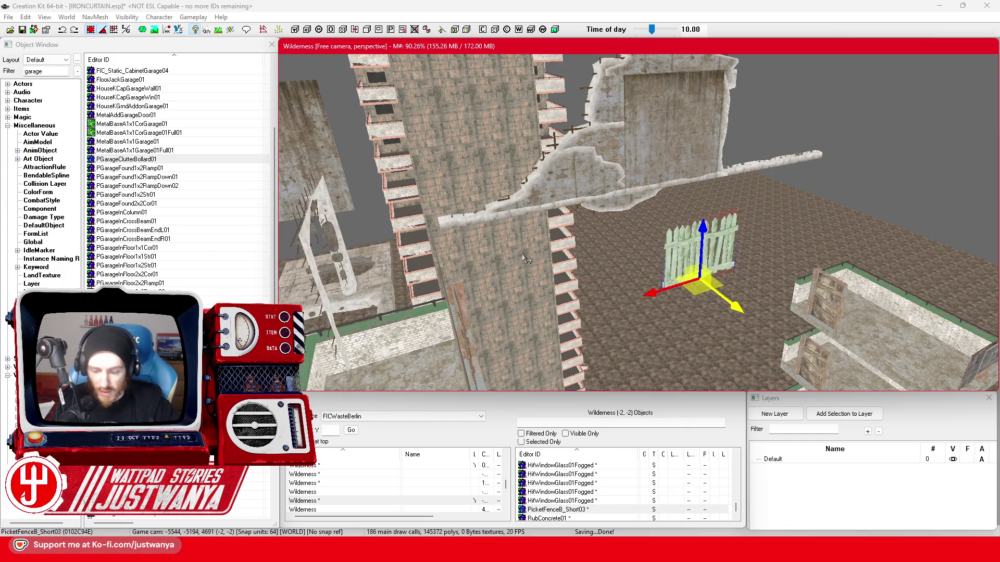
key("Delete")
left_click(6, 72)
type("Road")
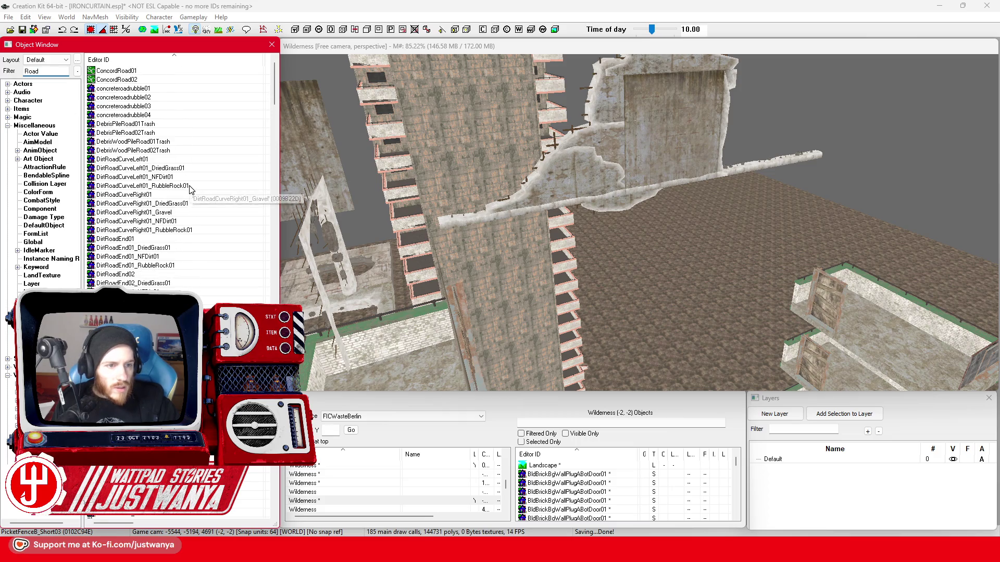
Preview concreteroadrubble03, DebrisPileRoad01Trash and the one-way road slab from the road list
double_click(135, 106)
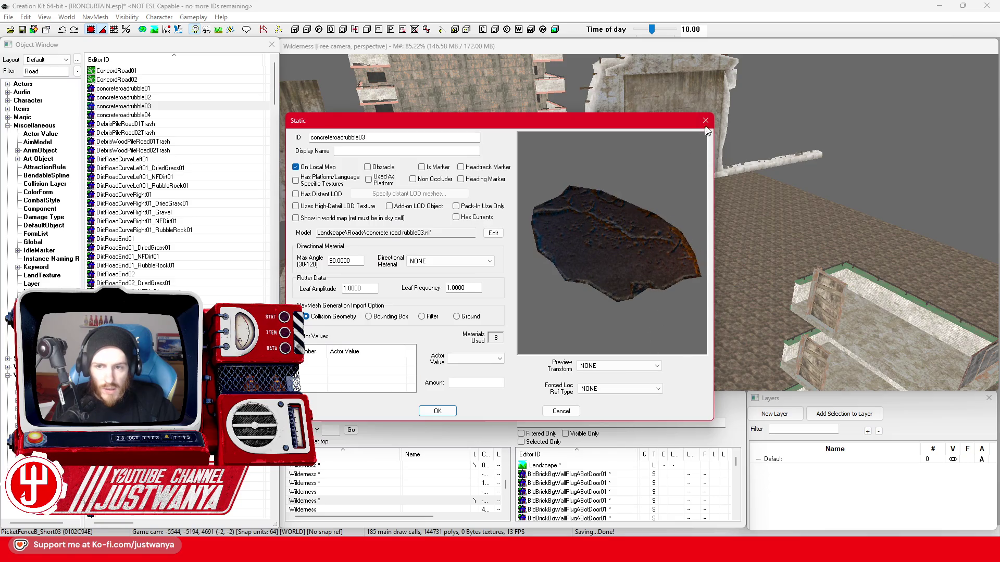
left_click(705, 121)
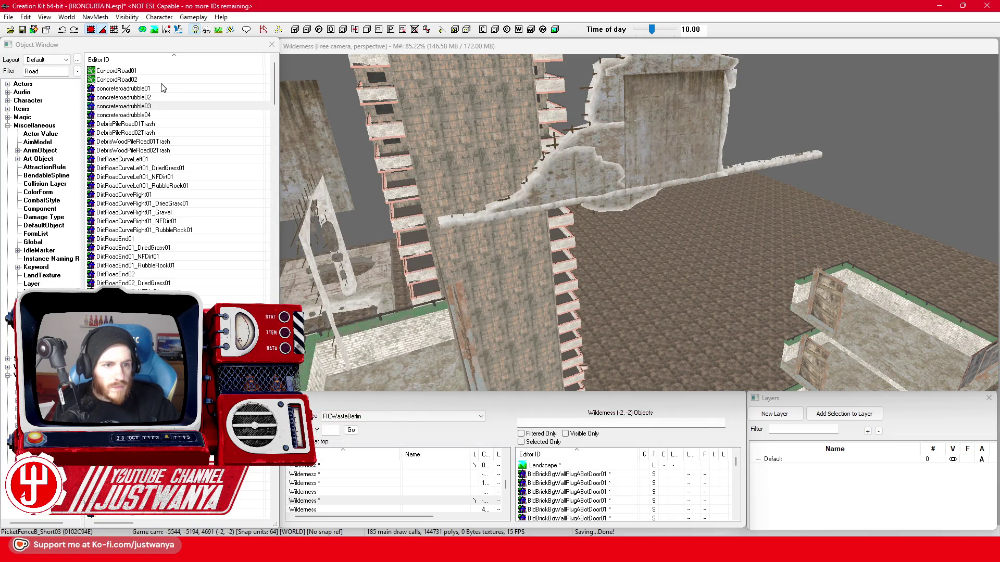
double_click(149, 123)
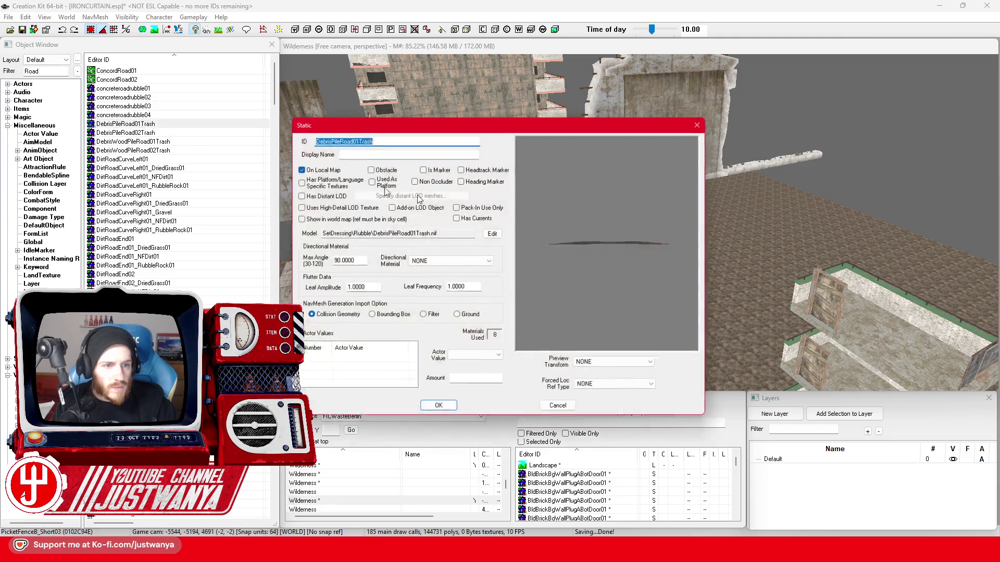
left_click(705, 121)
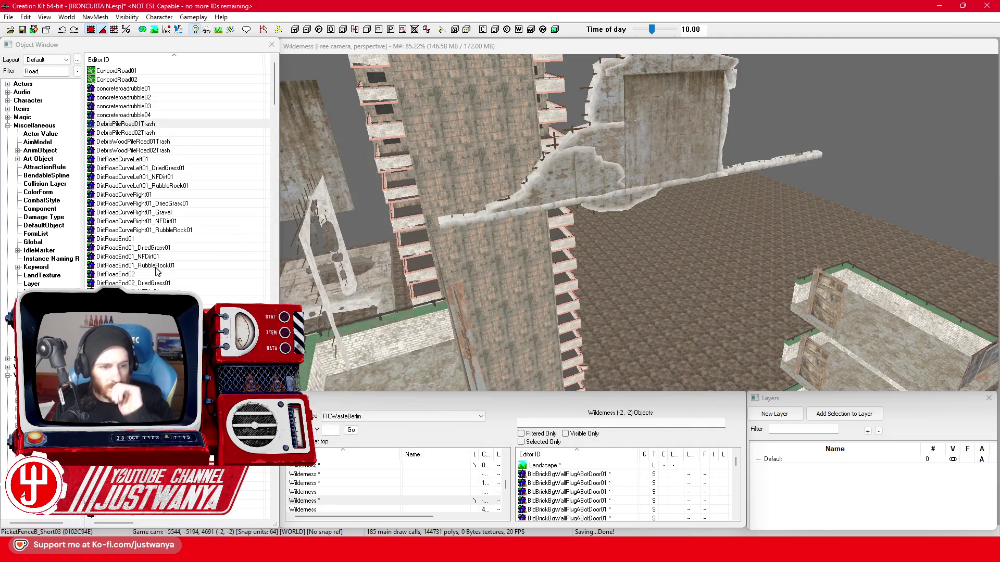
scroll(156, 270, "down", 5)
scroll(157, 270, "down", 3)
scroll(156, 269, "down", 5)
scroll(157, 270, "down", 3)
scroll(157, 270, "down", 3)
scroll(156, 270, "down", 3)
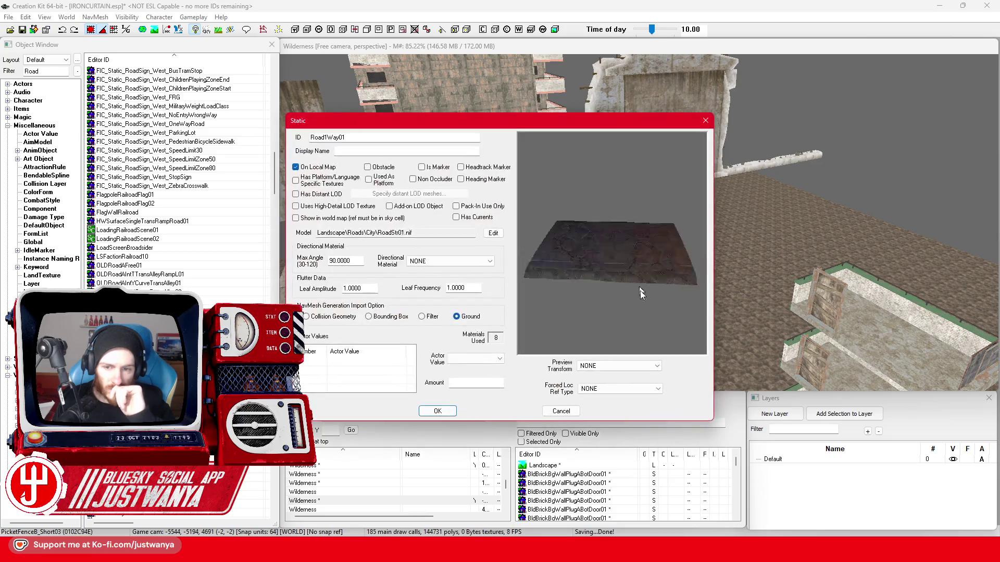
left_click(706, 122)
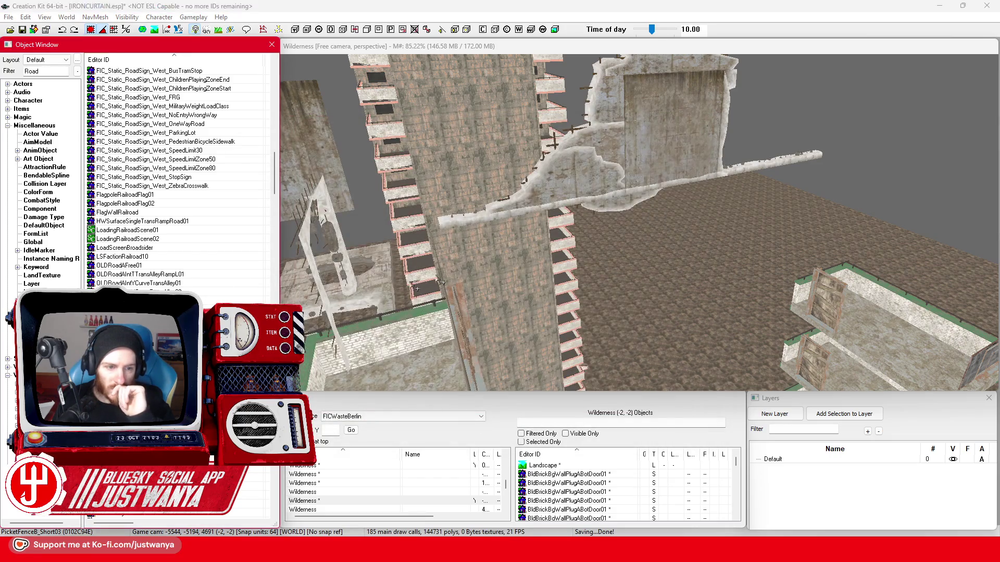
left_click(606, 204)
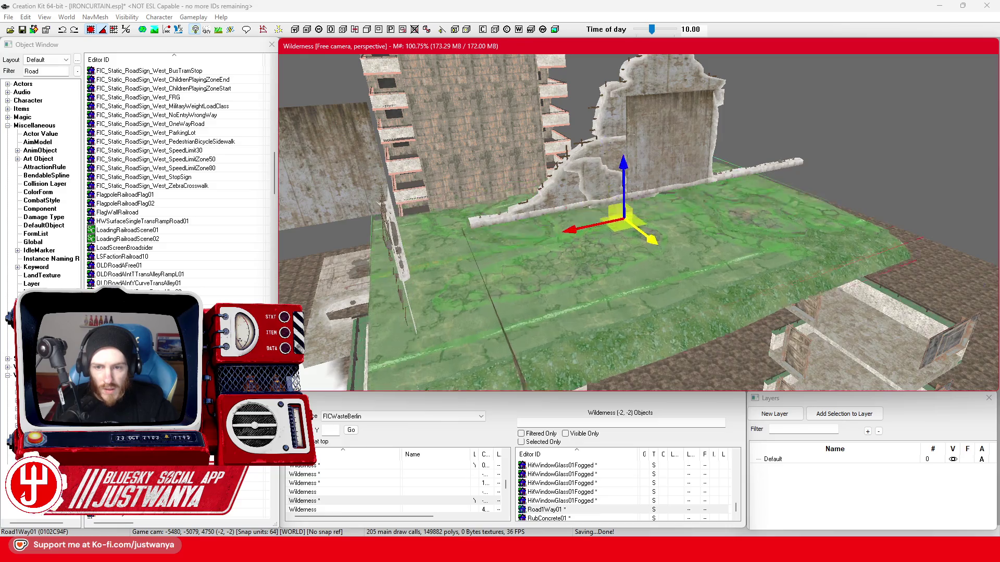
double_click(591, 283)
left_click(492, 291)
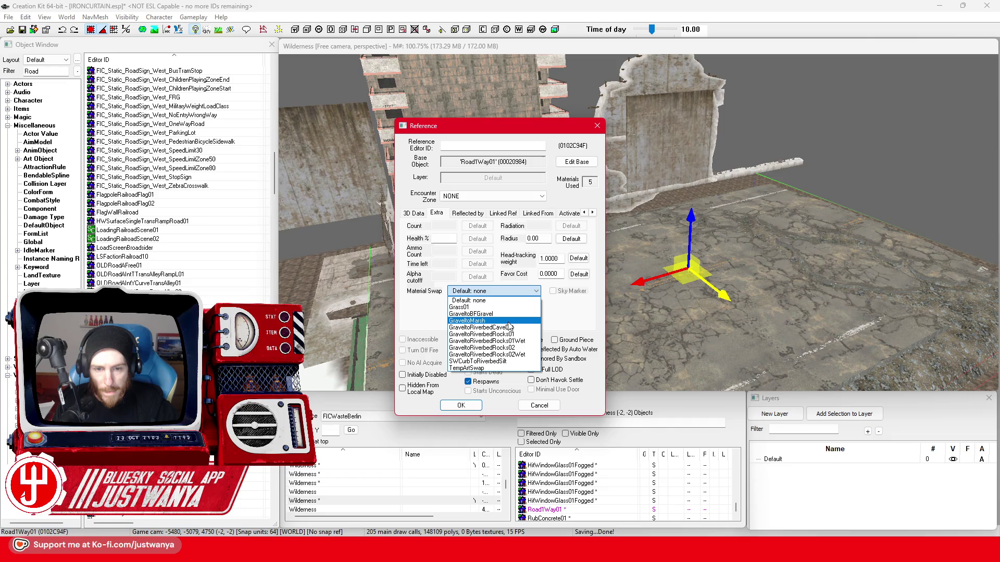
key("Escape")
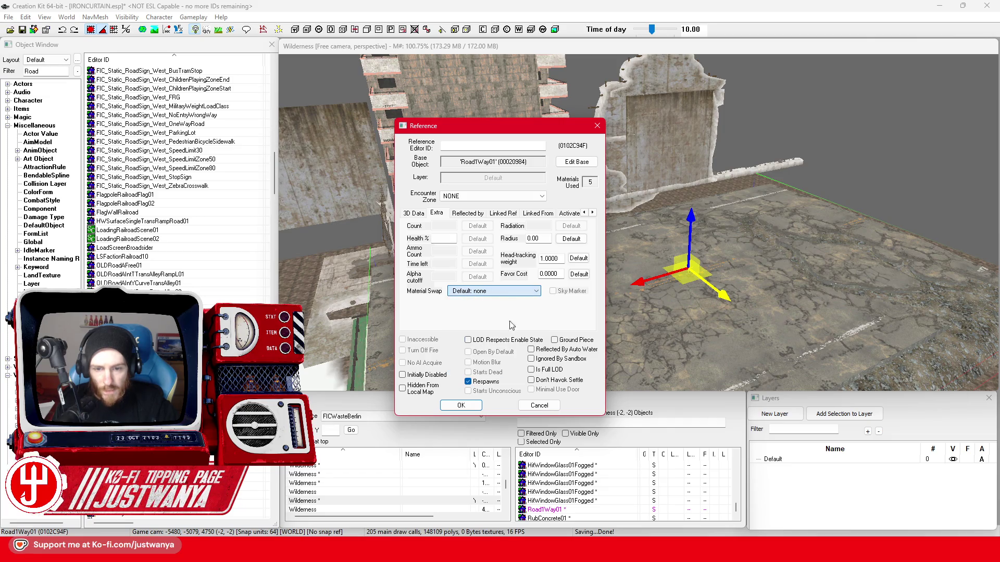
left_click(539, 406)
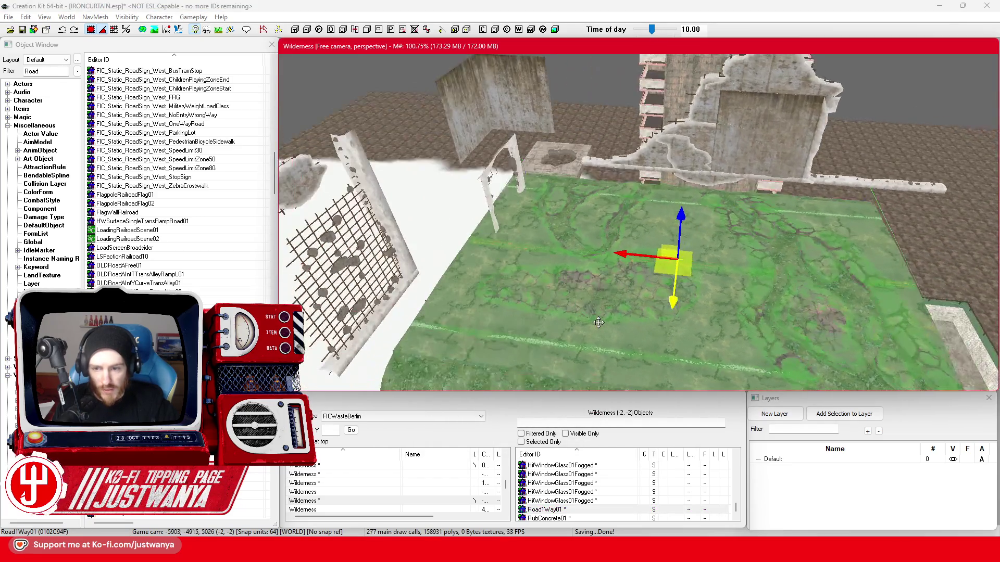
key("shift")
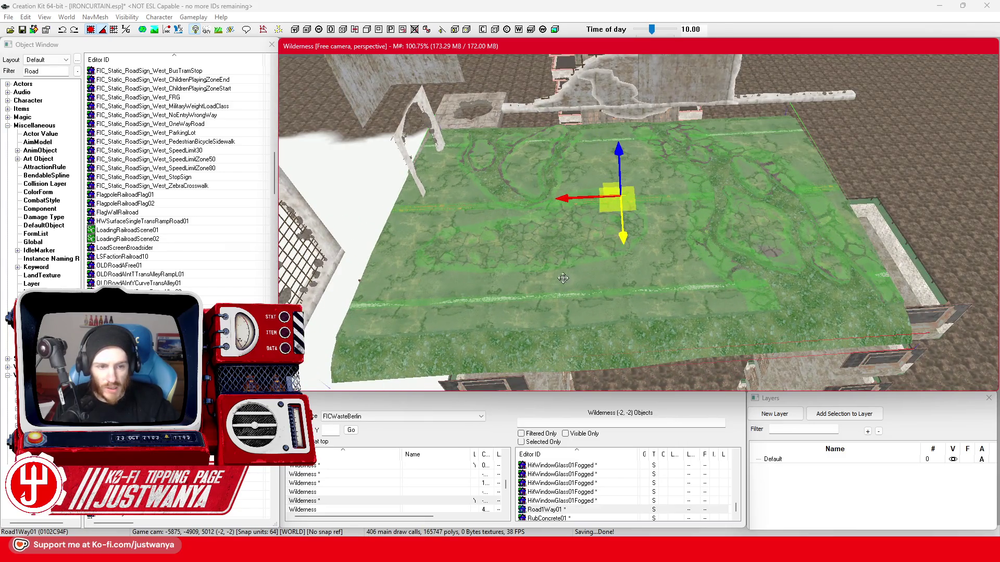
key("shift")
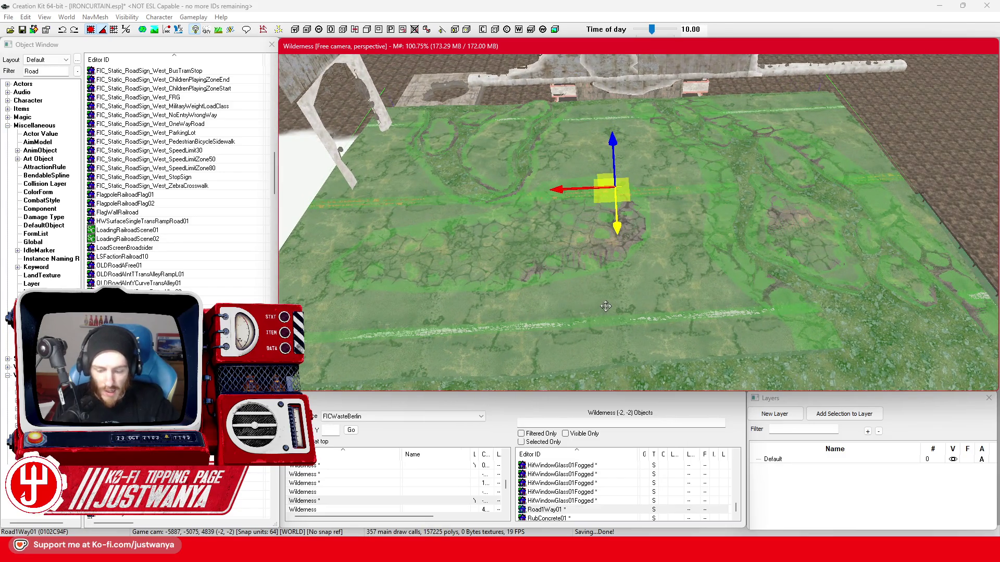
left_click(576, 242)
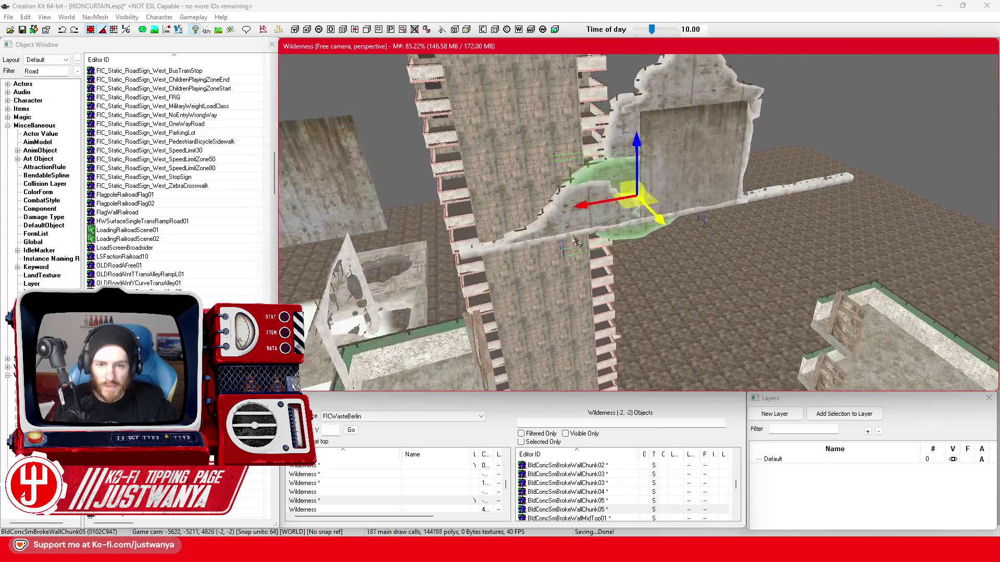
scroll(576, 242, "up", 3)
Rotate the broken wall-rail top piece to a new angle around its vertical axis
left_click(717, 186)
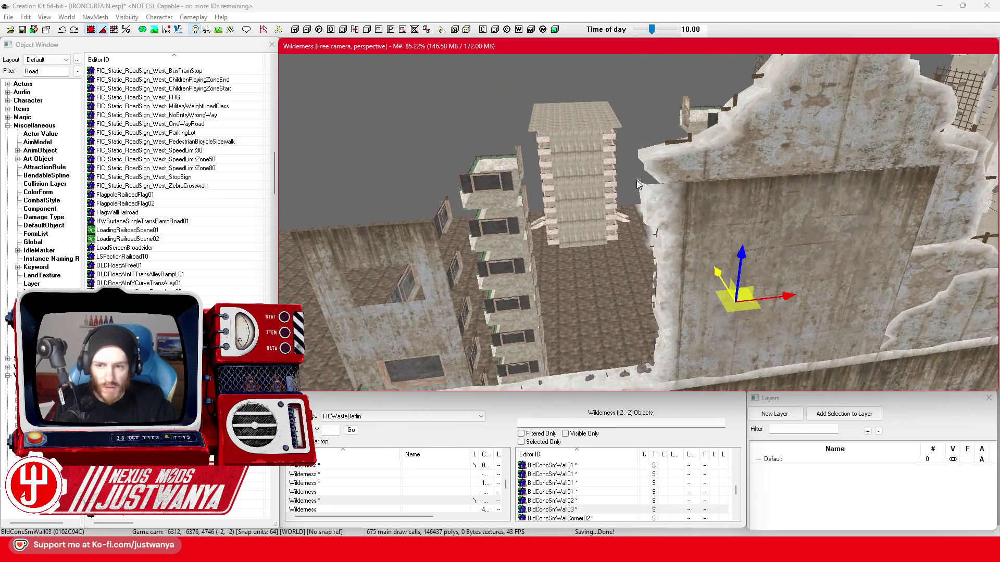
left_click(671, 202)
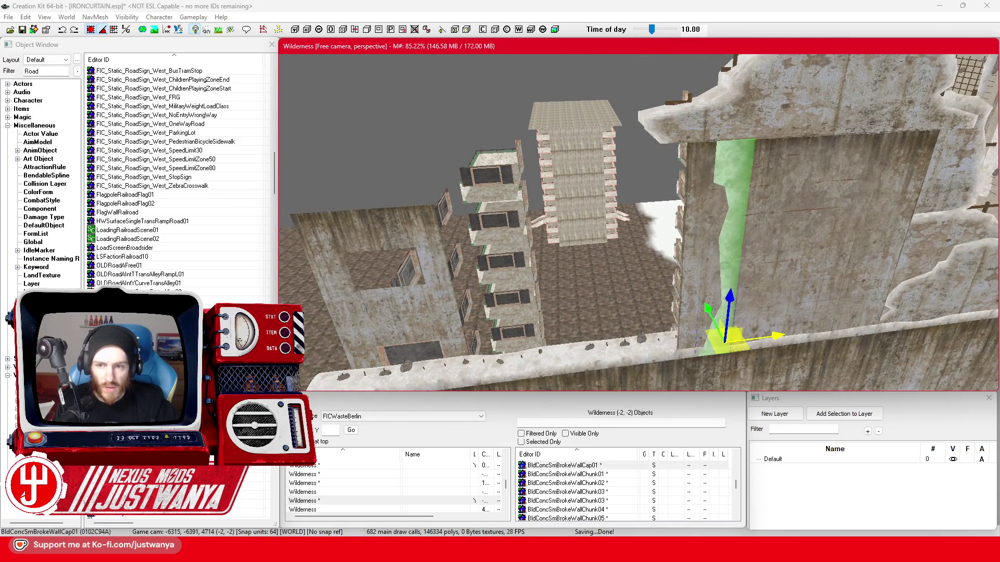
left_click(736, 141)
key("f")
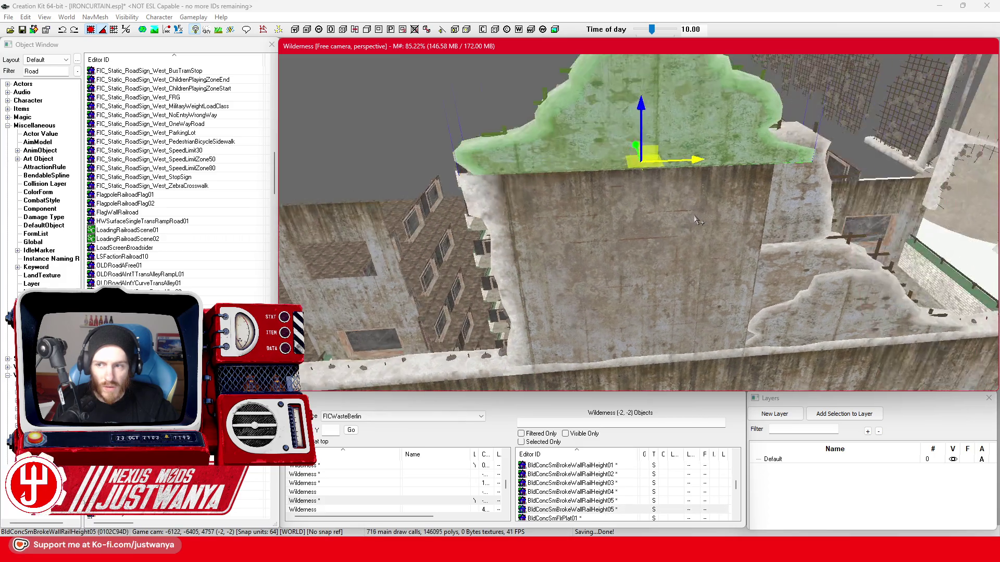
left_click_drag(665, 181, 688, 185)
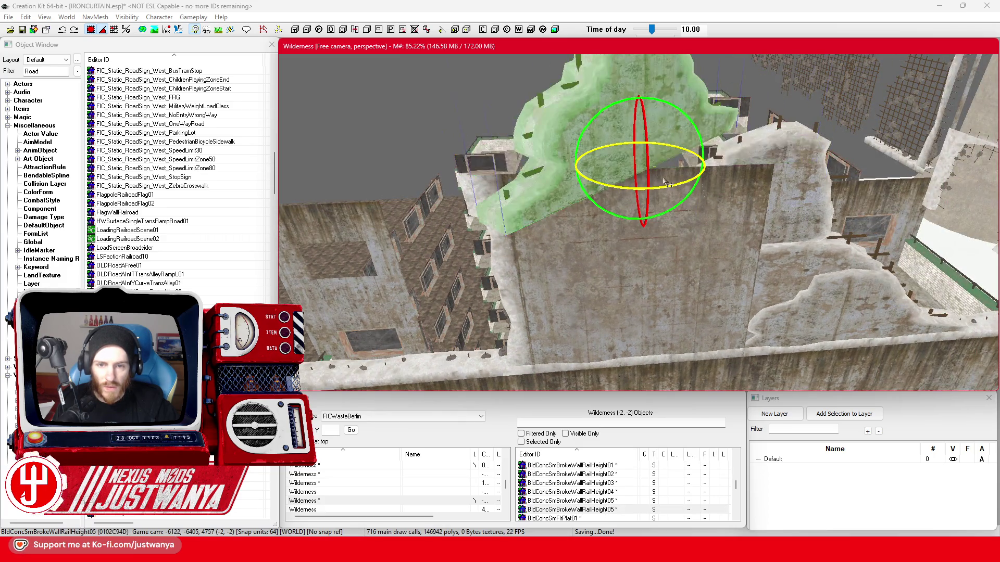
key("1")
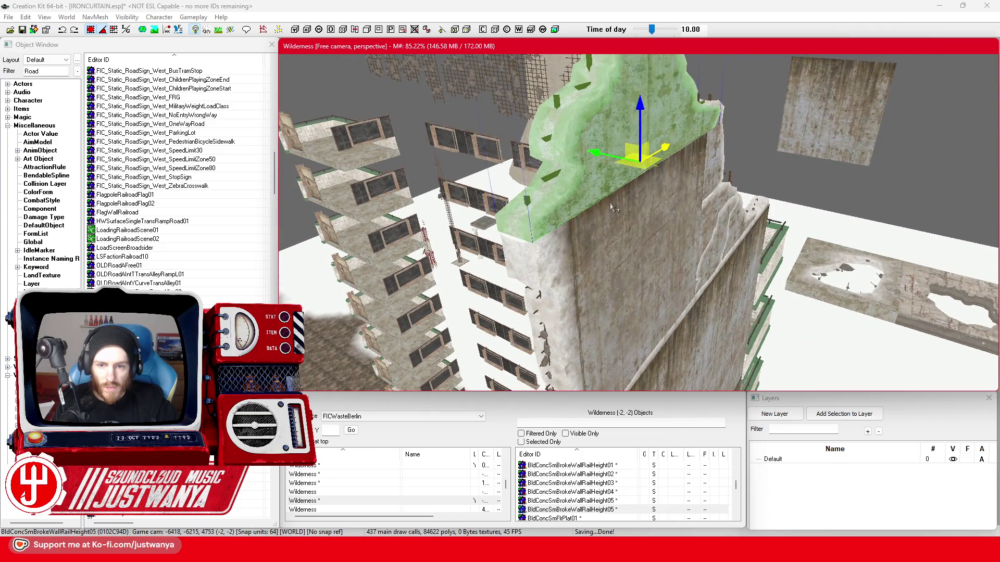
key("shift")
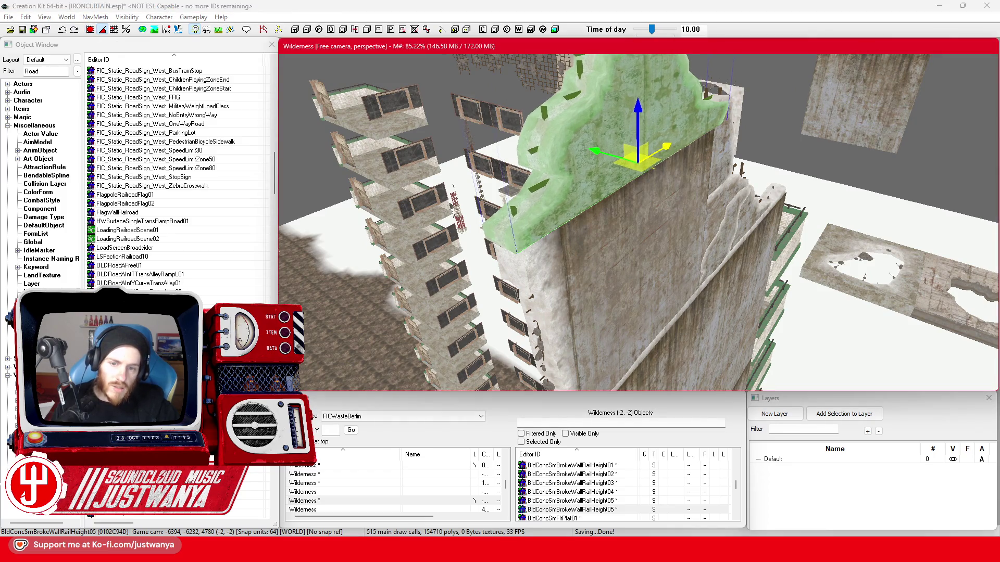
Inspect the front wall panel, broken chunk and BldConcSmWall01 around the building
left_click(617, 281)
key("shift")
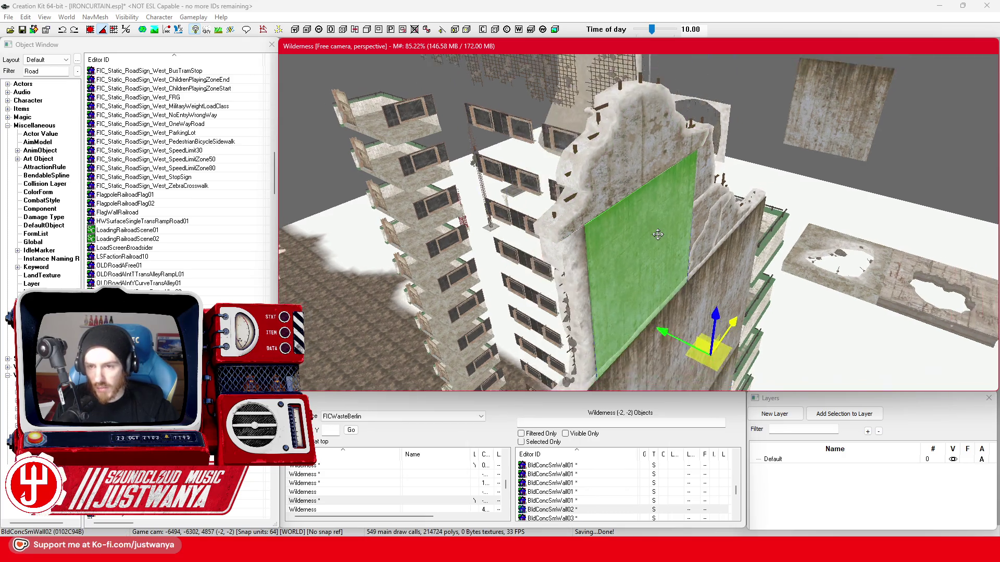
left_click(862, 237)
key("shift")
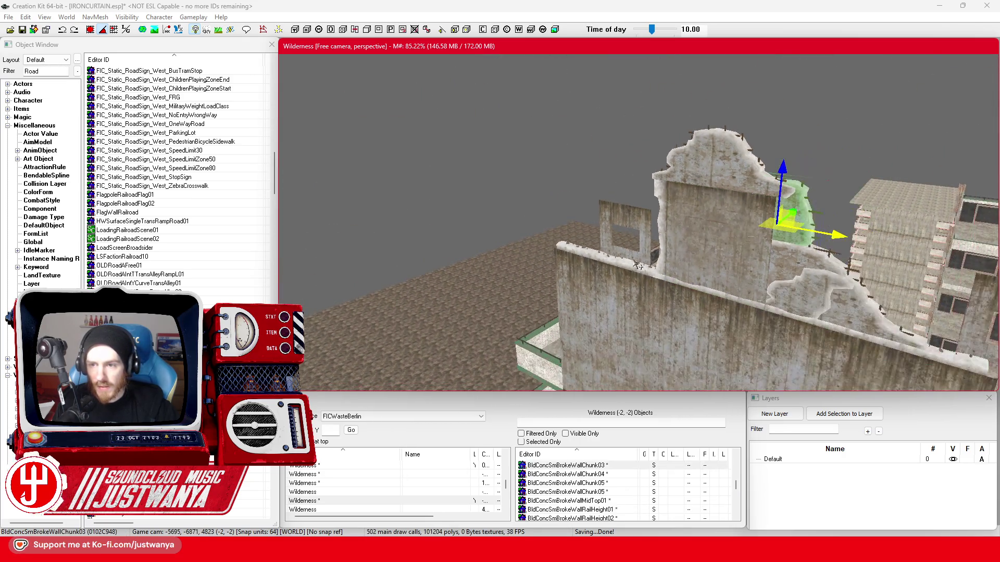
left_click(674, 262)
key("shift")
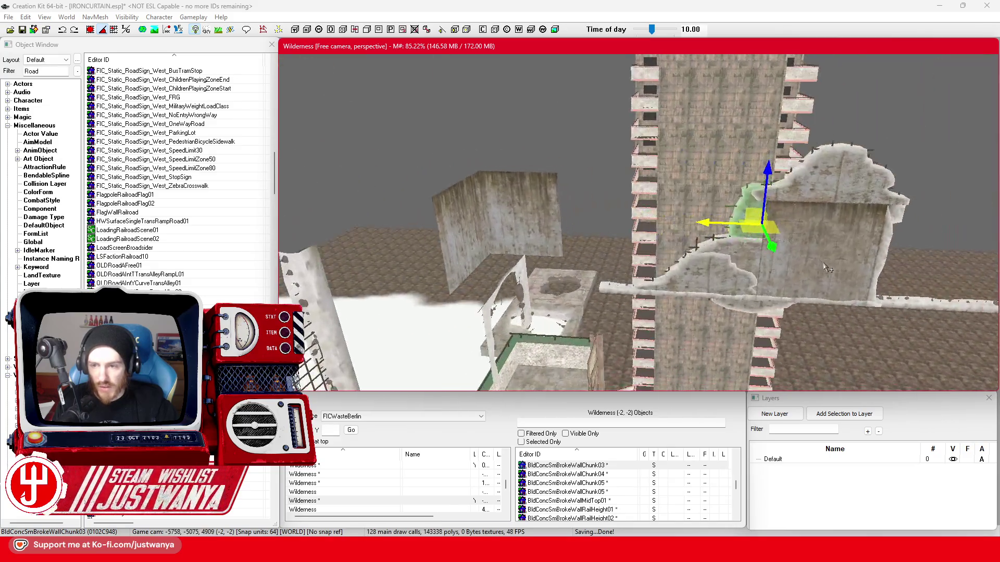
key("shift")
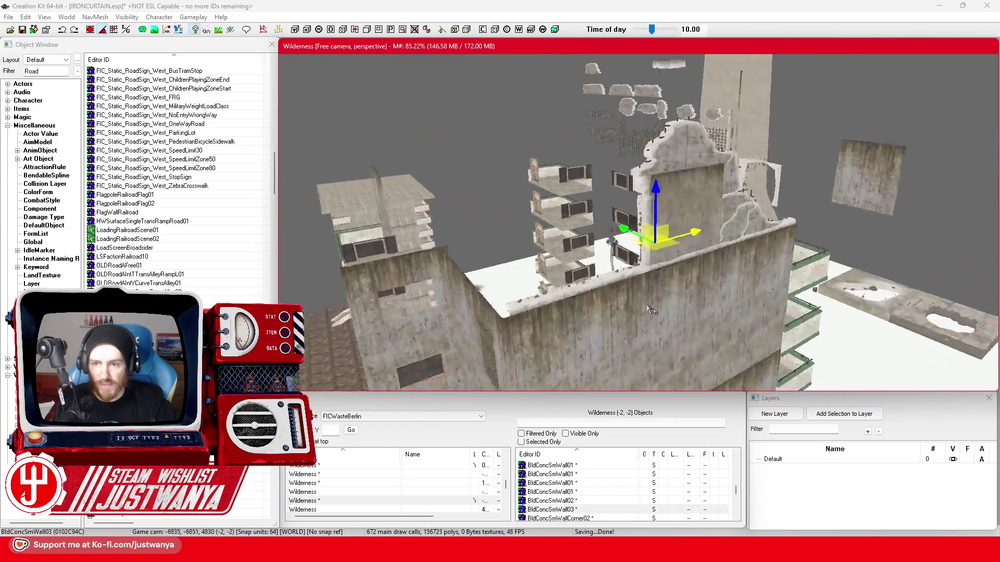
Inspect the BldConcBgWall01 walls and broken ledge on the upper storeys
left_click(631, 290)
key("shift")
left_click(563, 281)
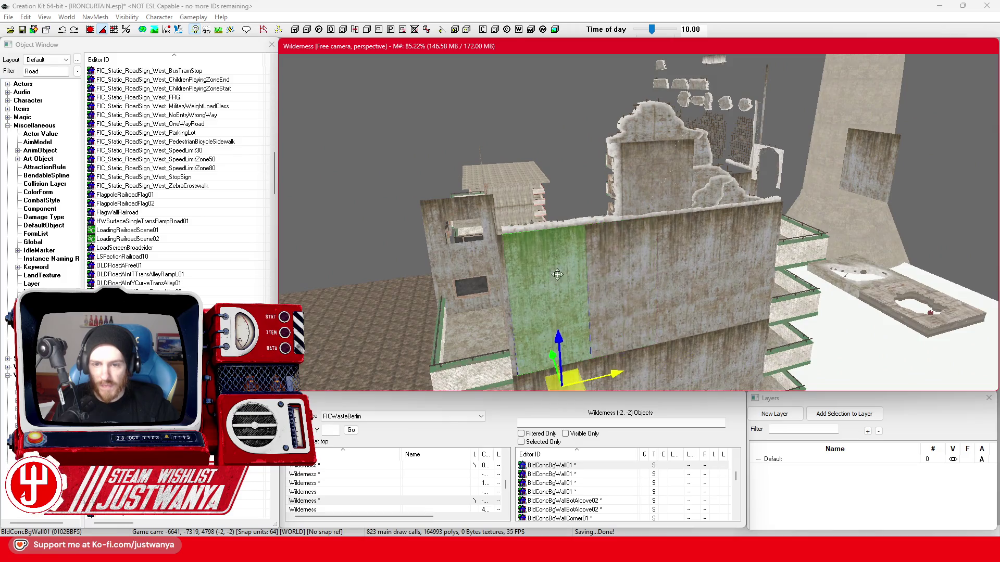
key("shift")
left_click(570, 212)
key("shift")
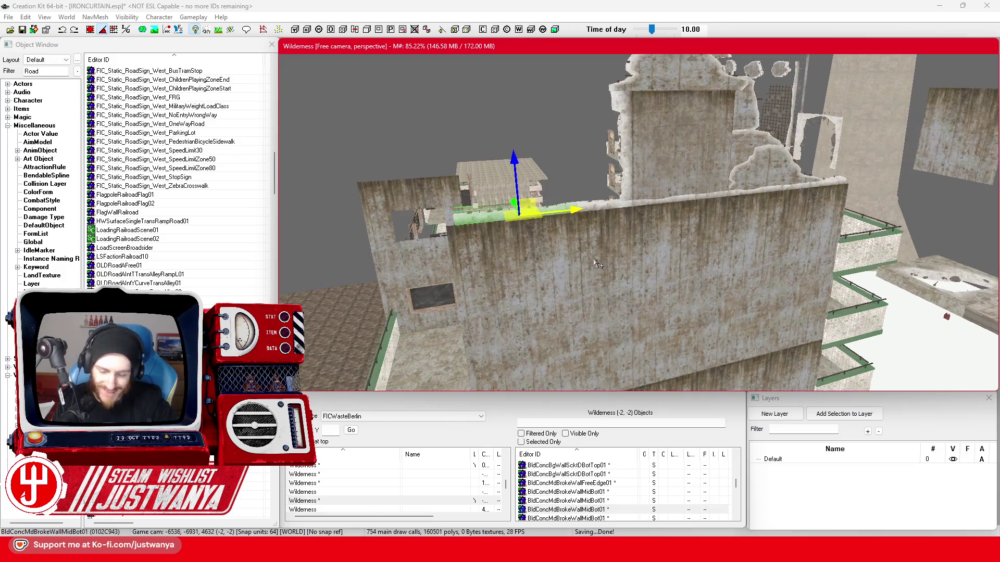
left_click(539, 262)
key("shift")
Delete three BldConcBgWall01 walls, the plywood door and the fogged window pane
left_click(610, 183, "ctrl")
left_click(579, 169, "ctrl")
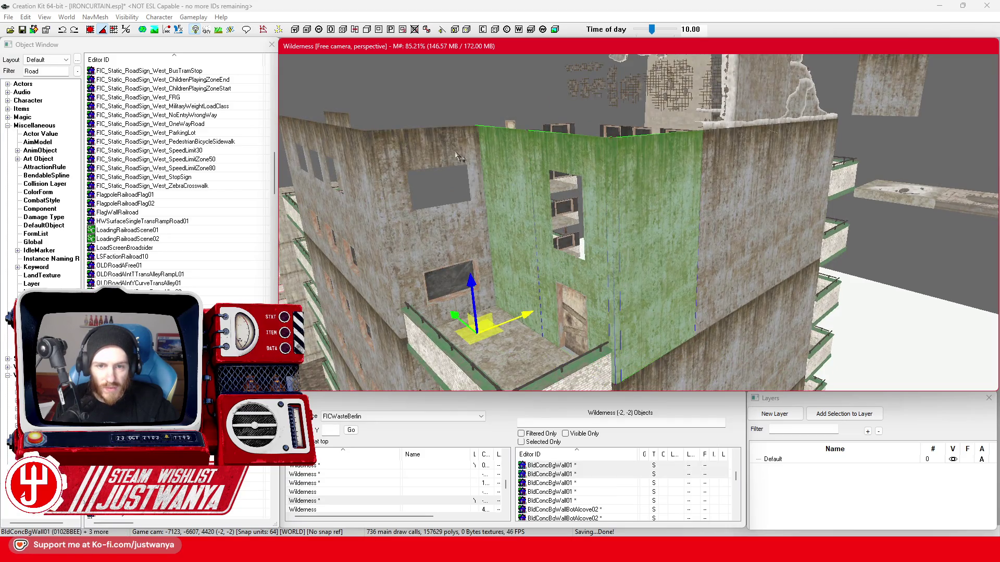
key("Delete")
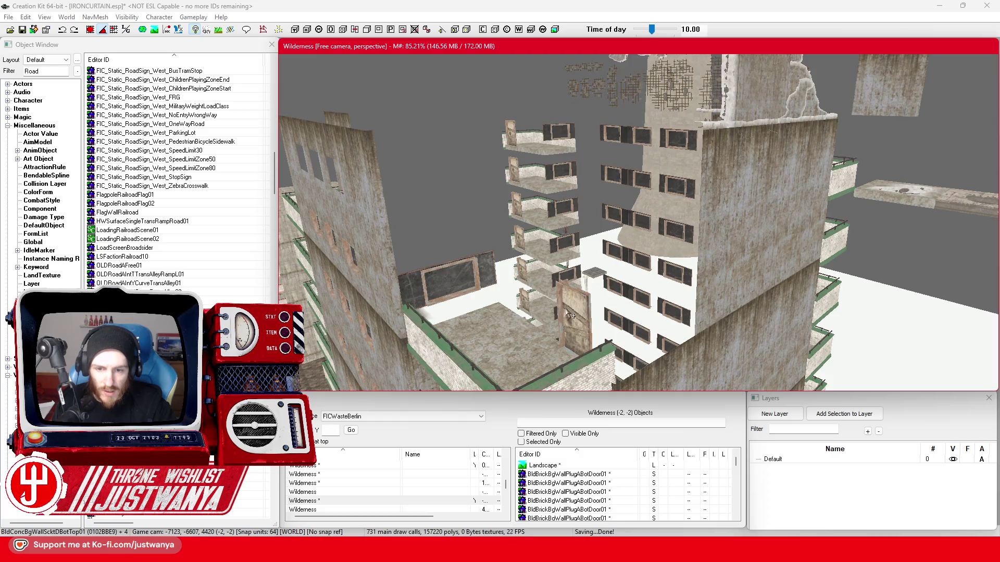
left_click(569, 313)
key("Delete")
left_click(453, 282)
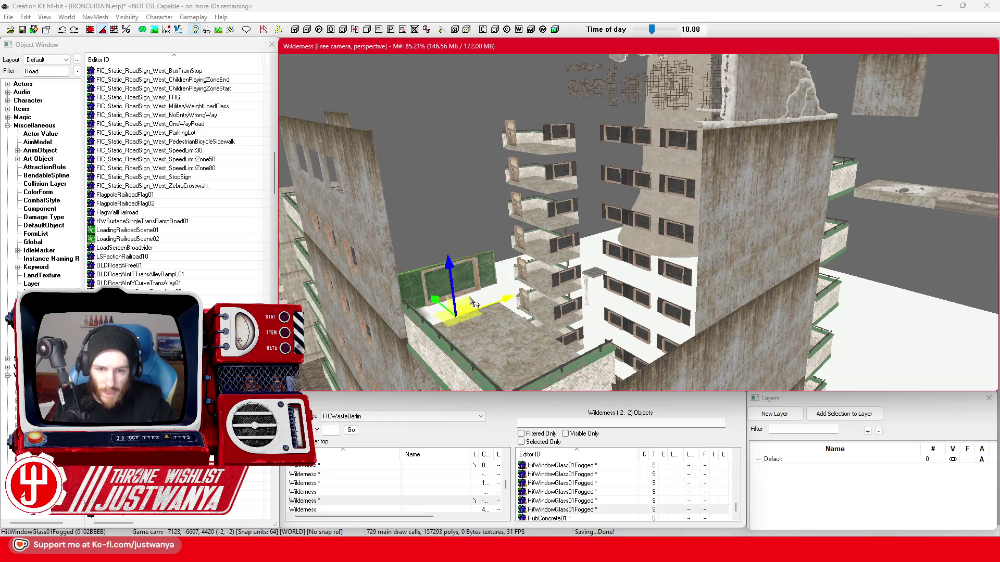
key("Delete")
Check the large wall and railing, then delete the BldConcSmWallEnd01 wall end
left_click(732, 243)
scroll(764, 251, "up", 3)
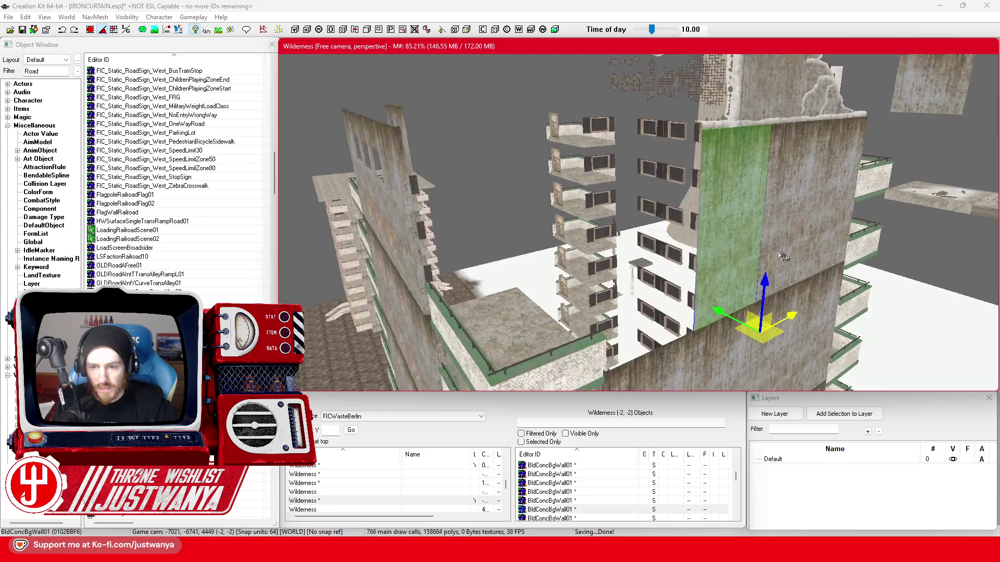
key("shift")
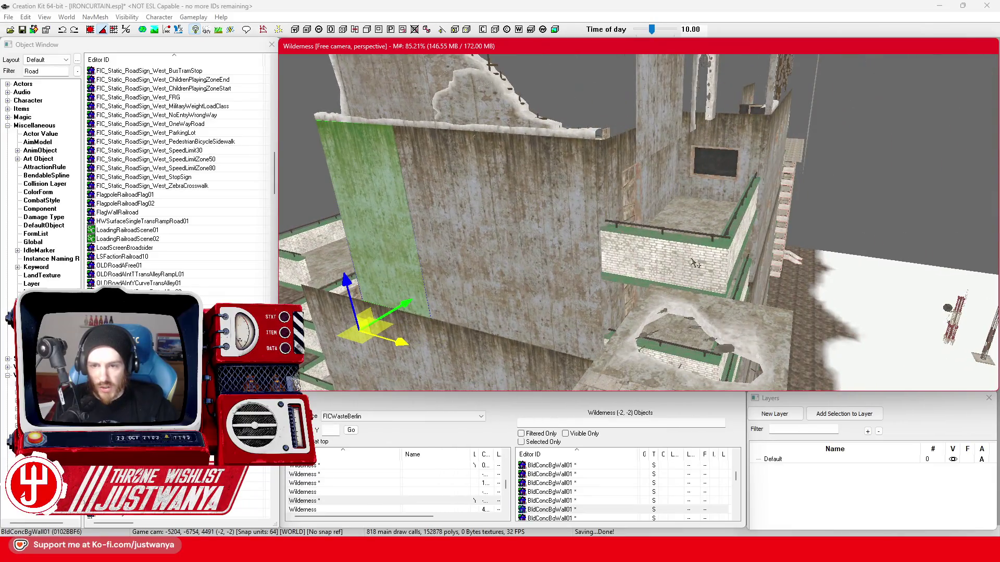
left_click(774, 291)
key("shift")
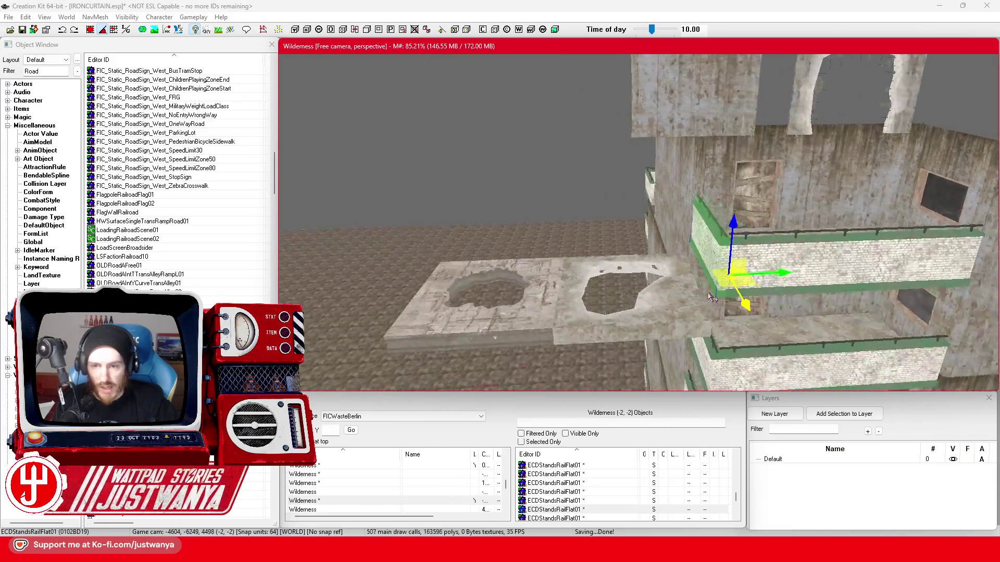
left_click(584, 217)
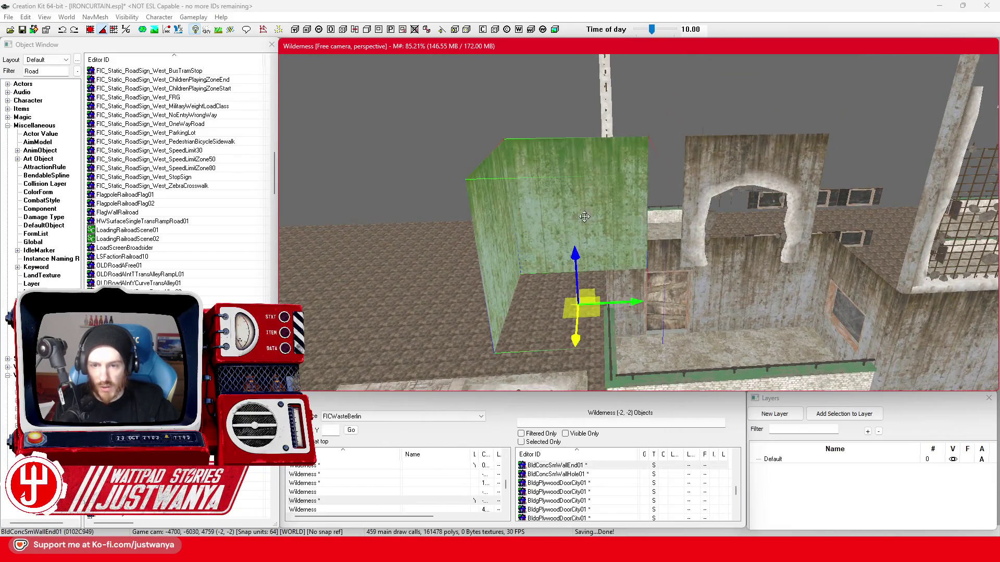
key("Delete")
Shift the BldConcSmWallHole01 arch wall left and check the broken wall beside it
left_click(748, 173)
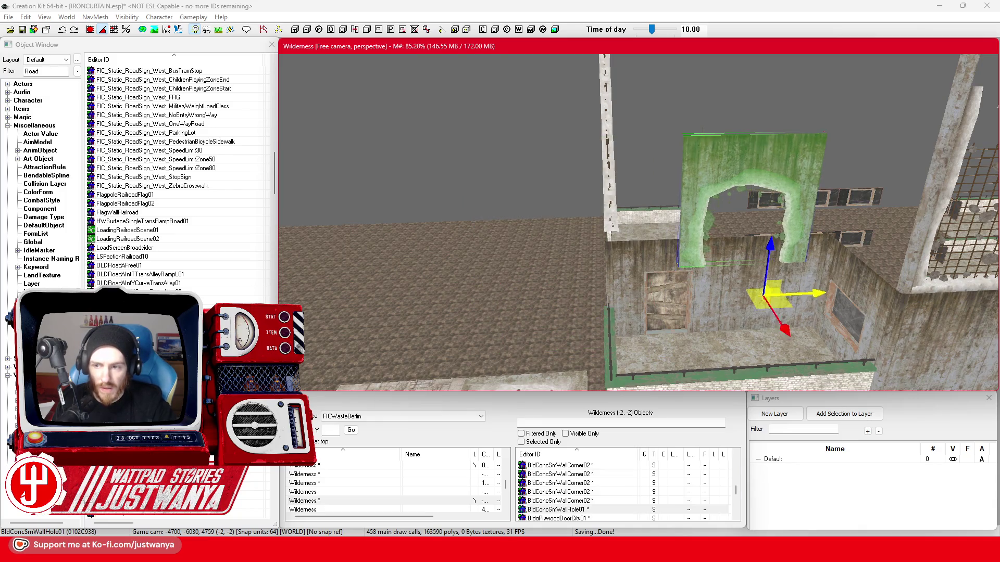
left_click_drag(809, 291, 406, 312)
left_click(932, 291)
key("shift")
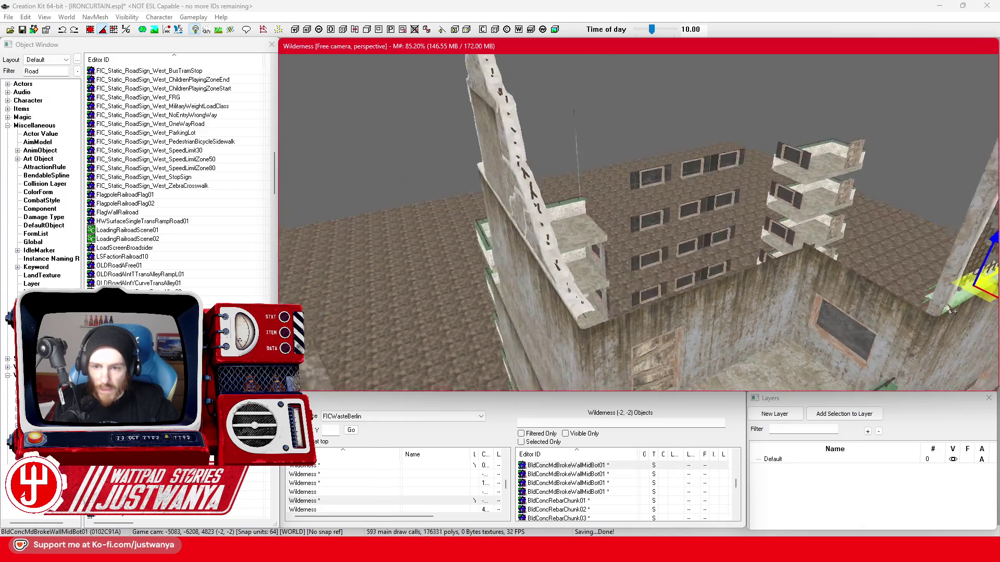
Move the rounded ledge piece from the balcony onto the wall top and check it
left_click(762, 168)
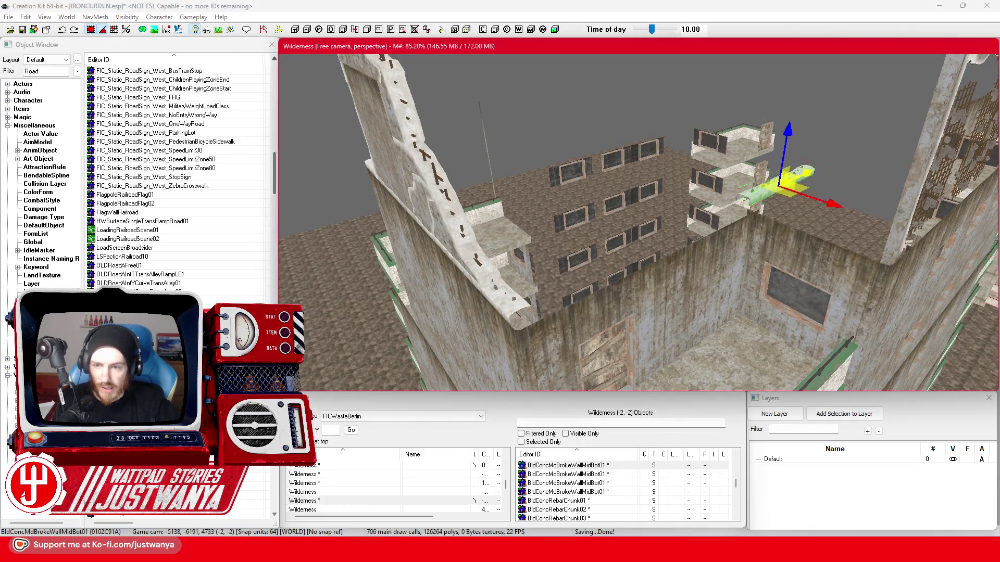
left_click_drag(789, 179, 602, 281)
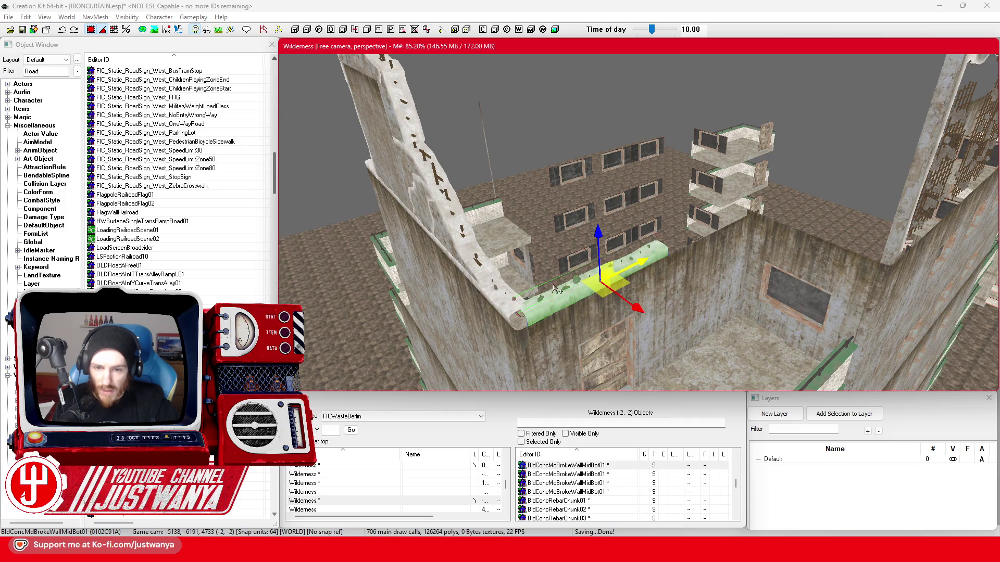
key("shift")
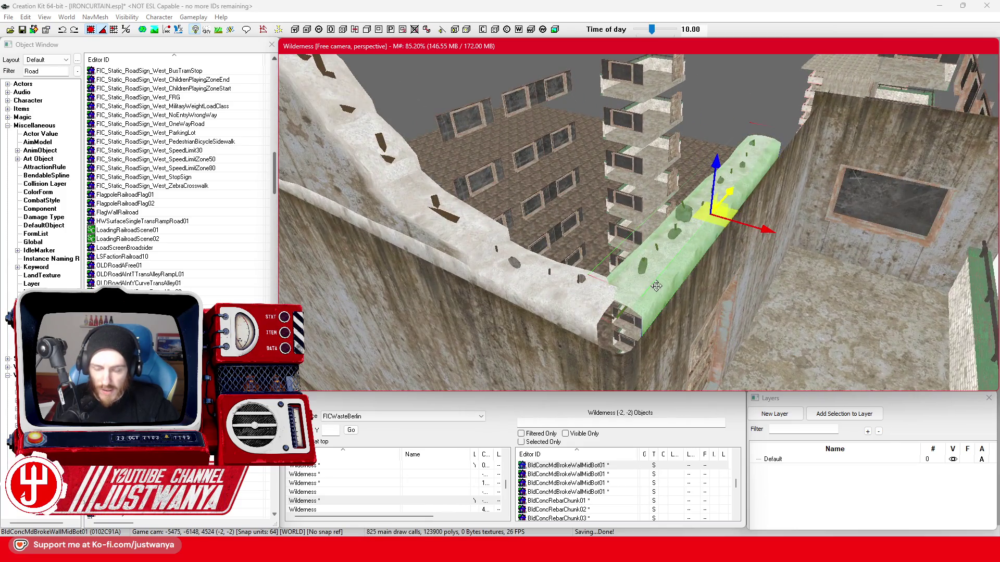
key("shift")
key("shift")
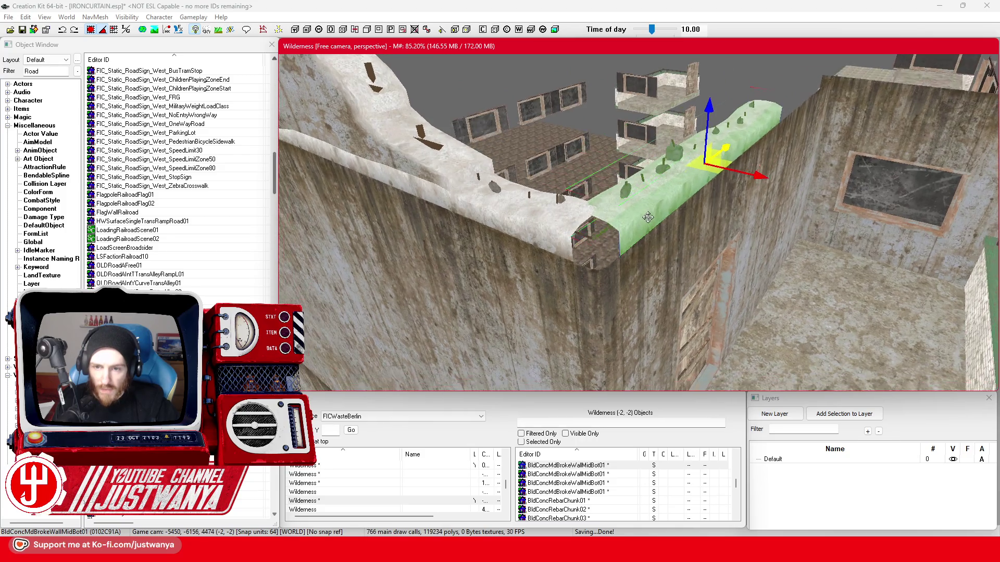
key("shift")
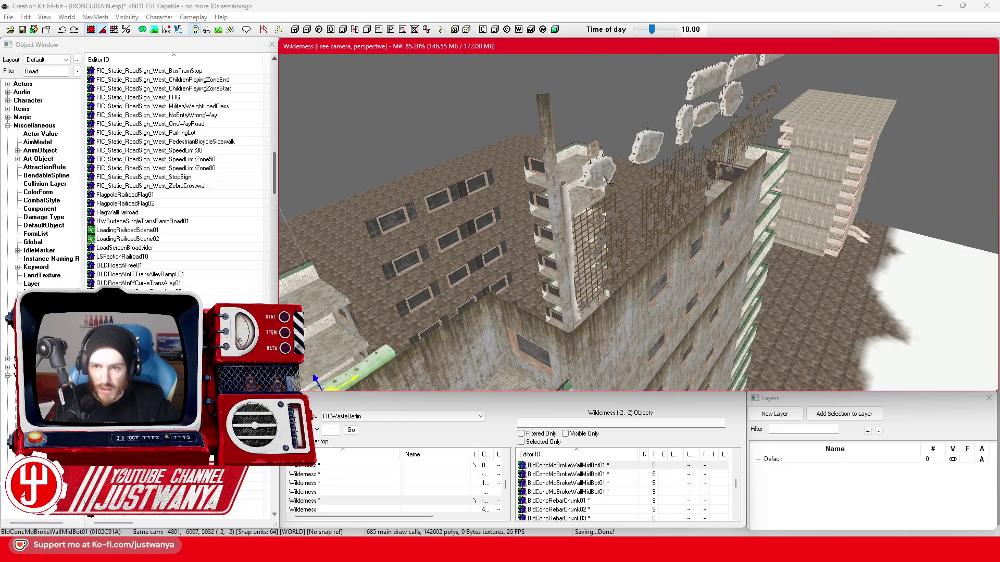
Inspect the BldConcSmBrokeWallChunk01 and rebar chunk on the wall top
left_click(607, 179)
key("shift")
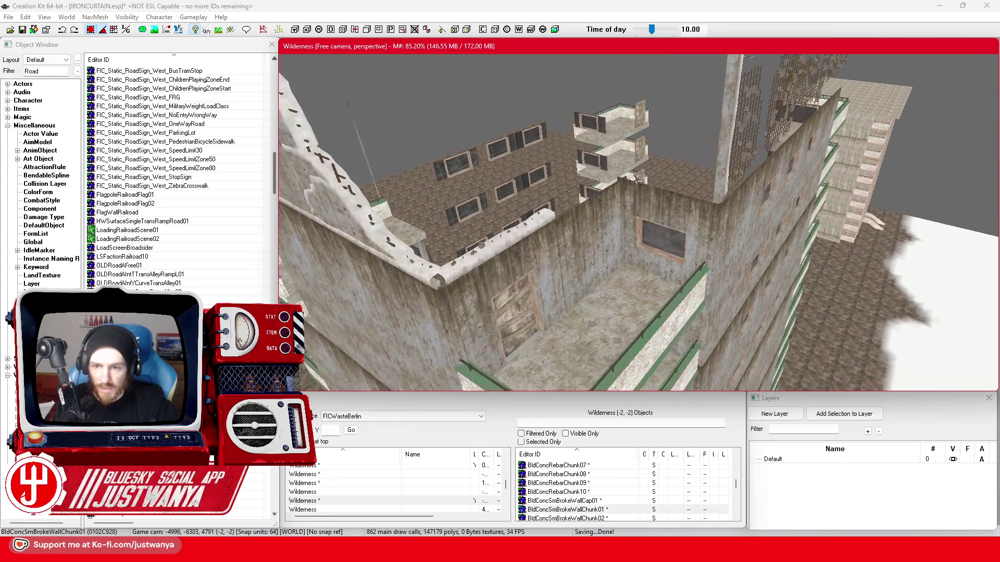
left_click(745, 153)
Orbit around the building and inspect the ledge piece on the wall
key("shift")
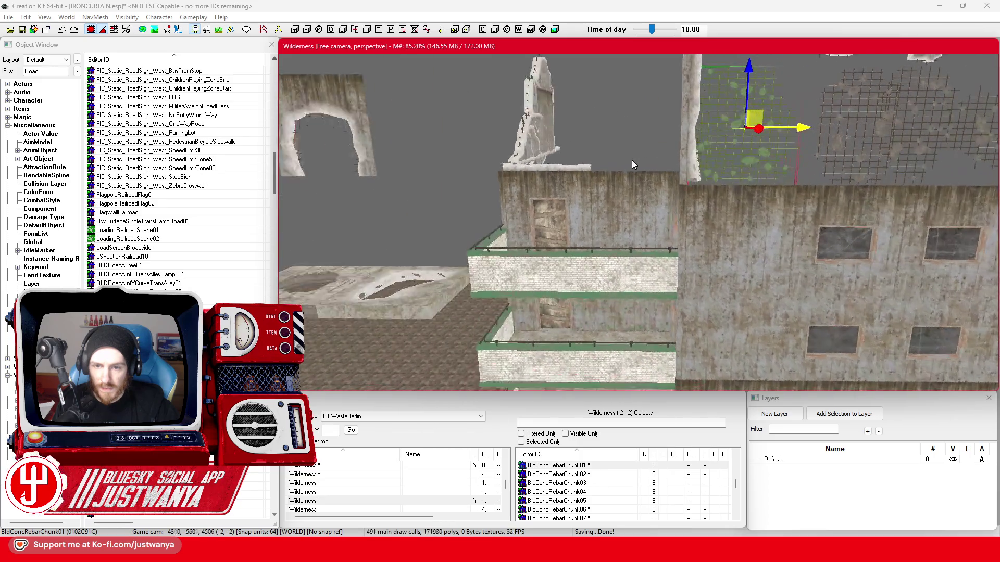
key("shift")
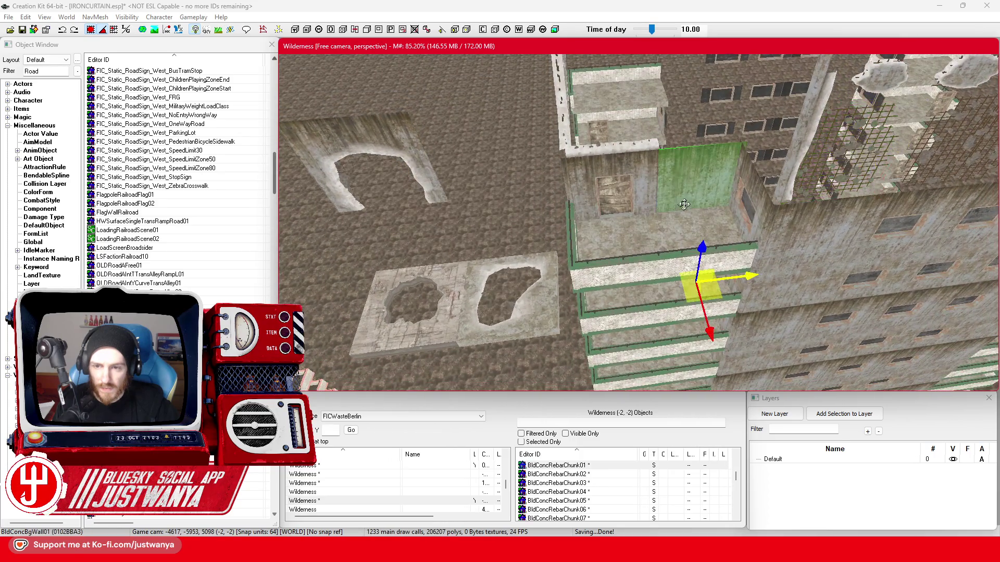
key("shift")
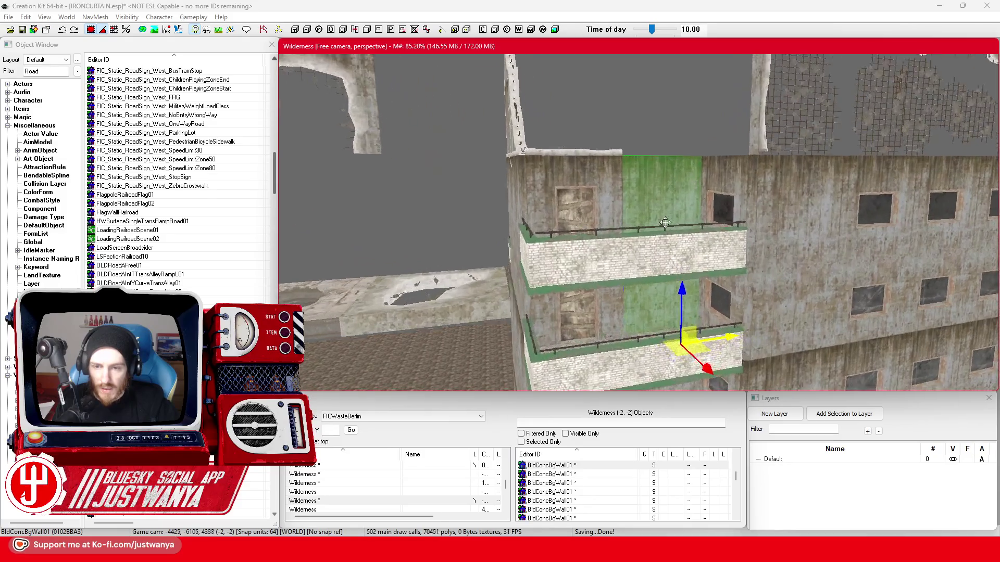
key("shift")
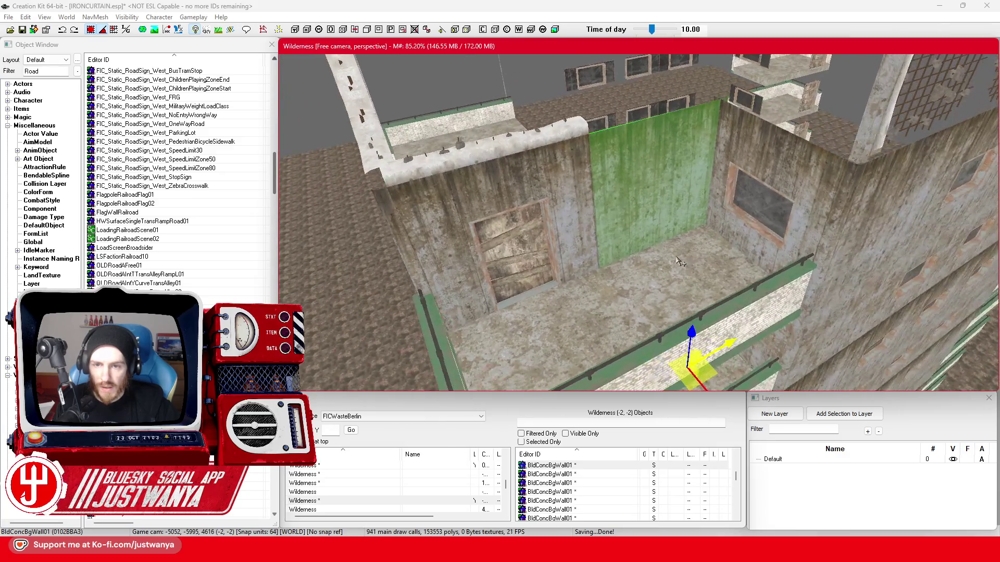
left_click(531, 180)
key("shift")
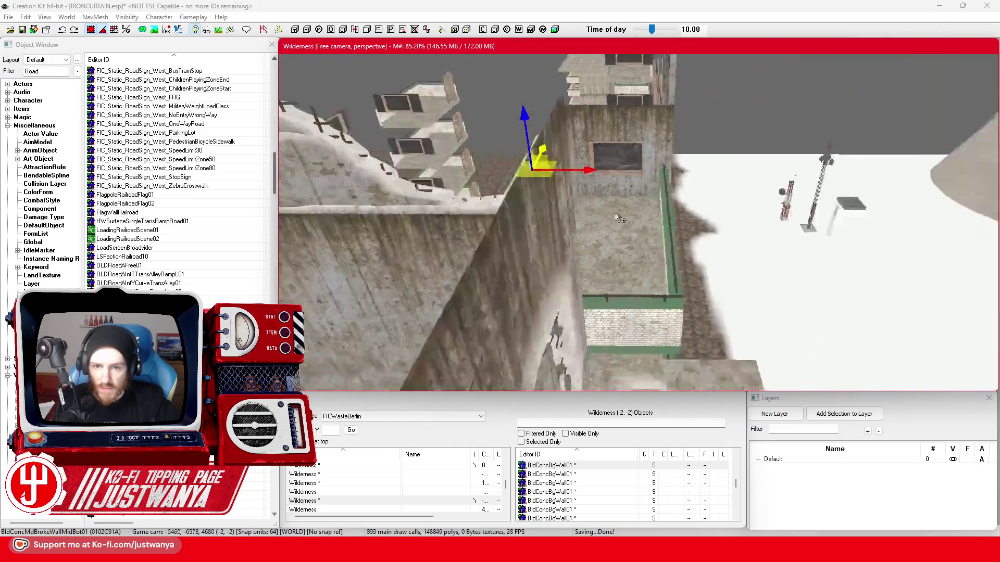
key("shift")
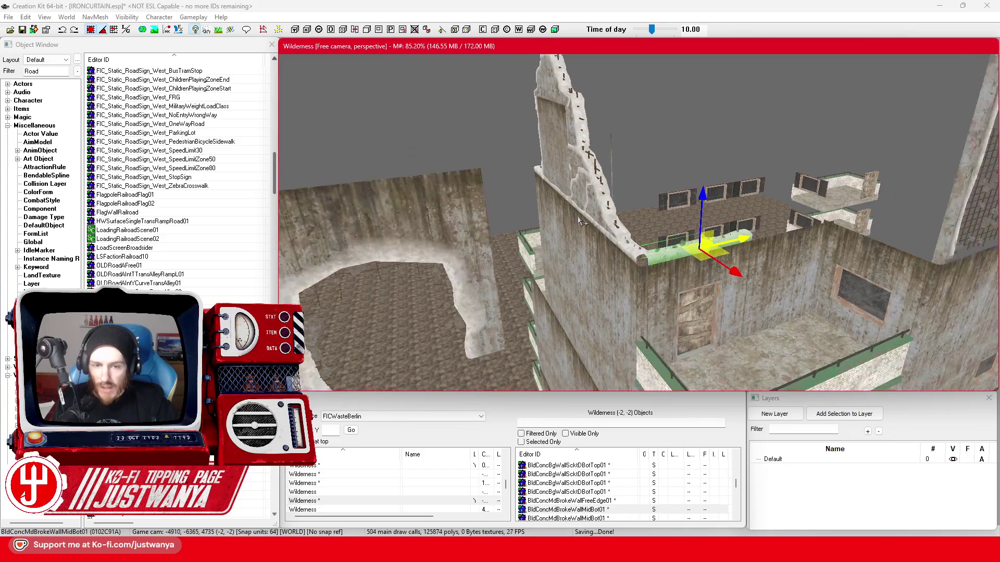
key("shift")
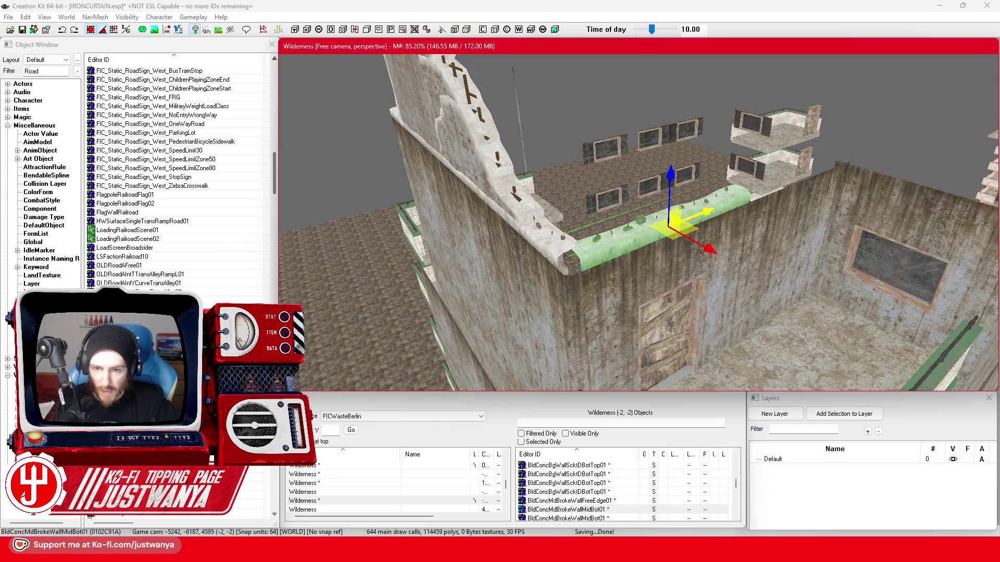
key("shift")
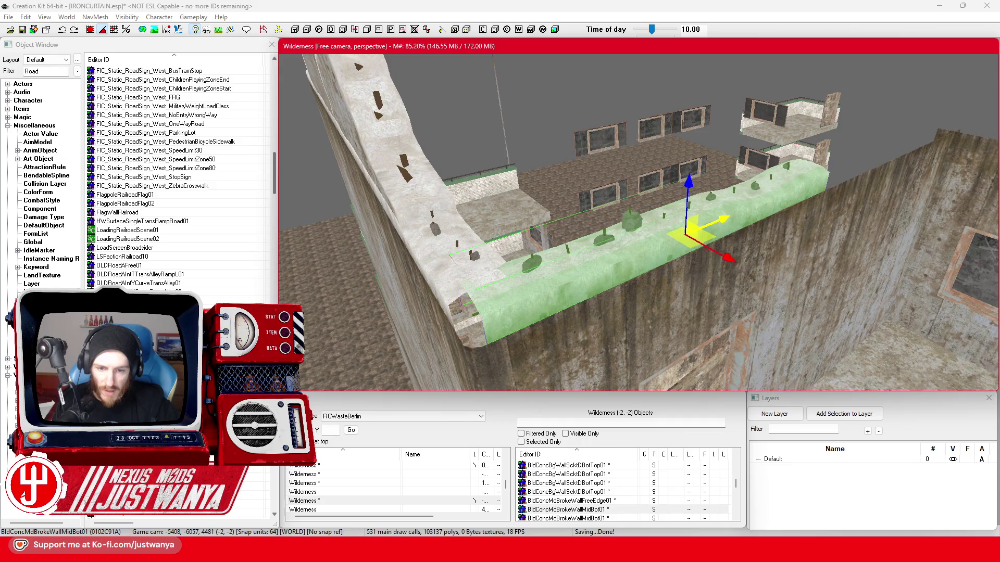
Save the plugin and check the arched-hole concrete wall before a new list search
left_click(90, 30)
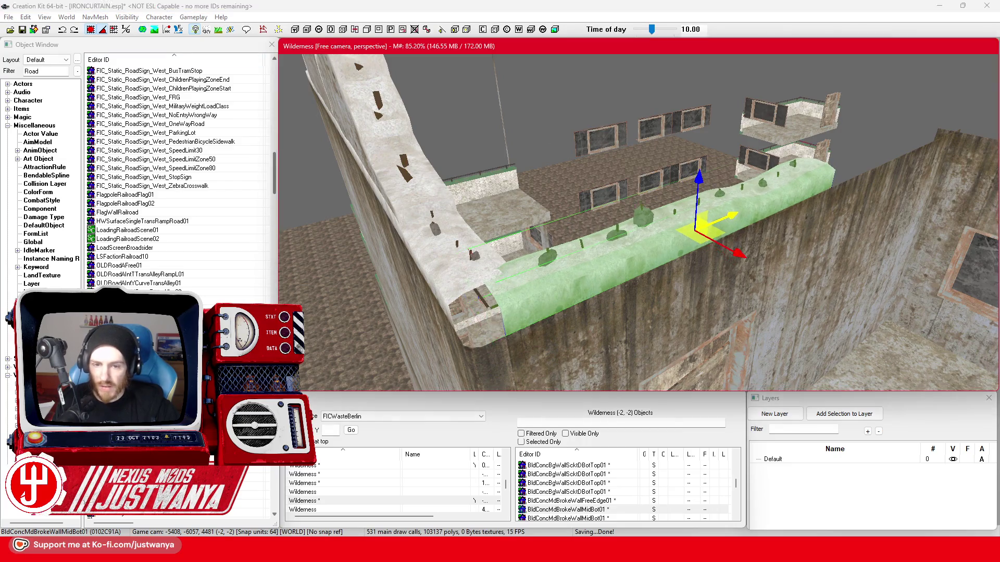
key("shift")
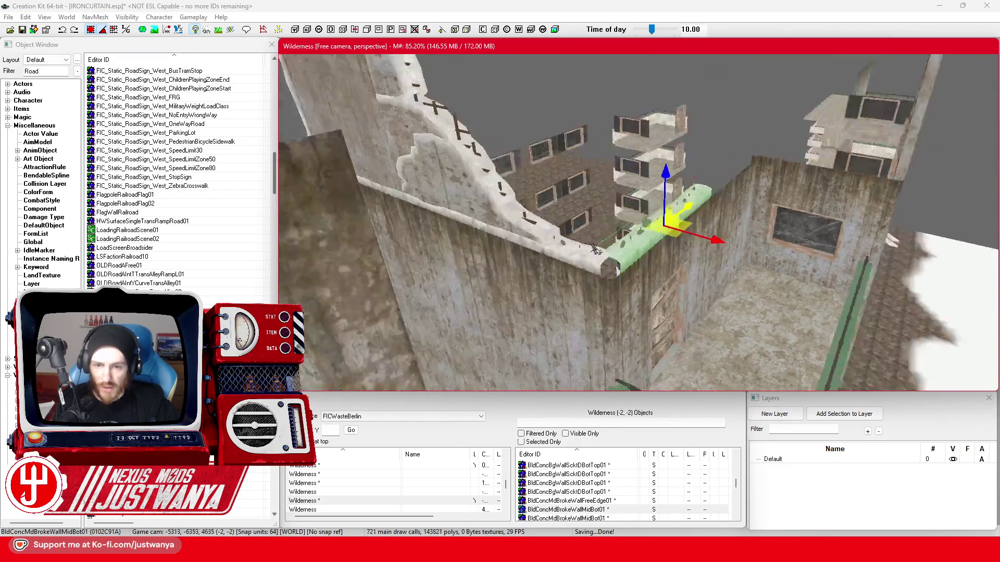
key("shift")
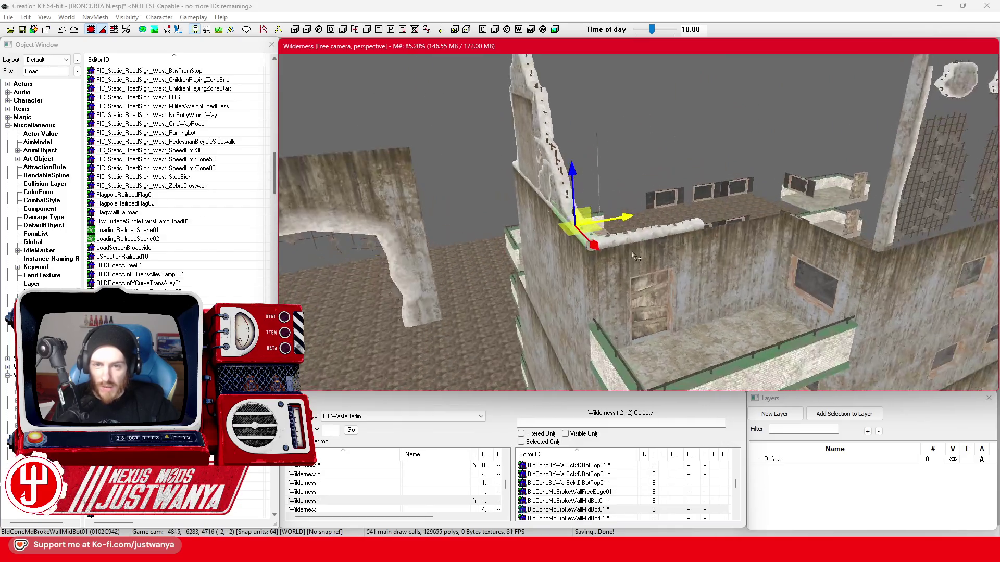
left_click(22, 30)
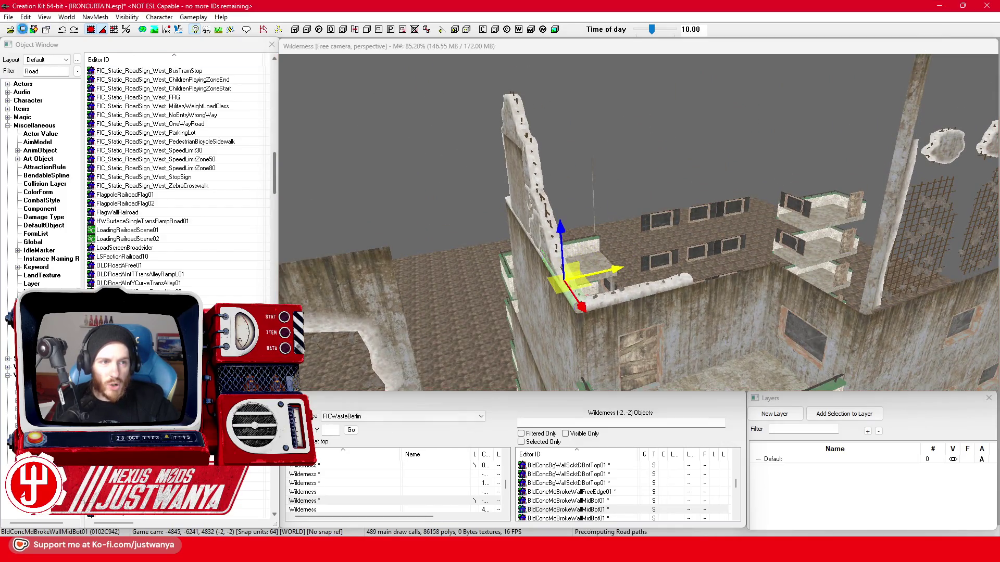
key("shift")
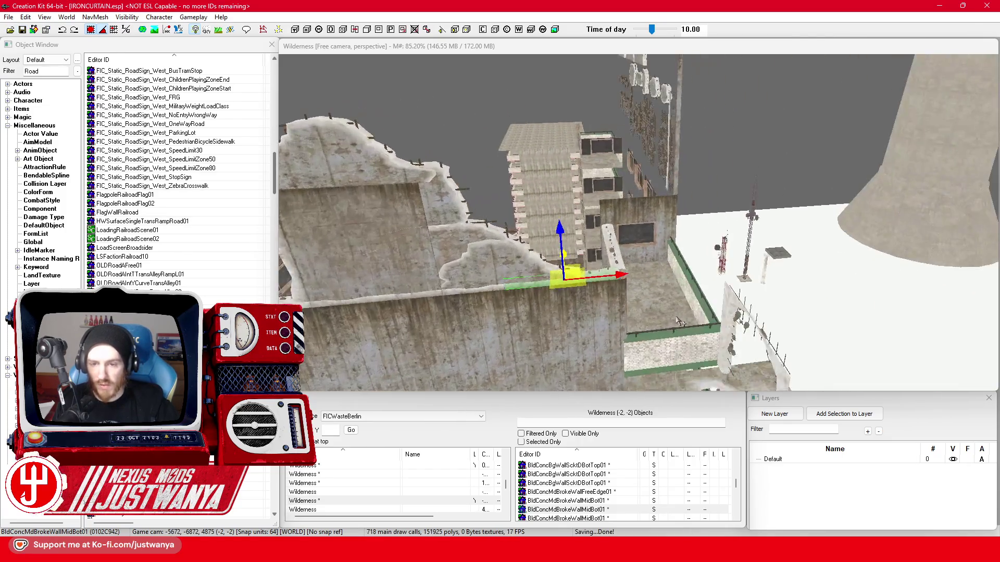
left_click(812, 178)
key("shift")
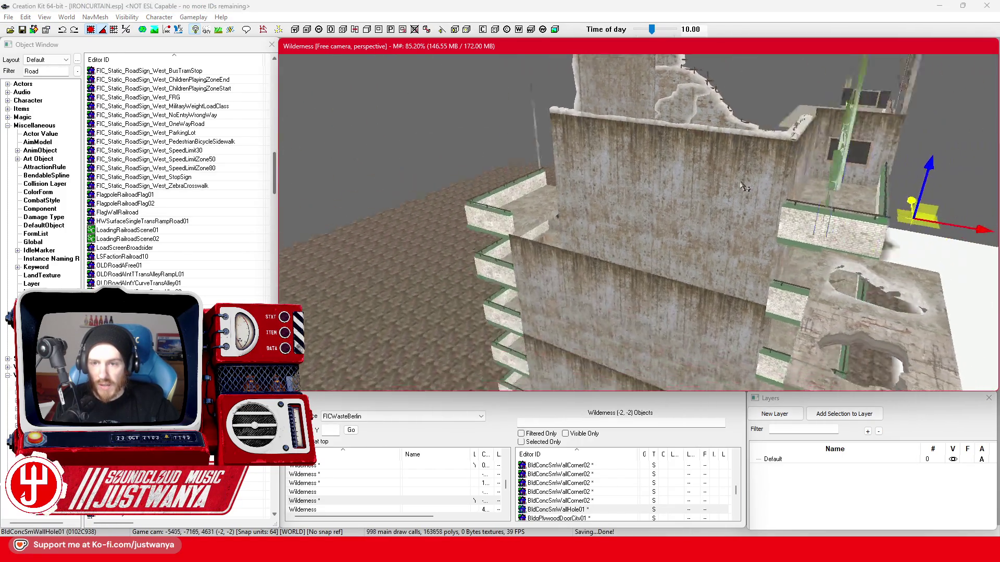
key("shift")
double_click(32, 72)
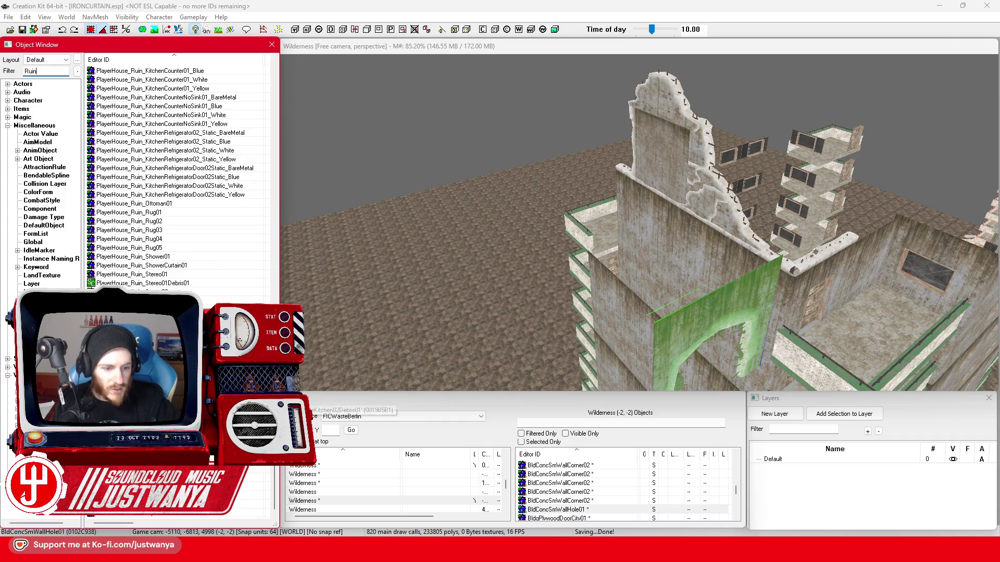
scroll(180, 180, "up", 5)
scroll(181, 180, "up", 5)
scroll(181, 180, "up", 5)
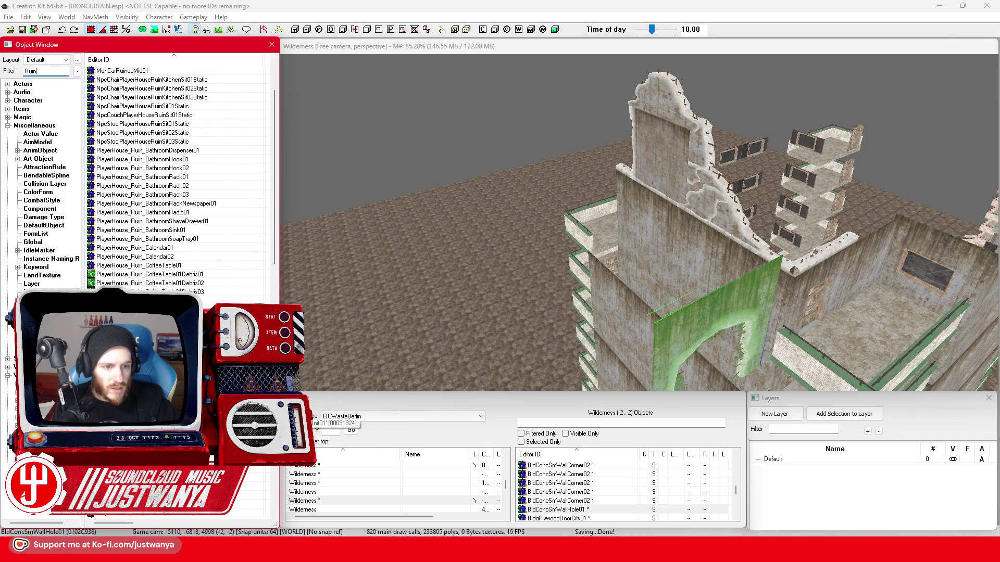
scroll(177, 82, "up", 1)
scroll(177, 82, "up", 2)
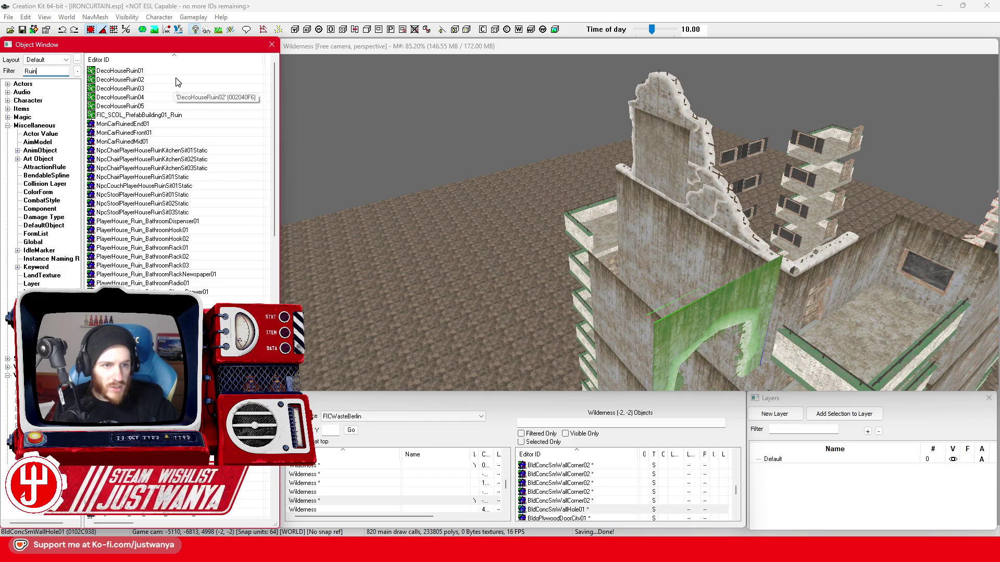
Preview the DecoHouseRuin02 static collection and rotate its model
double_click(176, 82)
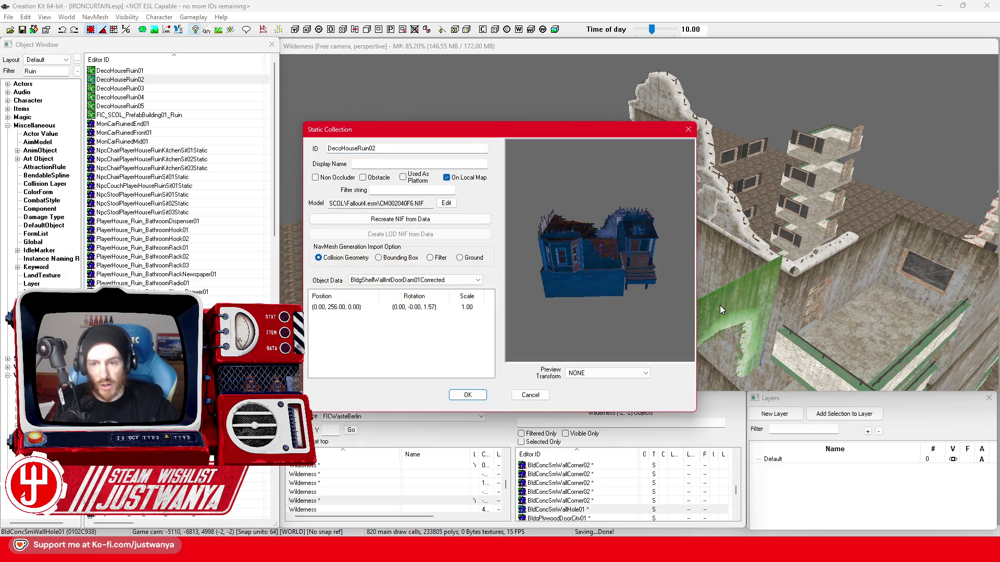
mouse_move(607, 303)
left_mouse_down()
mouse_move(609, 262)
mouse_move(585, 273)
mouse_move(656, 267)
mouse_move(615, 271)
left_mouse_up()
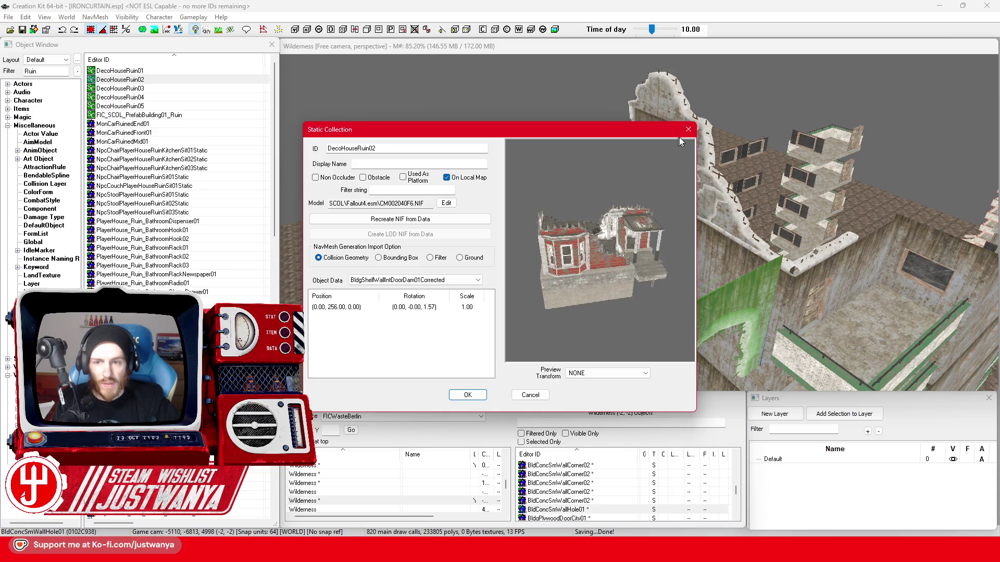
left_click(688, 129)
Preview the DecoHouseRuin01 and DecoHouseRuin05 collections
left_click(158, 71)
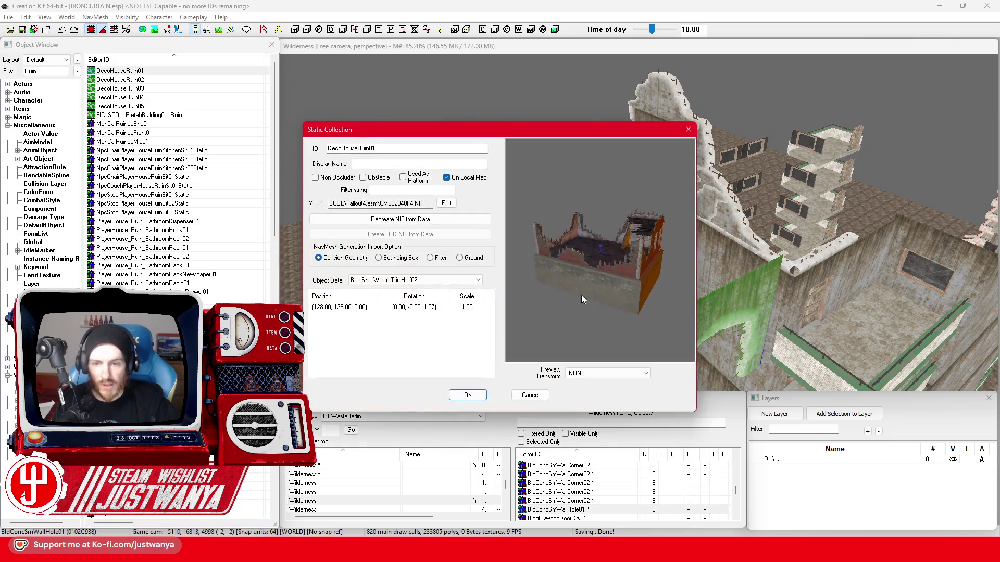
mouse_move(616, 298)
left_mouse_down()
mouse_move(606, 310)
mouse_move(581, 295)
mouse_move(636, 265)
mouse_move(609, 270)
left_mouse_up()
left_click(467, 394)
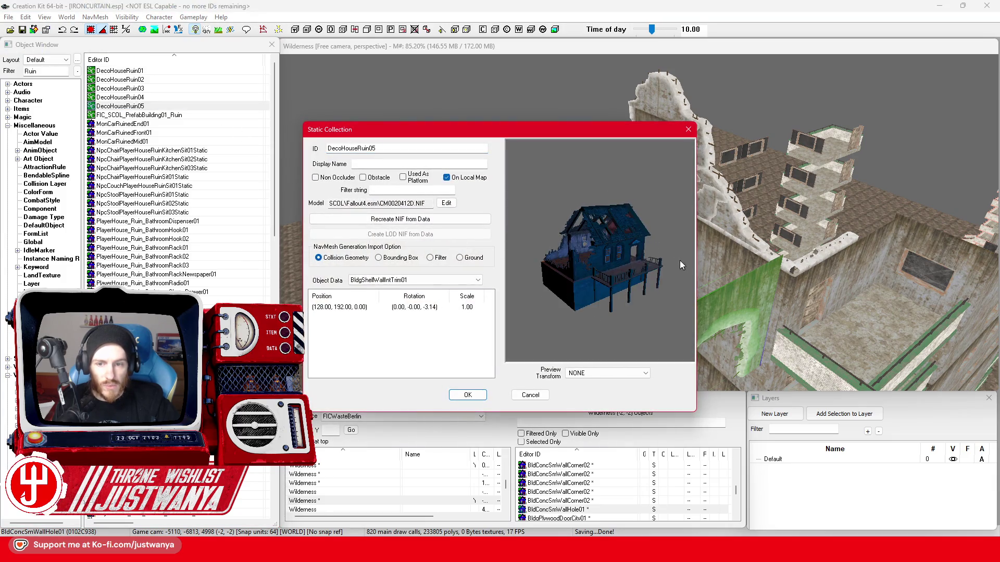
left_click(689, 132)
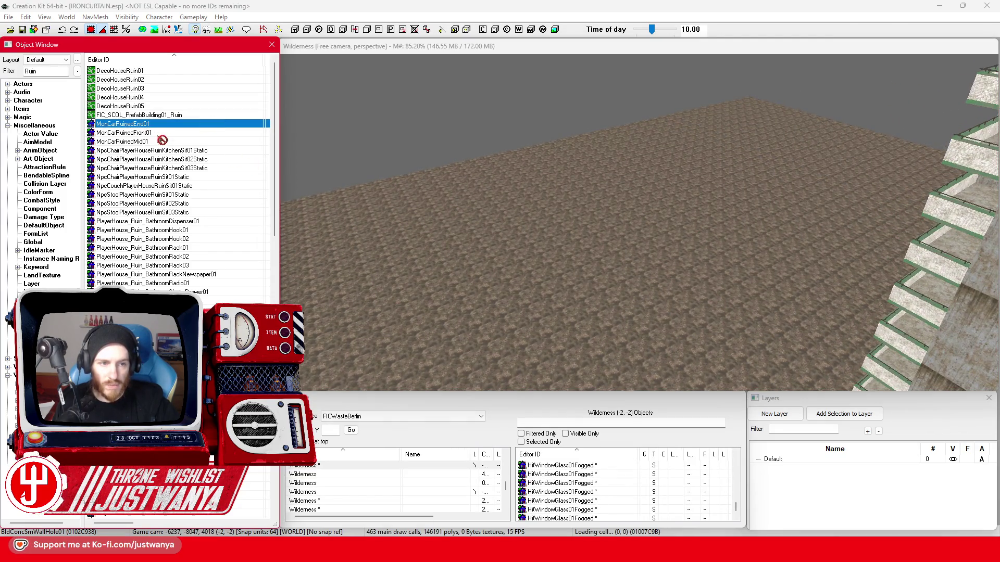
Place FIC_SCOL_PrefabBuilding01_Ruin on the open ground and bring up its reference properties
left_click_drag(465, 245, 464, 251)
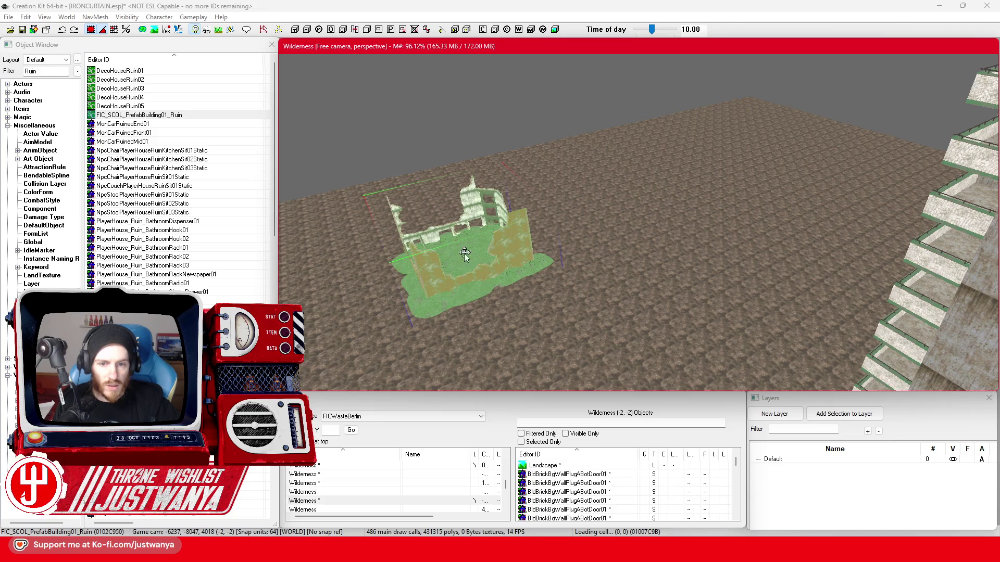
scroll(519, 270, "up", 3)
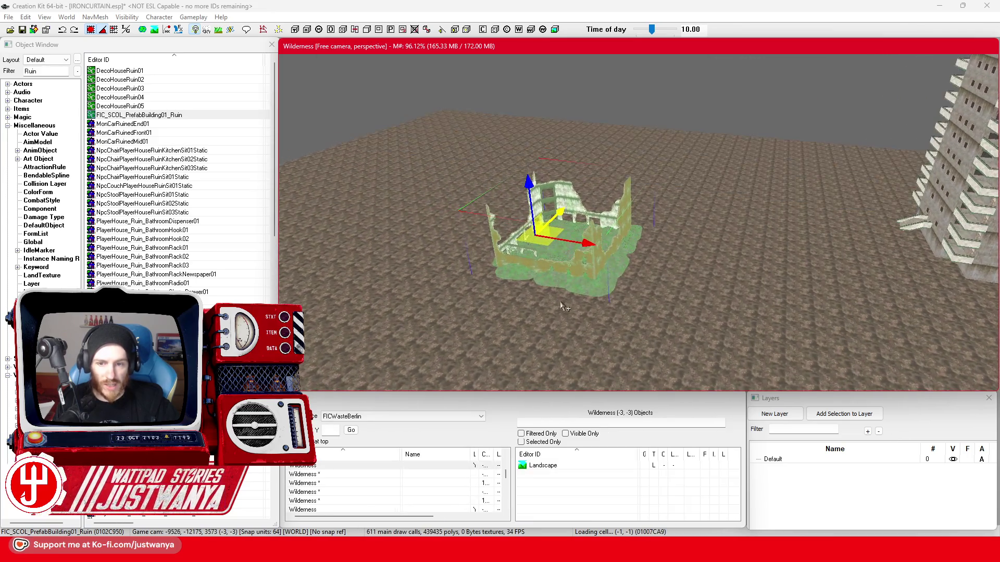
scroll(544, 334, "up", 3)
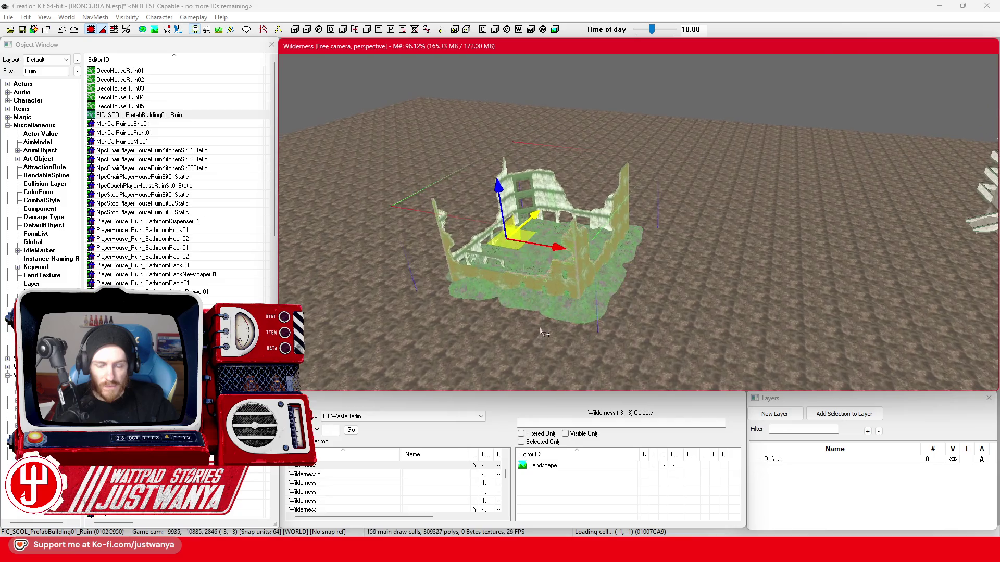
key("shift")
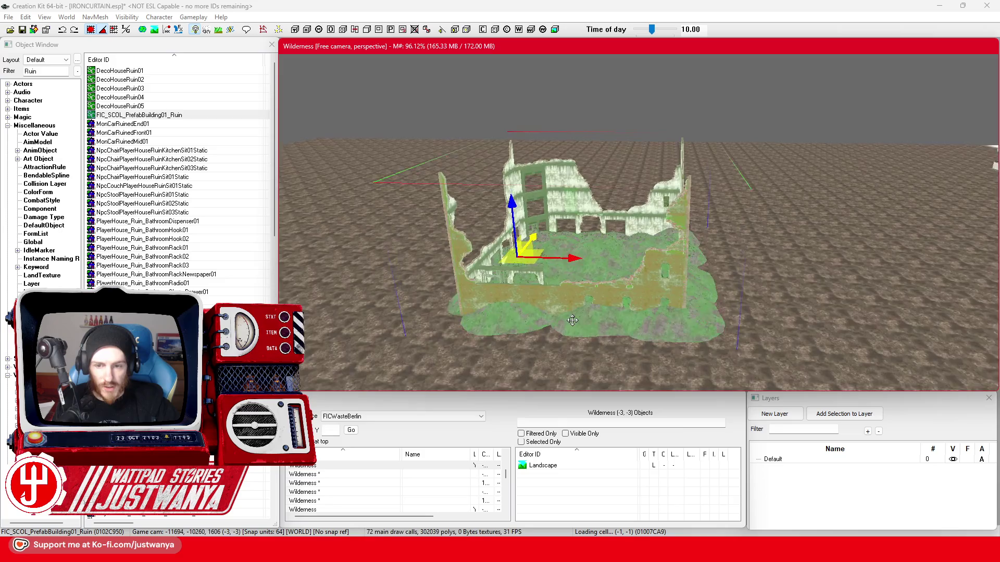
scroll(578, 321, "up", 3)
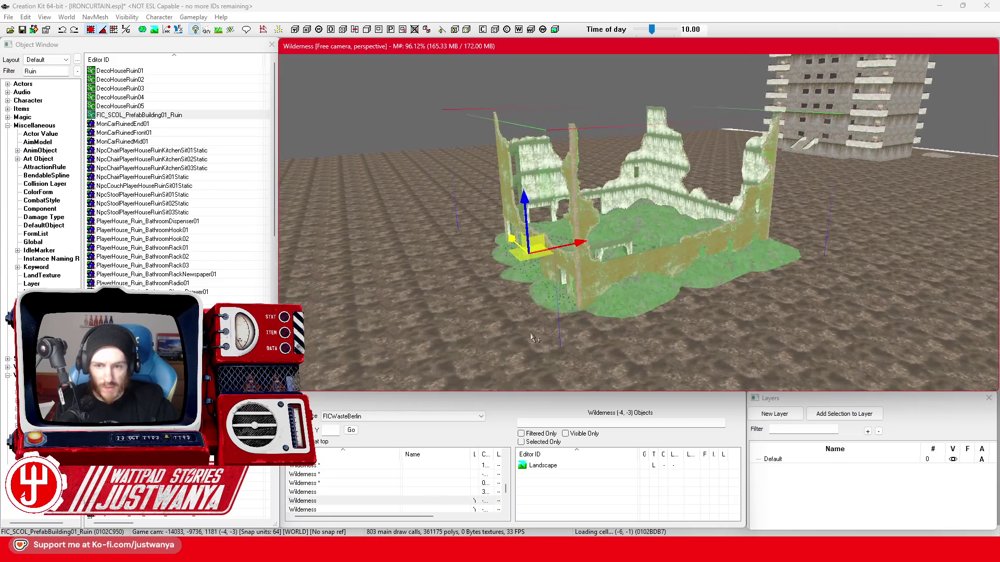
scroll(529, 328, "up", 3)
scroll(529, 328, "up", 2)
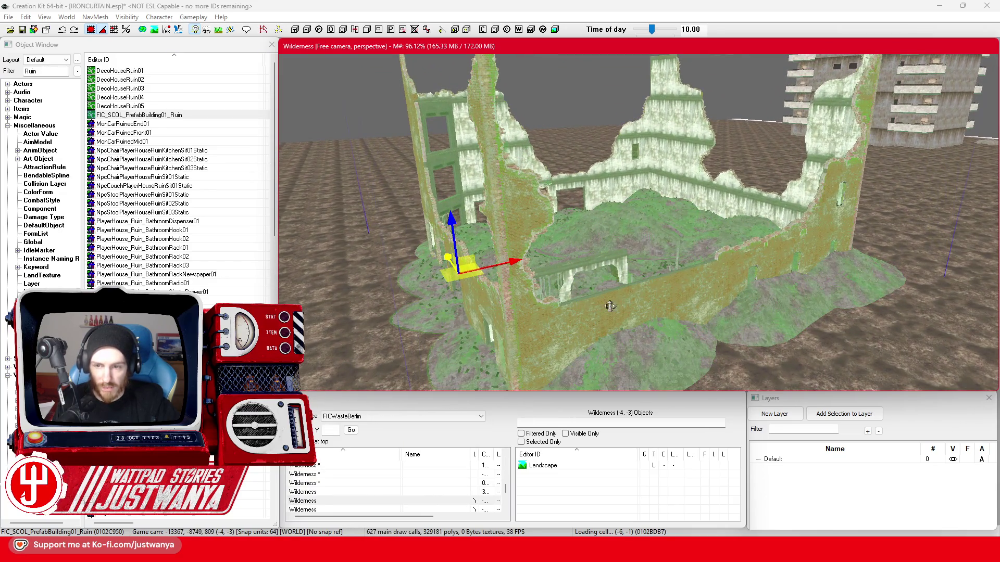
scroll(610, 306, "up", 3)
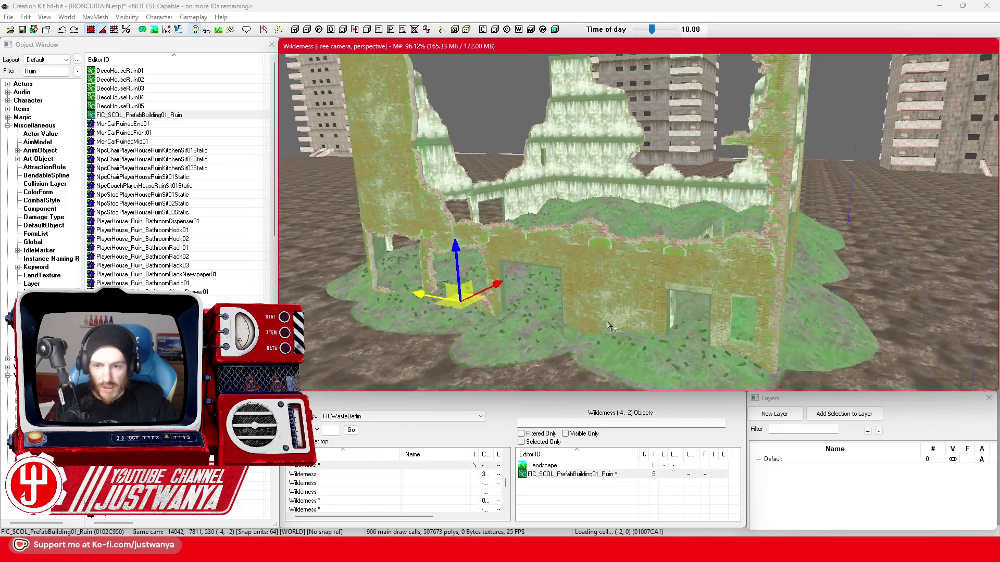
scroll(612, 328, "up", 3)
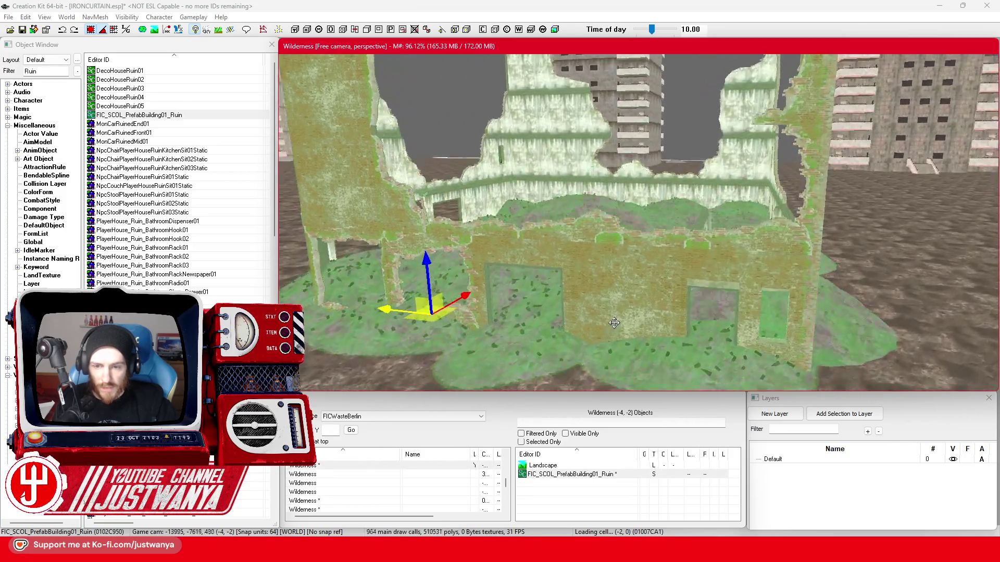
scroll(614, 323, "up", 3)
scroll(661, 334, "up", 3)
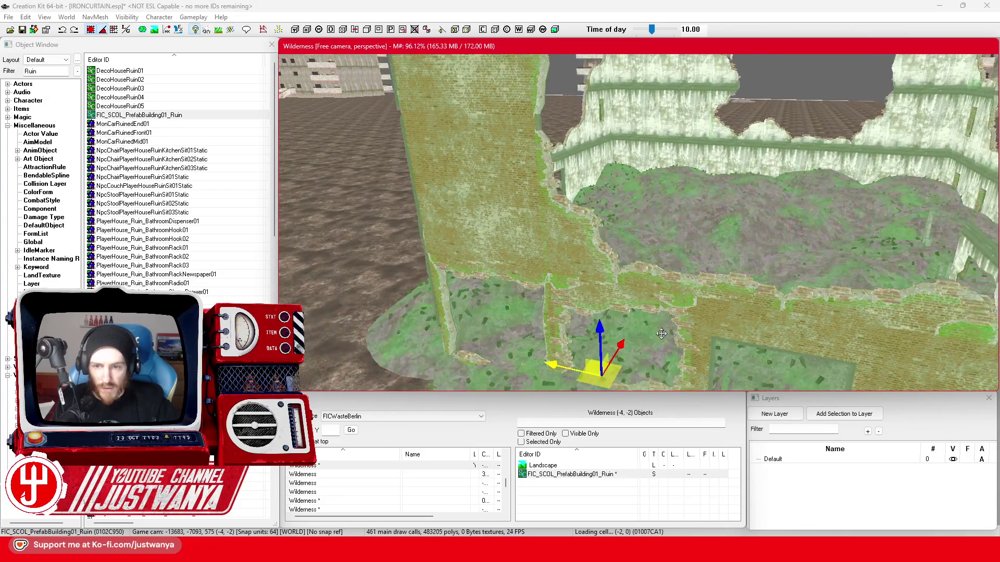
scroll(661, 333, "up", 3)
scroll(698, 263, "down", 3)
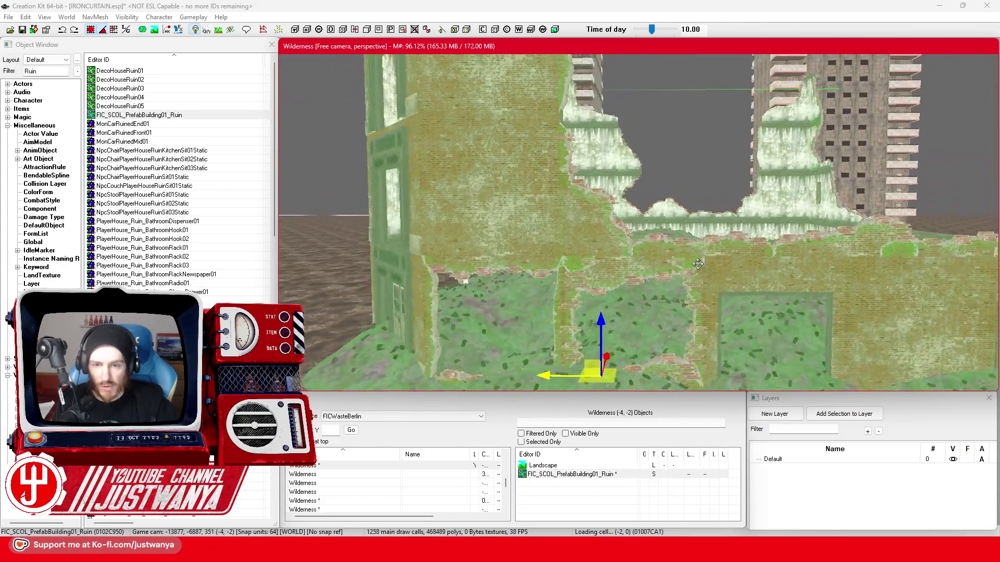
scroll(698, 263, "down", 3)
scroll(695, 319, "up", 3)
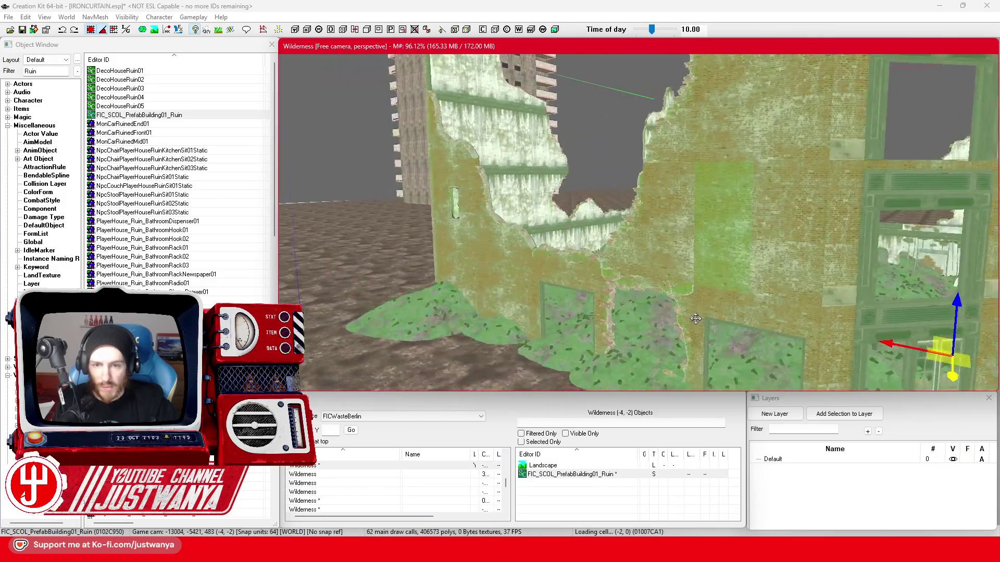
scroll(695, 320, "down", 3)
scroll(695, 319, "down", 3)
double_click(733, 250)
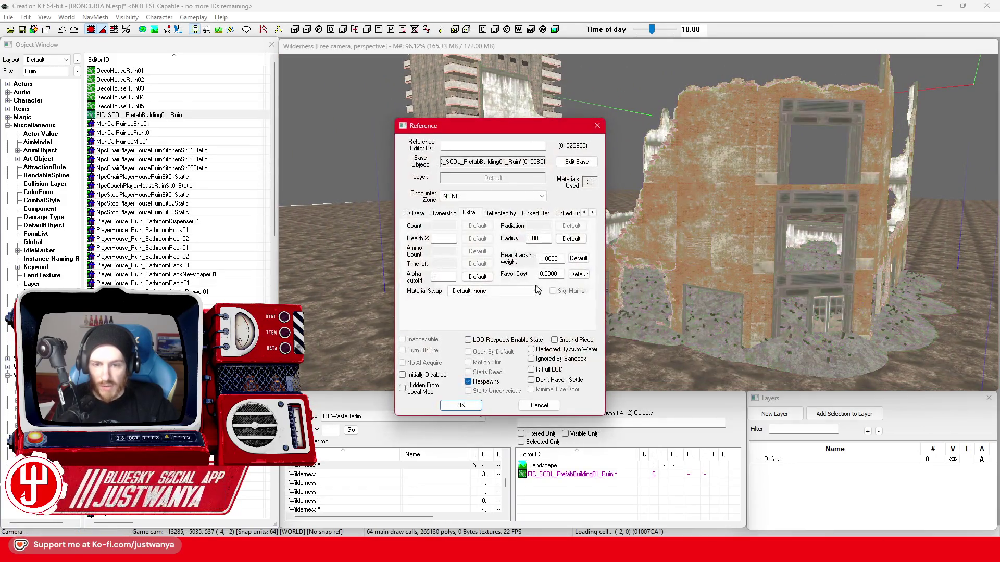
left_click(510, 292)
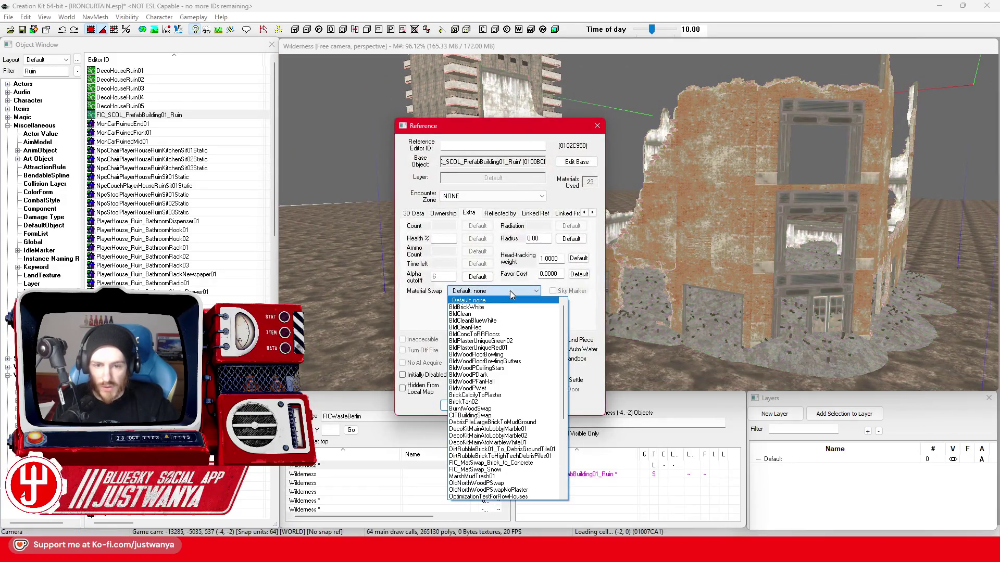
left_click(525, 467)
left_click(461, 406)
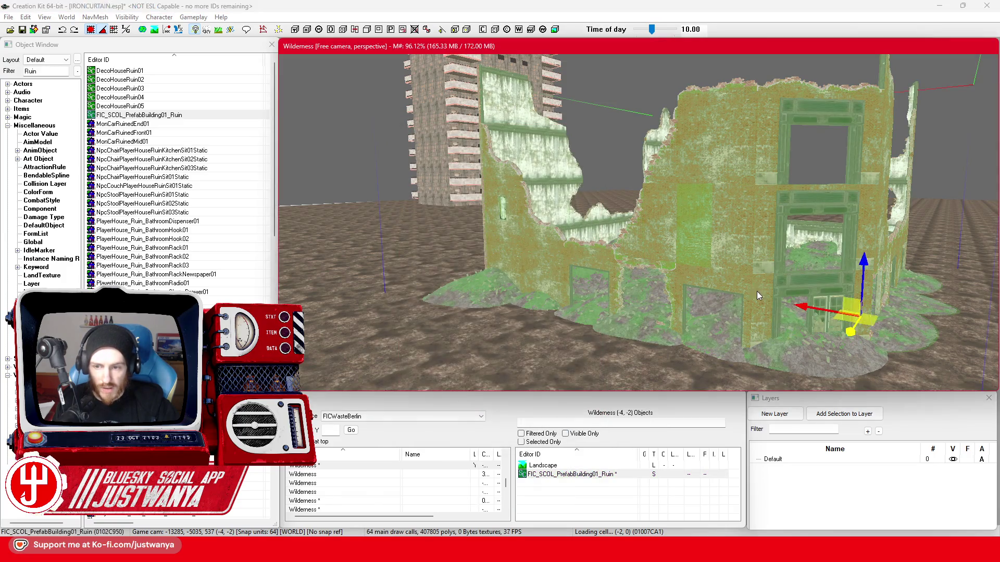
scroll(745, 307, "up", 2)
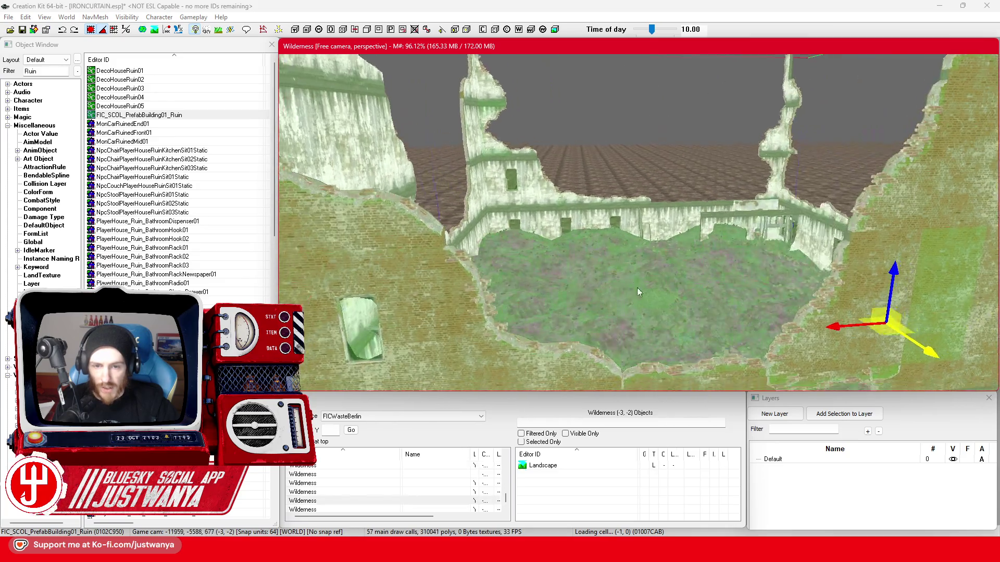
mouse_move(609, 295)
left_mouse_down()
mouse_move(570, 265)
mouse_move(424, 308)
mouse_move(515, 306)
left_mouse_up()
scroll(516, 307, "down", 2)
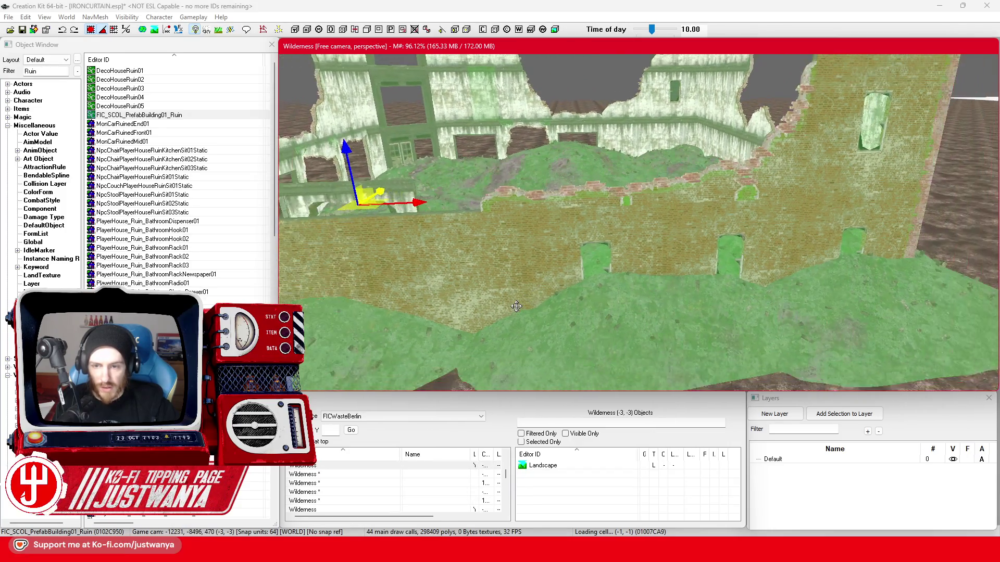
scroll(516, 306, "down", 2)
scroll(516, 306, "down", 2)
scroll(516, 307, "down", 2)
left_click_drag(516, 306, 643, 289)
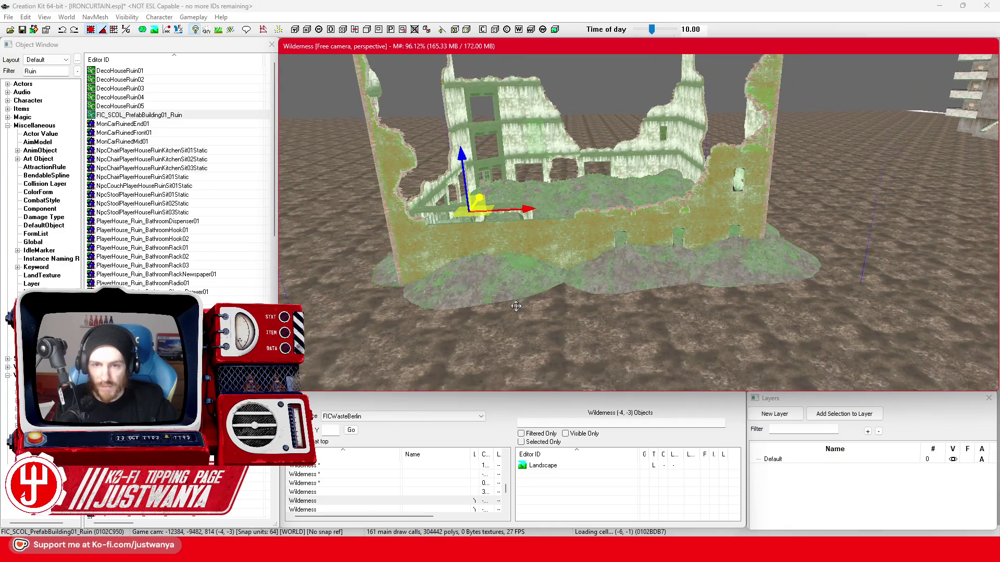
scroll(642, 288, "up", 2)
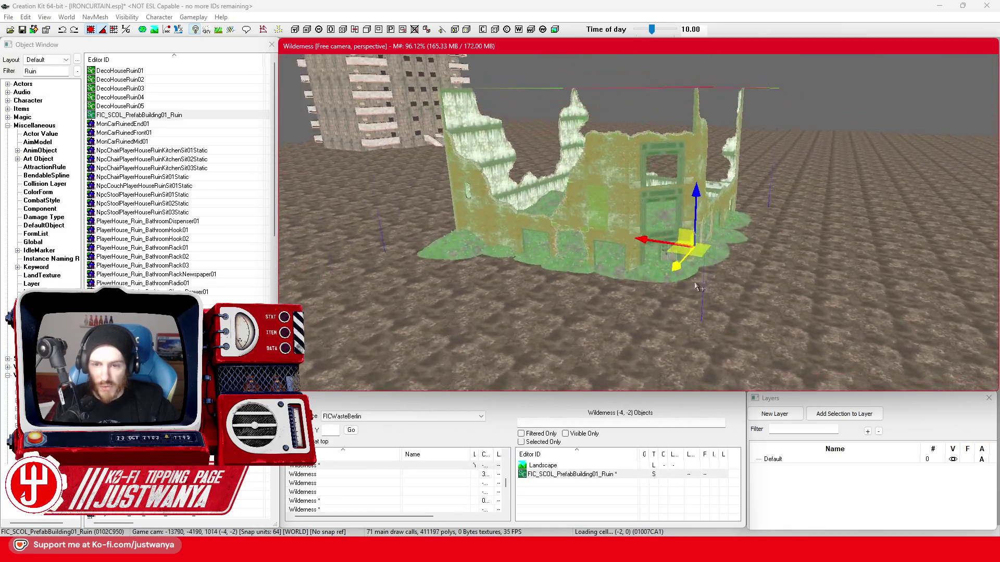
scroll(646, 291, "up", 2)
scroll(652, 298, "up", 2)
scroll(655, 301, "up", 2)
mouse_move(655, 300)
left_mouse_down()
mouse_move(656, 281)
mouse_move(611, 291)
mouse_move(606, 314)
mouse_move(632, 287)
left_mouse_up()
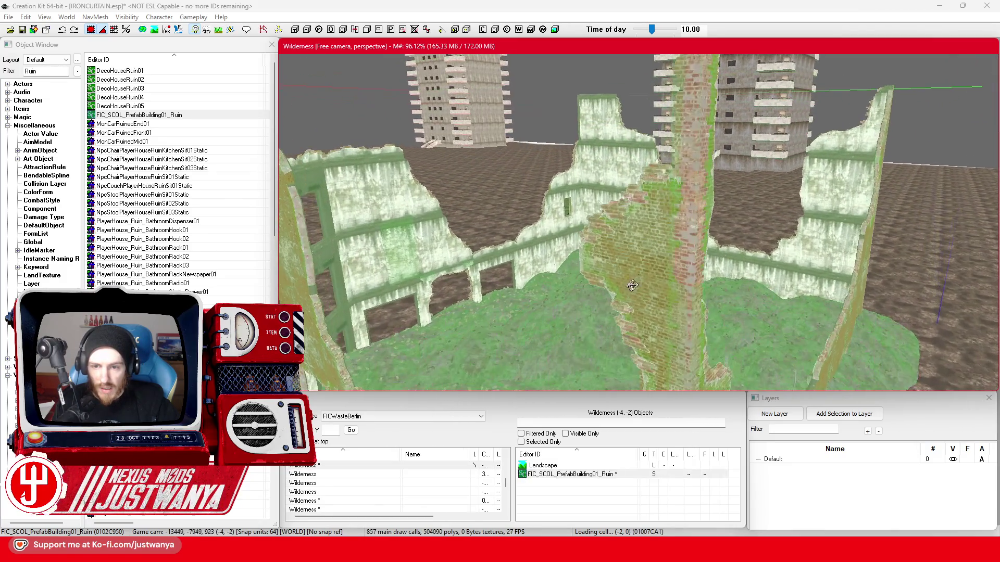
double_click(648, 272)
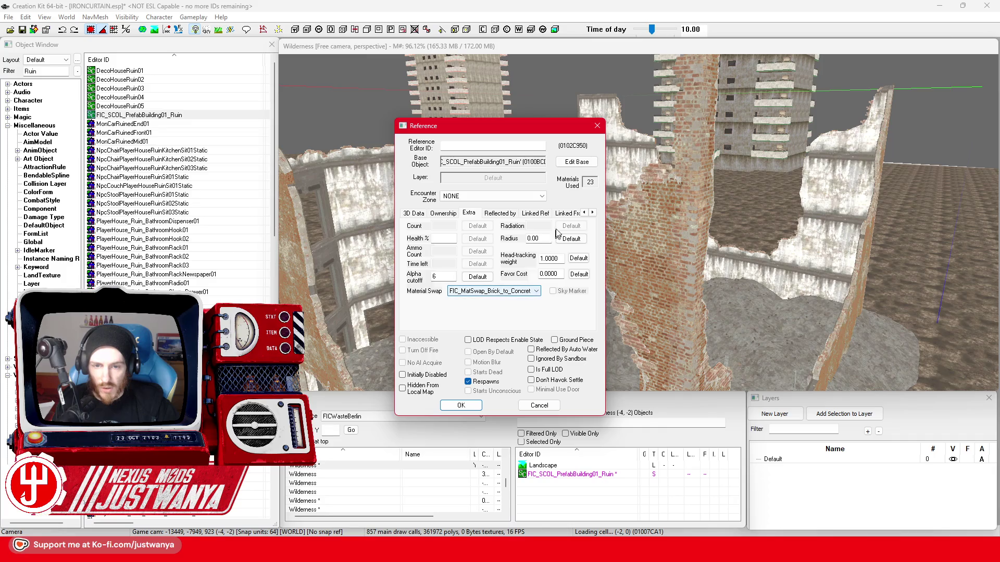
left_click(576, 162)
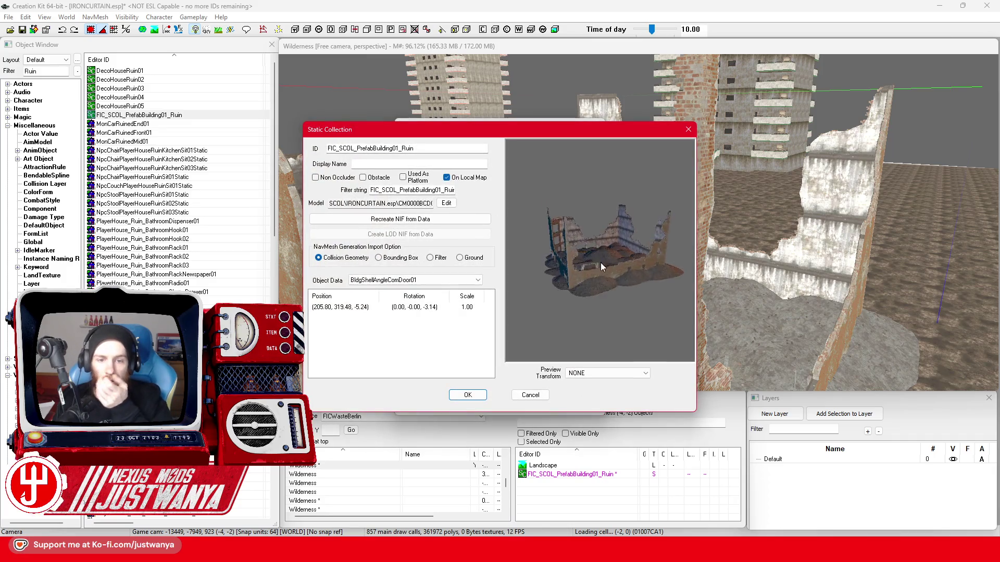
left_click_drag(567, 269, 613, 264)
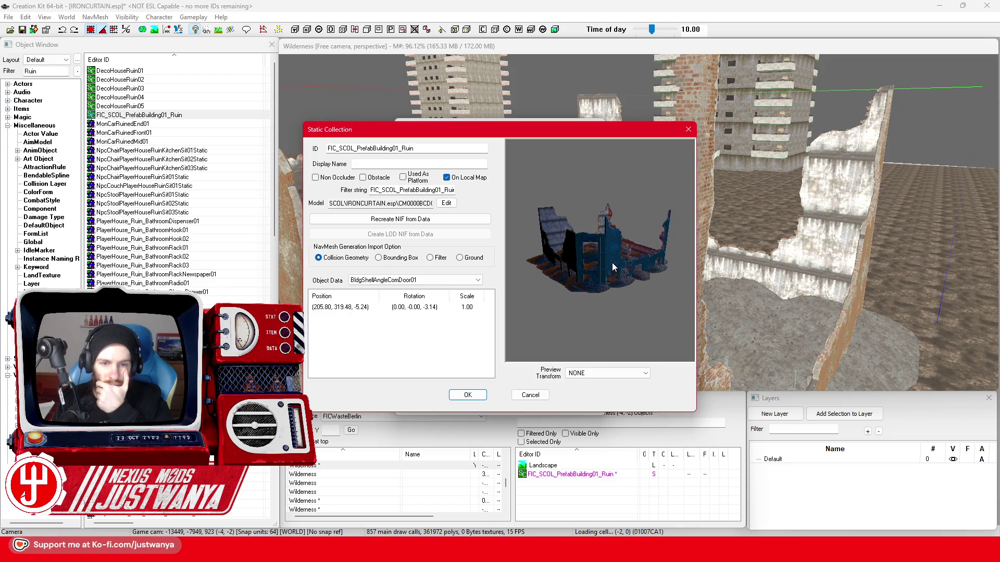
left_click(688, 129)
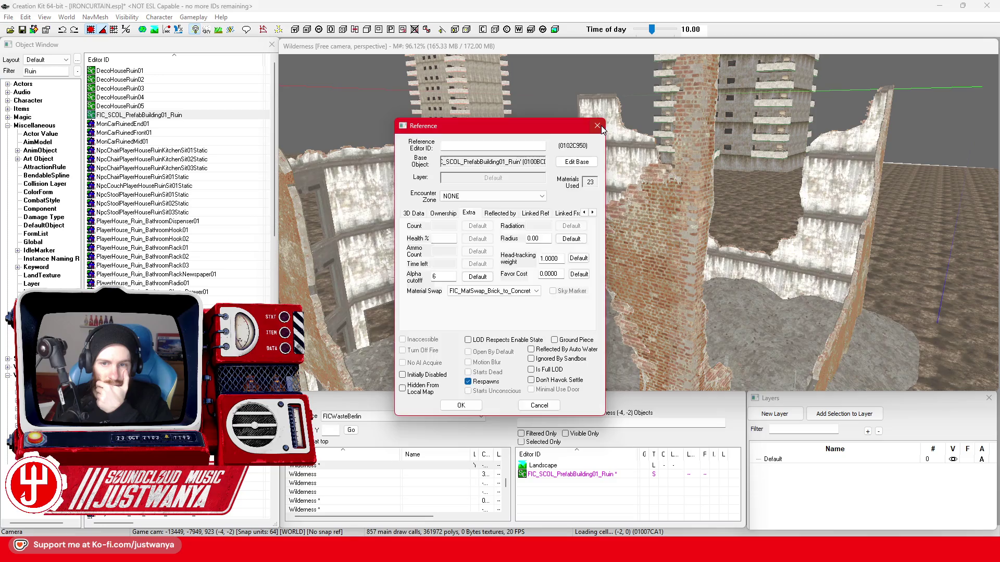
left_click(597, 125)
scroll(573, 334, "down", 3)
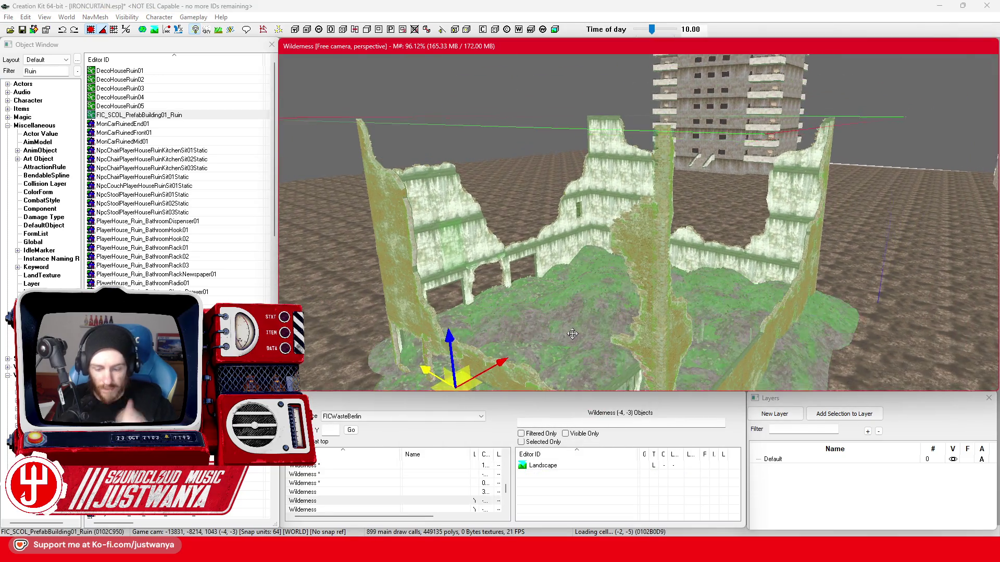
scroll(572, 334, "up", 5)
scroll(572, 334, "up", 5)
scroll(670, 296, "up", 5)
scroll(670, 297, "up", 5)
scroll(670, 296, "up", 5)
scroll(629, 148, "up", 3)
Select a wall piece on the tall concrete building and start filtering the object list to Brick
left_click(629, 148)
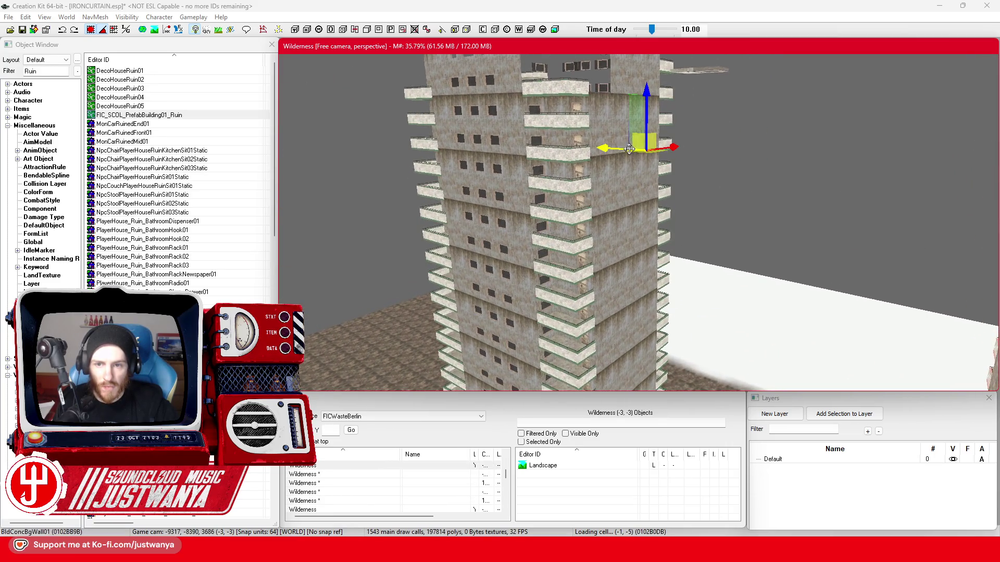
scroll(629, 148, "down", 5)
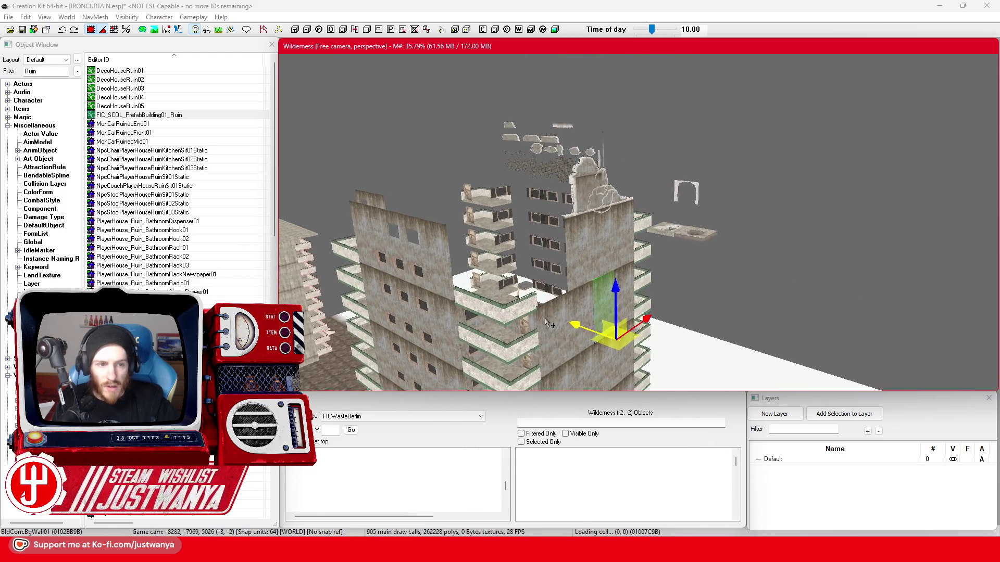
scroll(549, 324, "up", 3)
scroll(549, 324, "up", 3)
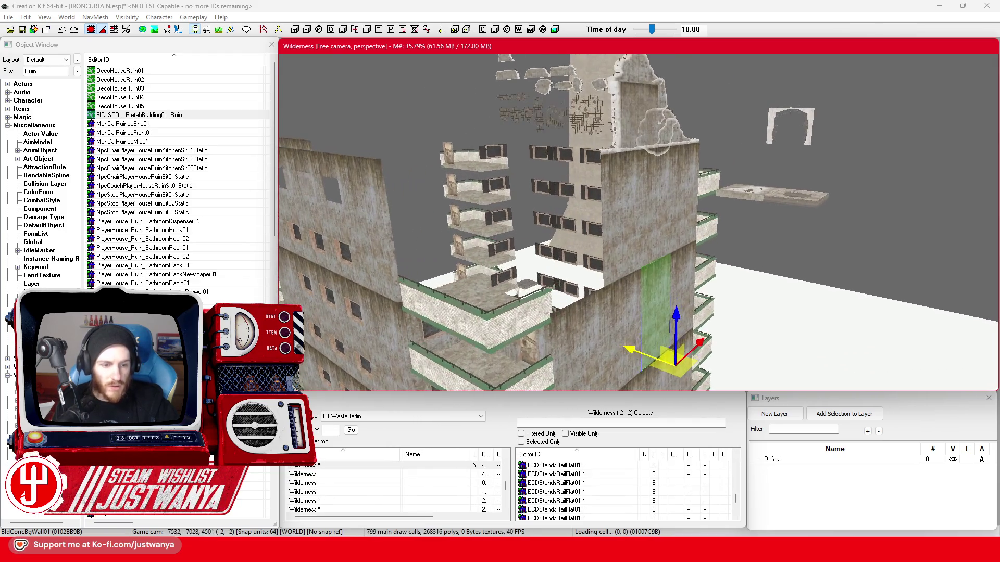
scroll(178, 172, "down", 5)
scroll(178, 172, "down", 5)
scroll(178, 172, "down", 5)
scroll(178, 172, "down", 5)
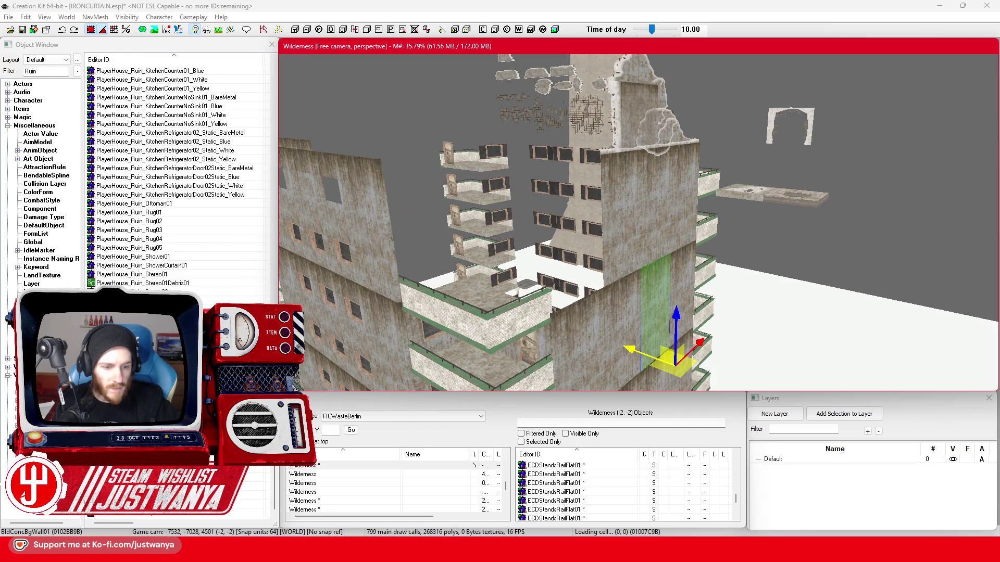
left_click(30, 76)
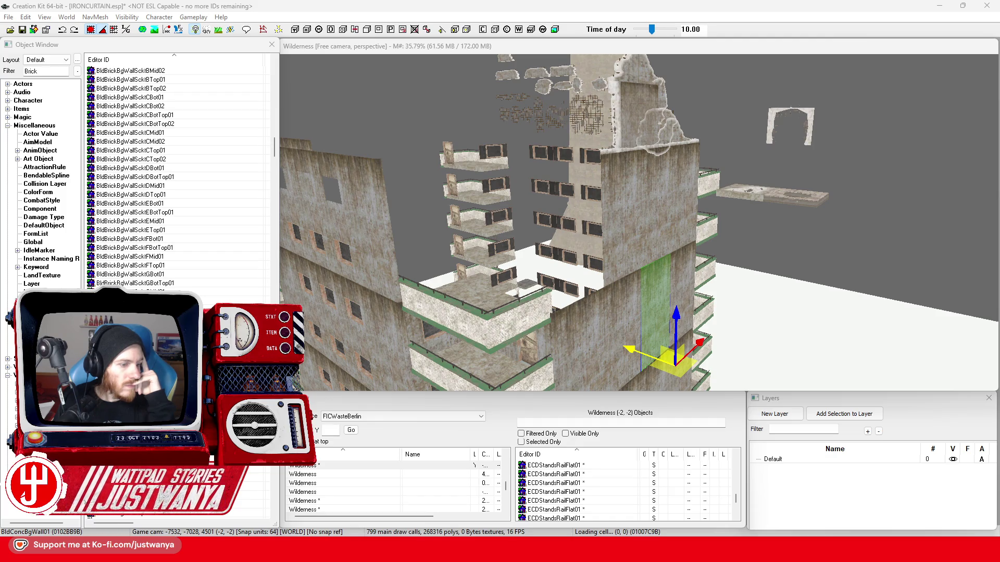
type("Brick")
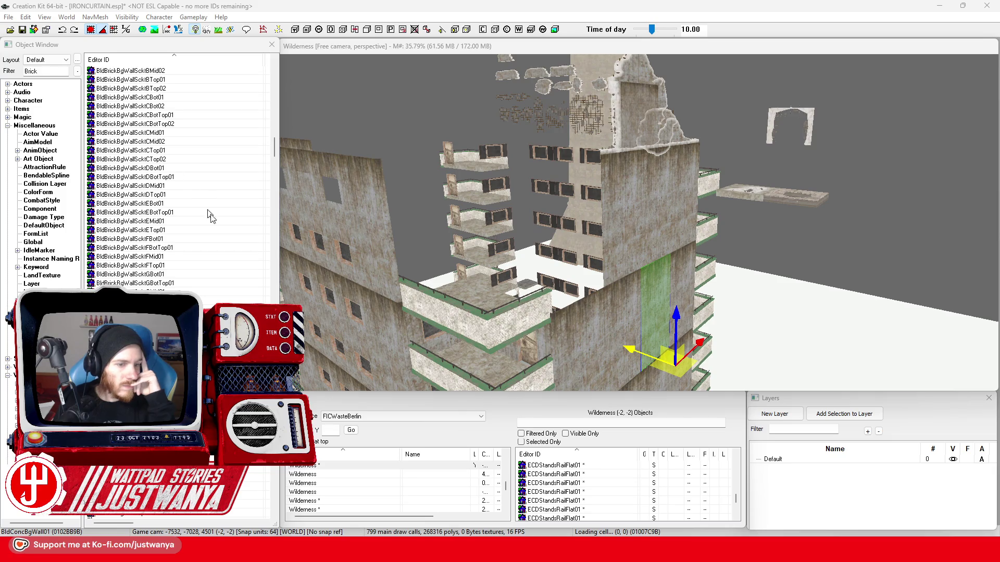
left_click(55, 71)
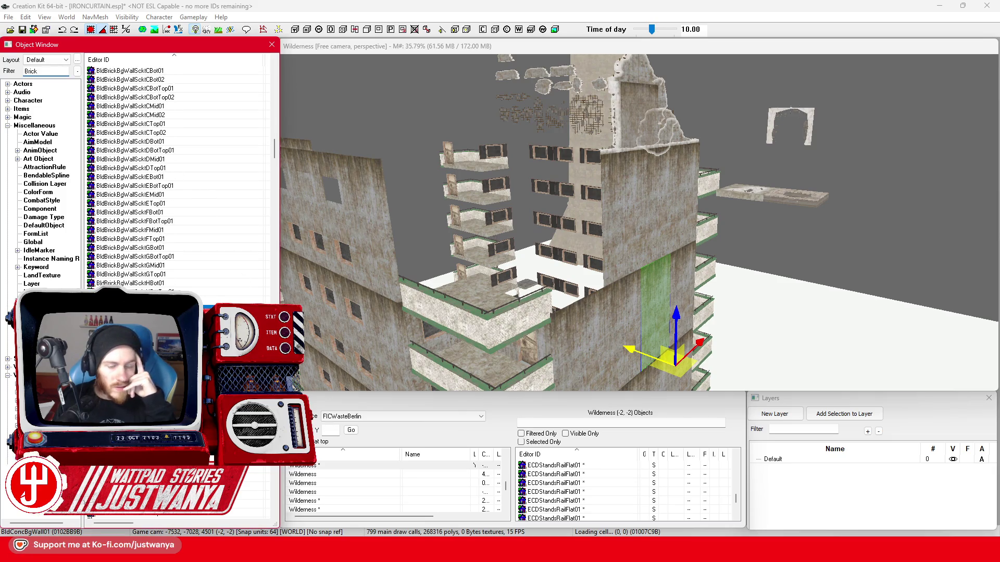
Replace the Brick filter with Bld and preview the Bld01AddPorch01 piece
left_click(707, 123)
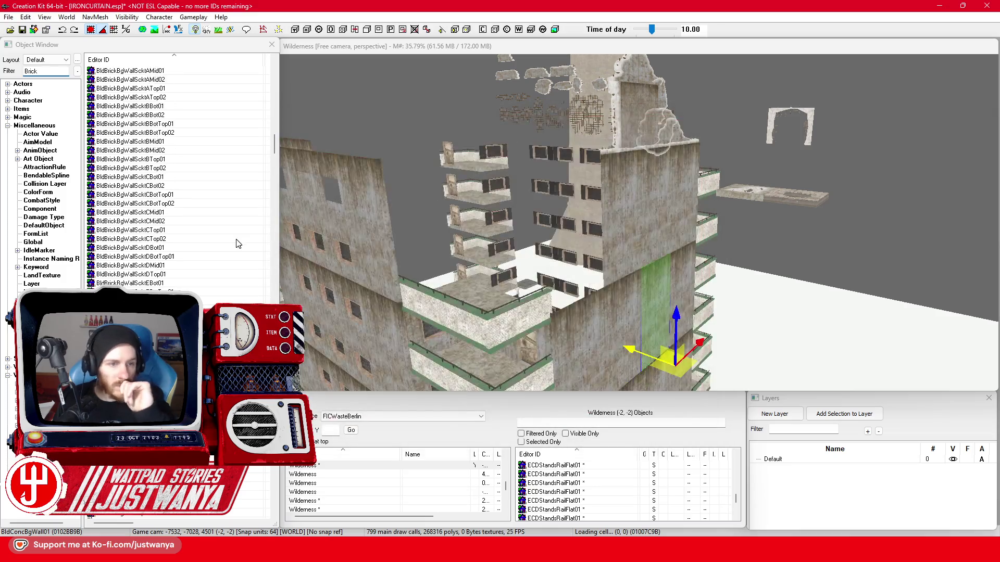
scroll(237, 244, "up", 5)
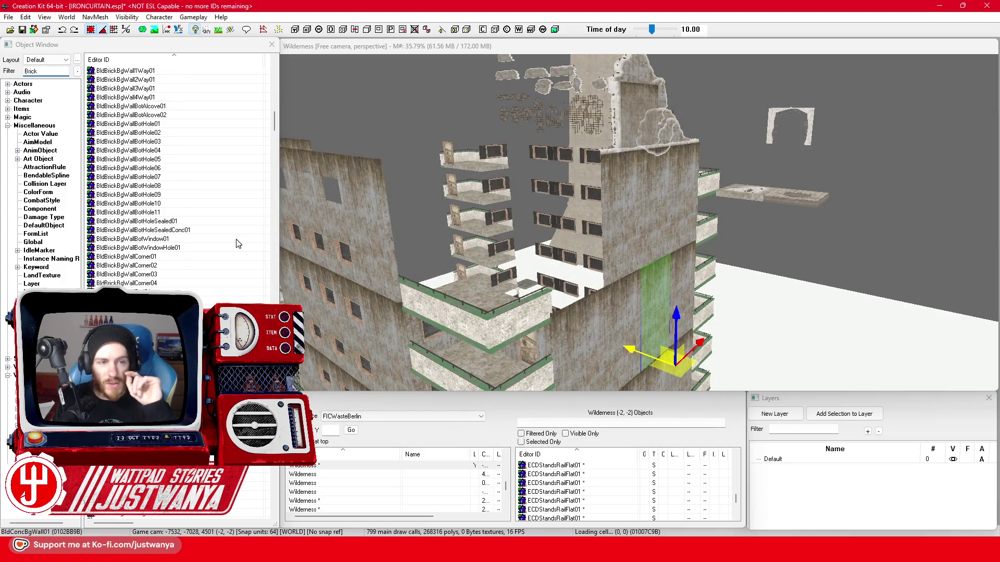
scroll(238, 244, "up", 10)
scroll(238, 244, "up", 3)
scroll(238, 244, "up", 3)
scroll(237, 245, "up", 5)
scroll(237, 244, "up", 3)
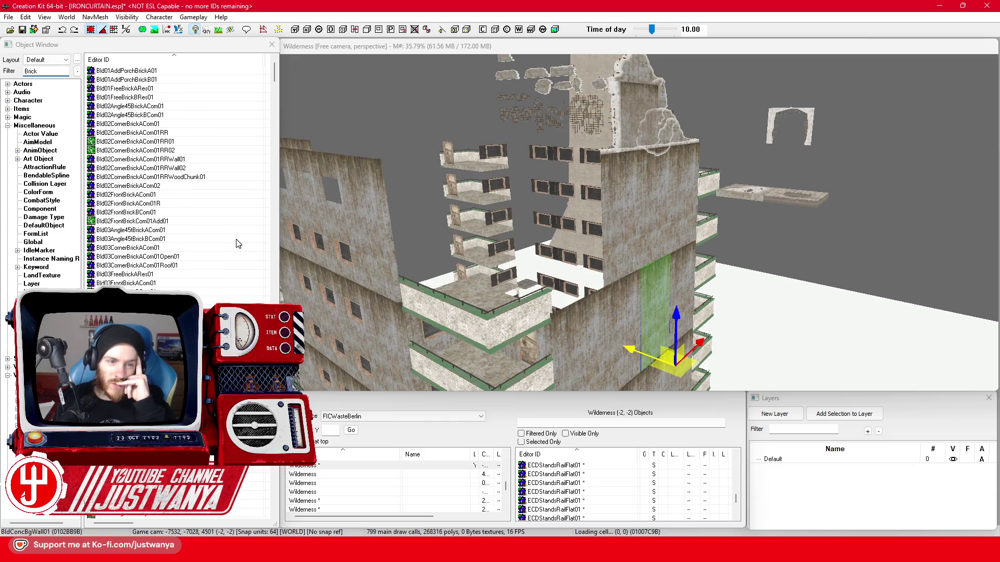
double_click(31, 71)
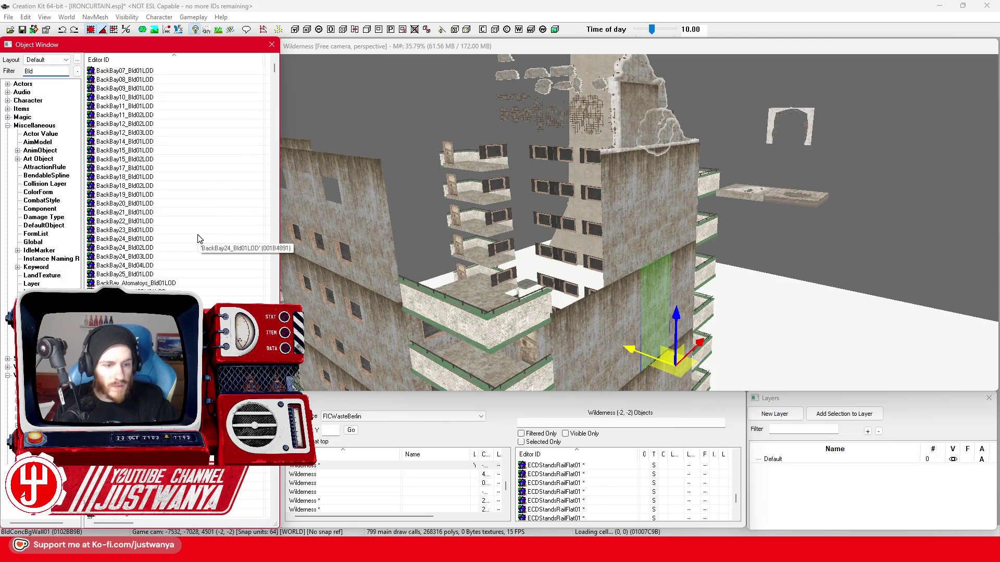
scroll(198, 239, "down", 5)
scroll(198, 239, "down", 5)
scroll(197, 239, "down", 5)
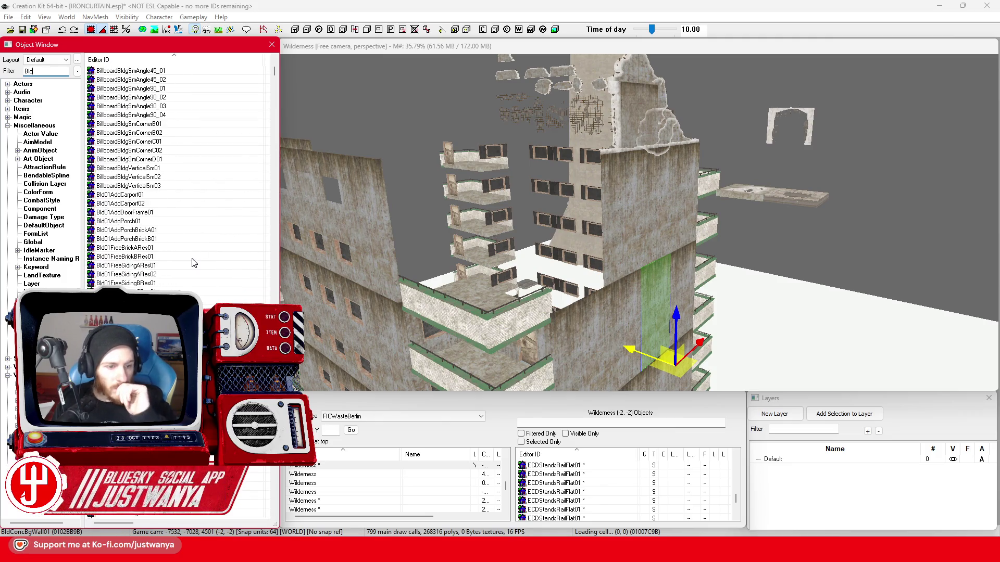
double_click(180, 222)
left_click(706, 120)
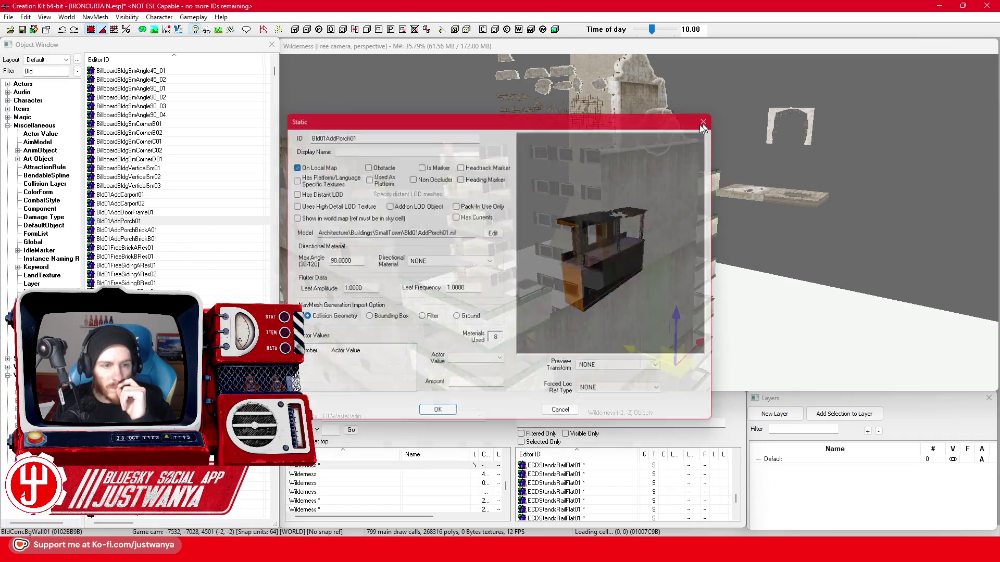
scroll(180, 172, "down", 5)
scroll(180, 172, "down", 5)
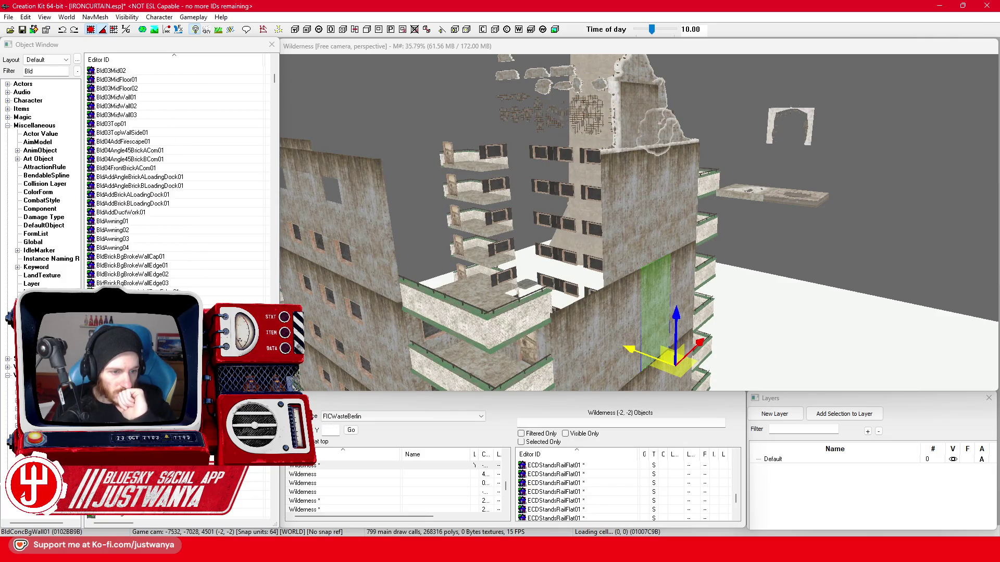
scroll(180, 172, "down", 2)
scroll(179, 172, "down", 5)
scroll(180, 172, "down", 5)
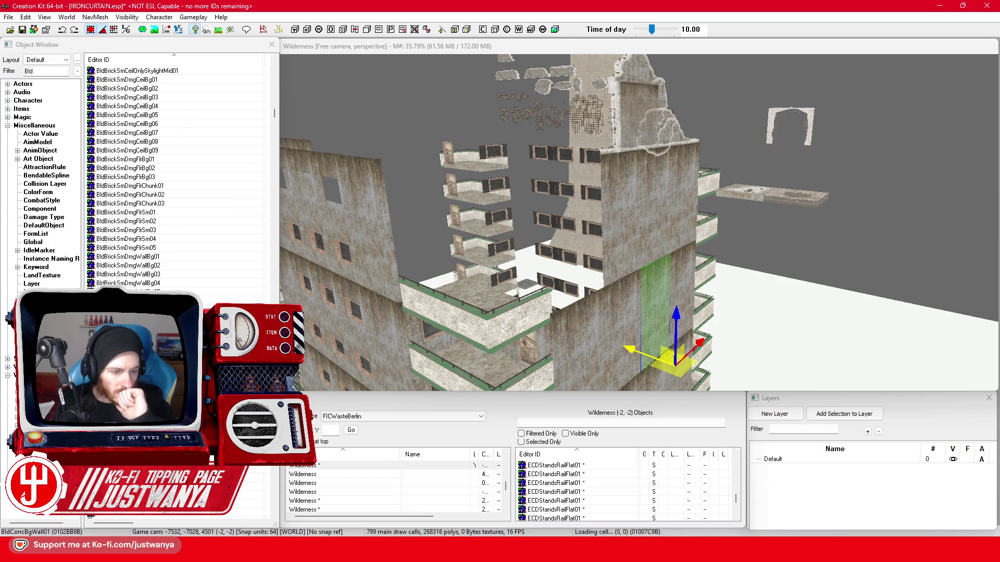
scroll(180, 173, "down", 5)
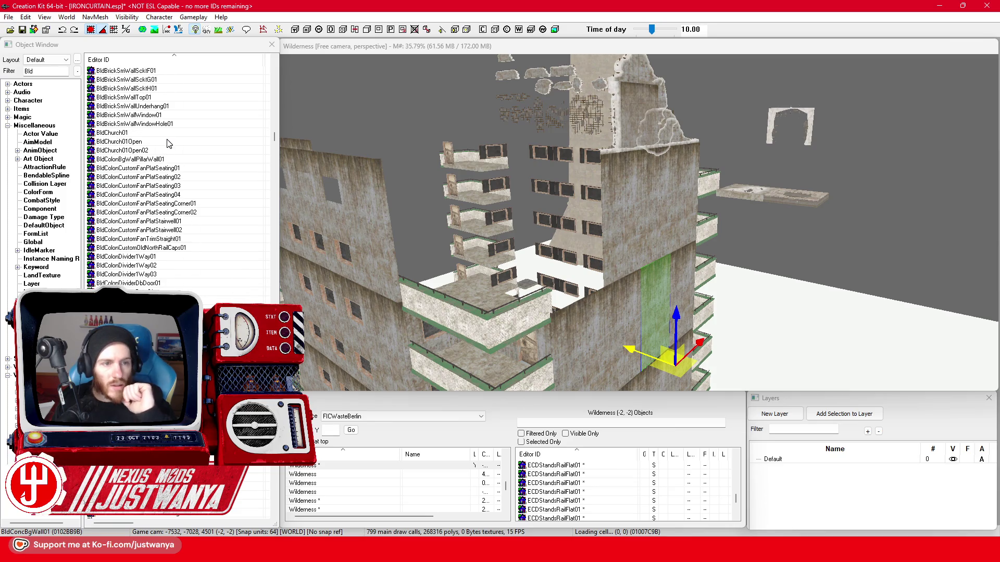
Preview BldColonDivider1Way01 and BldConcBgBrokeWallCap01, then select the green concrete wall cap
left_click(178, 257)
double_click(179, 258)
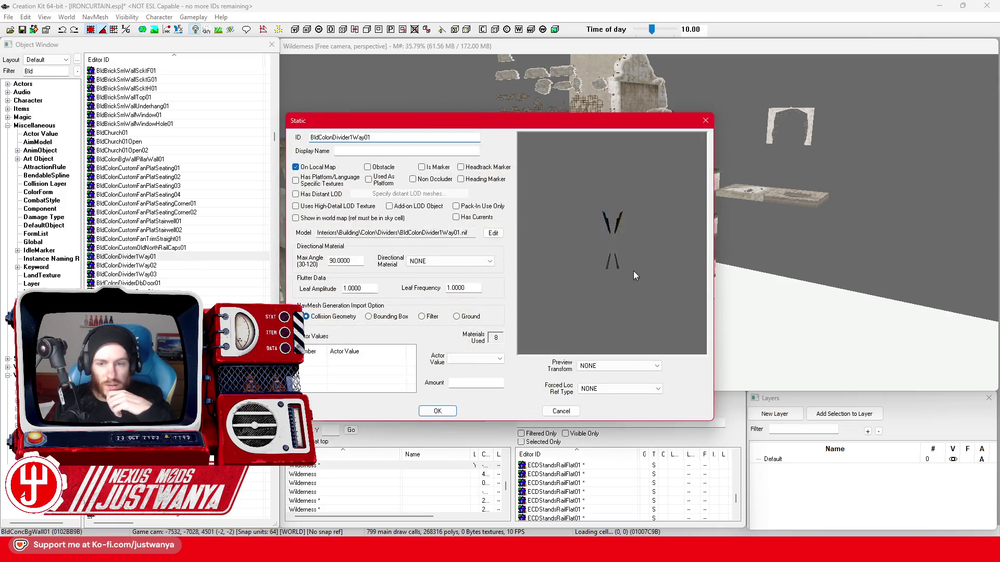
left_click(185, 167)
scroll(193, 277, "down", 3)
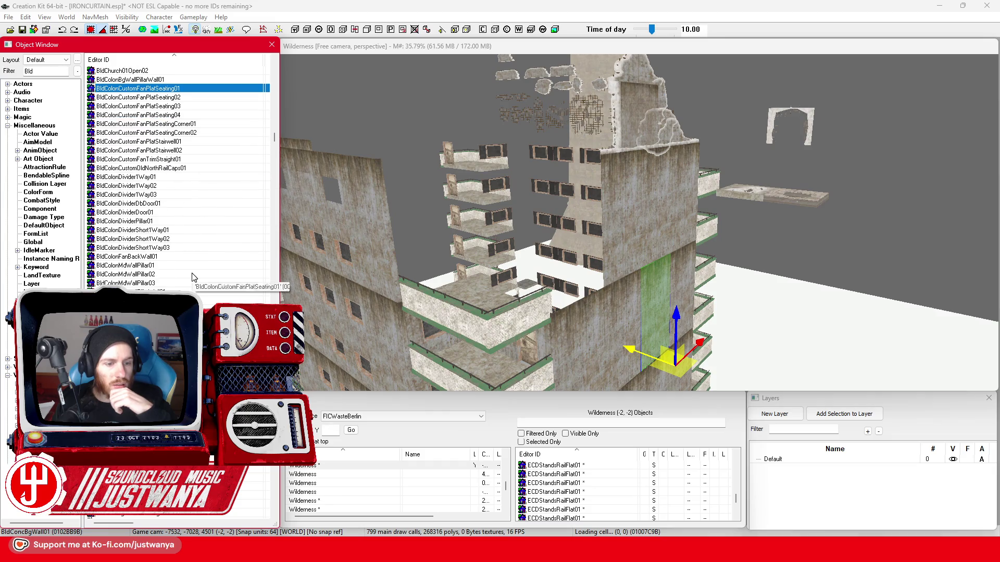
scroll(193, 277, "down", 3)
scroll(193, 278, "down", 3)
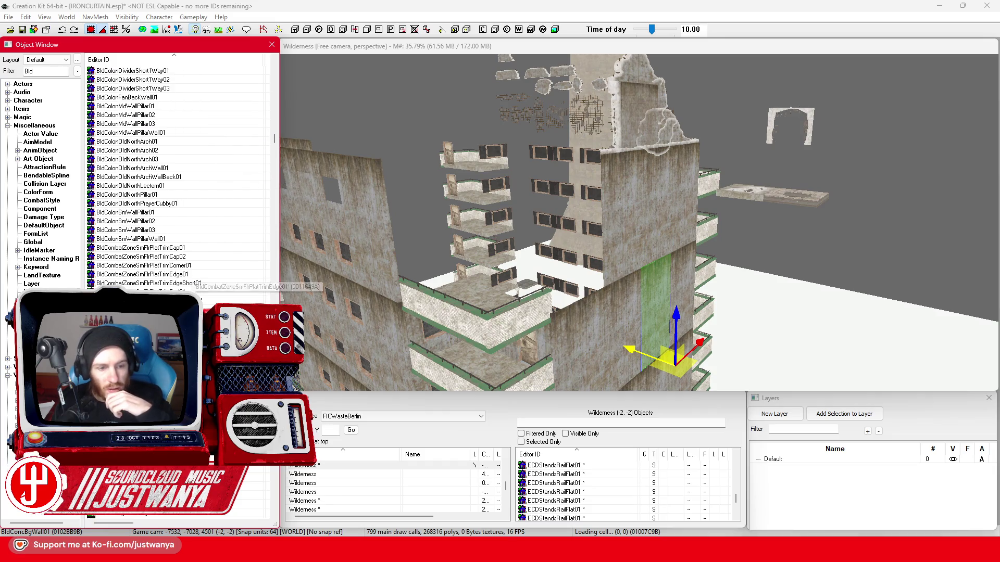
double_click(683, 268)
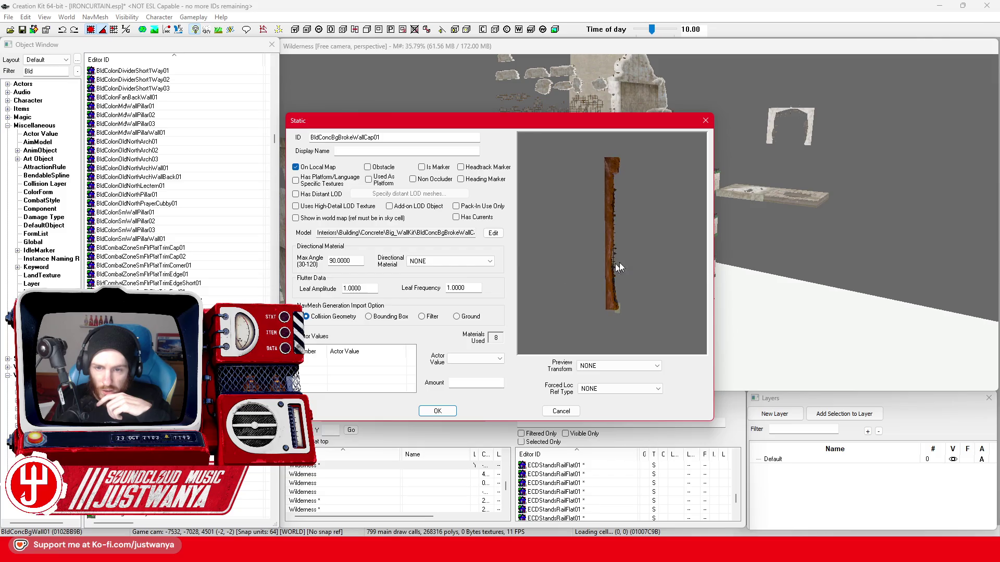
left_click(705, 121)
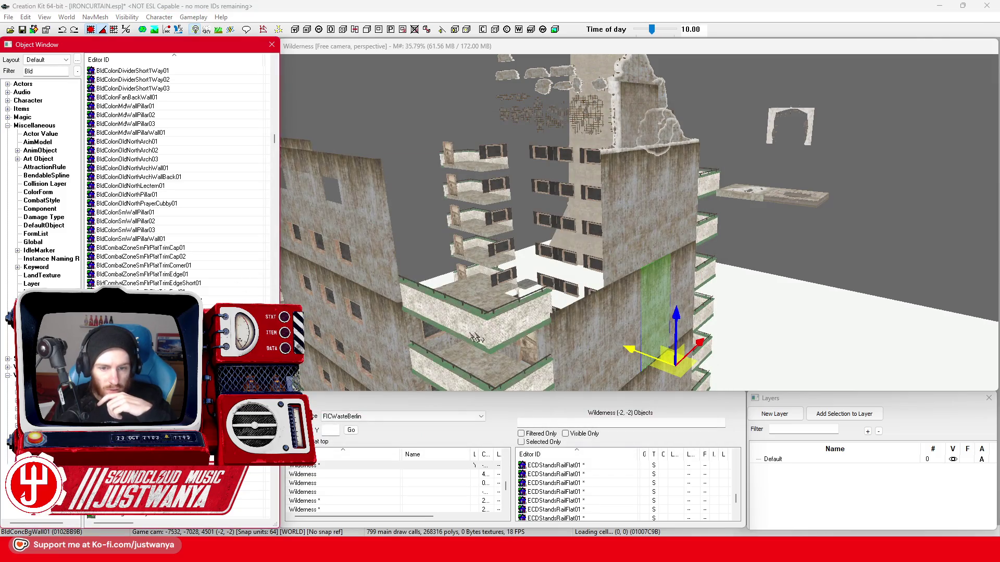
left_click(471, 277)
scroll(475, 266, "up", 5)
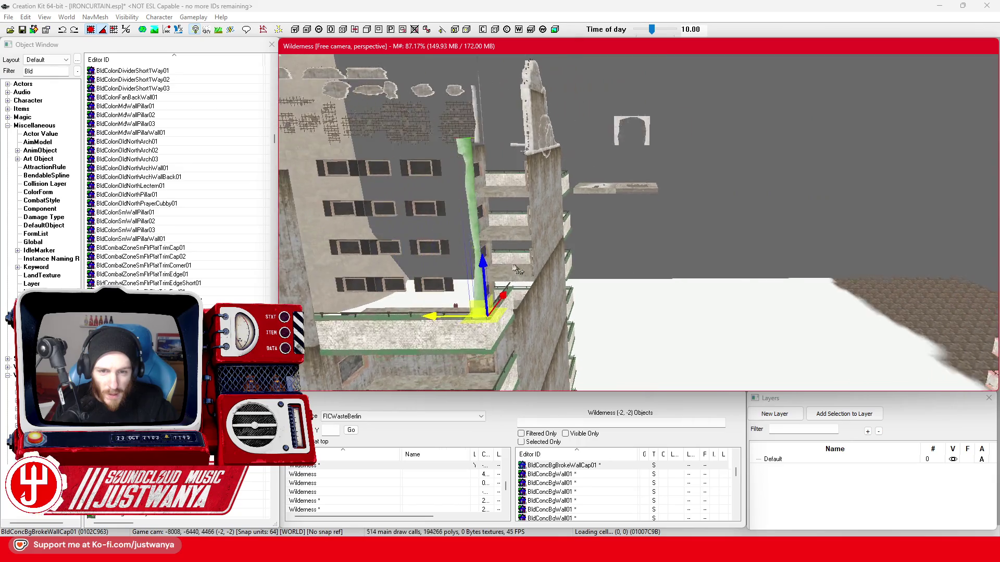
Cycle the wall cap through three broken-wall model variants, then delete the piece from the scene
key("q")
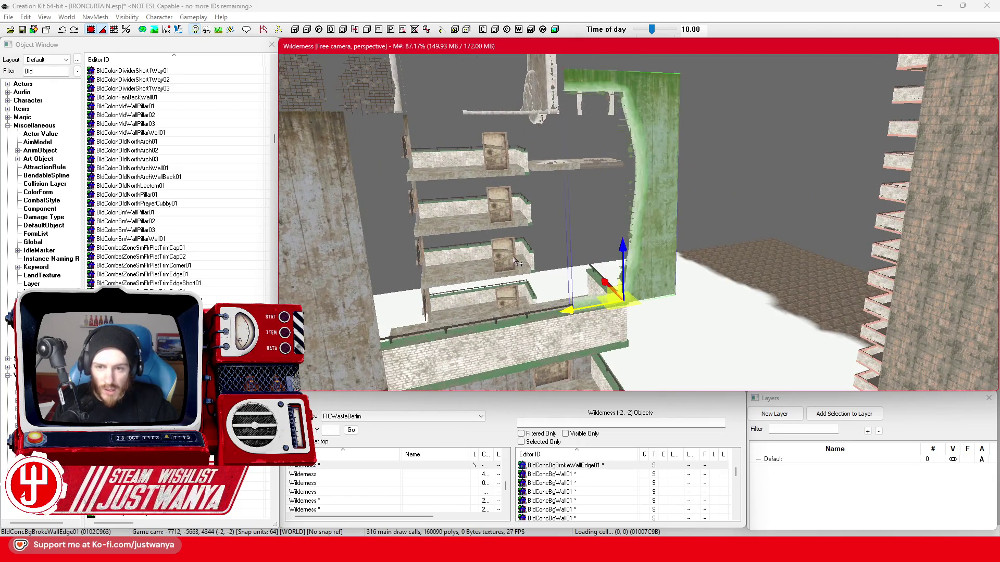
key("q")
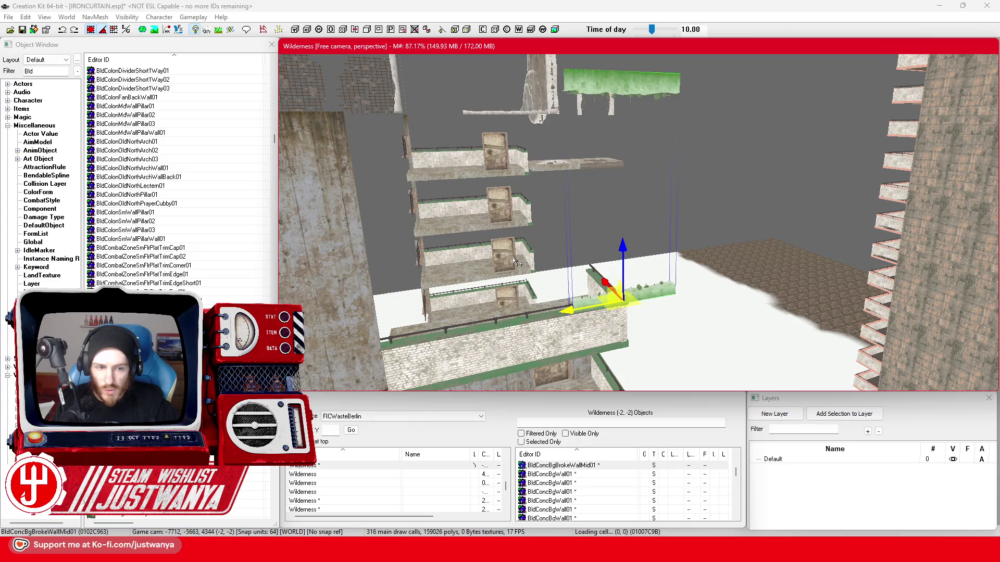
key("q")
key("Delete")
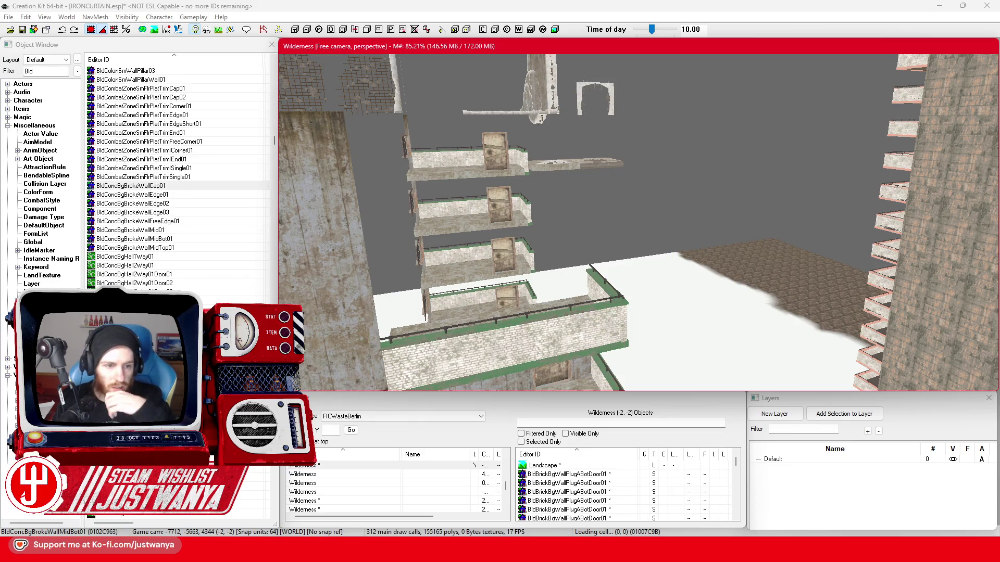
scroll(179, 172, "down", 3)
scroll(179, 172, "down", 3)
scroll(180, 172, "down", 3)
scroll(180, 172, "down", 3)
scroll(180, 172, "down", 3)
scroll(179, 172, "down", 3)
scroll(179, 172, "down", 2)
scroll(179, 172, "down", 2)
scroll(180, 171, "down", 3)
scroll(180, 173, "down", 3)
scroll(180, 172, "down", 3)
scroll(180, 171, "down", 3)
scroll(179, 172, "down", 3)
scroll(180, 172, "down", 3)
scroll(181, 173, "down", 3)
scroll(180, 172, "down", 3)
scroll(206, 302, "down", 5)
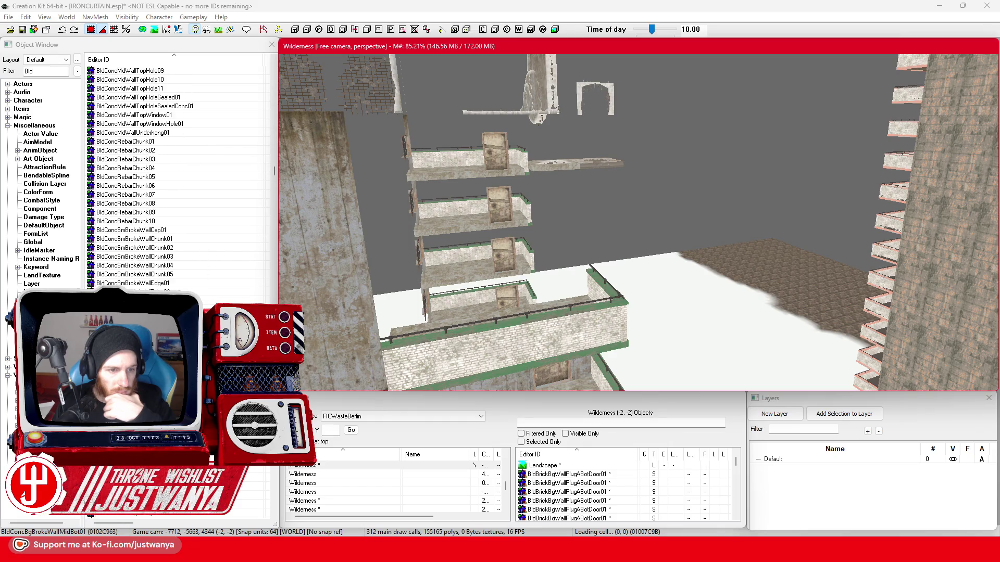
scroll(180, 172, "down", 5)
scroll(180, 172, "down", 5)
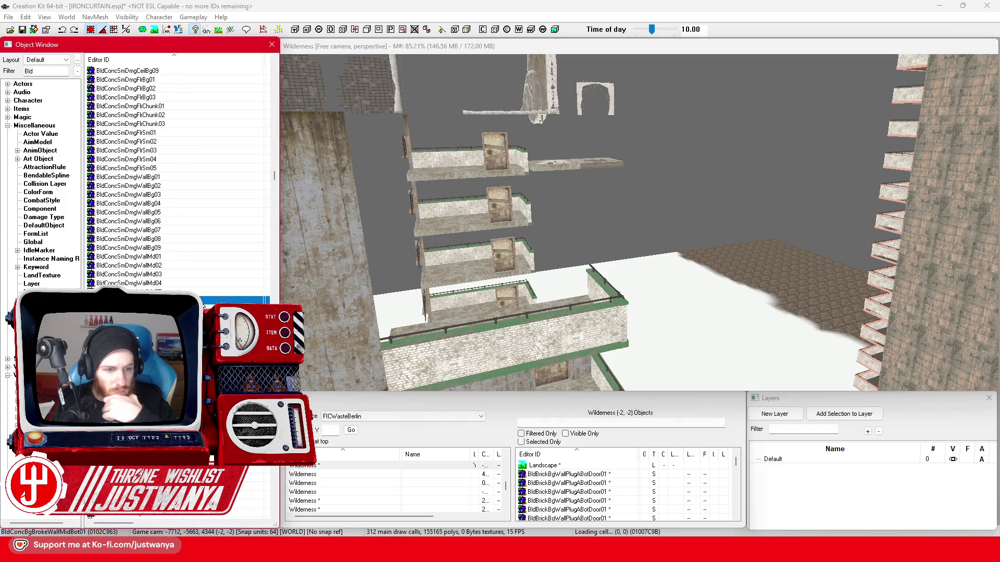
double_click(129, 301)
left_click(706, 122)
scroll(214, 283, "down", 5)
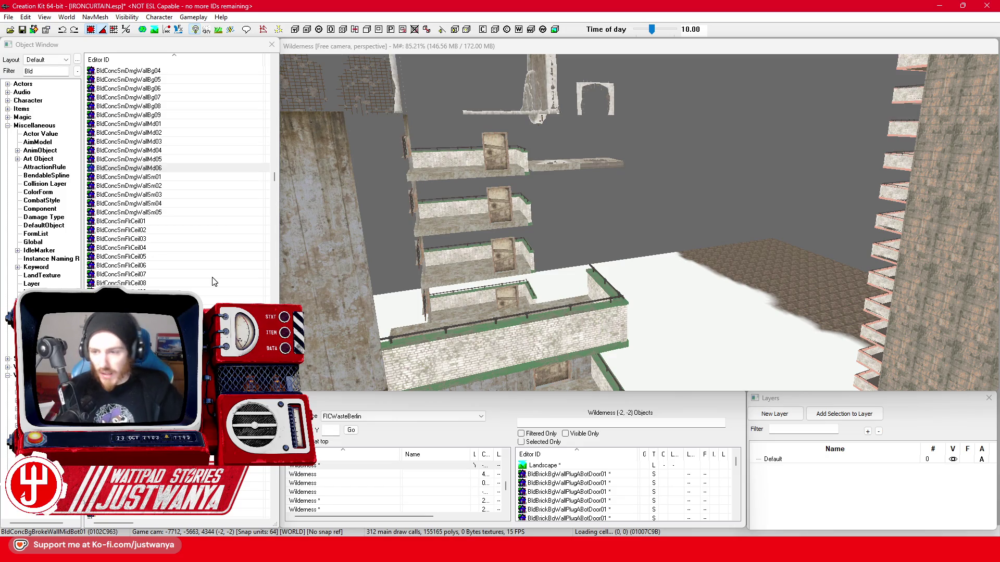
scroll(210, 293, "down", 4)
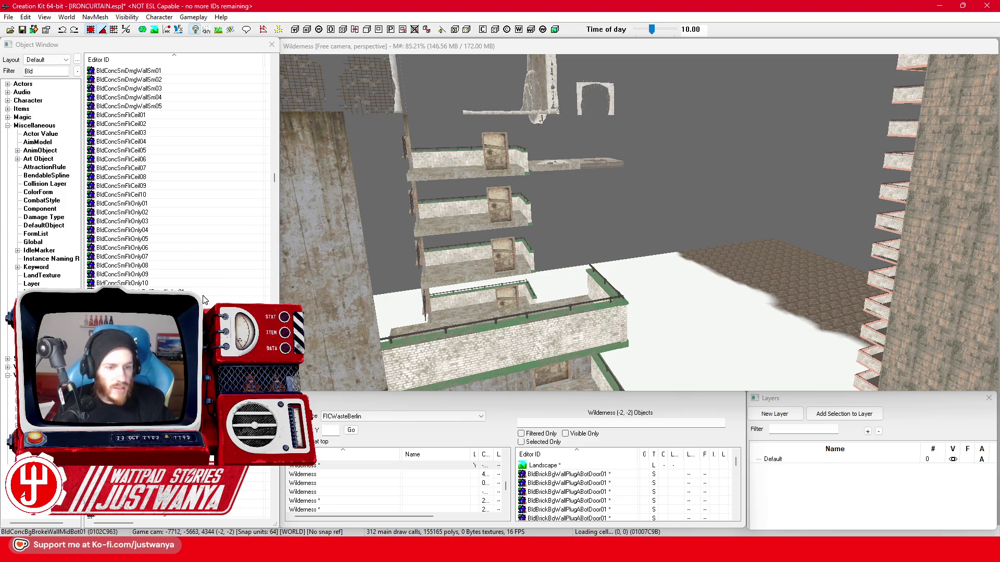
scroll(203, 299, "down", 4)
scroll(204, 300, "down", 4)
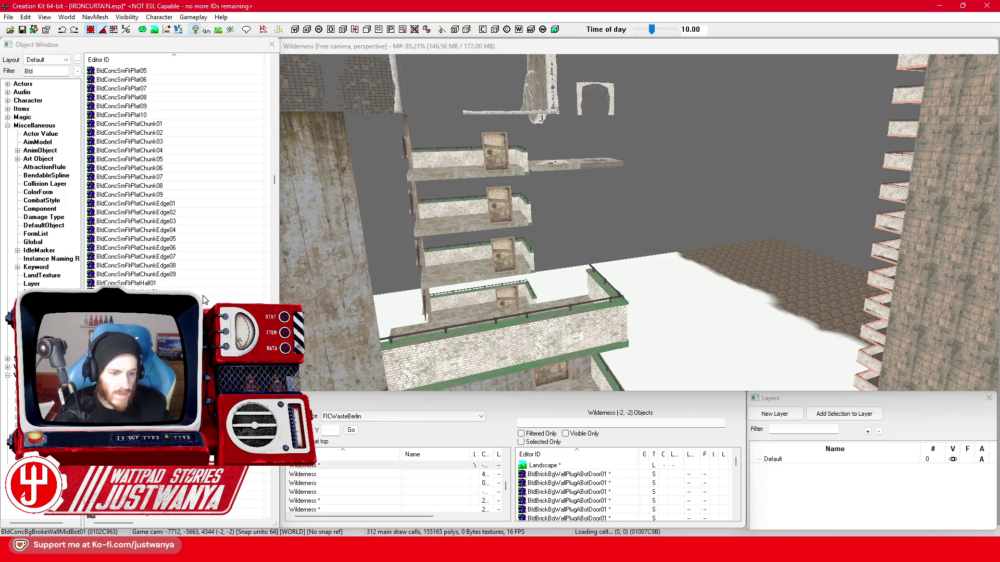
scroll(203, 298, "down", 6)
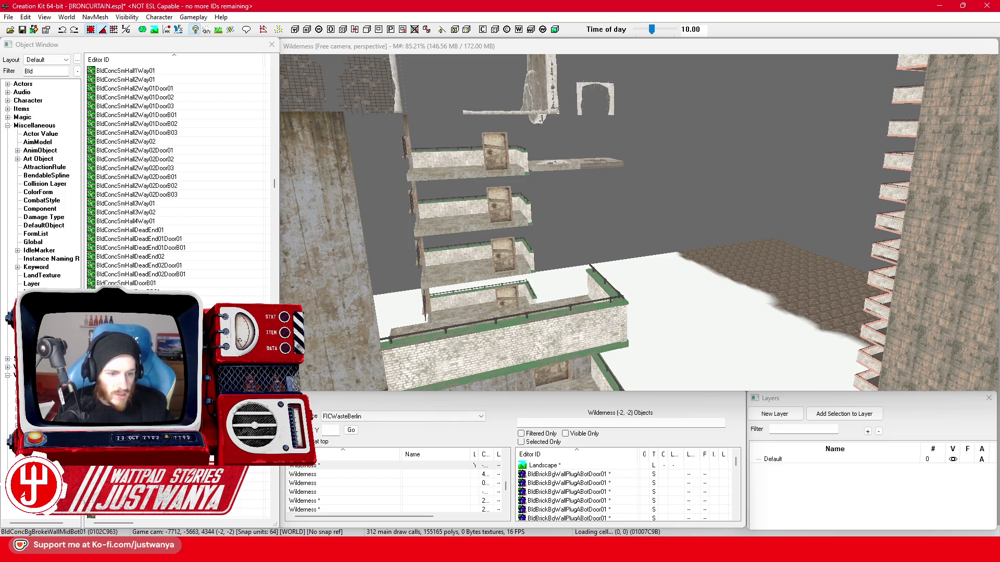
scroll(204, 299, "down", 10)
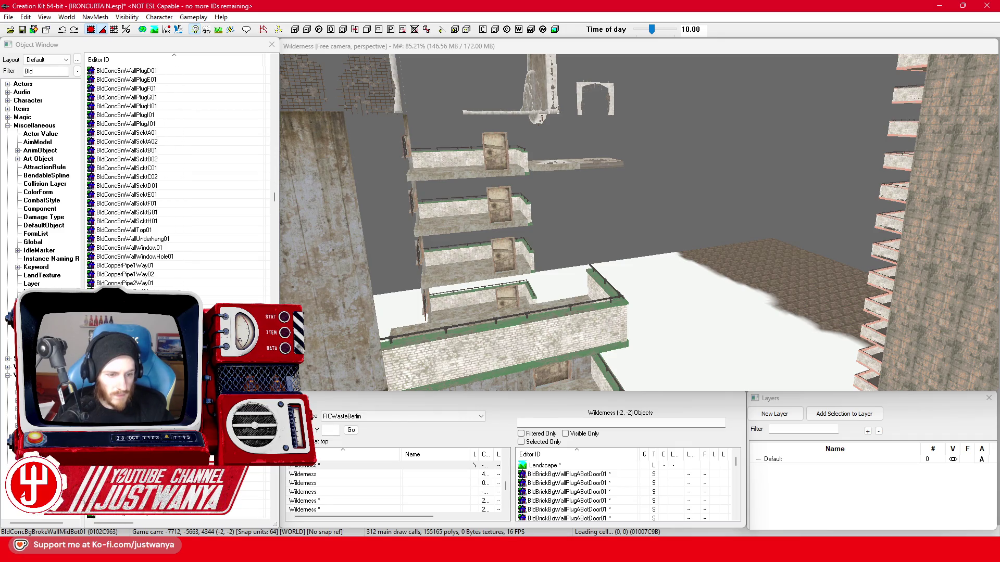
scroll(170, 231, "down", 8)
double_click(133, 159)
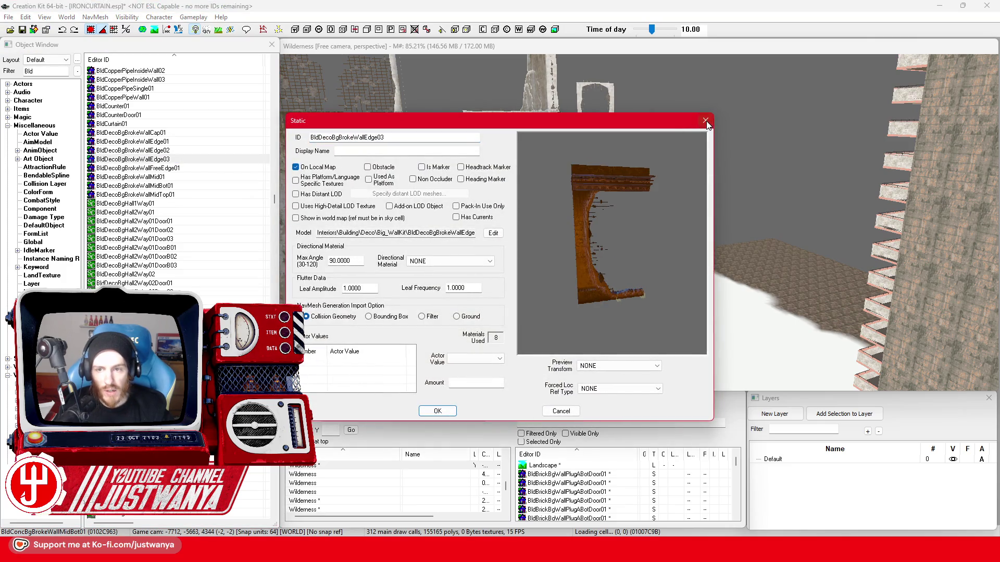
left_click(706, 122)
scroll(180, 172, "down", 6)
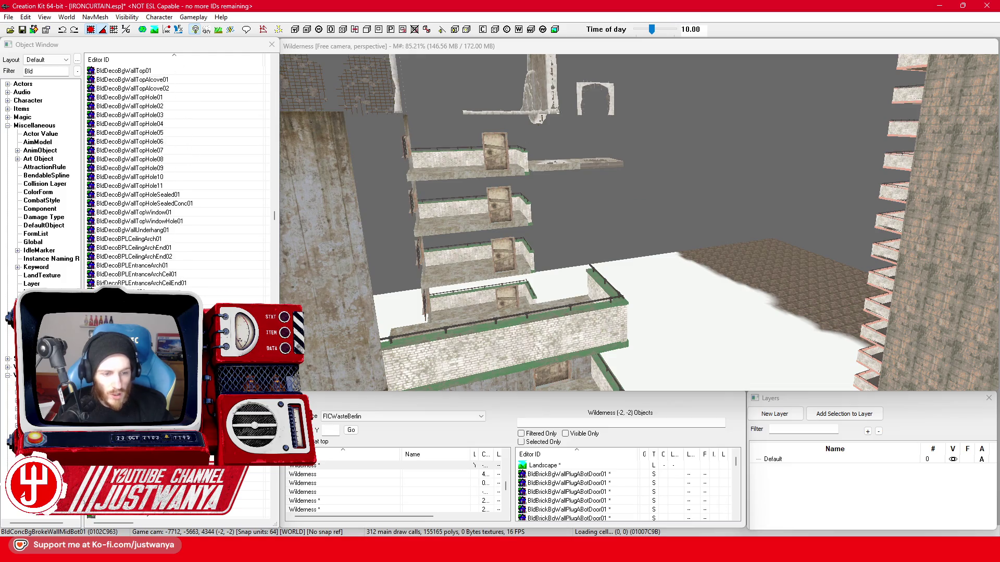
scroll(179, 172, "down", 3)
scroll(180, 171, "down", 3)
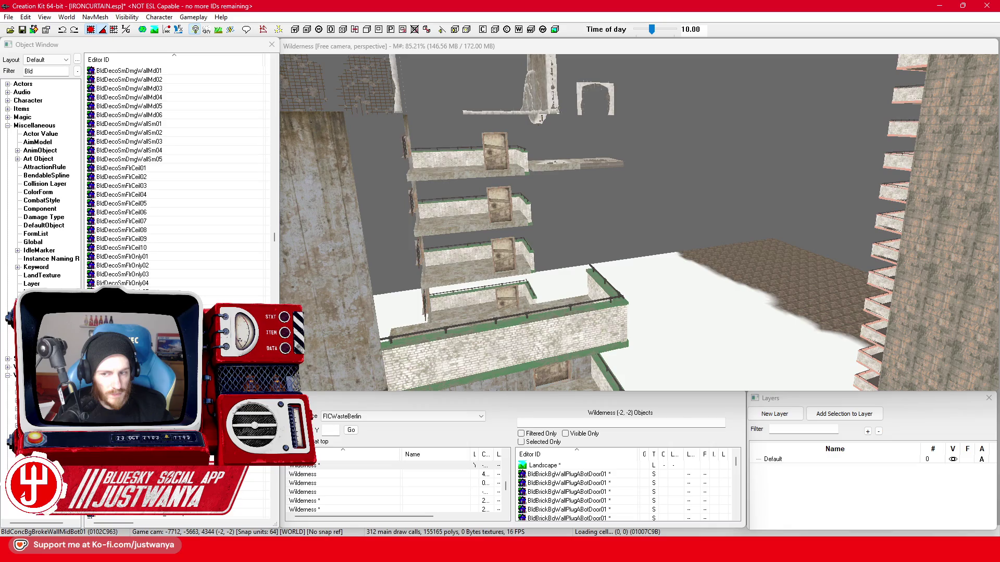
scroll(180, 172, "down", 5)
scroll(179, 172, "down", 5)
scroll(180, 172, "down", 5)
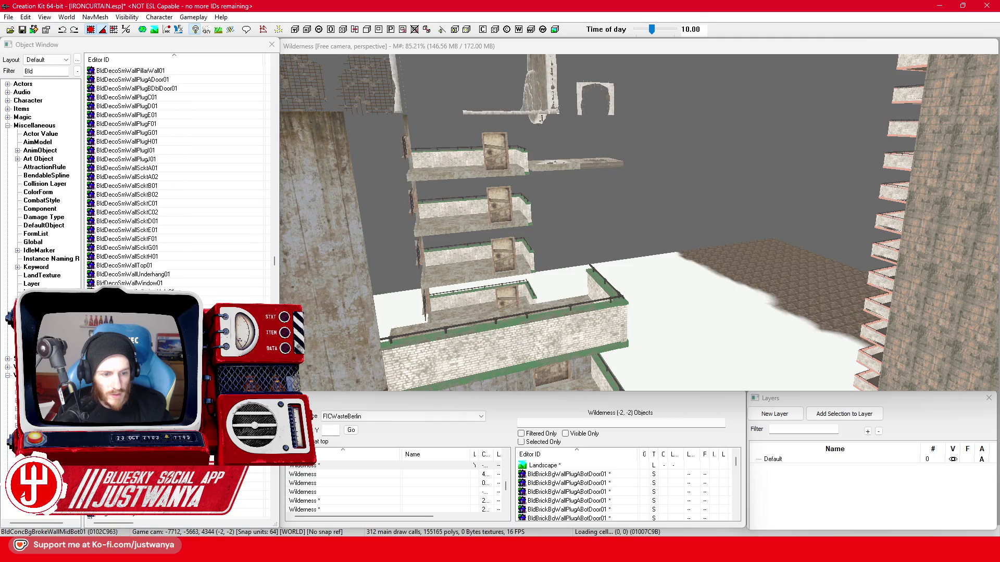
scroll(180, 172, "down", 6)
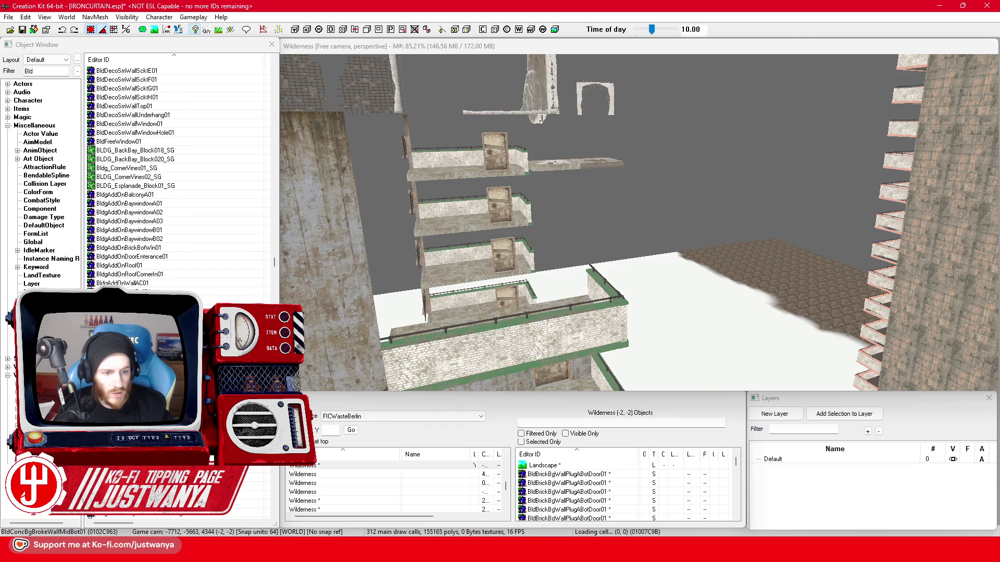
double_click(129, 212)
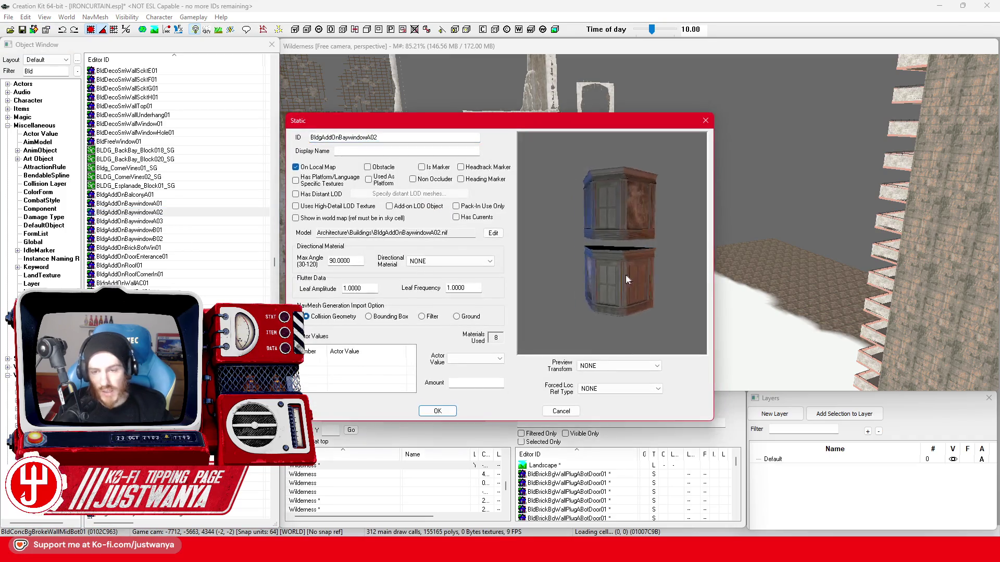
left_click(706, 121)
scroll(180, 234, "down", 5)
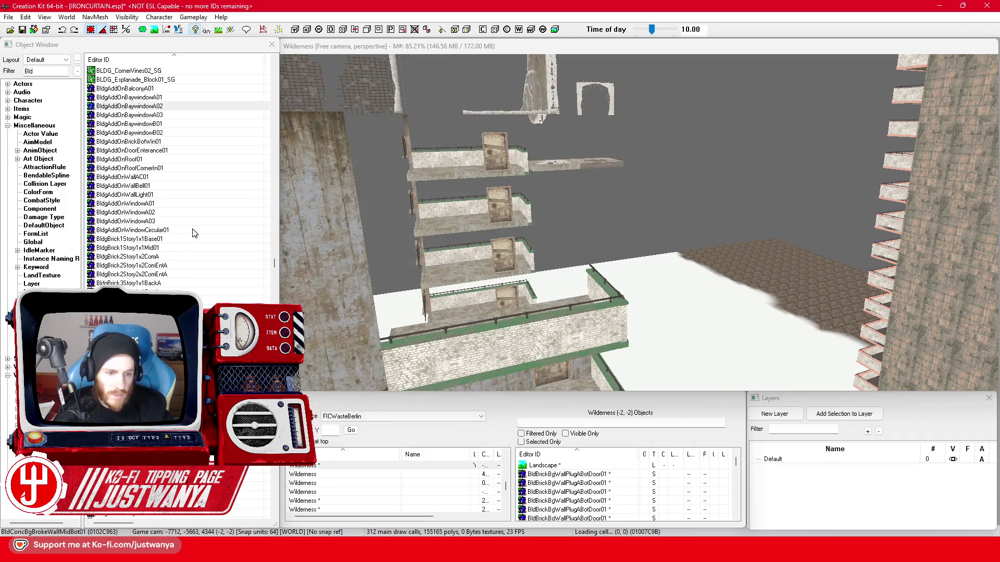
left_click(156, 275)
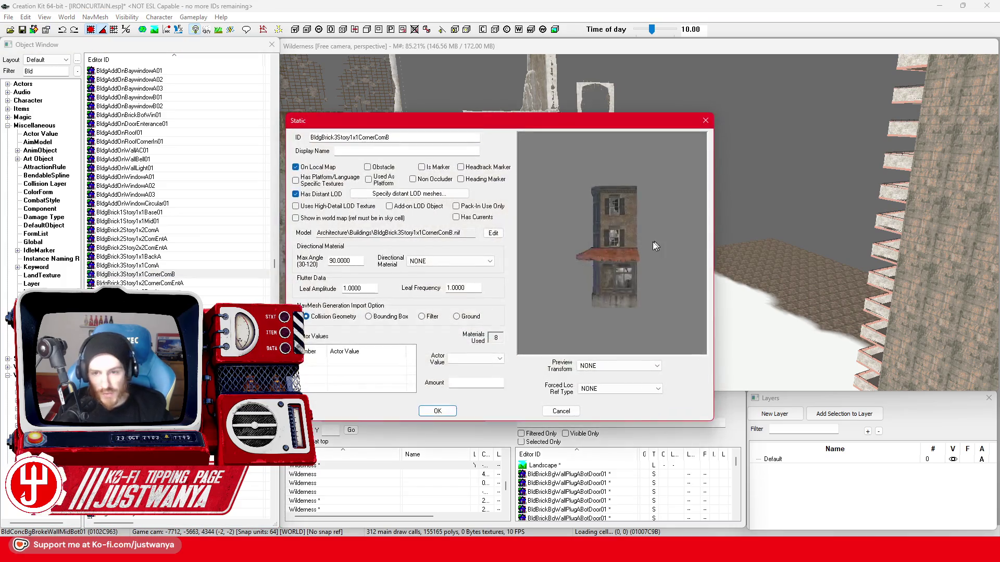
left_click(706, 121)
scroll(179, 179, "down", 3)
scroll(180, 180, "down", 3)
scroll(180, 180, "down", 3)
scroll(180, 180, "down", 4)
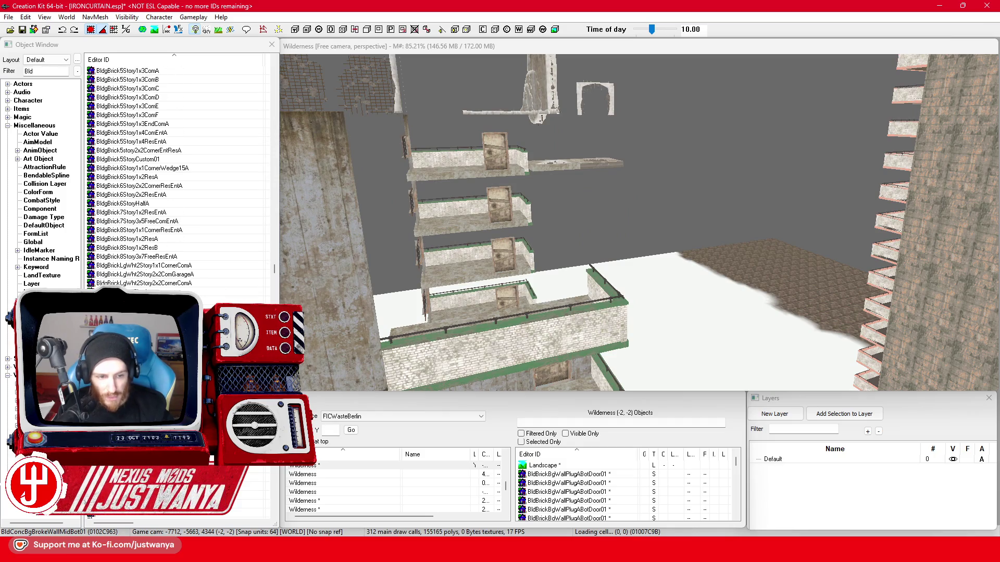
scroll(181, 180, "down", 4)
scroll(180, 180, "down", 4)
scroll(180, 180, "down", 3)
scroll(180, 180, "down", 4)
scroll(180, 179, "down", 3)
scroll(179, 180, "down", 4)
scroll(180, 179, "down", 3)
scroll(179, 180, "down", 3)
scroll(179, 179, "down", 8)
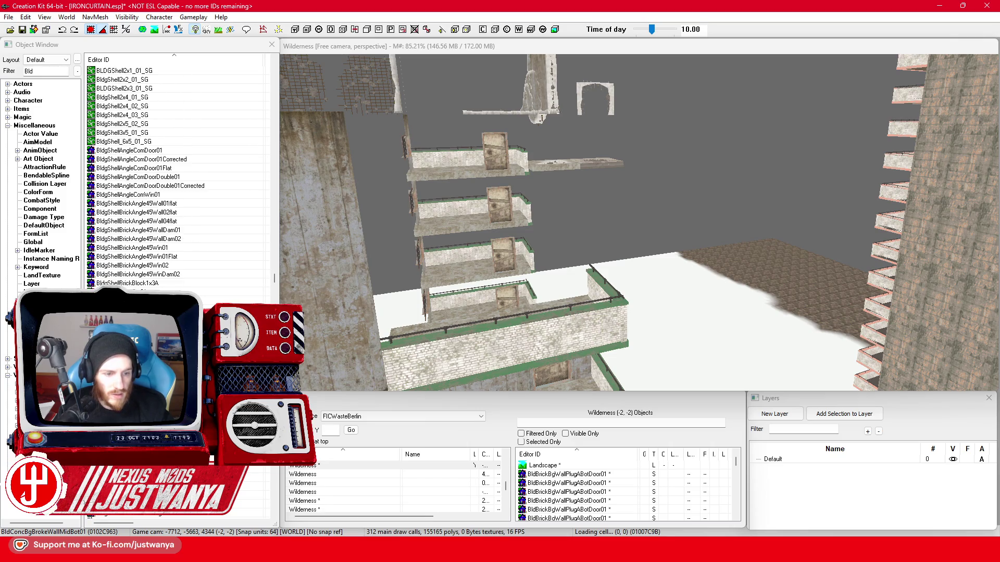
left_click(116, 151)
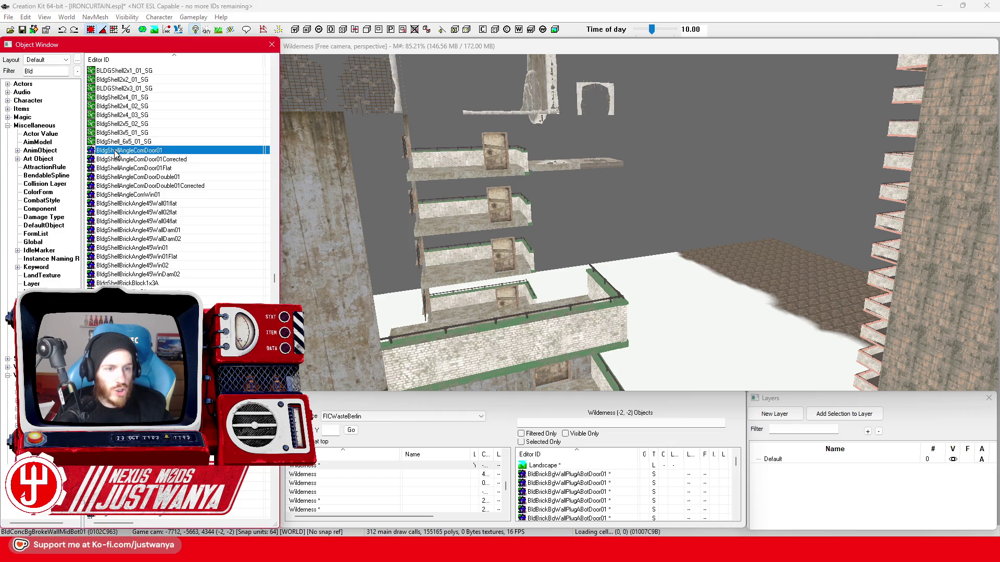
double_click(116, 150)
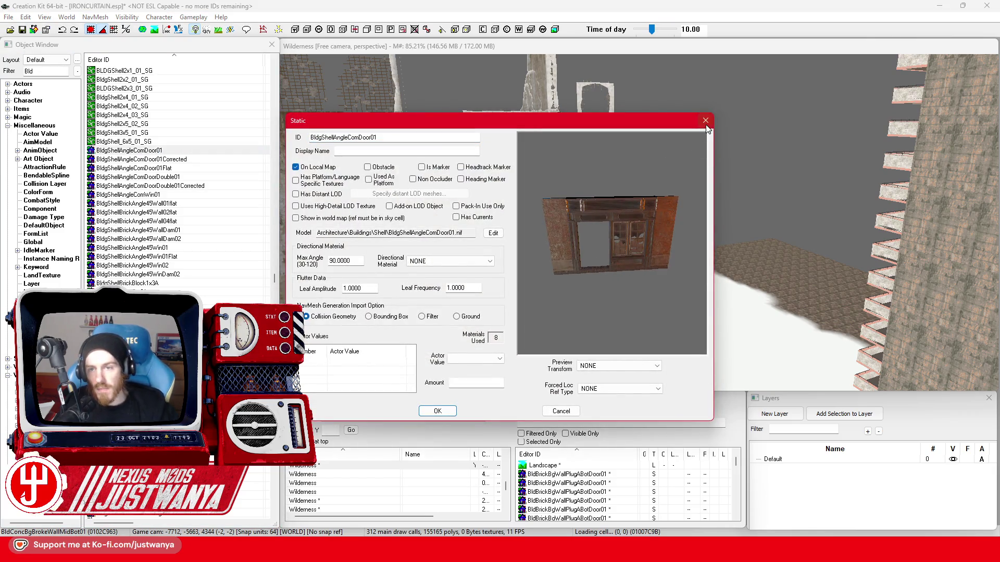
left_click(706, 121)
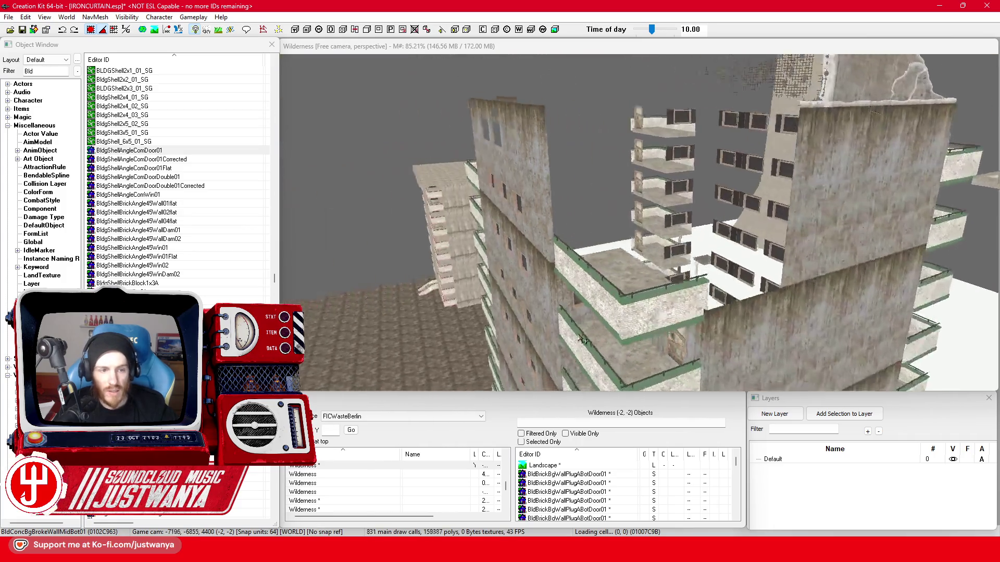
scroll(582, 341, "up", 2)
left_click(47, 72)
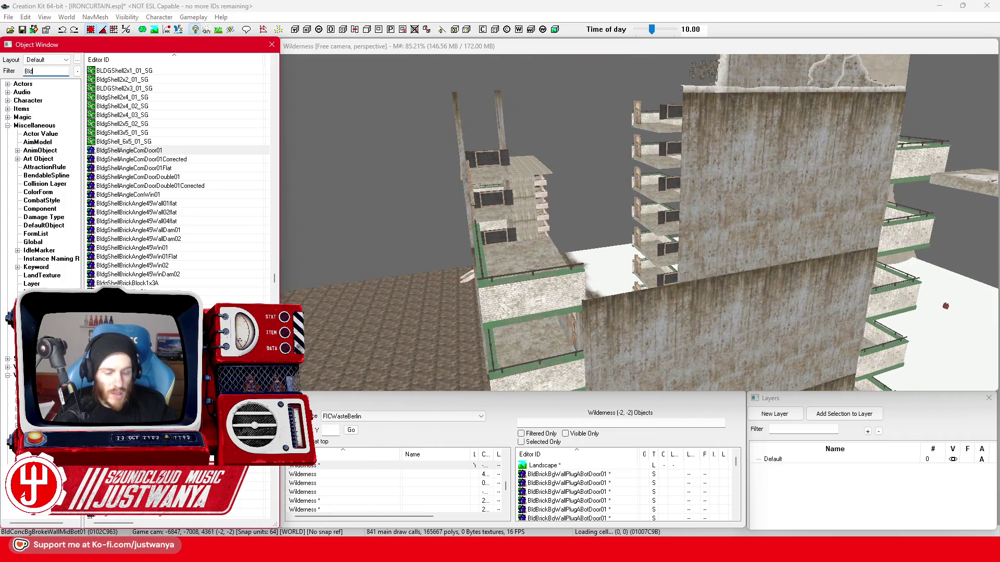
type("gShell")
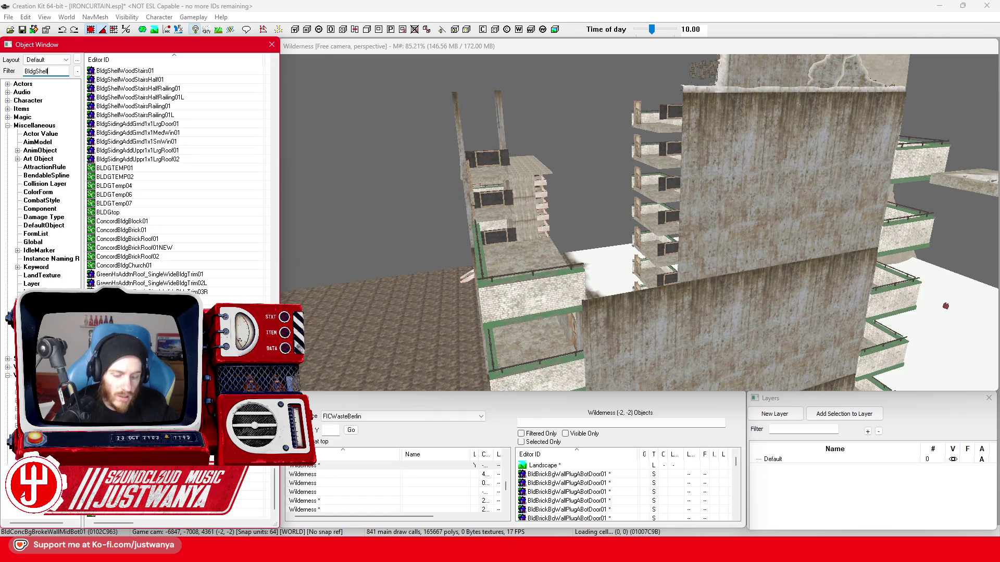
type("W")
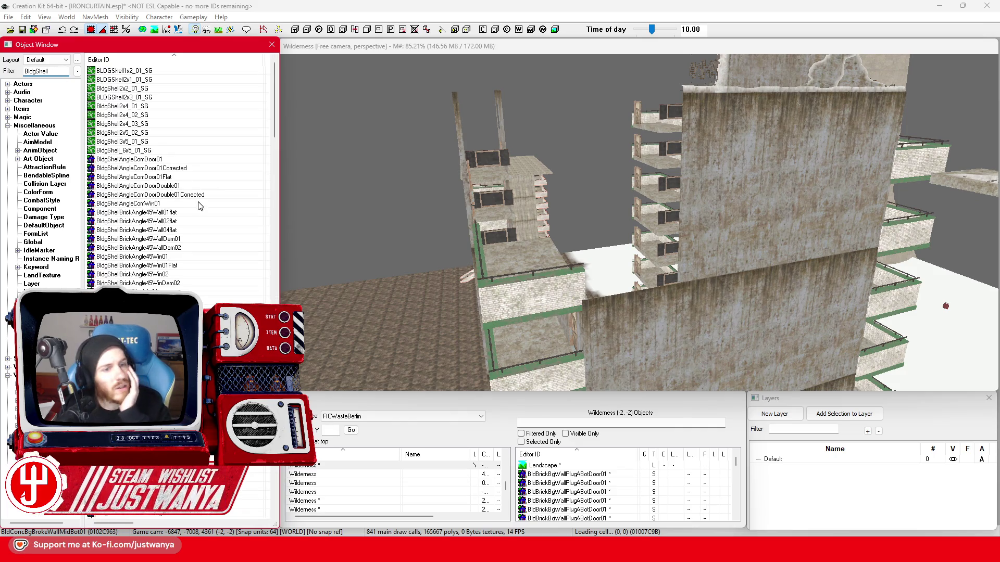
Preview the BLDGShell1x2_01_SG collection, BldgShellAngleComDoor01 and BldgShellAngleComWin01 shell pieces
double_click(173, 72)
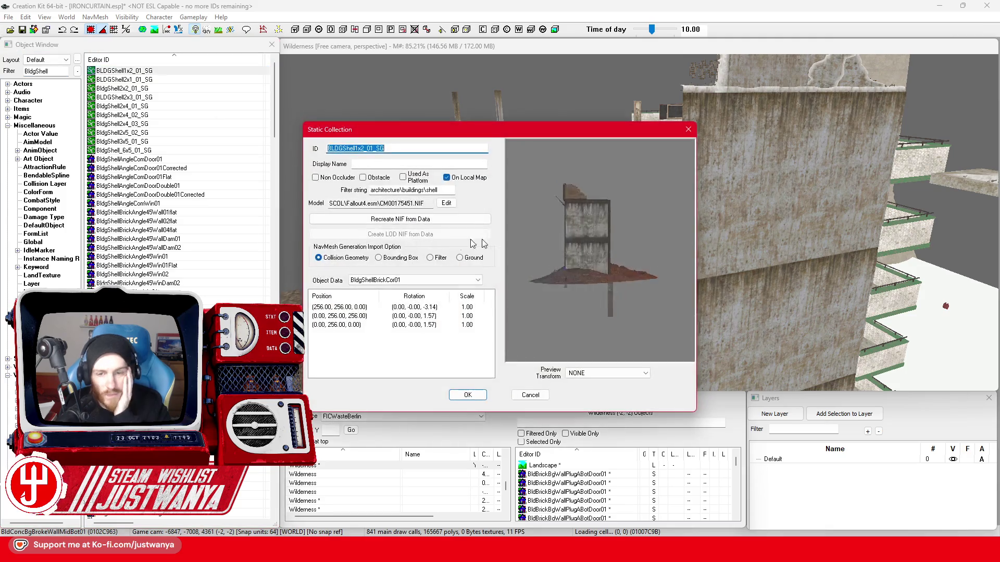
left_click_drag(546, 261, 602, 263)
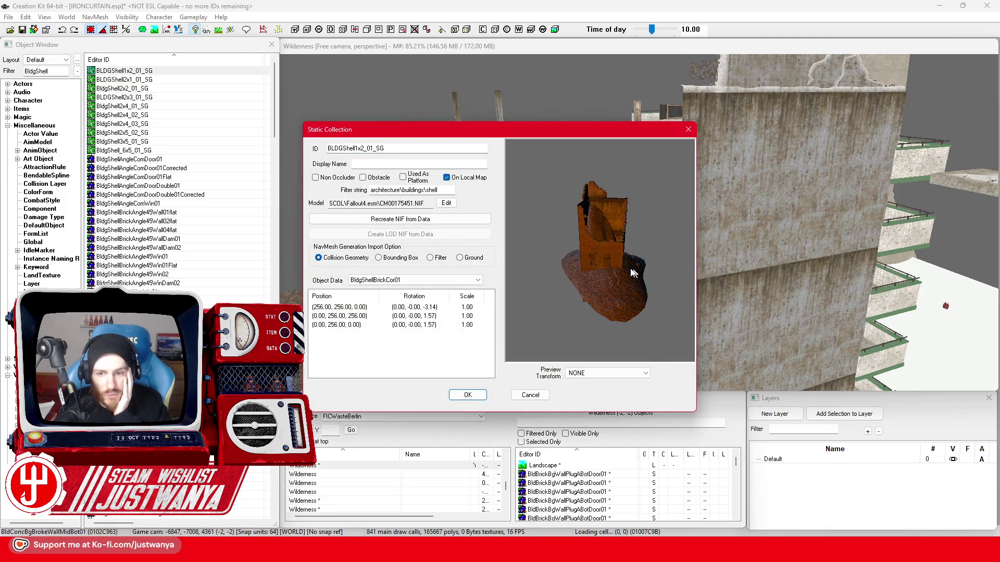
left_click(688, 129)
left_click(188, 160)
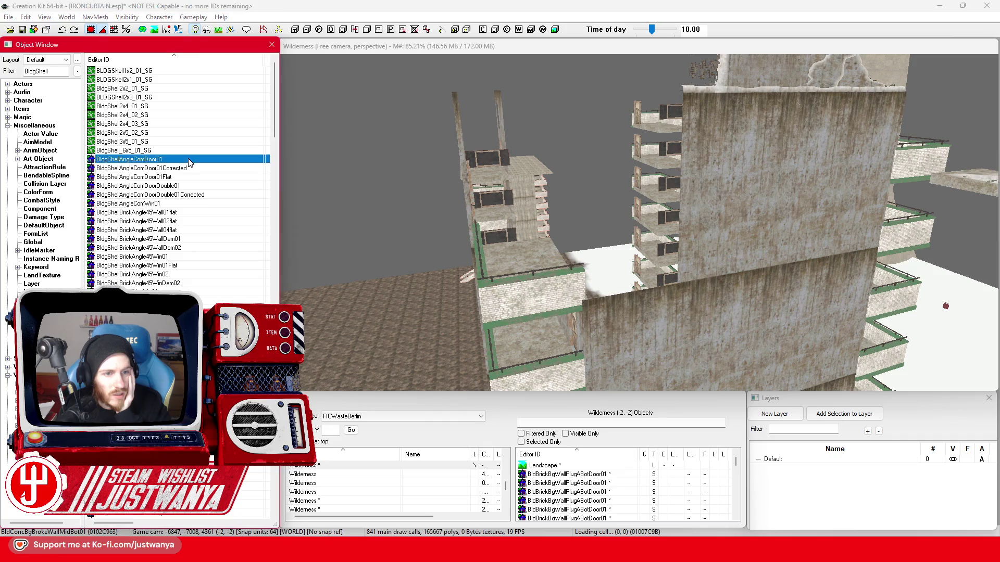
left_click(698, 119)
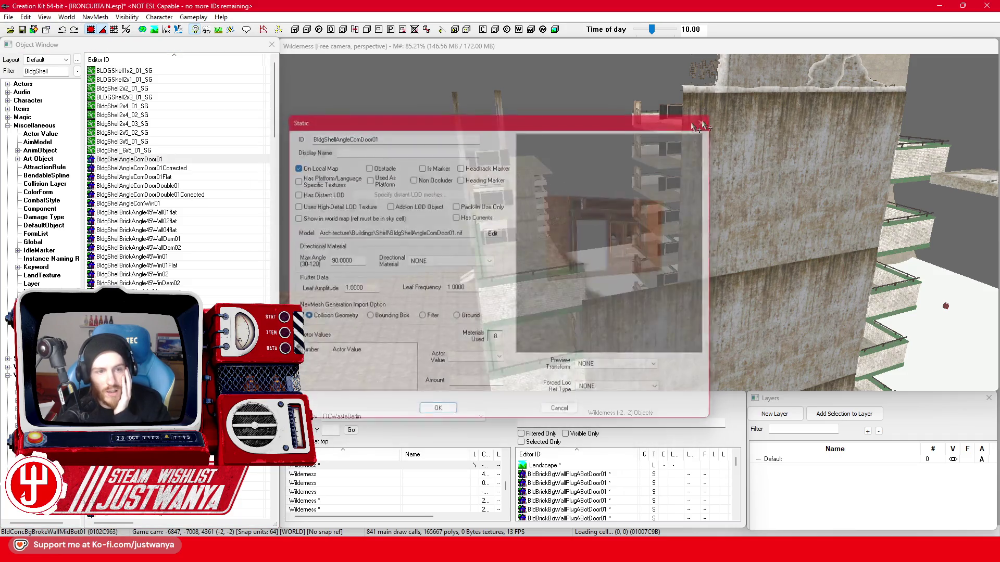
double_click(188, 204)
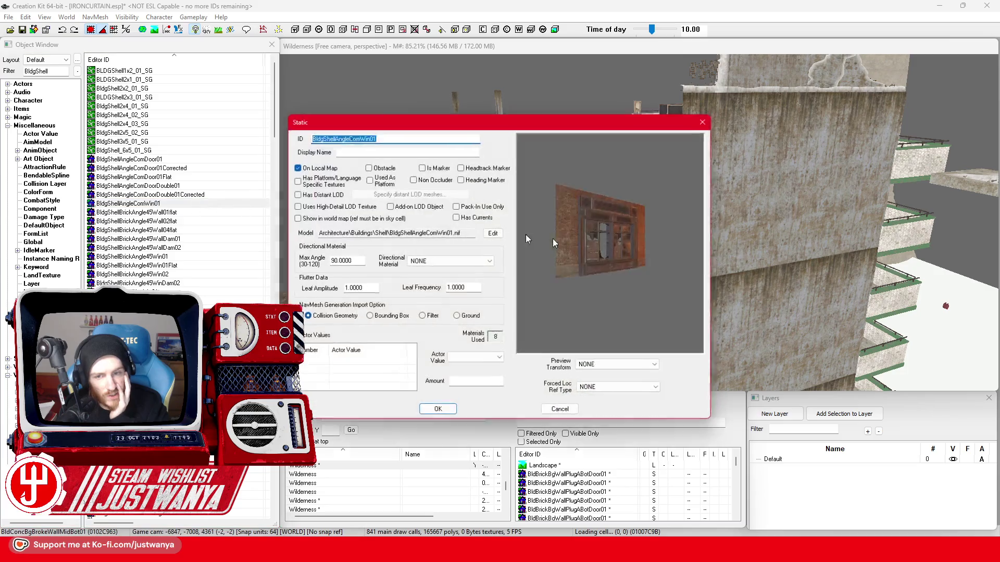
left_click(706, 122)
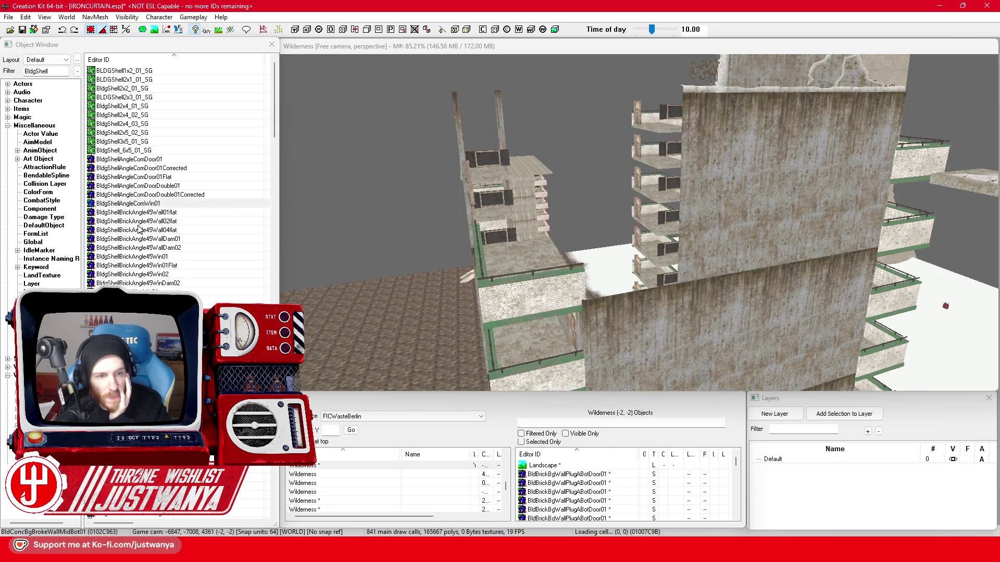
scroll(210, 218, "down", 2)
scroll(210, 218, "down", 2)
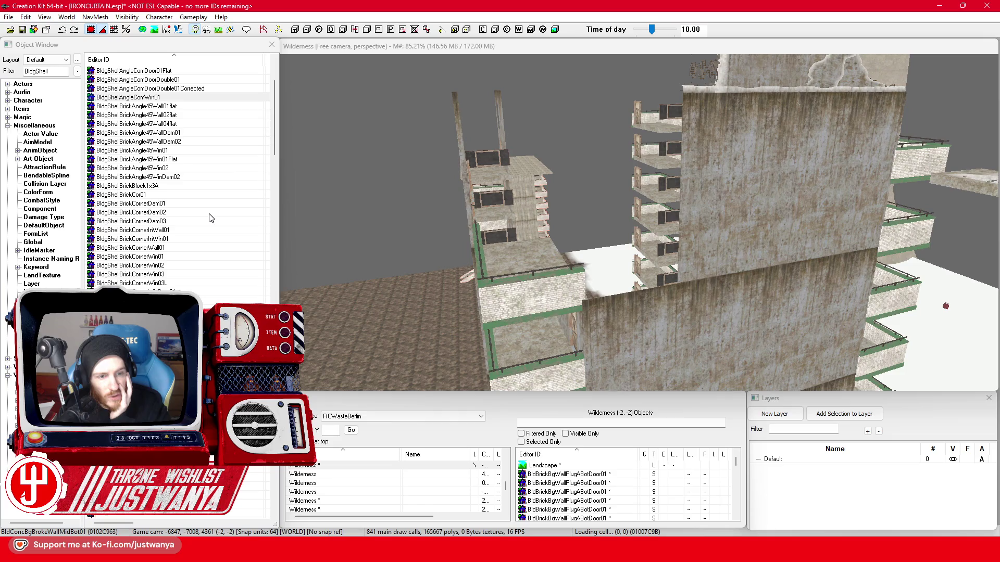
scroll(209, 218, "down", 2)
scroll(210, 218, "down", 2)
scroll(209, 217, "down", 2)
scroll(210, 218, "down", 2)
scroll(209, 217, "down", 4)
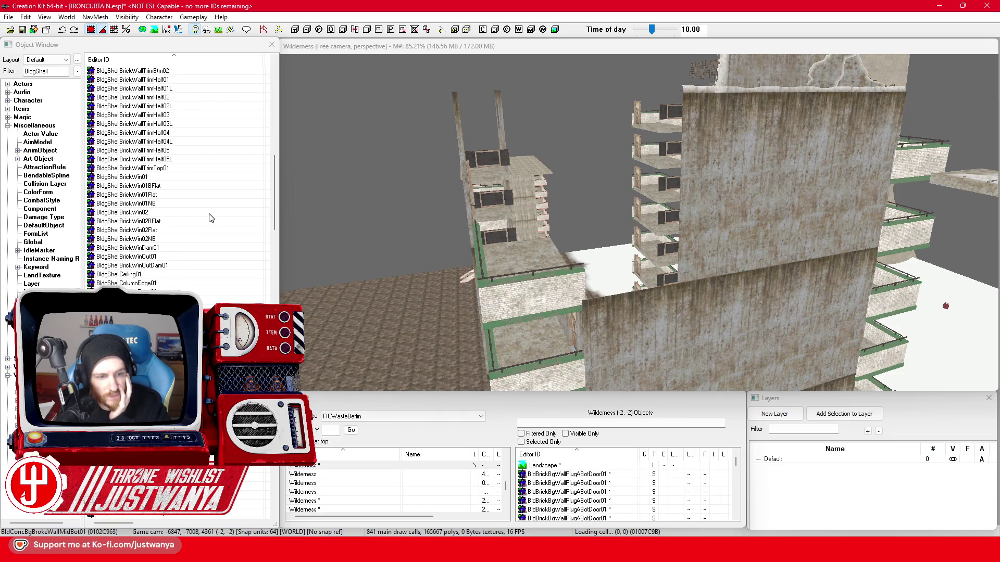
scroll(209, 218, "down", 2)
scroll(213, 229, "down", 3)
scroll(212, 227, "down", 3)
scroll(211, 226, "down", 3)
scroll(209, 226, "down", 3)
scroll(210, 226, "down", 2)
scroll(210, 225, "down", 1)
scroll(209, 226, "down", 2)
scroll(210, 226, "down", 1)
scroll(210, 225, "down", 3)
scroll(210, 225, "down", 3)
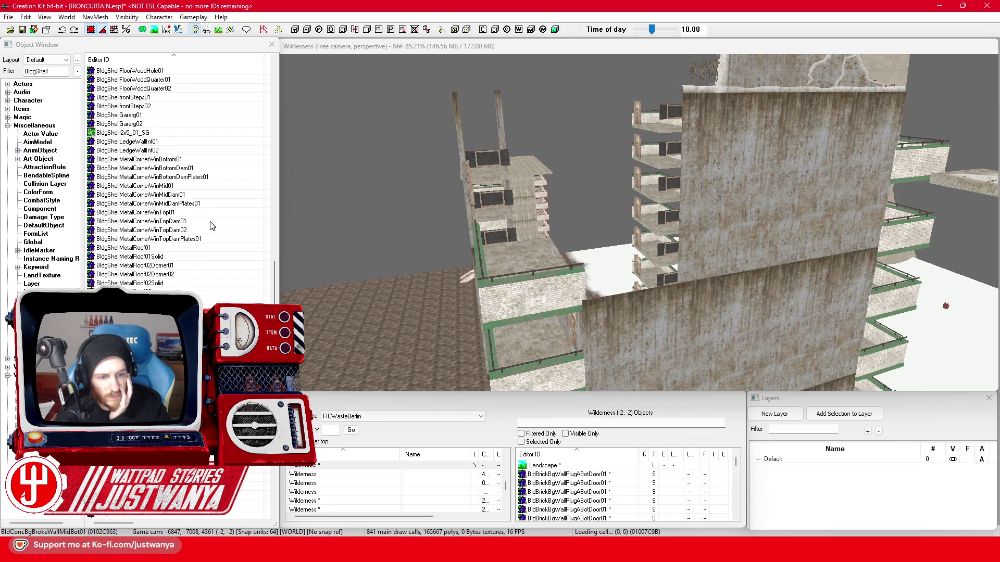
scroll(209, 225, "down", 2)
scroll(209, 226, "down", 1)
scroll(210, 226, "down", 2)
scroll(209, 226, "down", 1)
scroll(210, 226, "down", 2)
scroll(209, 226, "down", 1)
scroll(210, 226, "down", 2)
scroll(210, 225, "down", 1)
scroll(209, 226, "down", 2)
scroll(210, 226, "down", 2)
scroll(209, 226, "down", 2)
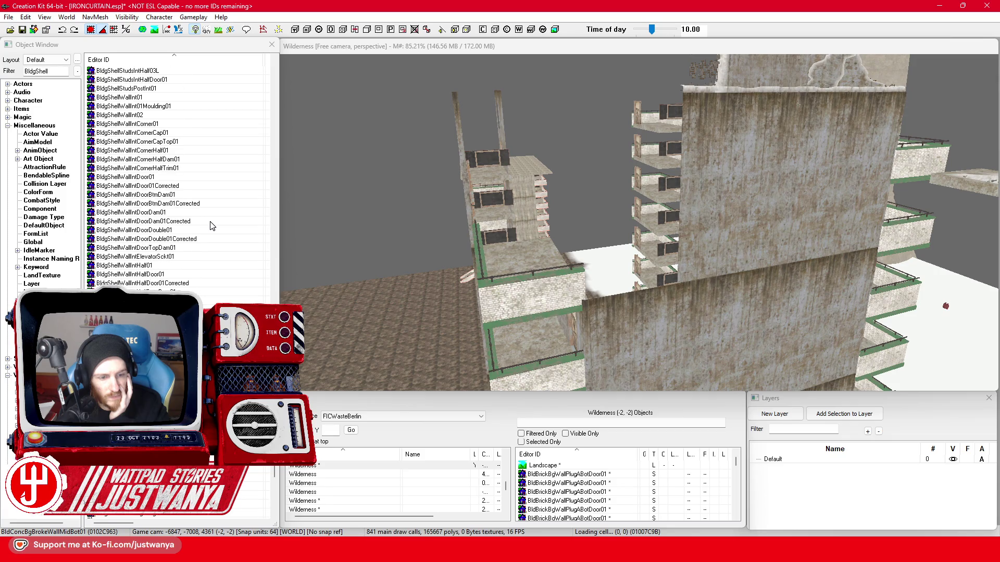
scroll(210, 226, "down", 2)
scroll(209, 226, "down", 3)
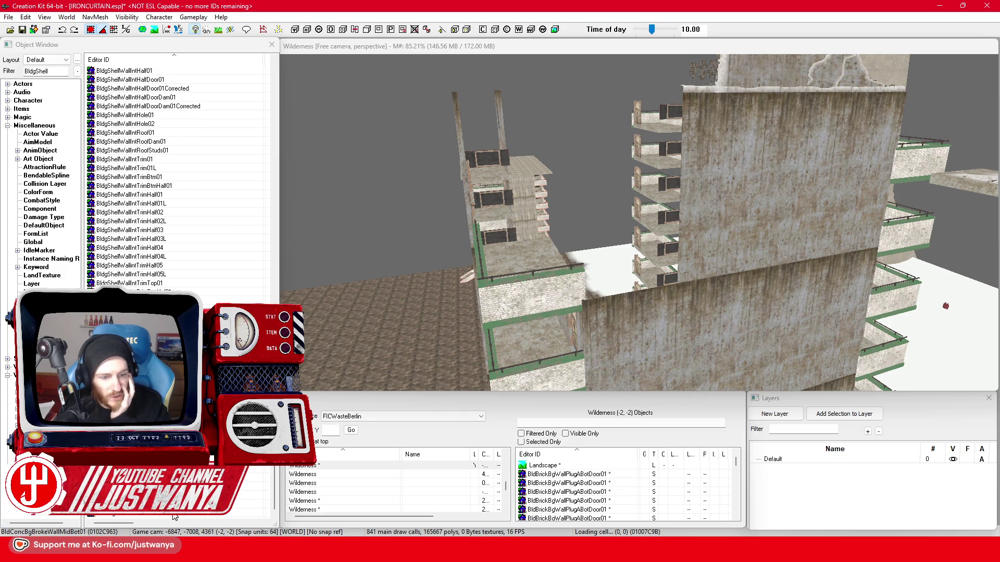
Open the GSBldgShellBrickCorner01 record and rotate its ruined wall model
double_click(577, 275)
mouse_move(577, 275)
left_mouse_down()
mouse_move(682, 286)
mouse_move(561, 282)
mouse_move(579, 267)
mouse_move(547, 272)
mouse_move(644, 271)
mouse_move(628, 275)
left_mouse_up()
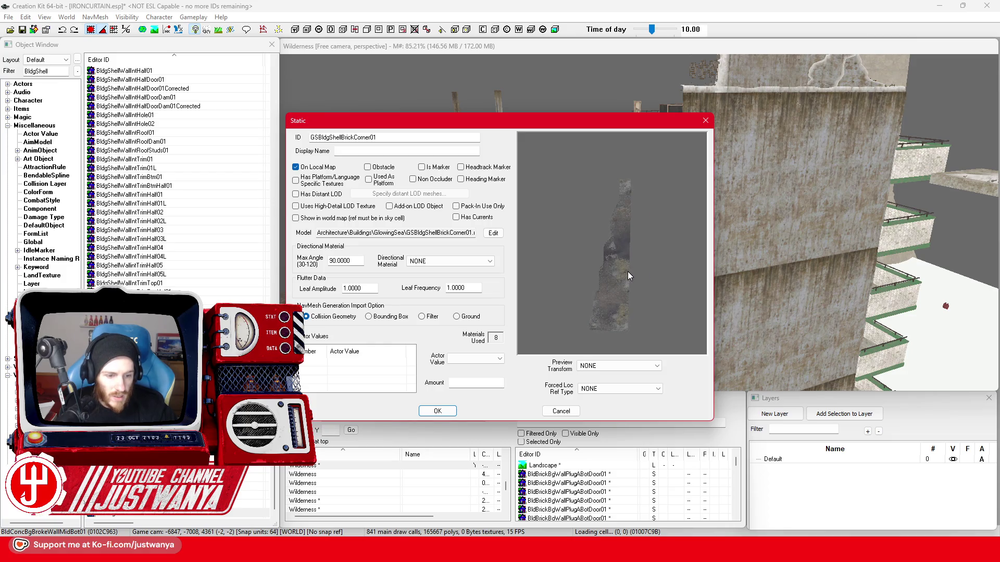
Place GSBldgShellBrickCorner01 beside the rooftop and position it against the building
key("Escape")
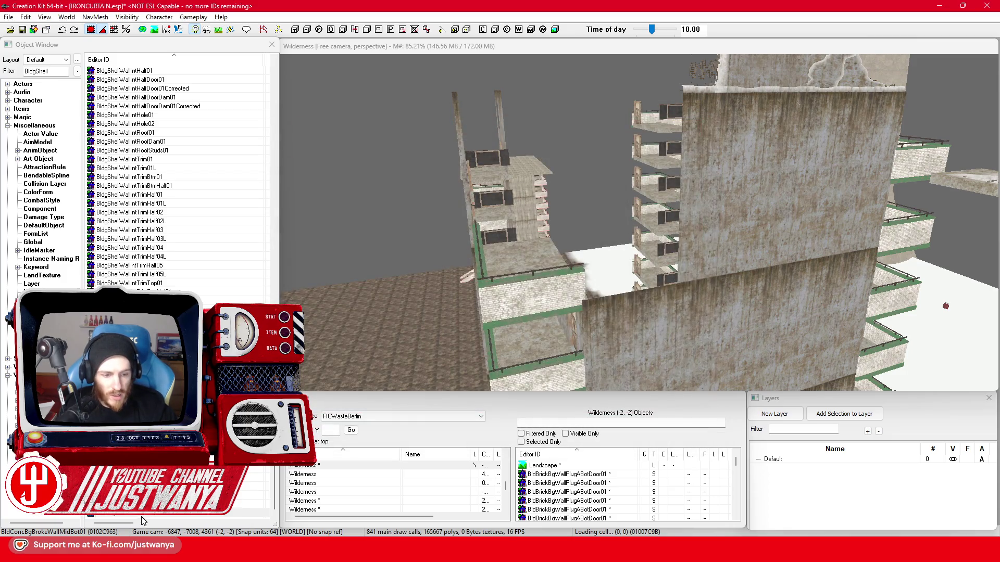
left_click(143, 521)
left_click_drag(597, 305, 602, 279)
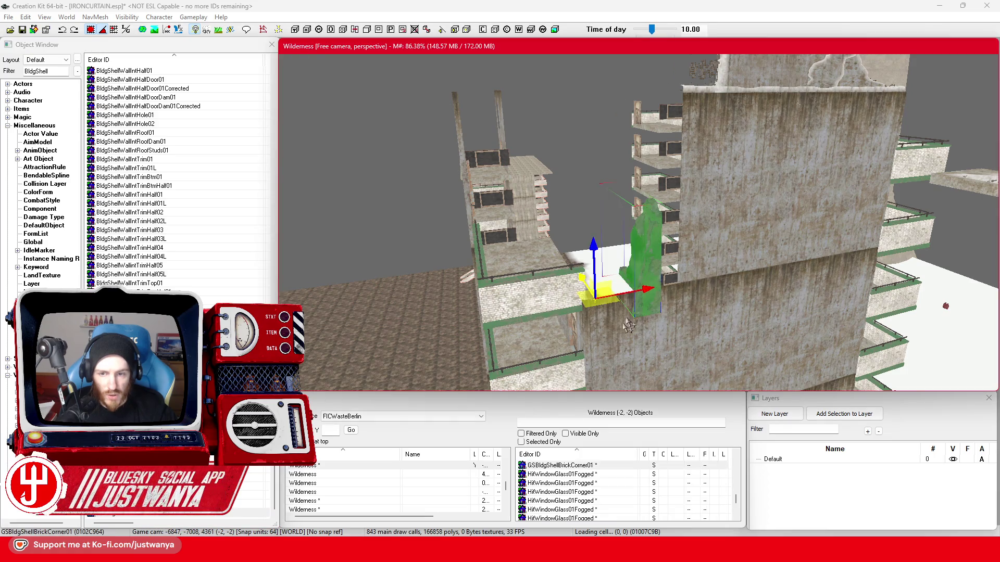
key("e")
scroll(581, 351, "up", 2)
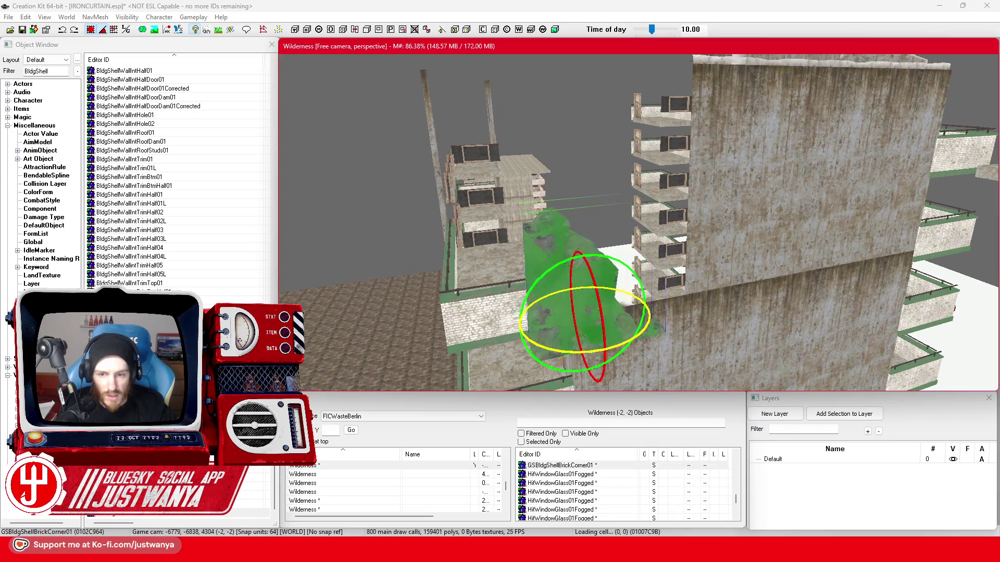
key("w")
left_click_drag(565, 310, 542, 277)
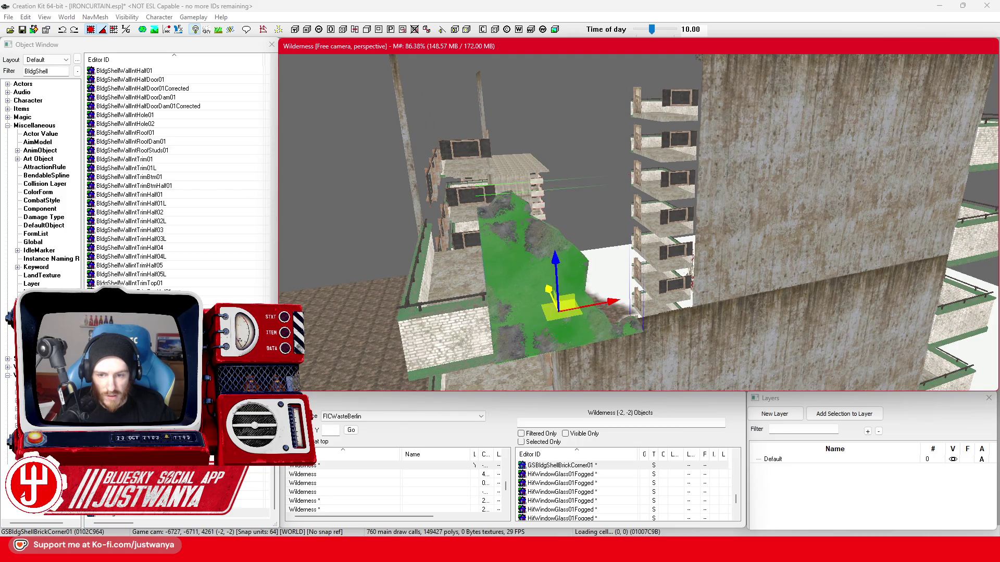
left_click_drag(602, 288, 678, 316)
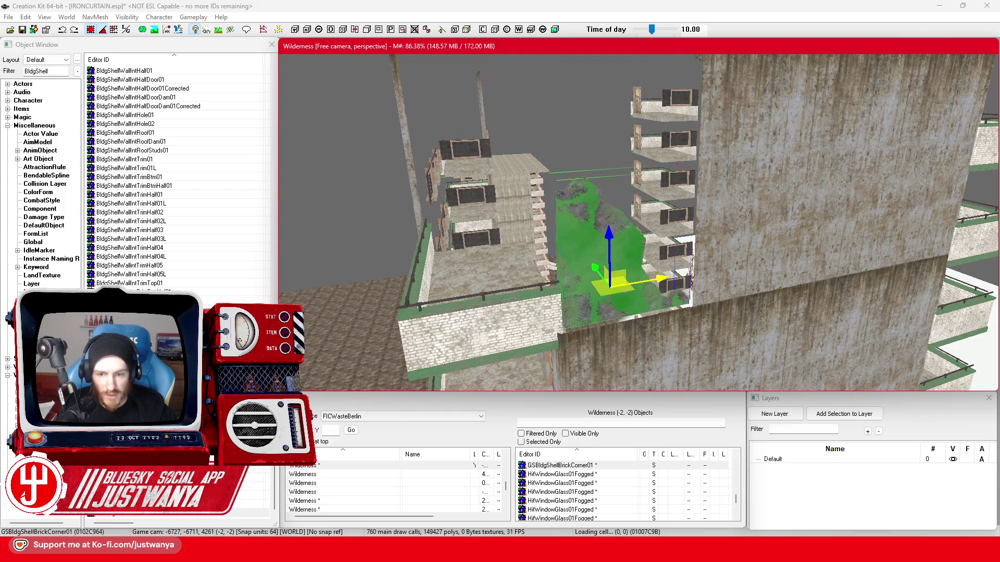
key("shift")
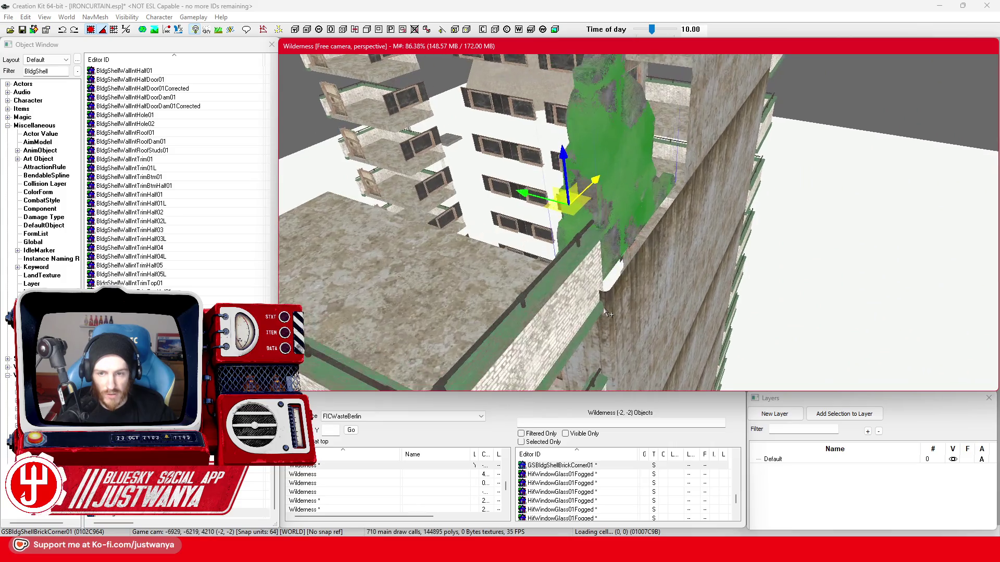
left_click_drag(593, 205, 550, 192)
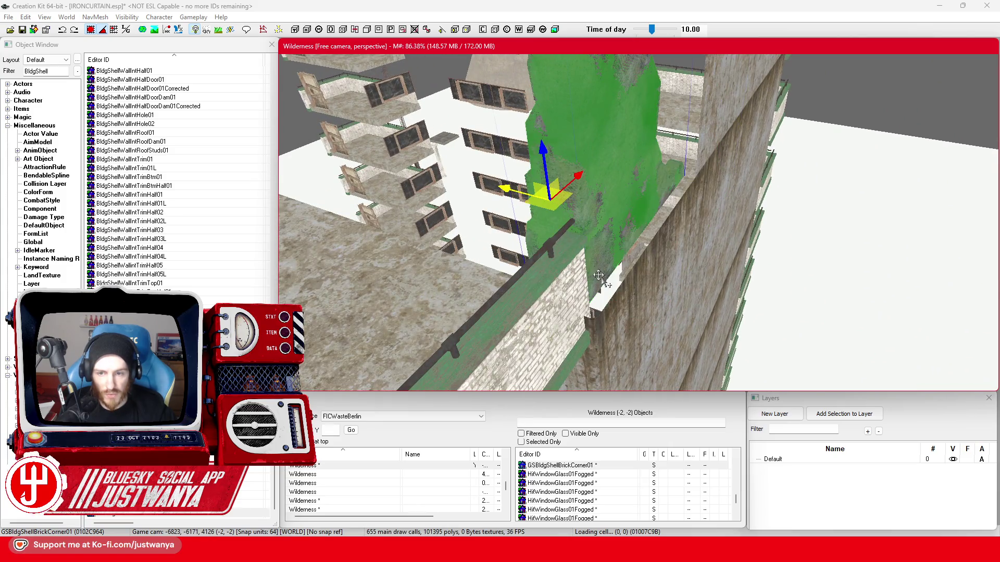
Inspect the overlapping ruined wall pieces, move GSBldgShellBrick02 aside and undo it, then open BldgShellWoodStairsHalf01
key("shift")
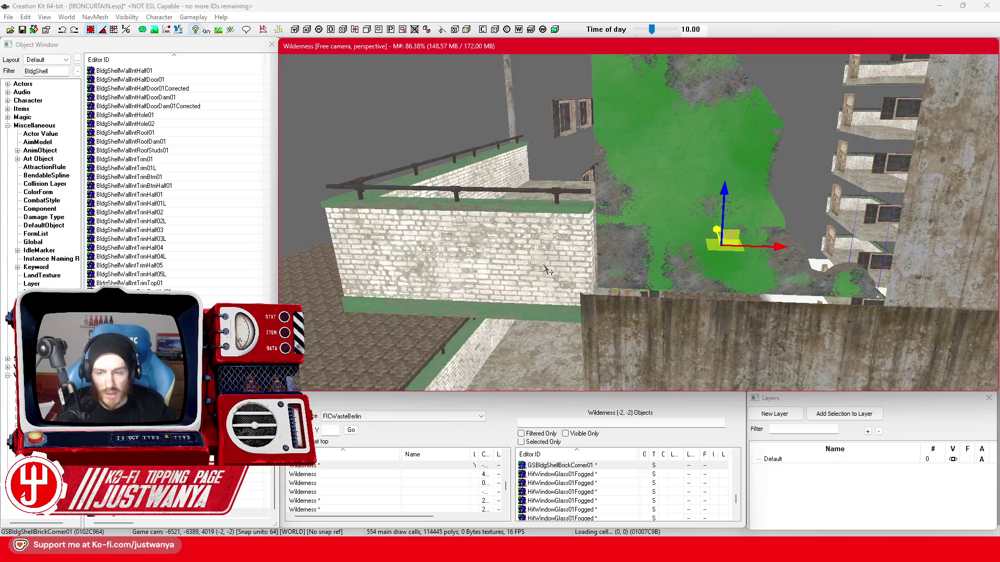
key("shift")
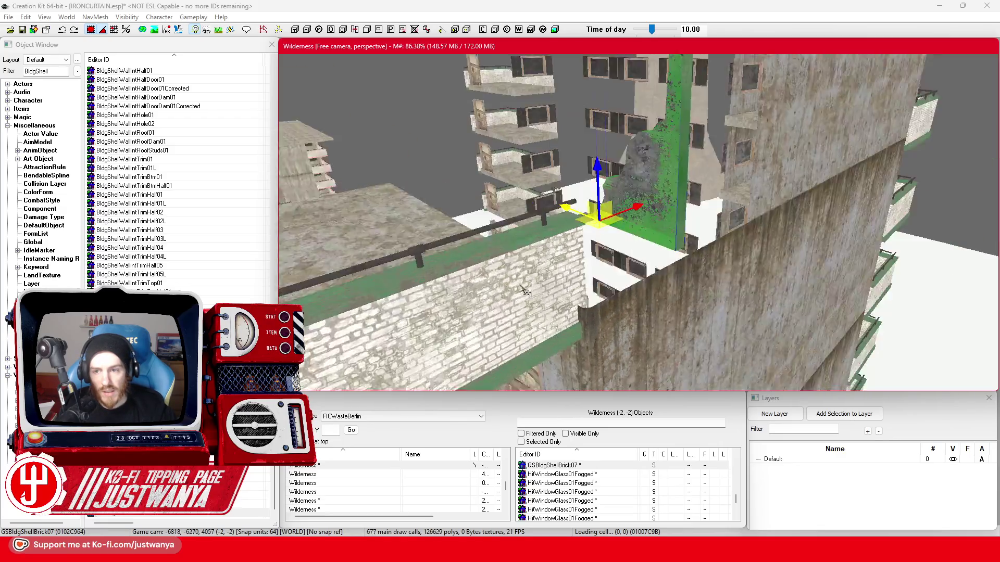
key("shift")
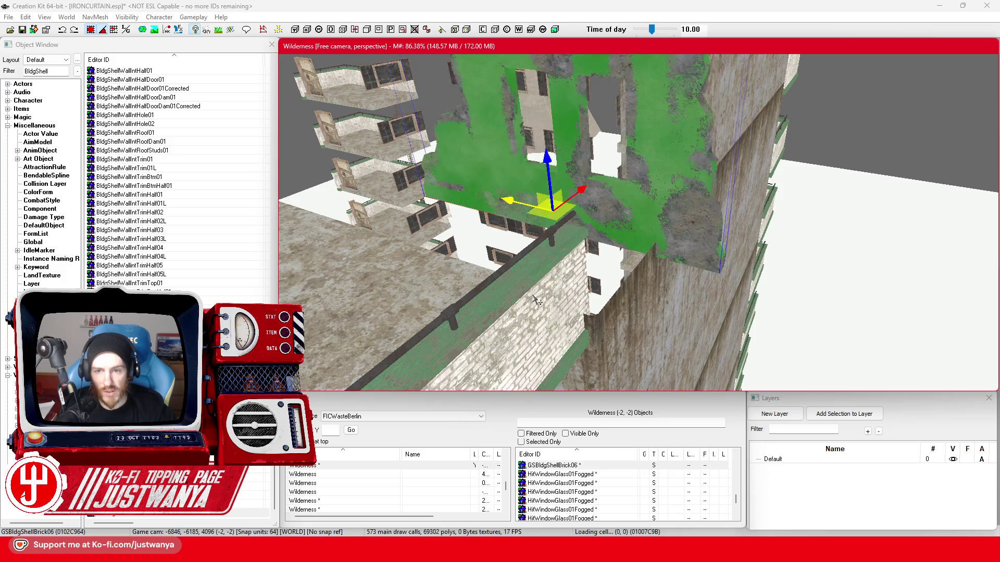
key("shift")
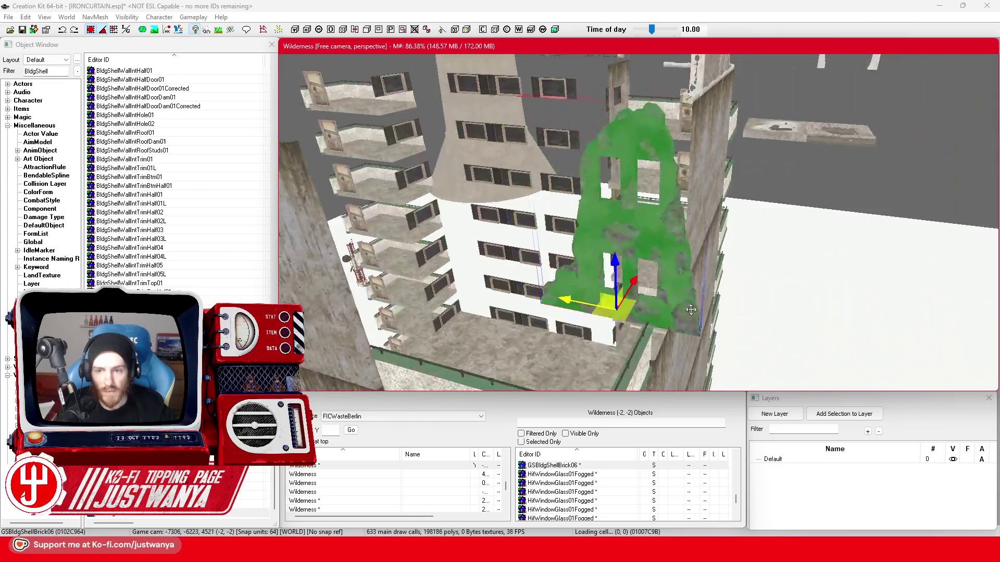
left_click(588, 308)
left_click(587, 309)
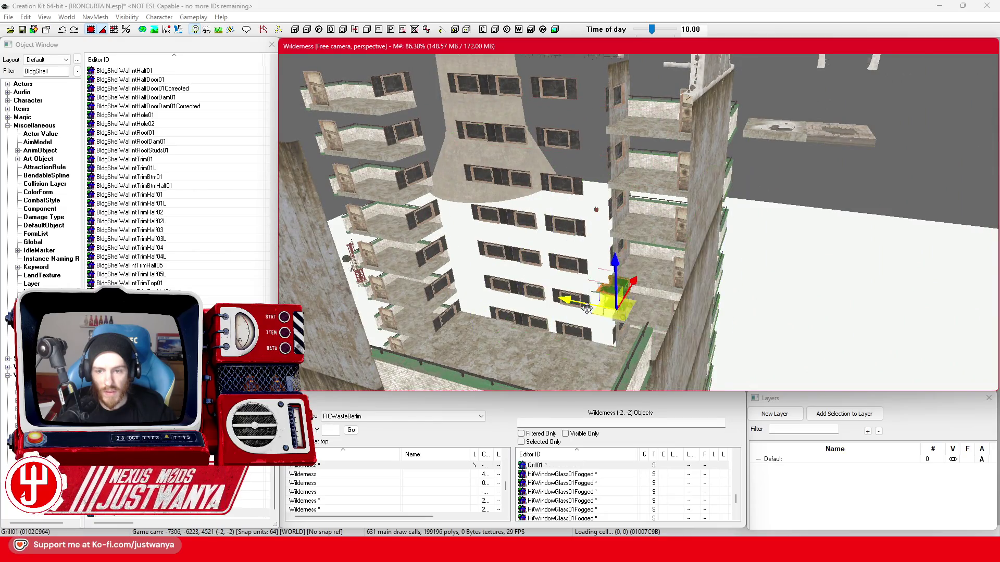
left_click(588, 309)
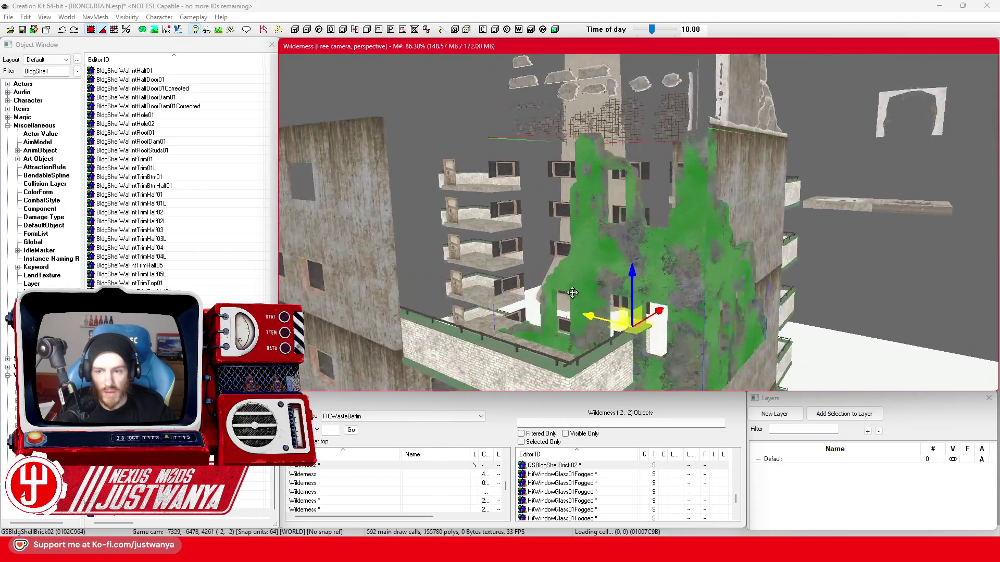
left_click_drag(522, 254, 657, 273)
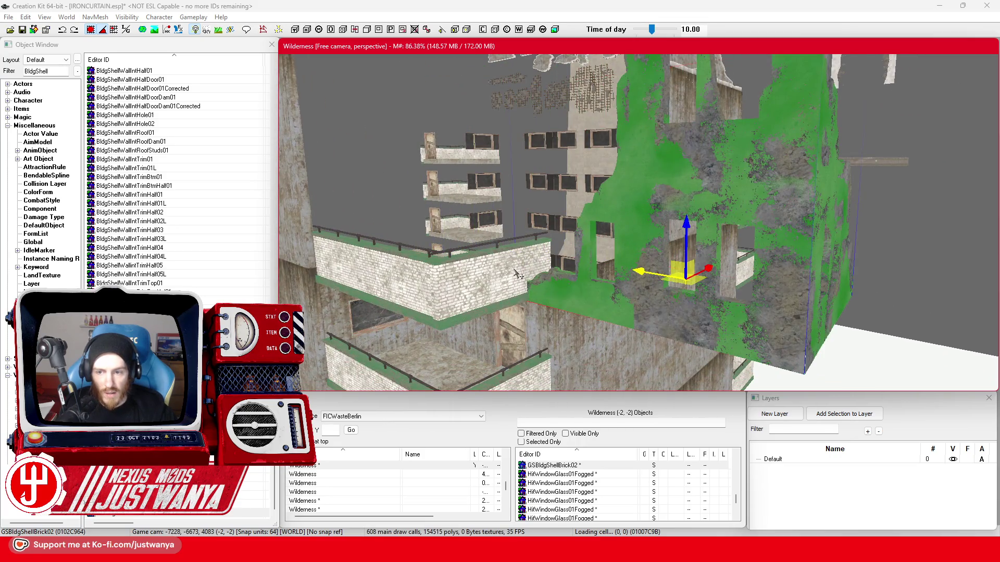
key("ctrl+z")
key("ctrl+z")
key("ctrl+z")
key("ctrl+z")
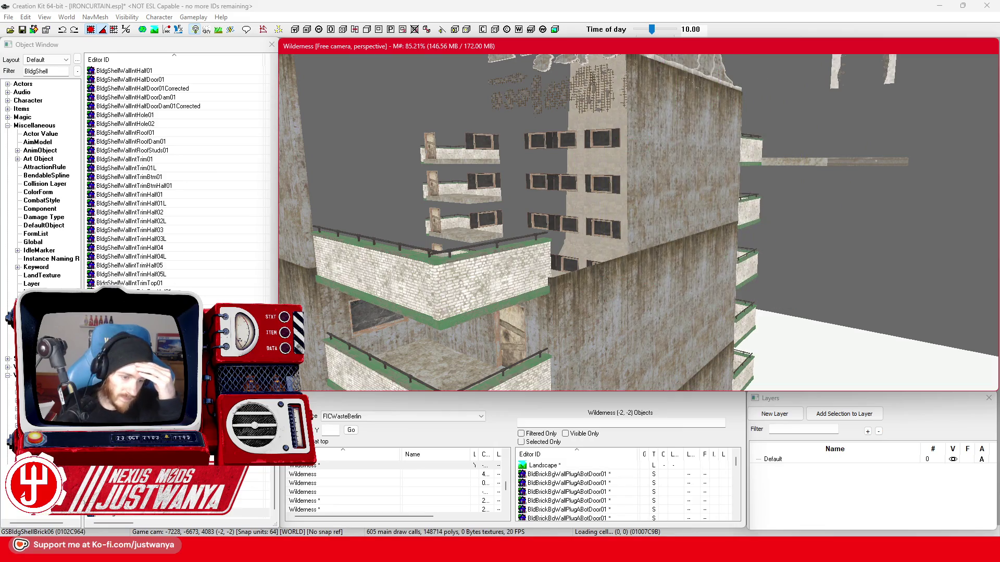
double_click(659, 231)
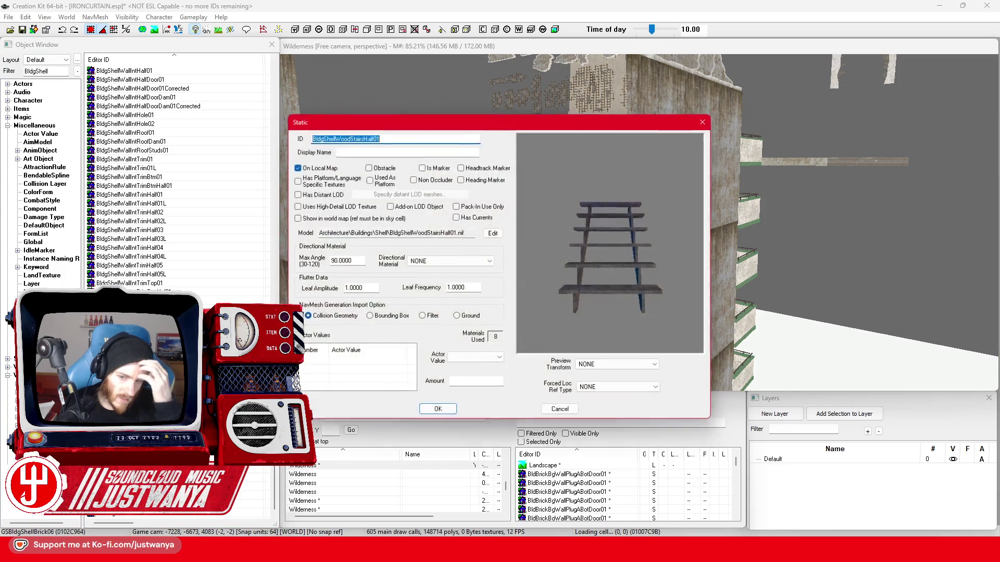
Preview BldgShellWallIntTrimHalf01, then place BldgShellBrickAngle45Wall01Flat into the cell
left_click(706, 121)
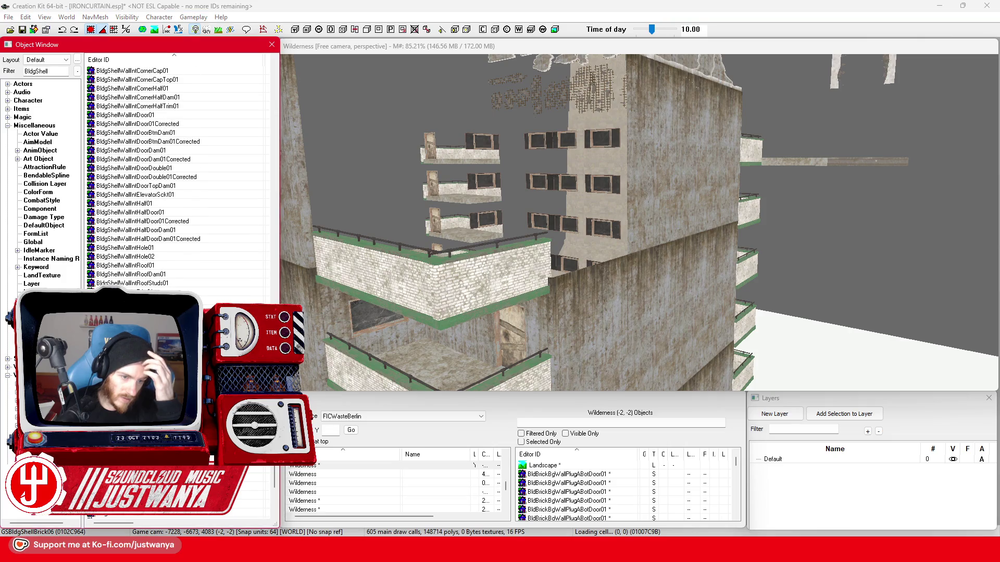
double_click(413, 334)
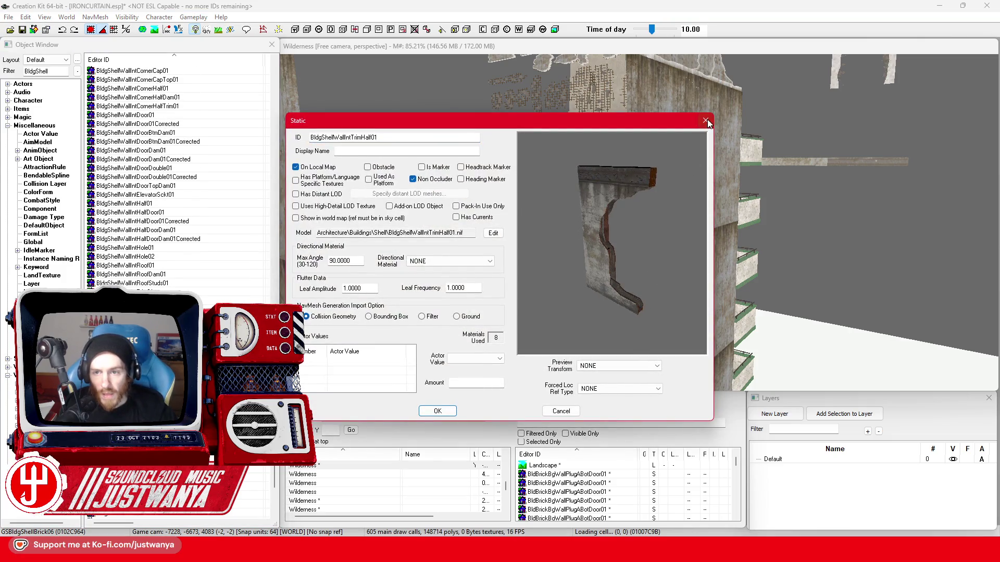
left_click(705, 122)
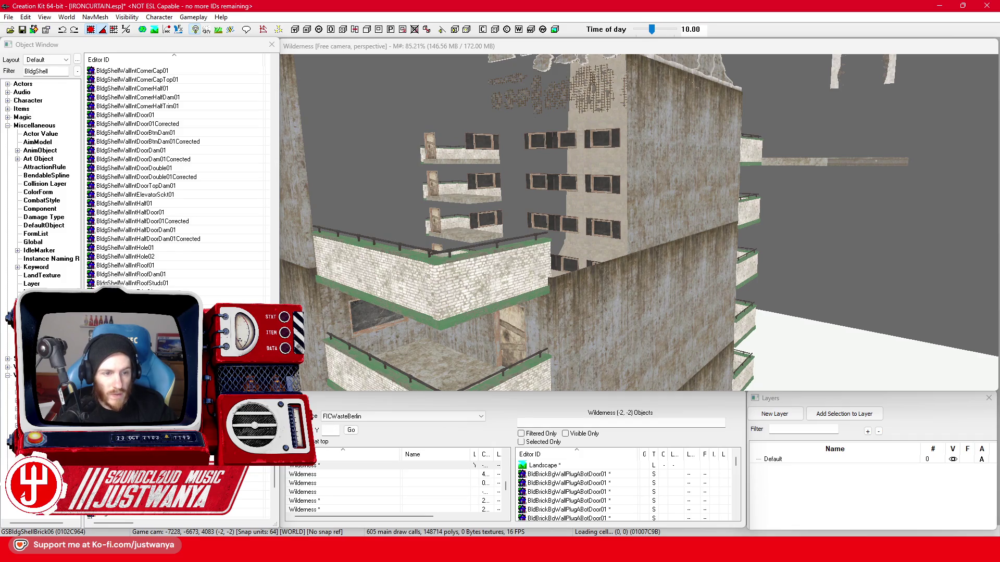
scroll(180, 172, "up", 5)
scroll(180, 172, "up", 3)
scroll(180, 172, "up", 5)
scroll(180, 172, "up", 5)
scroll(180, 173, "up", 5)
scroll(179, 172, "up", 5)
scroll(181, 172, "up", 5)
scroll(179, 172, "up", 5)
scroll(179, 172, "up", 4)
scroll(180, 172, "up", 4)
scroll(179, 171, "up", 2)
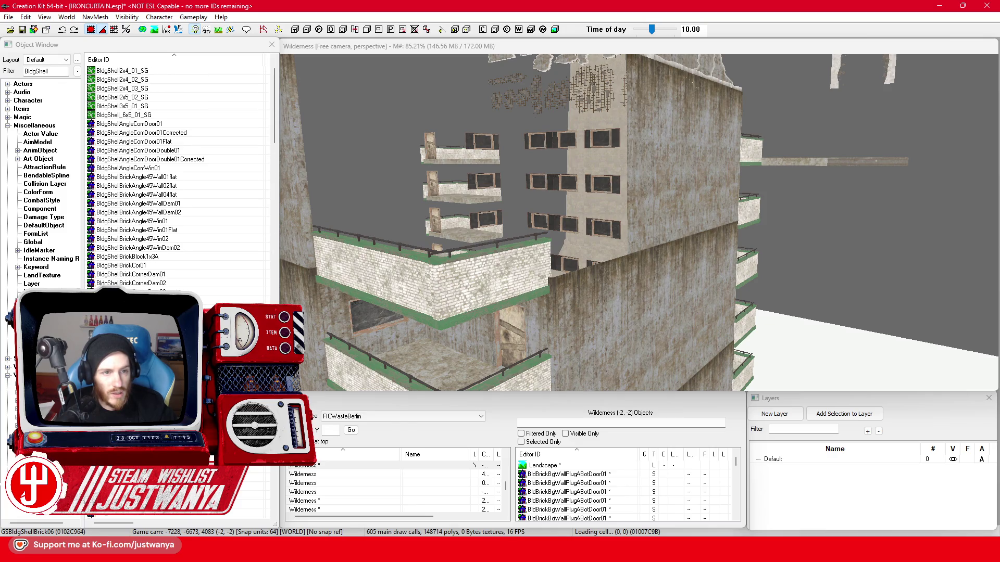
left_click_drag(137, 178, 172, 187)
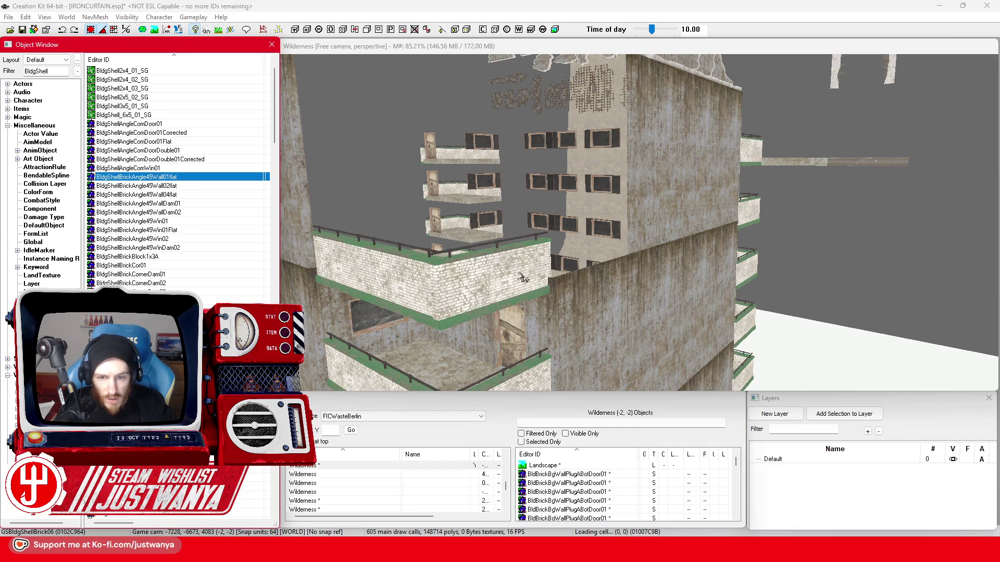
left_click_drag(524, 279, 524, 279)
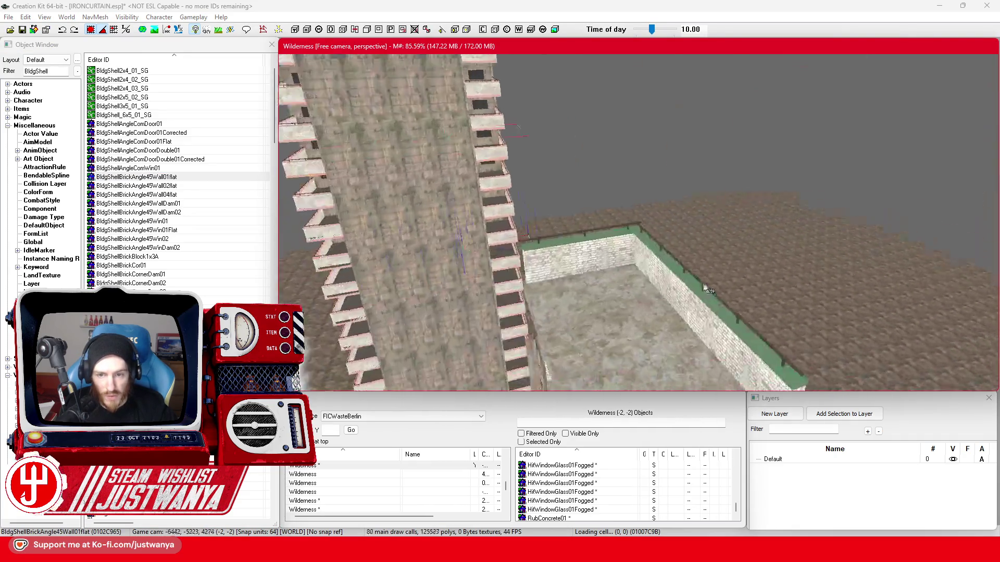
Swap the placed piece to BldgShellBrickCornerDam01 and open its reference properties with the material swap list
key("f")
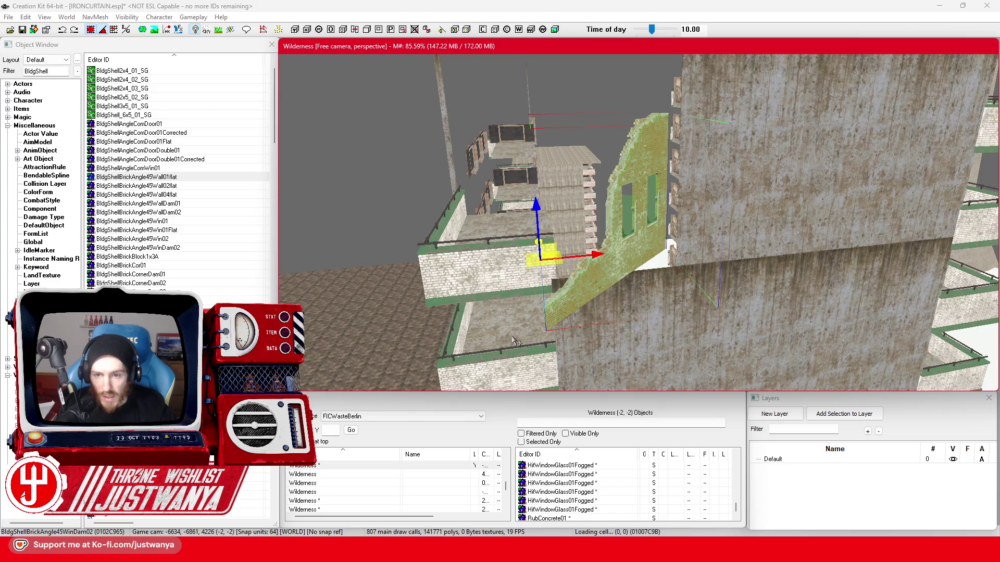
key("Down")
key("Down")
key("Down")
key("Down")
key("e")
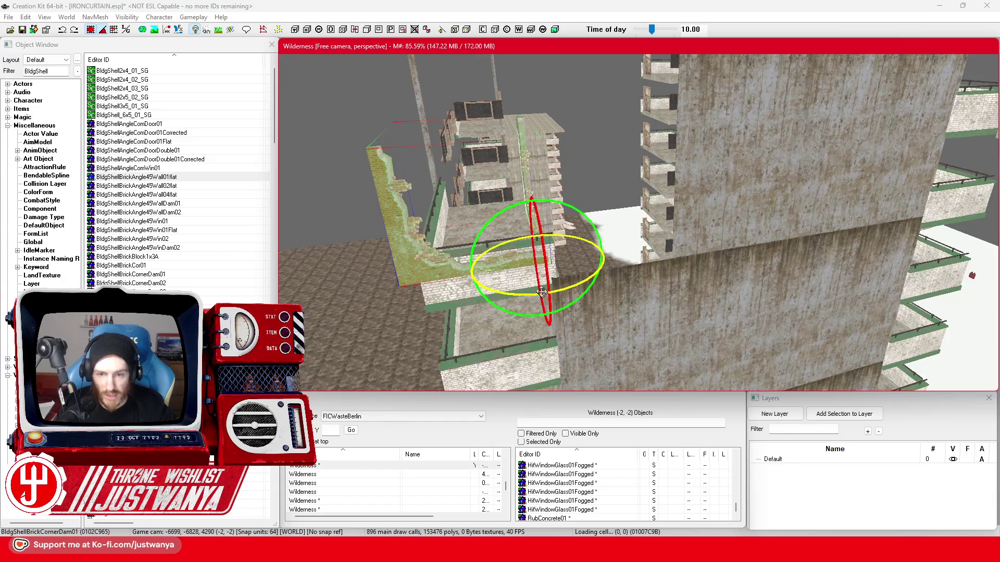
key("w")
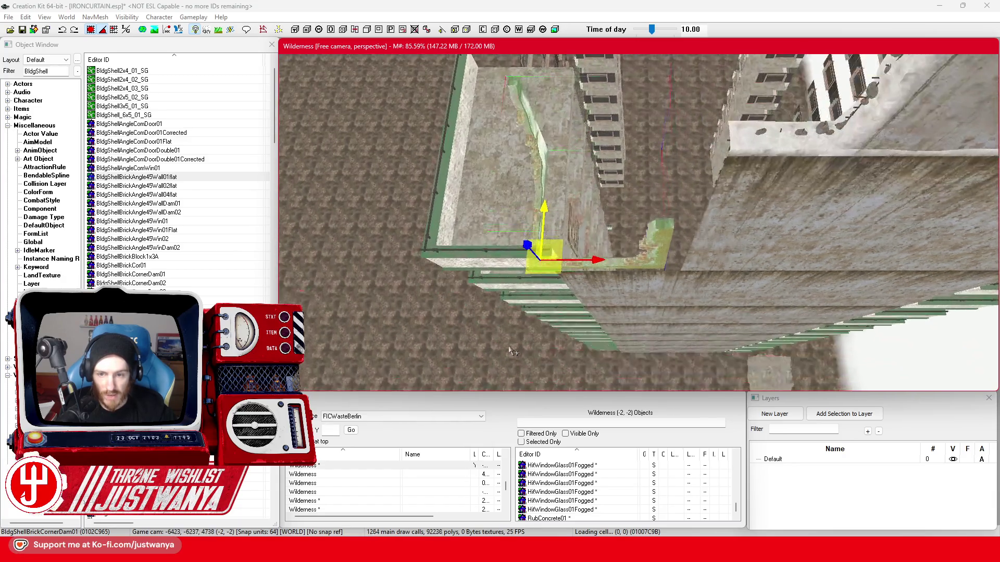
mouse_move(591, 262)
left_mouse_down()
mouse_move(548, 235)
mouse_move(553, 198)
mouse_move(550, 260)
mouse_move(518, 306)
mouse_move(545, 160)
mouse_move(568, 168)
mouse_move(621, 247)
left_mouse_up()
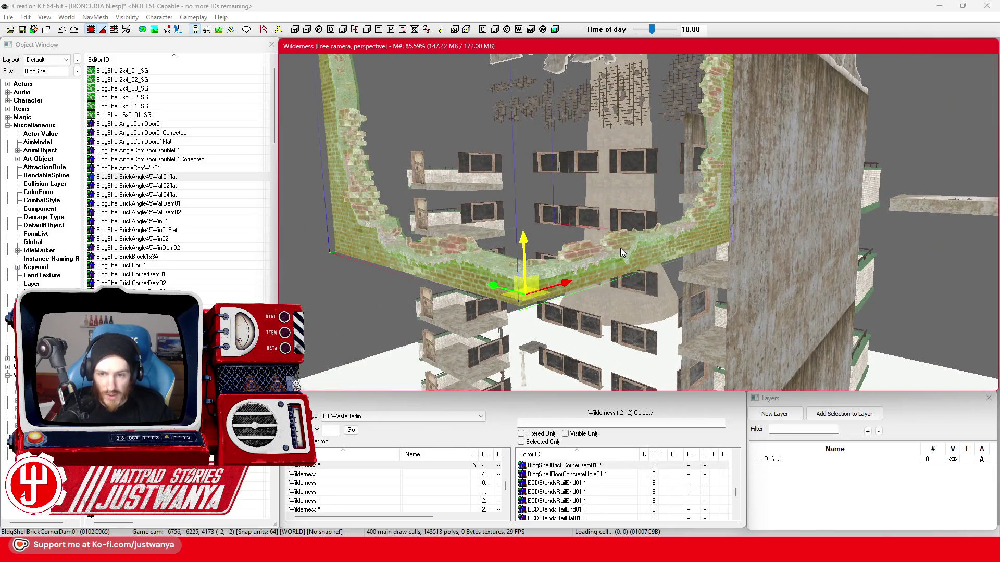
double_click(623, 253)
left_click(514, 291)
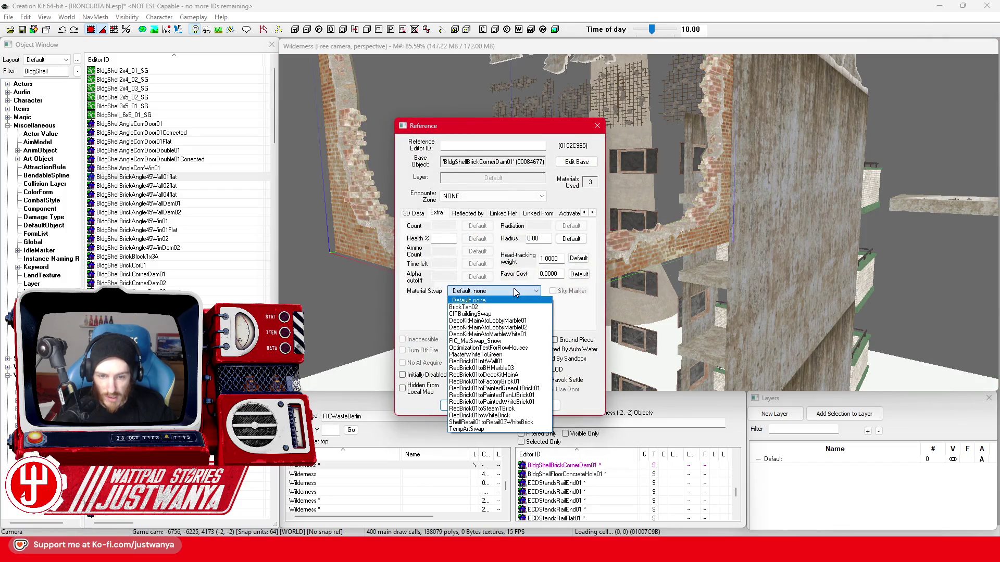
Apply FIC_MatSwap_Snow to the brick corner wall, then set its material swap back to none
left_click(512, 342)
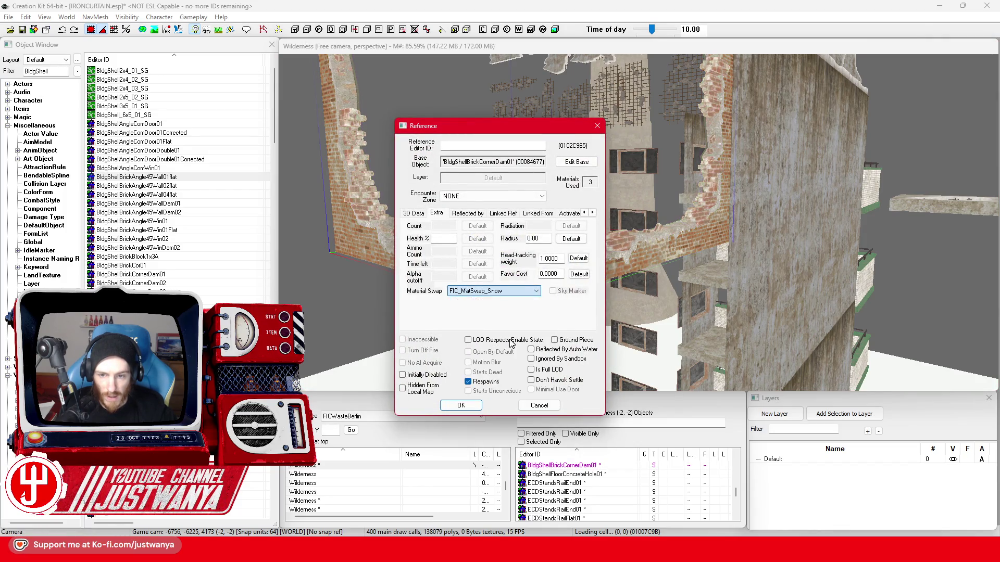
left_click(461, 406)
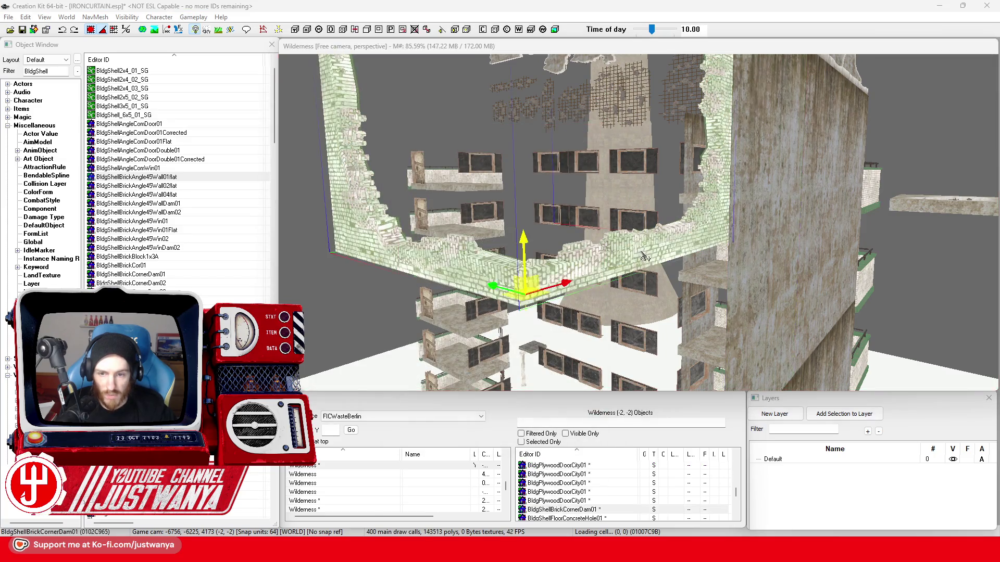
double_click(644, 257)
left_click(492, 290)
left_click(492, 299)
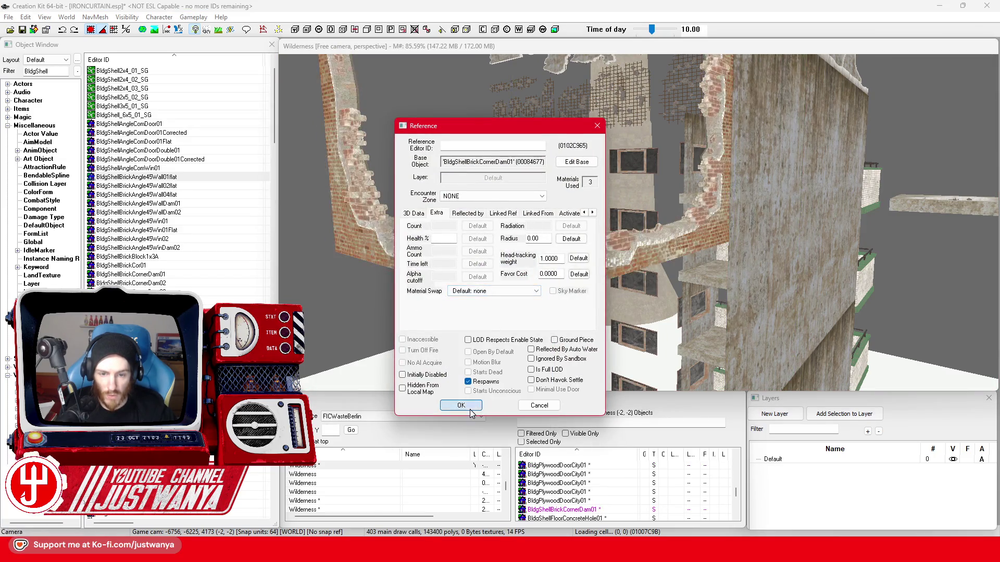
left_click(470, 407)
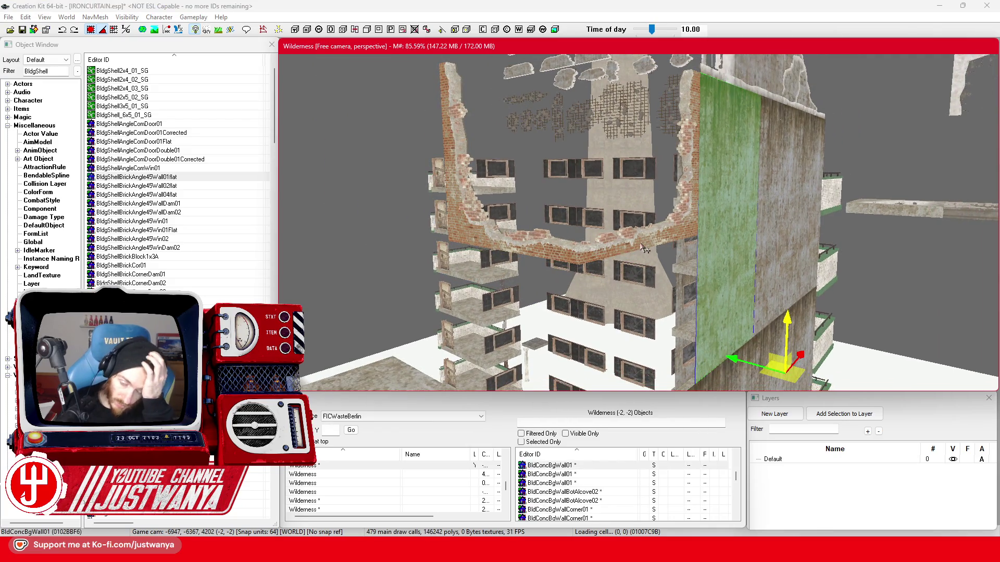
Open the brick corner wall's base static record via Edit Base
double_click(646, 249)
left_click(577, 162)
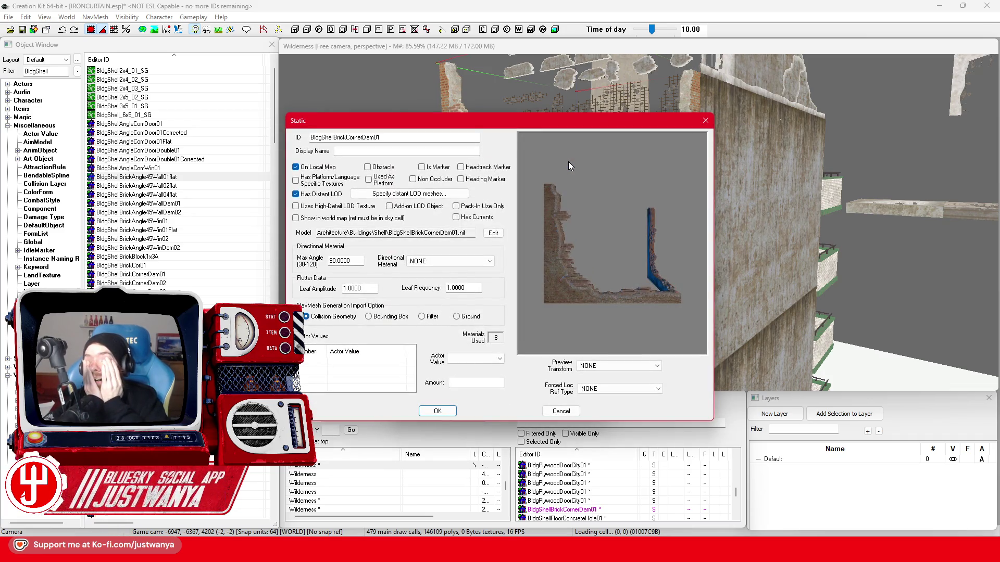
Show the corner wall model's materials and open the FIC_MatSwap_Brick_to_Concrete swap record
left_click_drag(580, 125, 749, 129)
left_click(663, 231)
left_click_drag(668, 223, 631, 196)
mouse_move(496, 38)
left_mouse_down()
mouse_move(658, 67)
mouse_move(671, 59)
left_mouse_up()
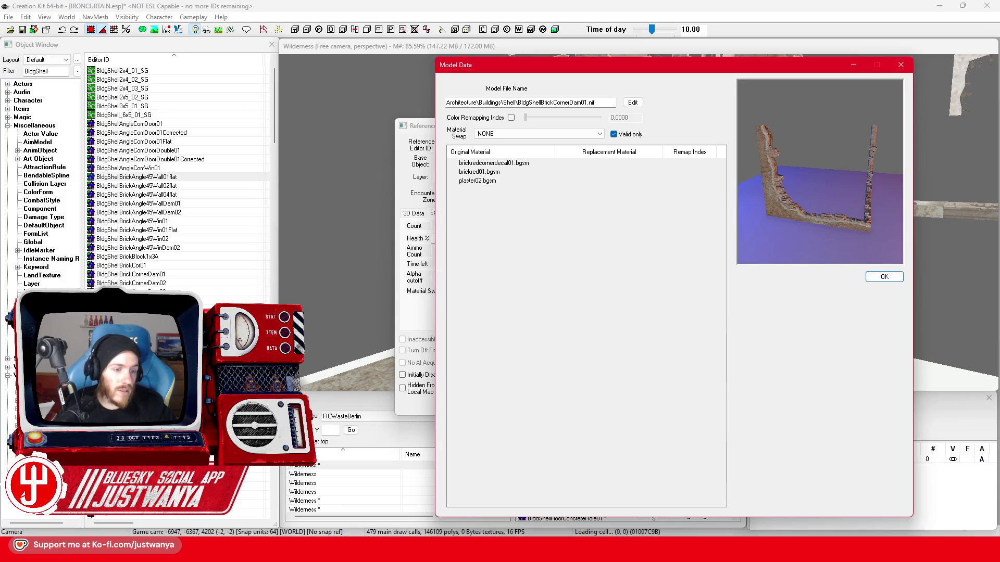
left_click(134, 95)
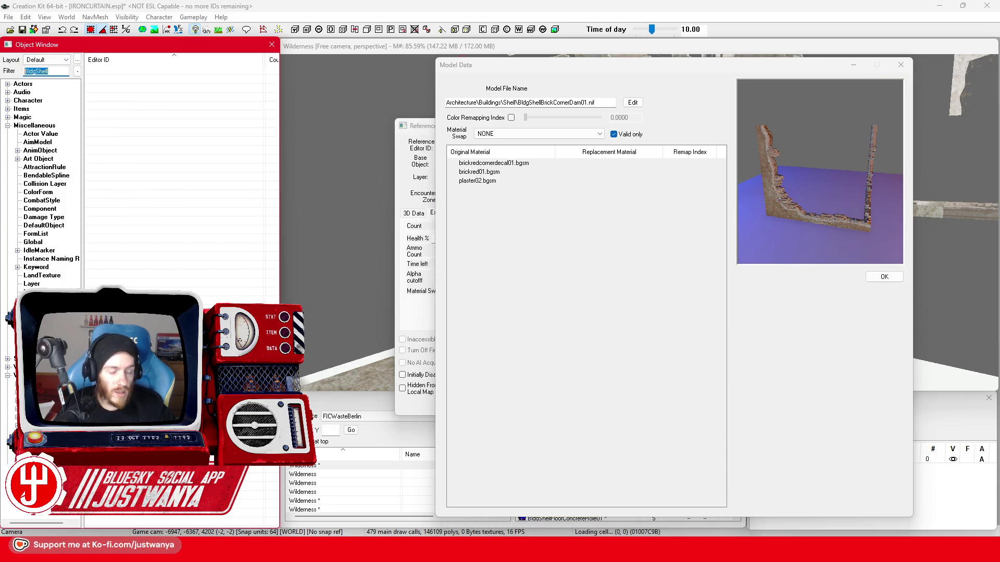
type("FIC_Ma")
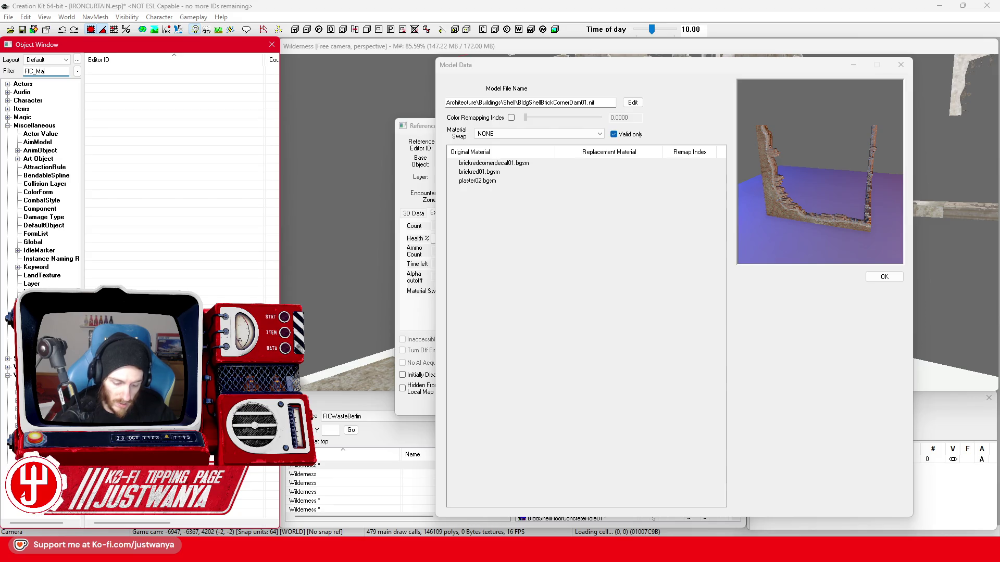
type("c")
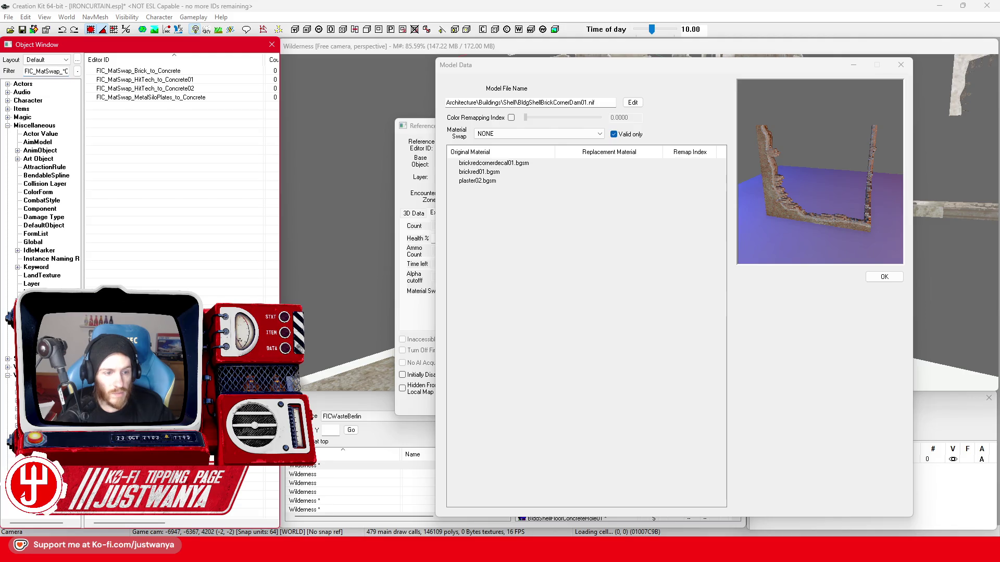
double_click(210, 72)
left_click_drag(250, 174, 220, 147)
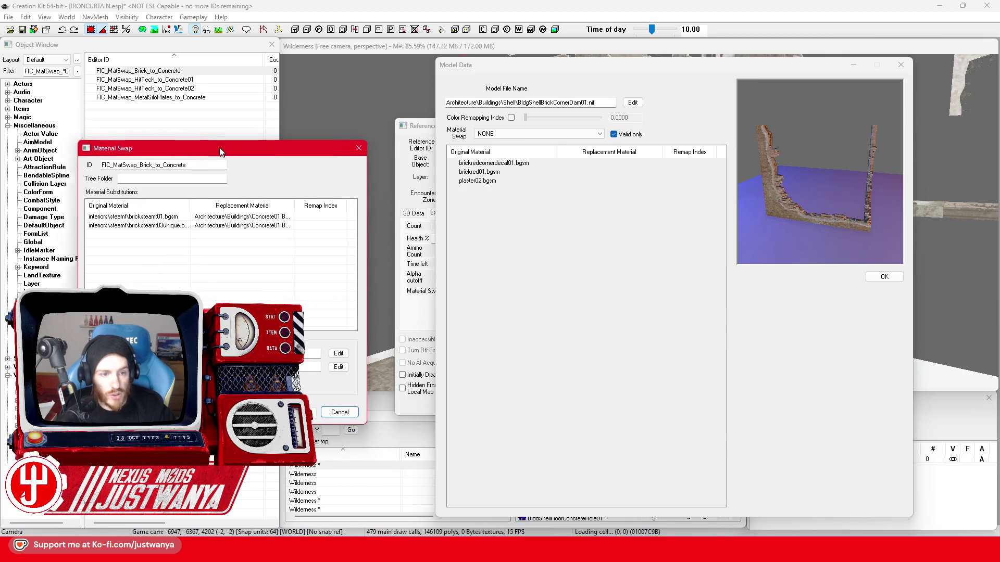
Add a substitution turning brickredcornerdecal01 into Concrete01.BGSM
double_click(174, 238)
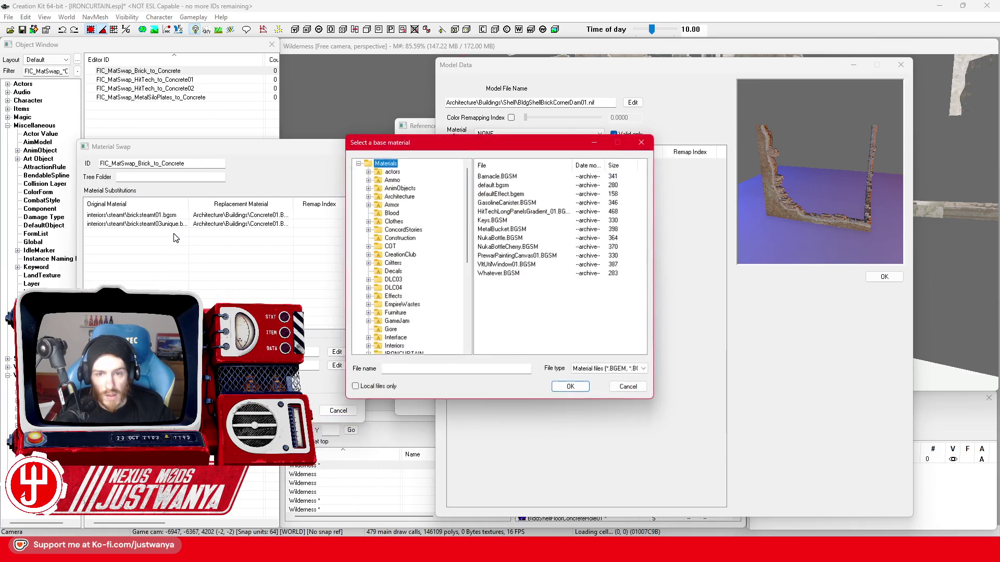
left_click_drag(447, 139, 235, 203)
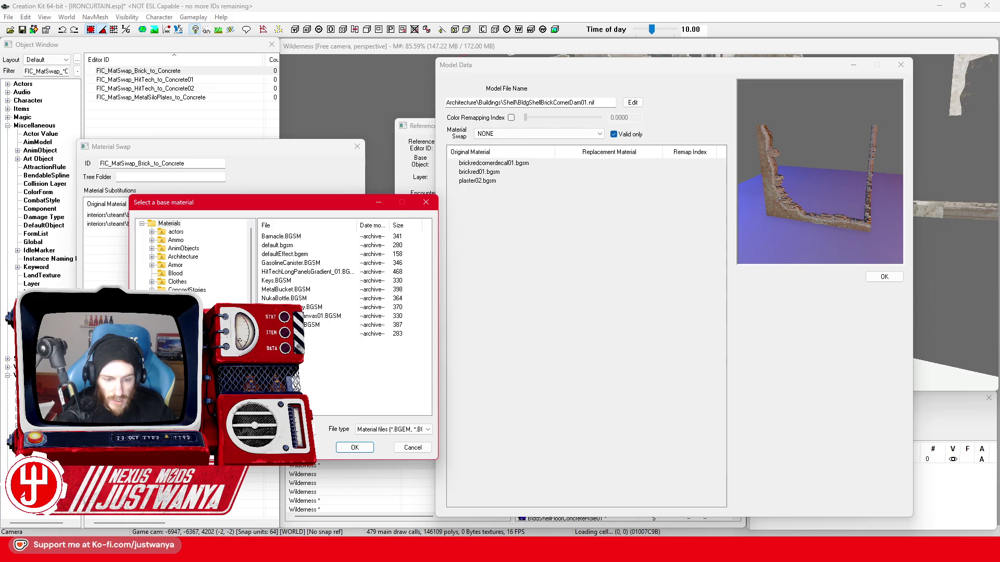
key("Return")
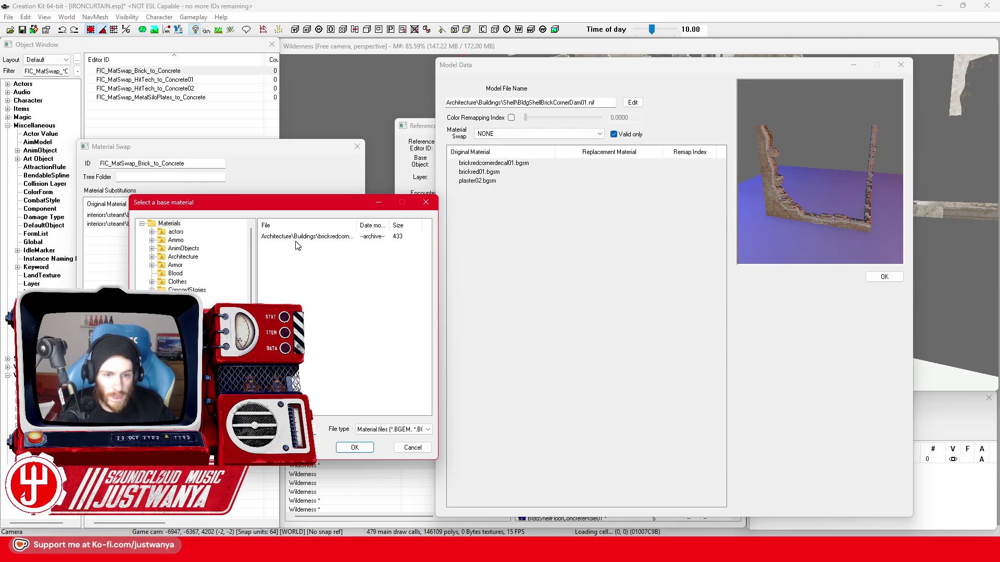
left_click(299, 238)
left_click(355, 448)
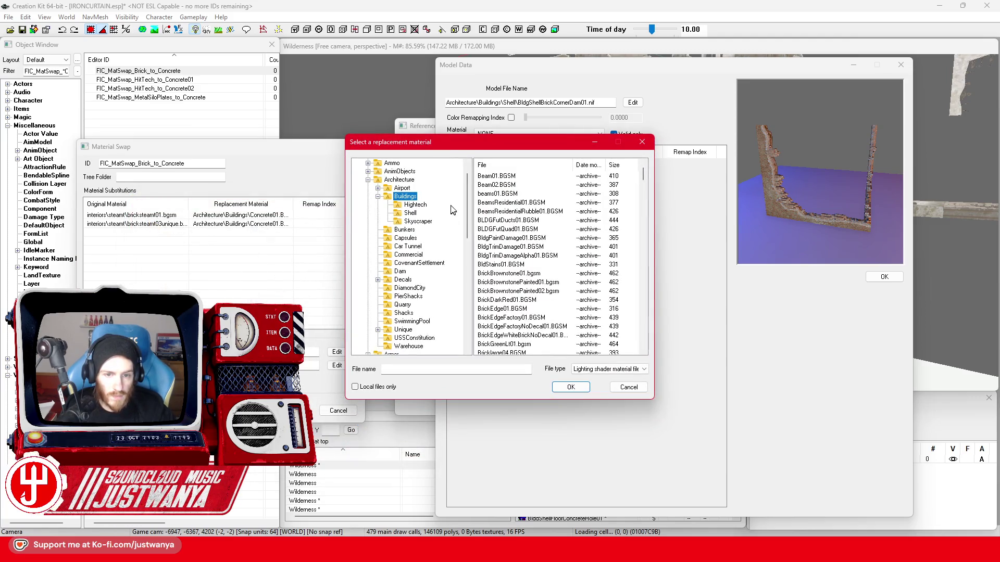
scroll(451, 221, "up", 1)
left_click(384, 163)
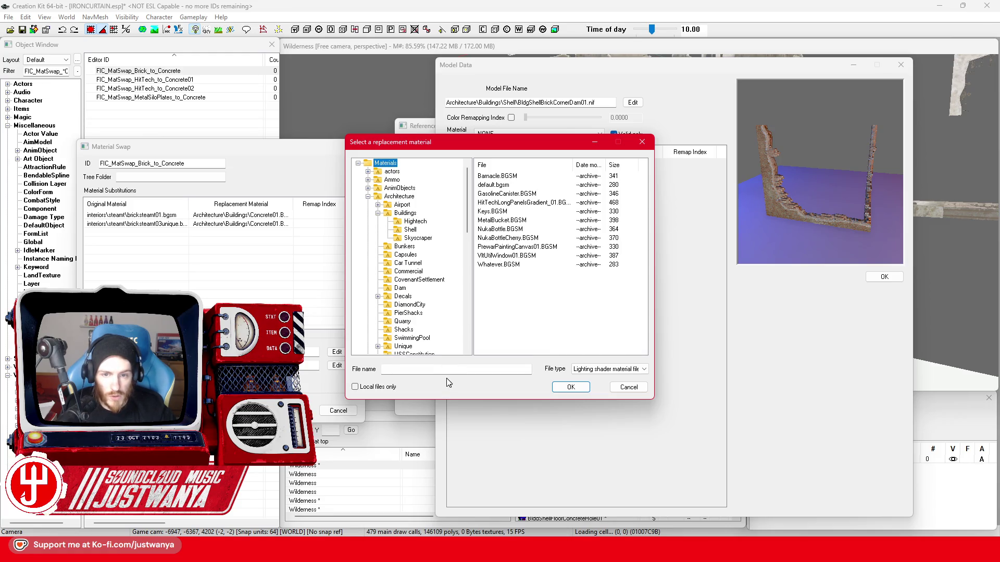
type("Concrete")
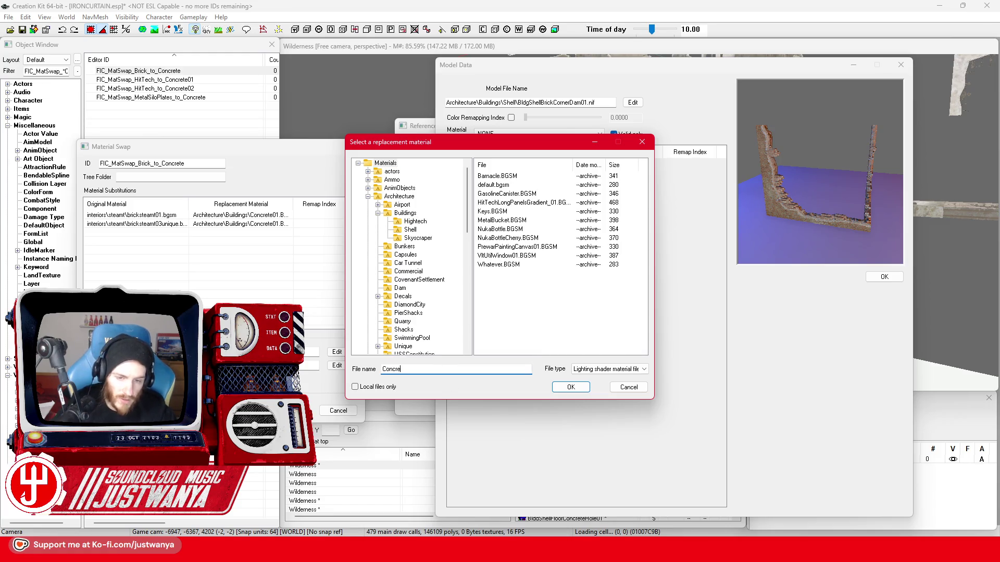
key("Return")
left_click(602, 176)
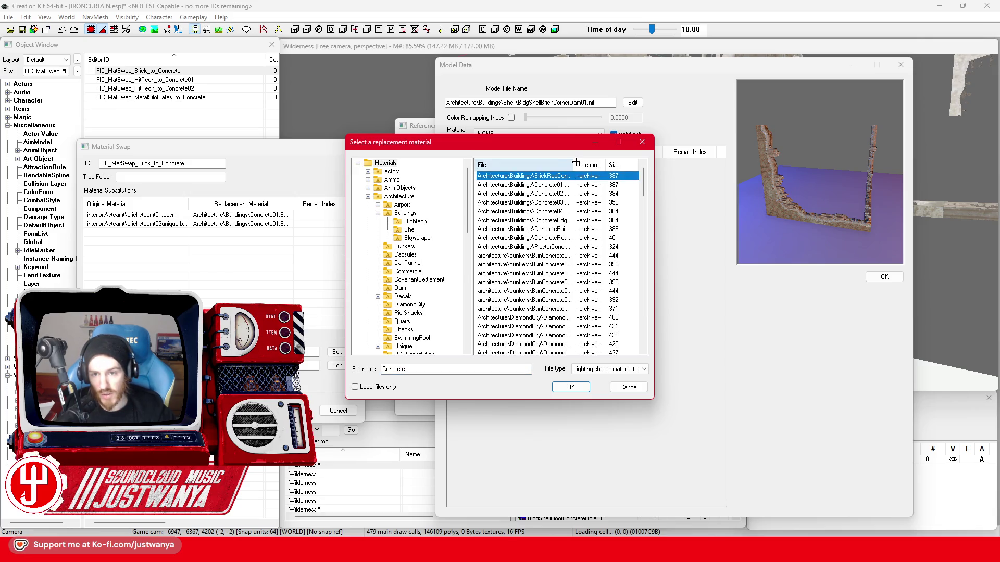
left_click(570, 387)
Add a substitution turning brickred01 into Concrete01.BGSM
double_click(165, 247)
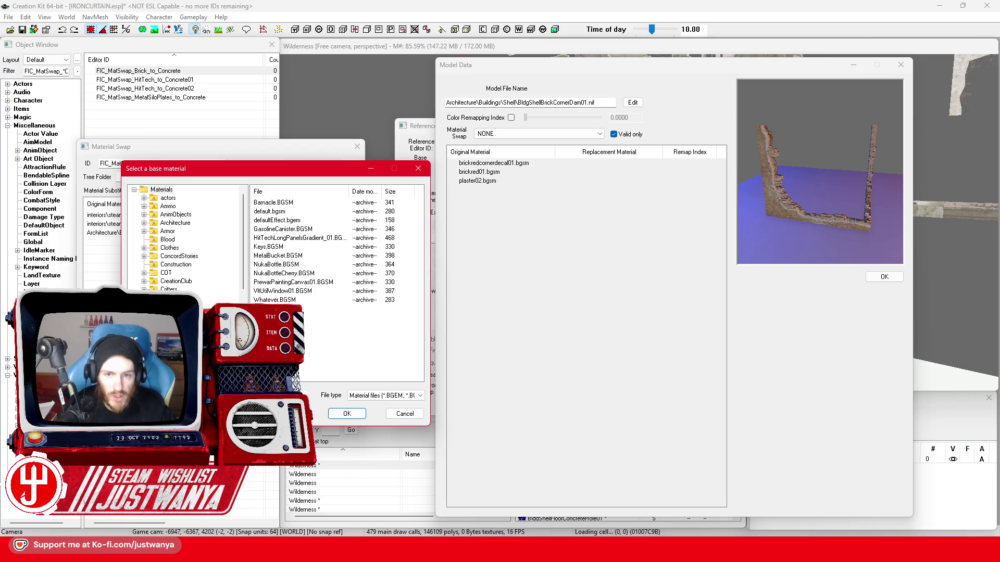
key("Return")
left_click(328, 204)
left_click(347, 414)
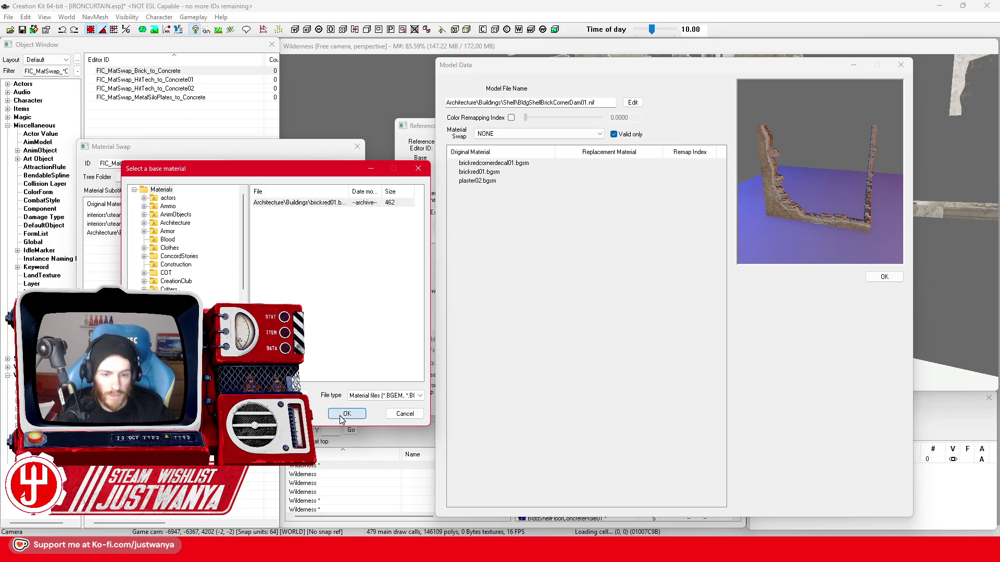
left_click(384, 163)
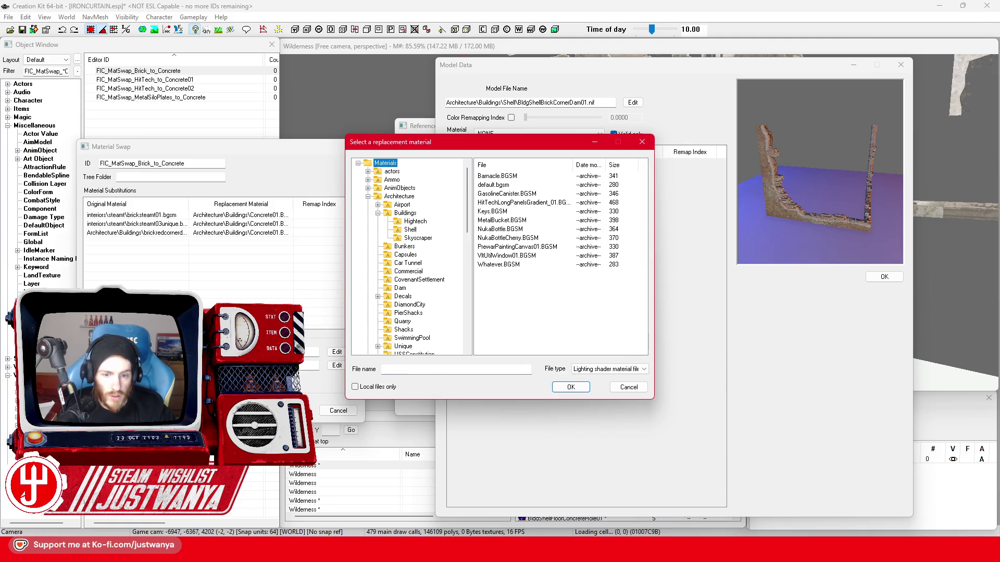
type("concrete")
key("Return")
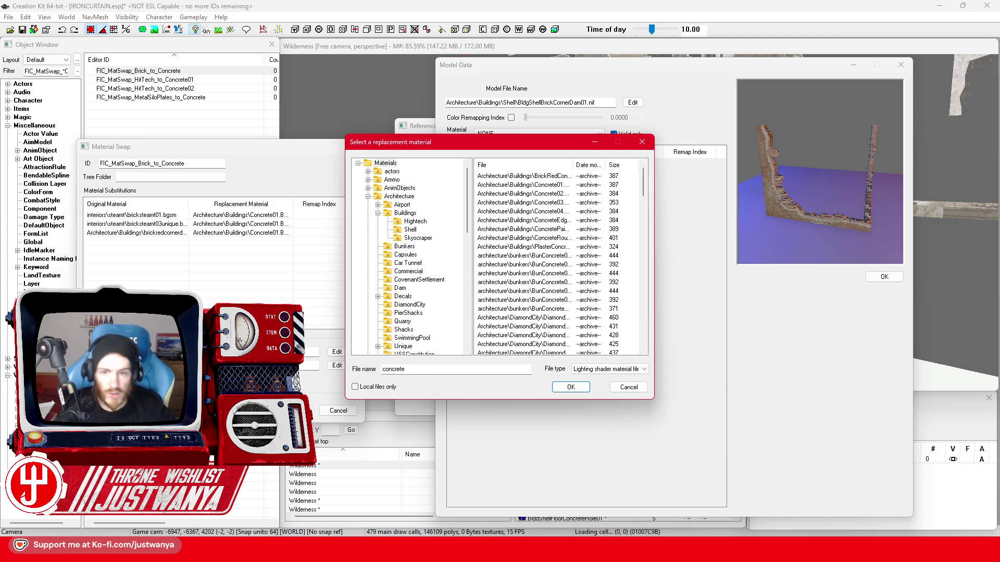
left_click(531, 185)
left_click(570, 387)
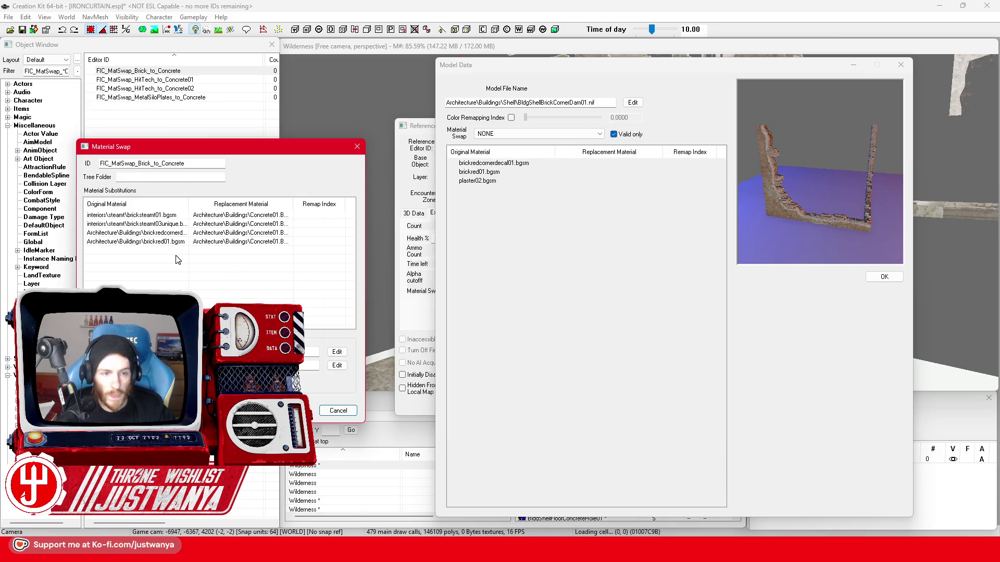
Start a plaster02 substitution, inspect the model's plaster, cancel it and close the swap record
double_click(175, 258)
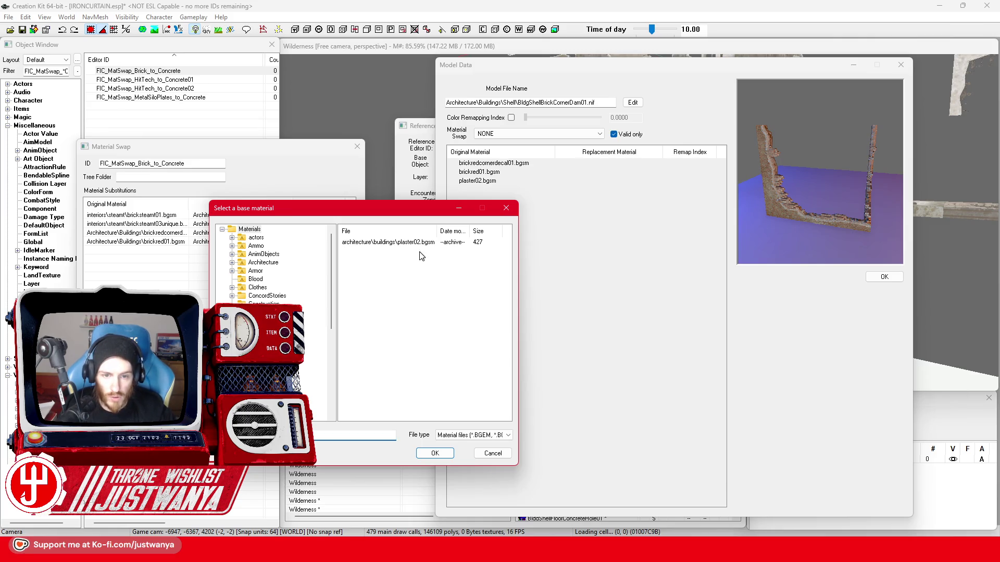
left_click(406, 242)
left_click(854, 227)
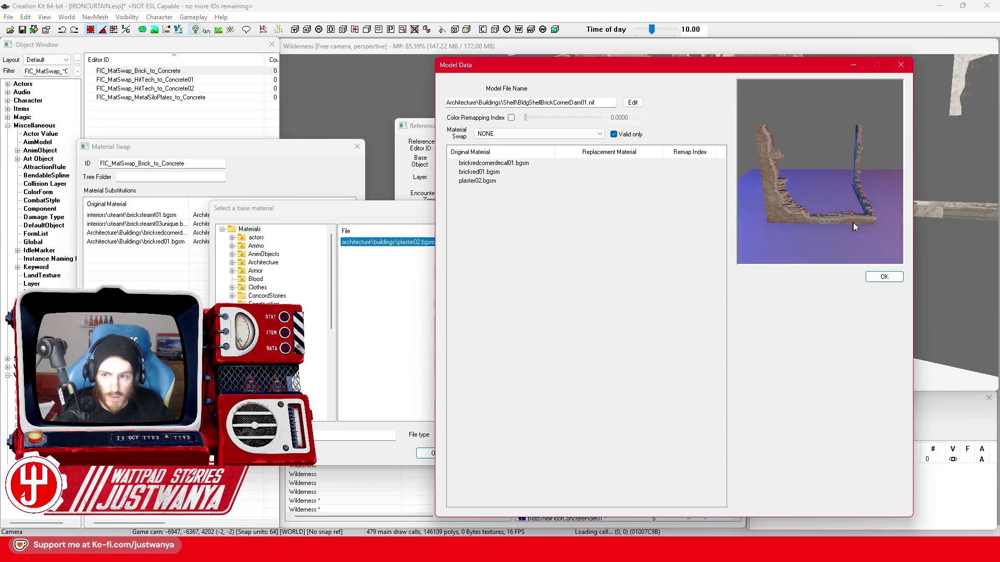
left_click_drag(854, 228, 894, 227)
left_click(365, 216)
left_click(500, 458)
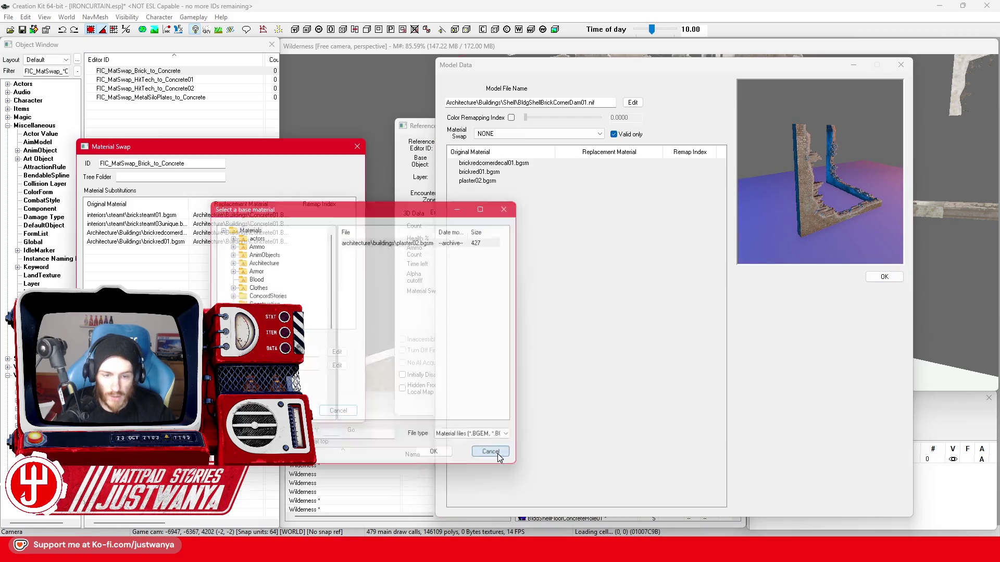
key("Return")
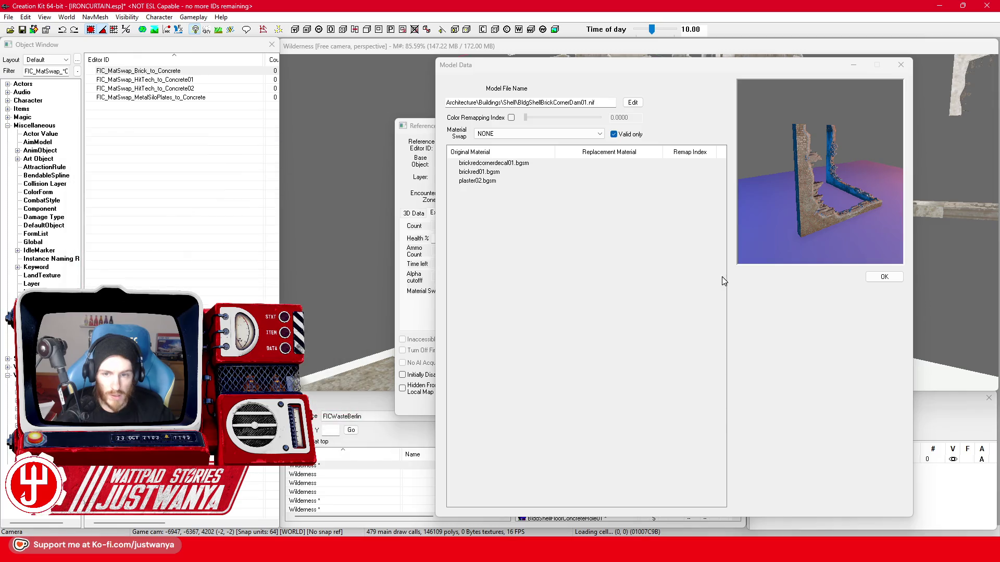
left_click(901, 64)
Close the wall records and bring up the brutalist building's reference properties
left_click(881, 122)
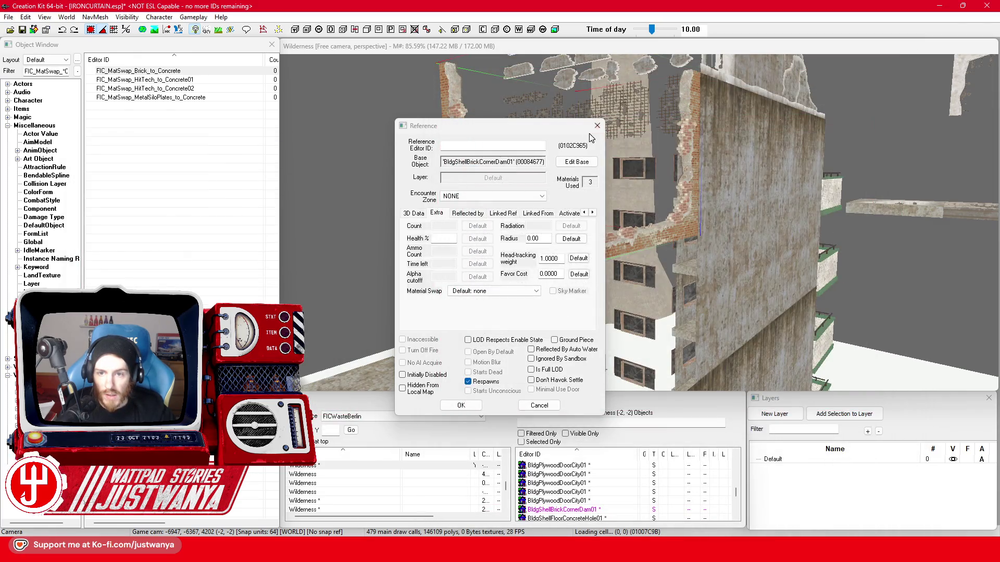
key("Escape")
left_click(741, 232)
scroll(740, 232, "down", 5)
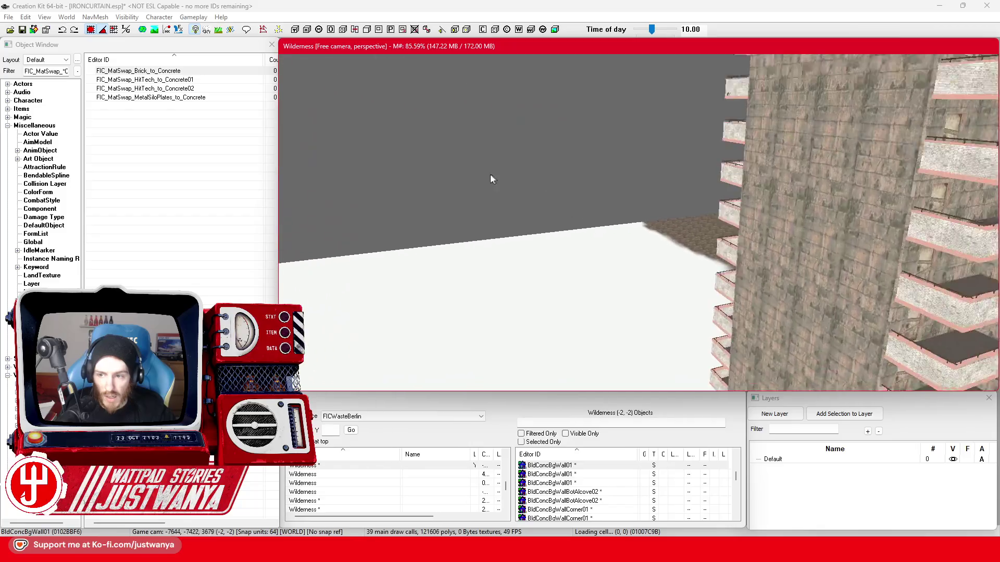
scroll(587, 191, "up", 5)
scroll(586, 191, "down", 3)
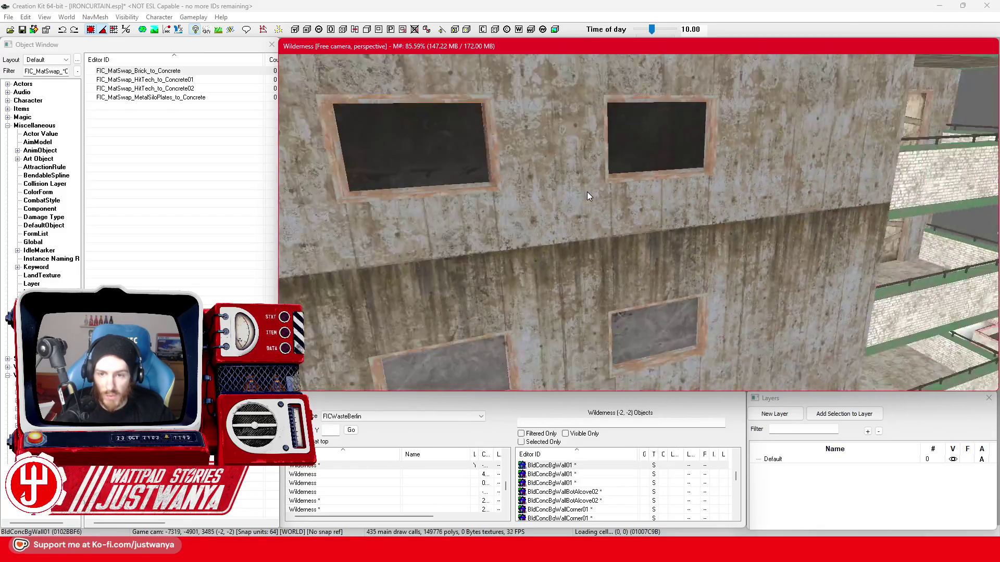
left_click(555, 232)
scroll(554, 232, "down", 5)
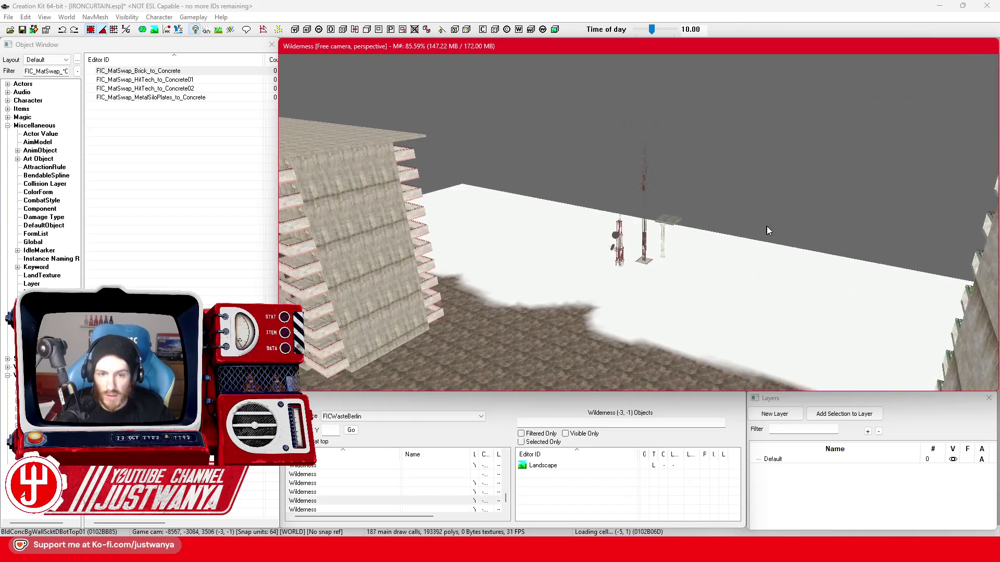
double_click(418, 207)
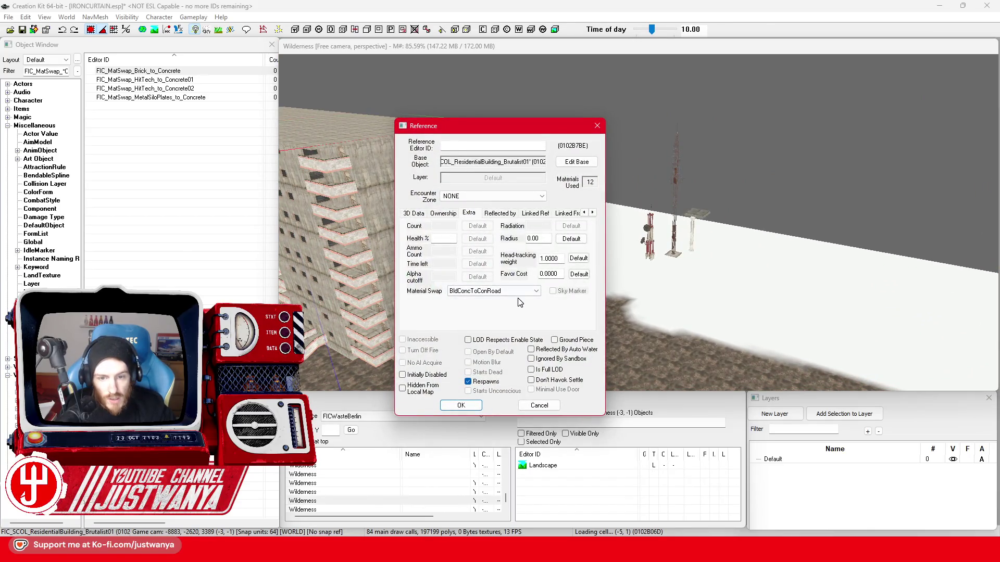
left_click_drag(483, 127, 641, 80)
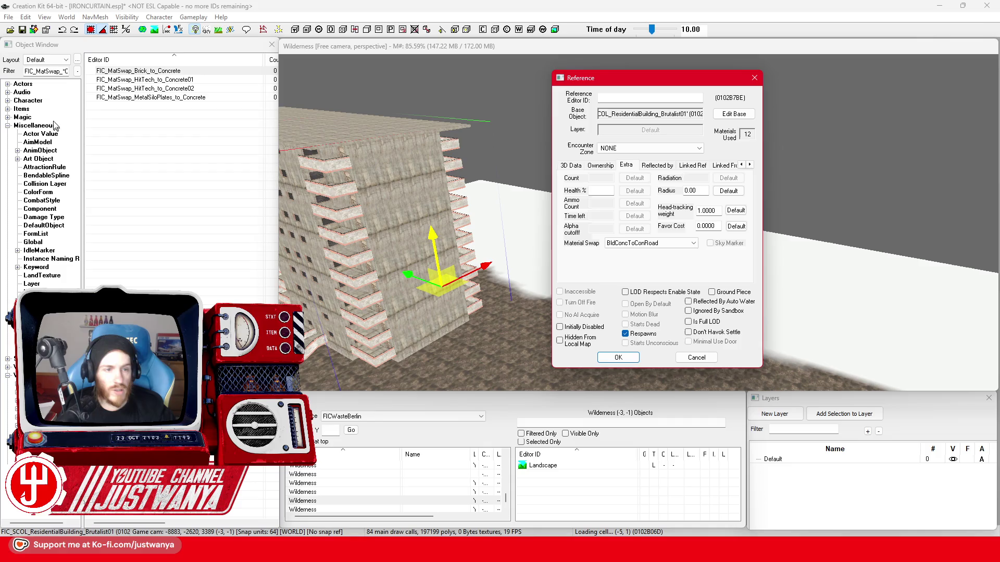
Filter for BldConcToConRoad, inspect its replacement materials, and close both dialogs unchanged
left_click(47, 71)
type("Bld")
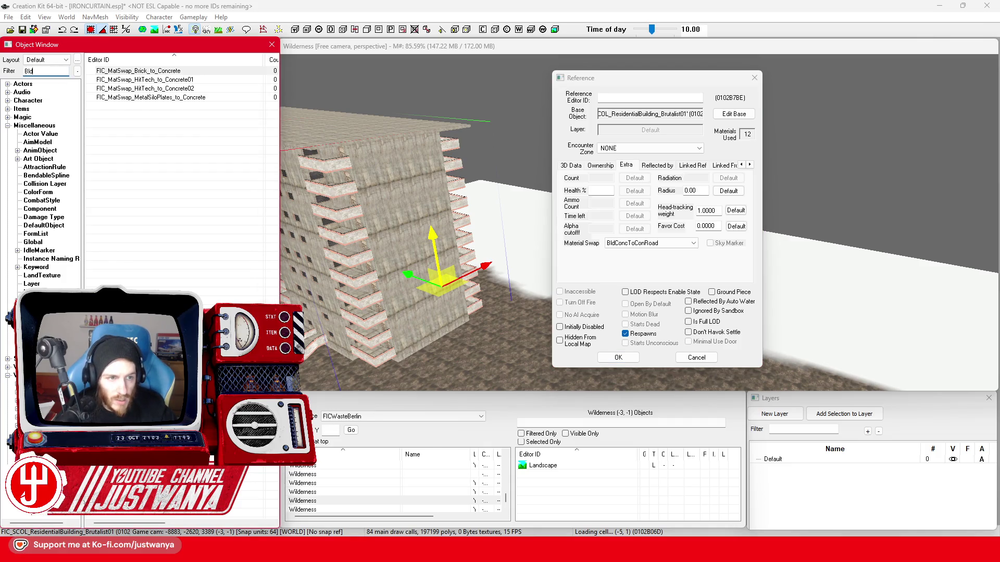
type("ConRoa")
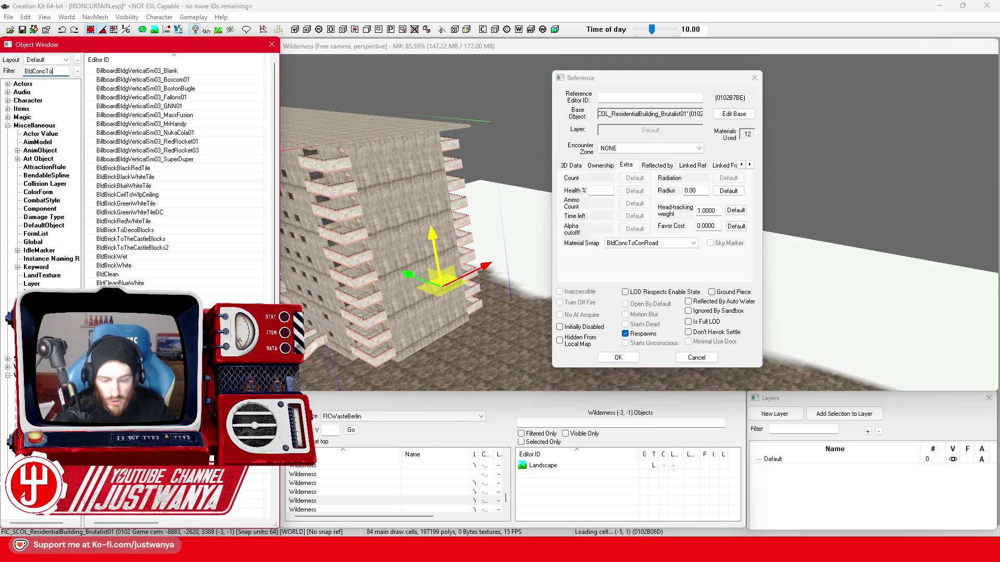
type("d")
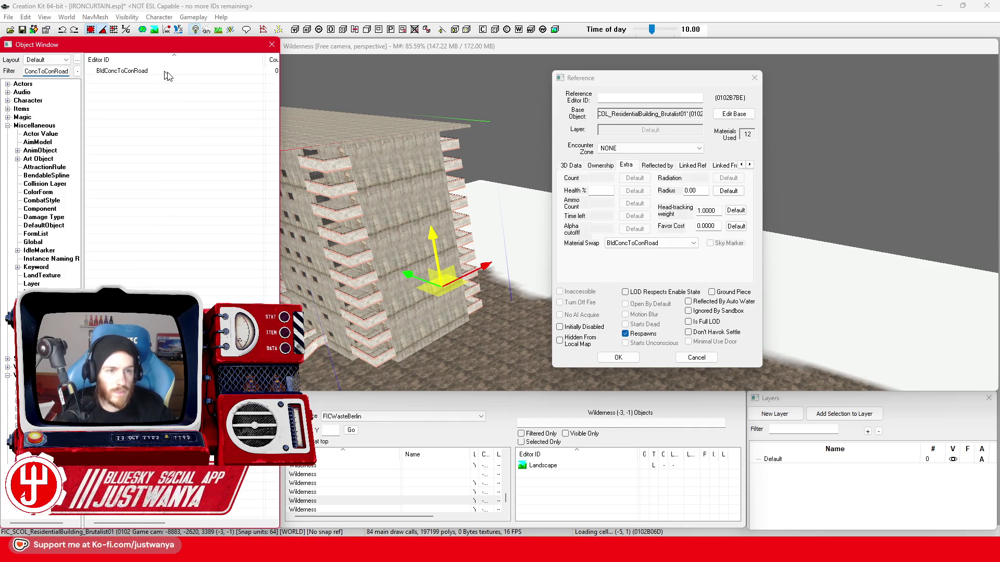
double_click(121, 70)
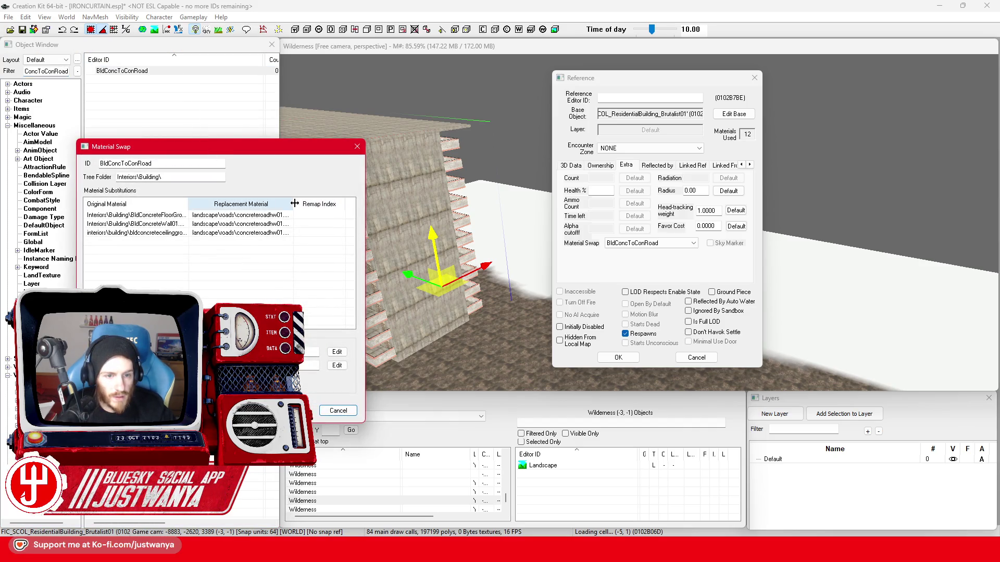
left_click_drag(294, 203, 319, 203)
left_click(358, 146)
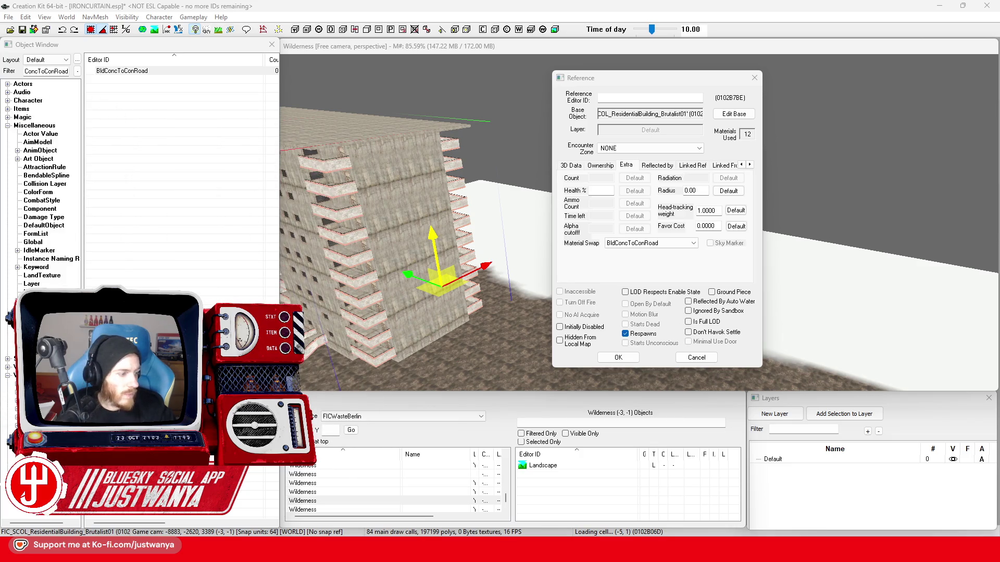
left_click(755, 81)
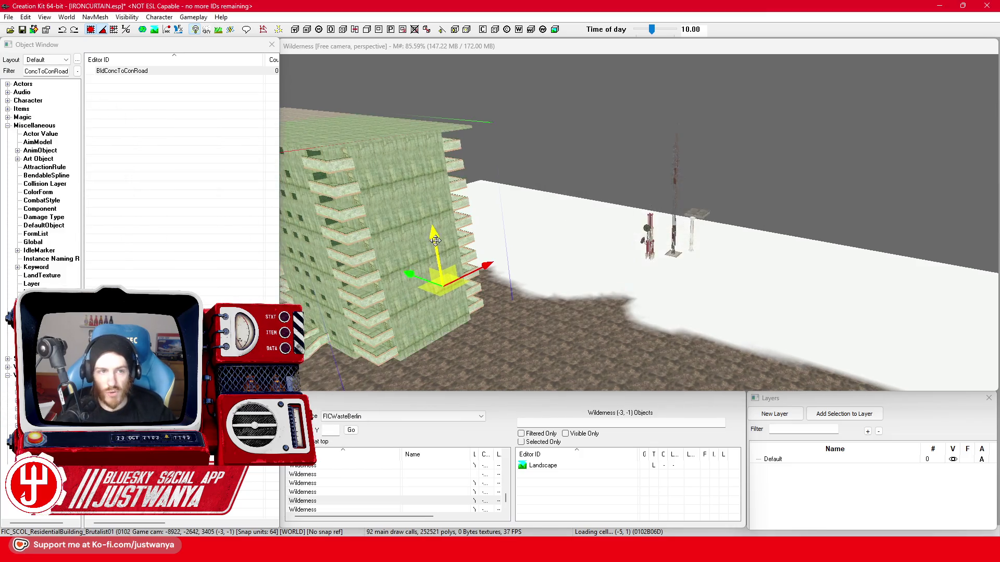
scroll(398, 233, "up", 5)
scroll(399, 233, "down", 3)
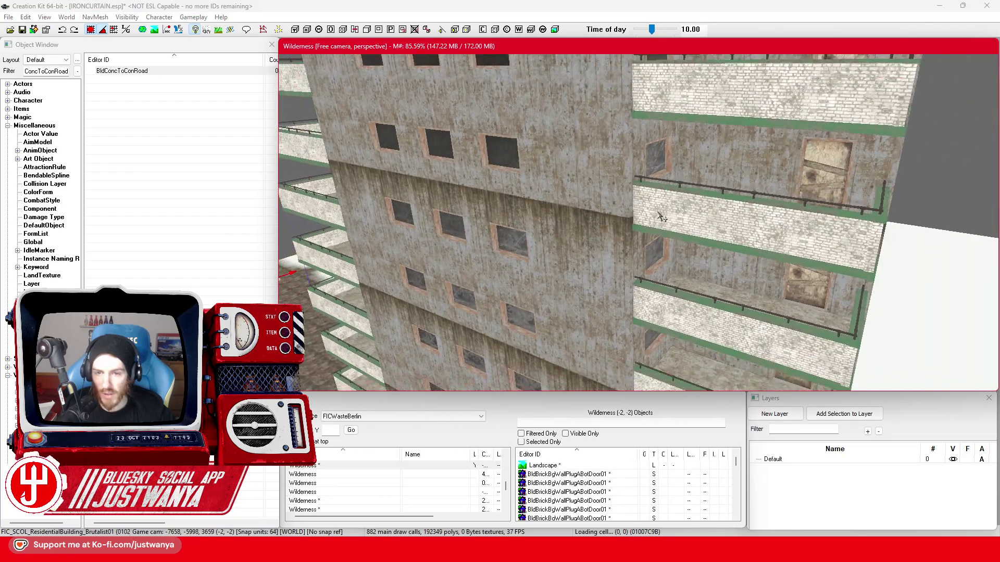
scroll(508, 258, "down", 3)
scroll(625, 280, "down", 3)
double_click(47, 72)
type("FIC_MatSwap")
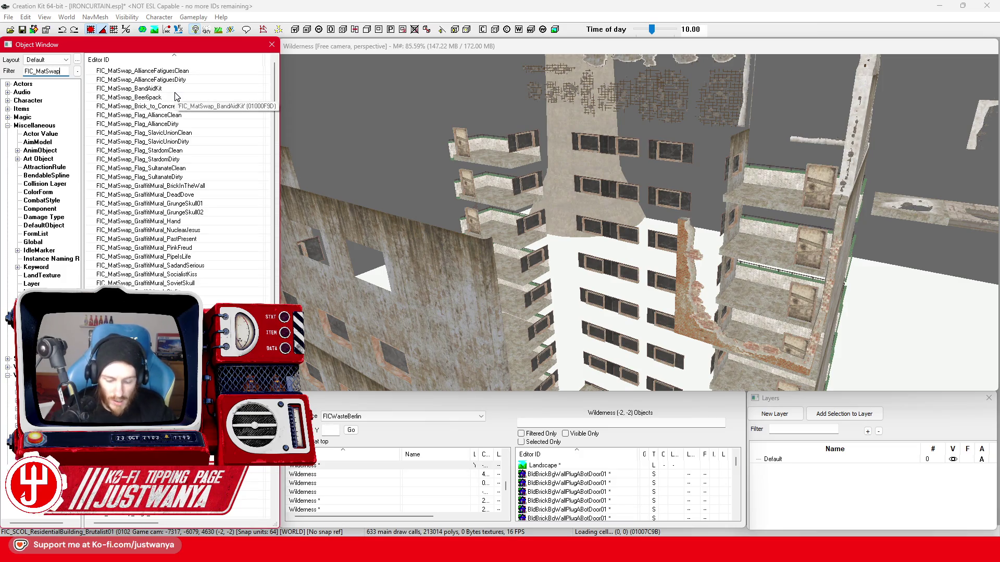
type("*Conc")
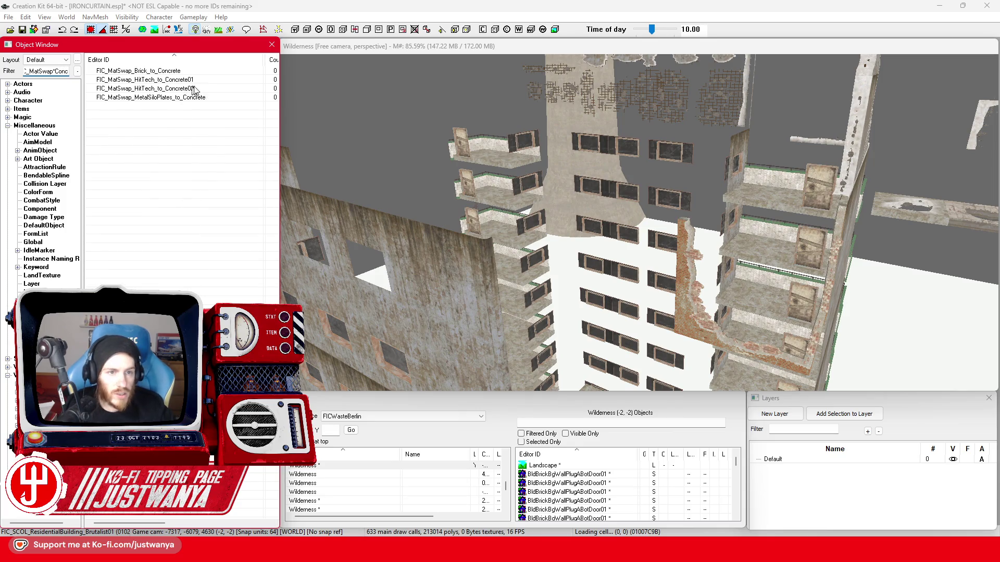
Rename FIC_MatSwap_Brick_to_Concrete to FIC_MatSwap_Brick_to_ConcretePreWar, keeping the existing form
double_click(201, 71)
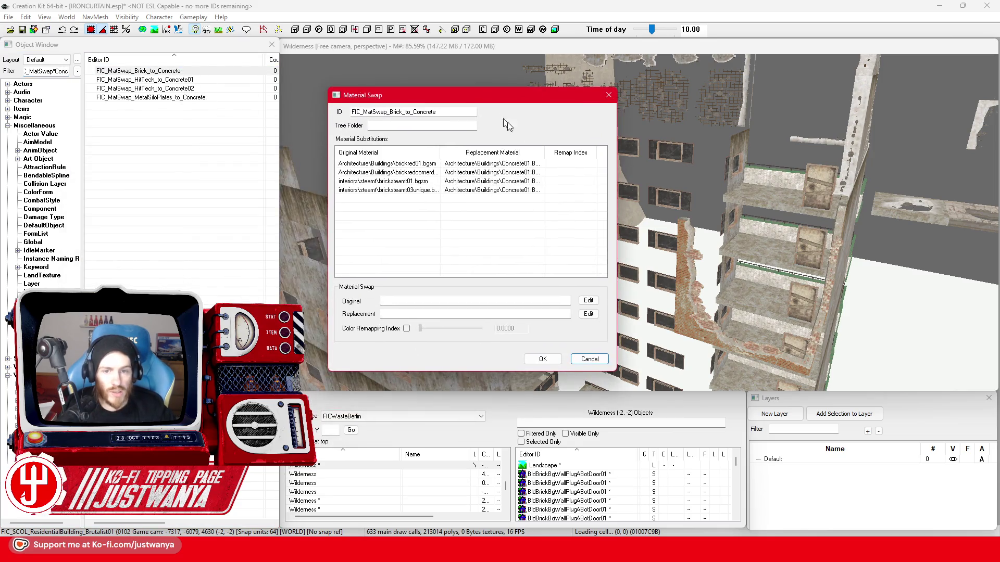
left_click_drag(546, 153, 578, 154)
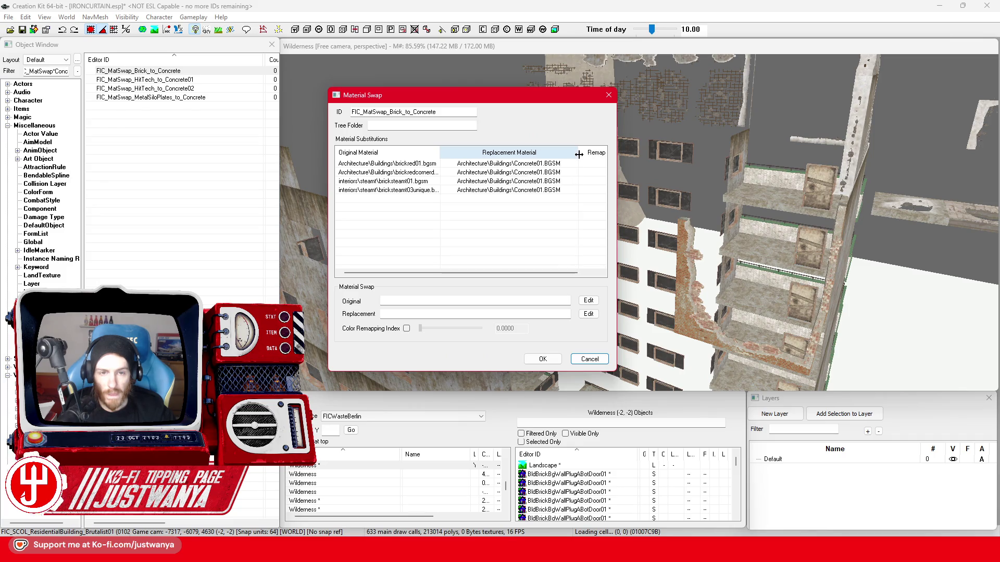
left_click(461, 112)
type("NE")
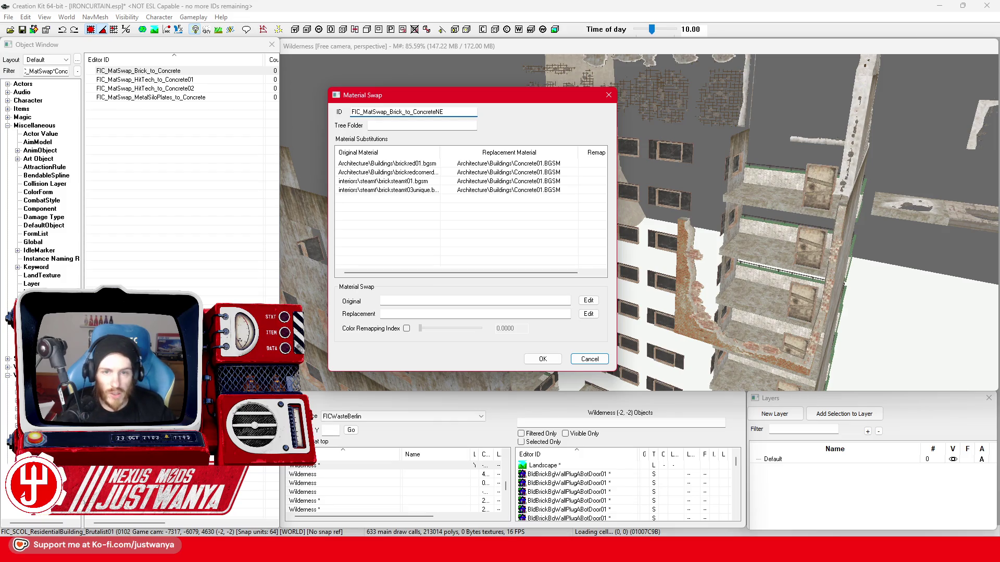
key("BackSpace")
type("Pre")
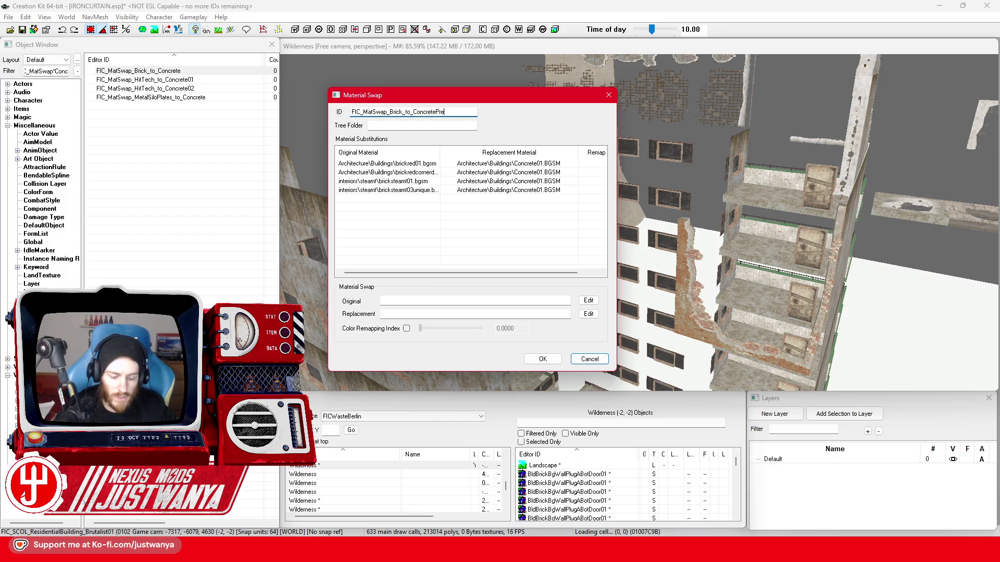
type("War")
left_click(540, 362)
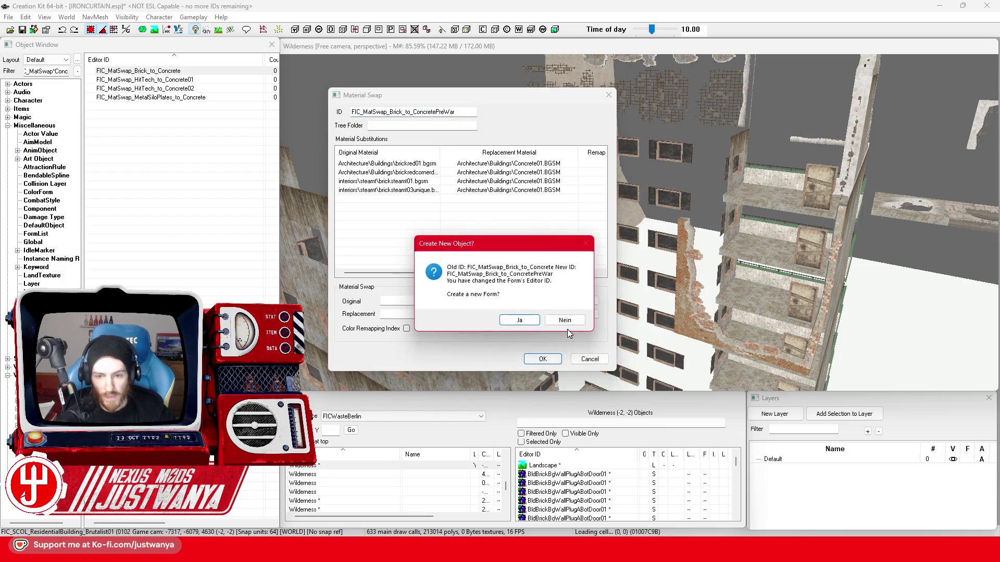
left_click(559, 323)
Duplicate the PreWar swap and rename the copy's ID to ...ConcretePostWar
right_click(170, 72)
left_click(204, 102)
double_click(217, 81)
left_click_drag(438, 112, 546, 118)
type("PostWar")
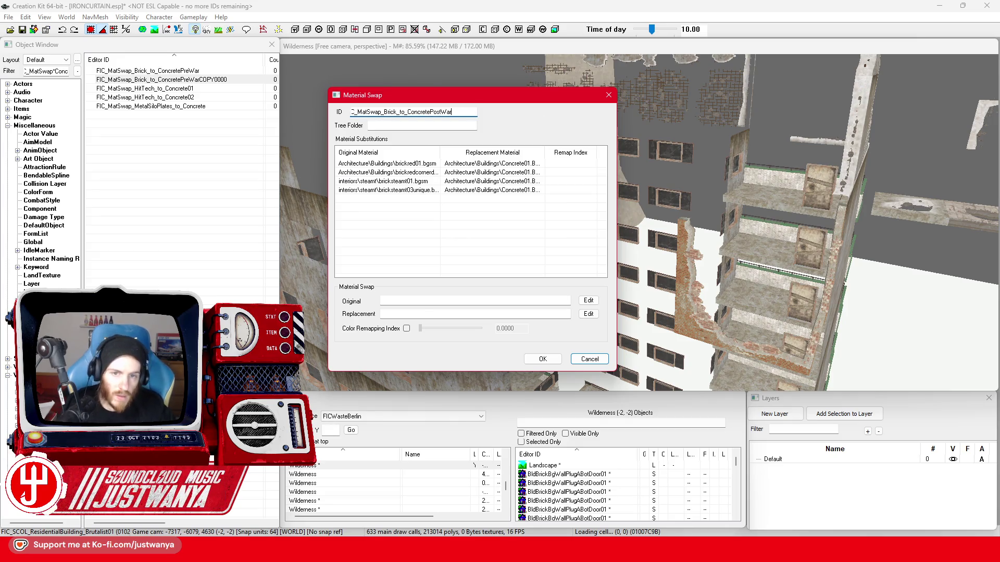
Set the PostWar swap's first replacement material to concreteroadhw01.bgsm
double_click(516, 162)
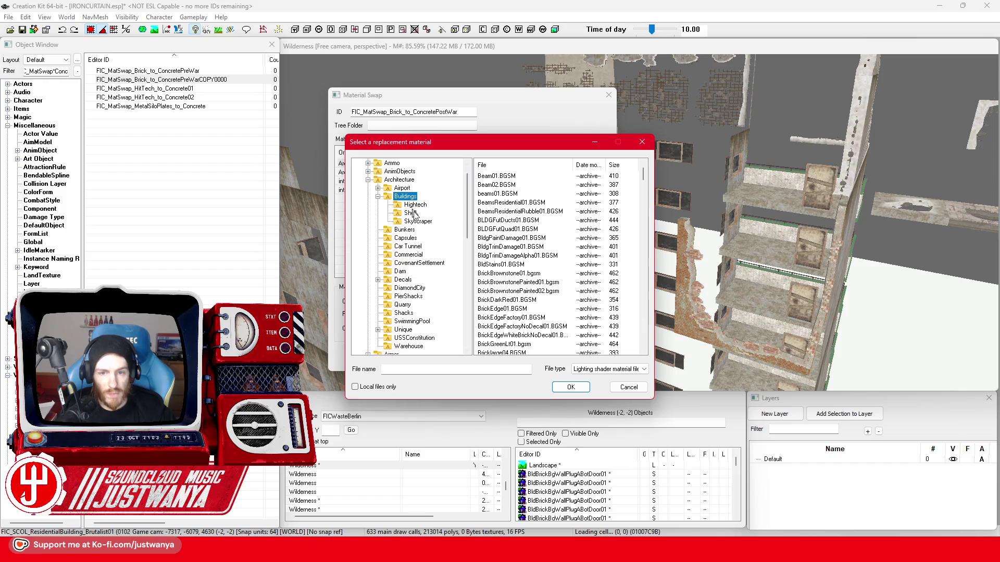
scroll(422, 226, "up", 1)
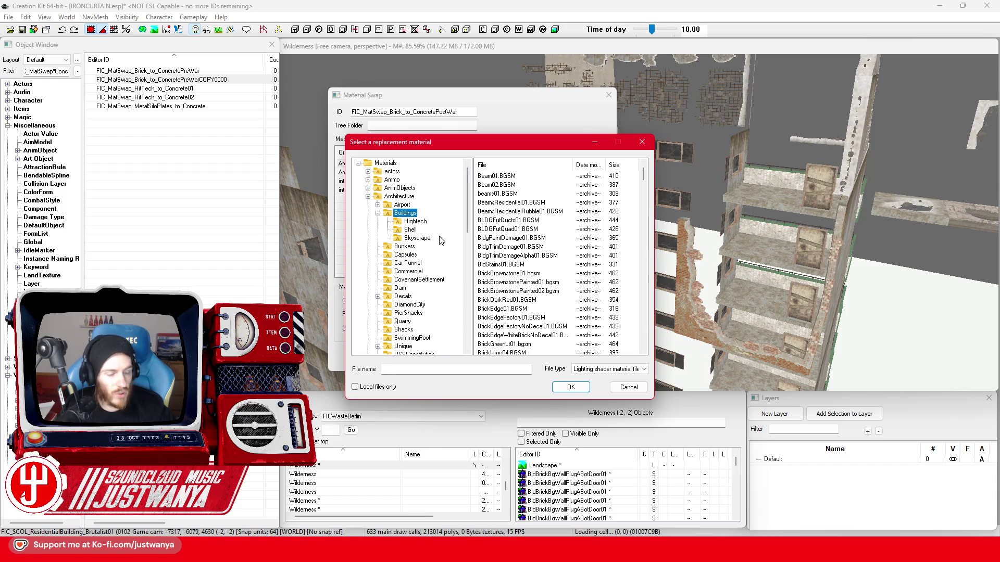
left_click(385, 163)
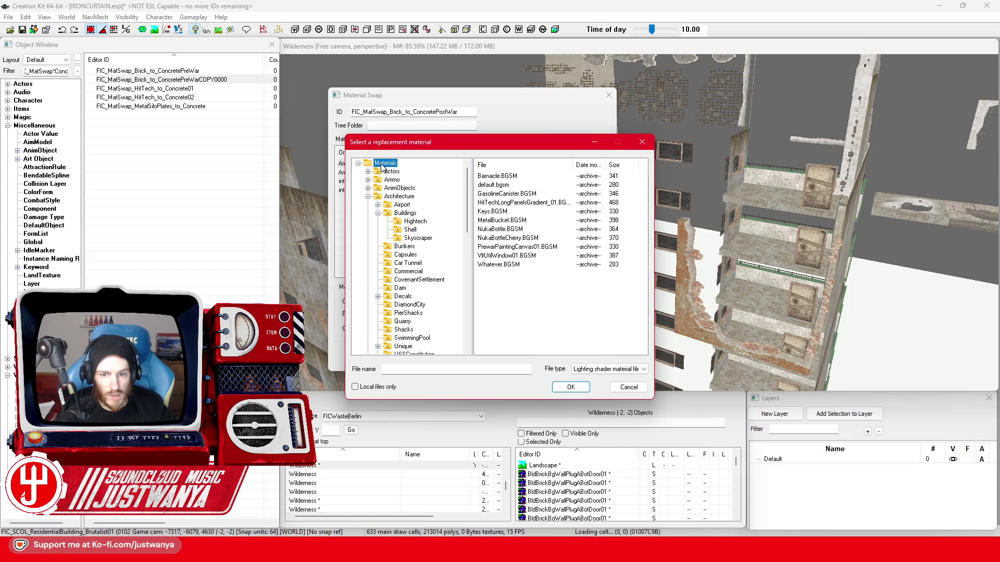
left_click(456, 370)
type("concreteroad")
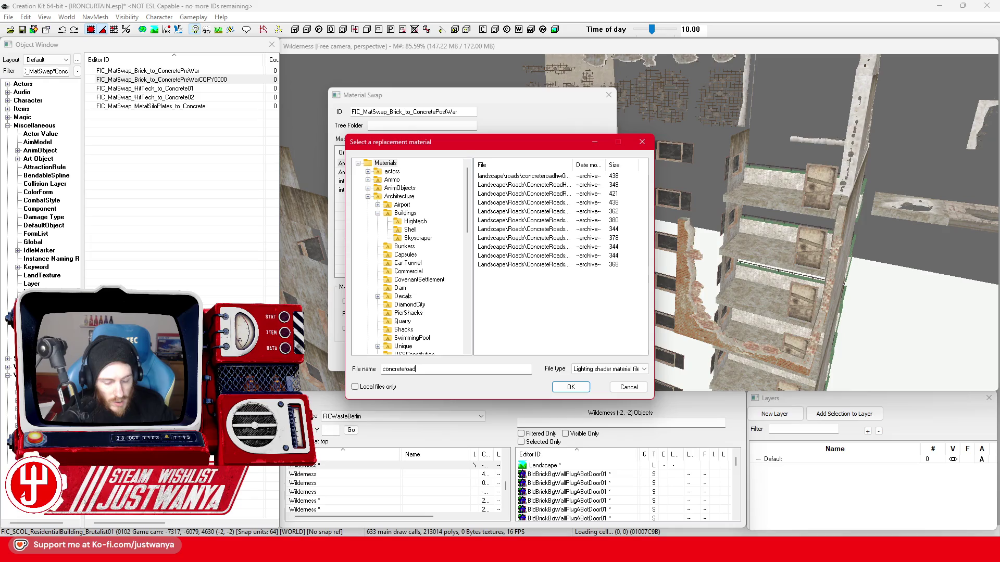
type("hw")
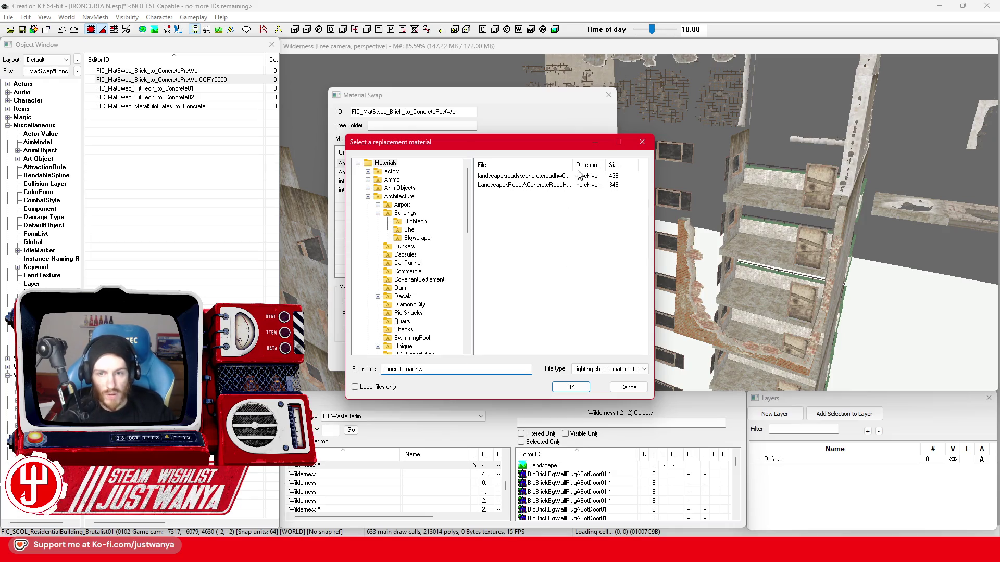
left_click_drag(572, 165, 631, 165)
left_click(577, 178)
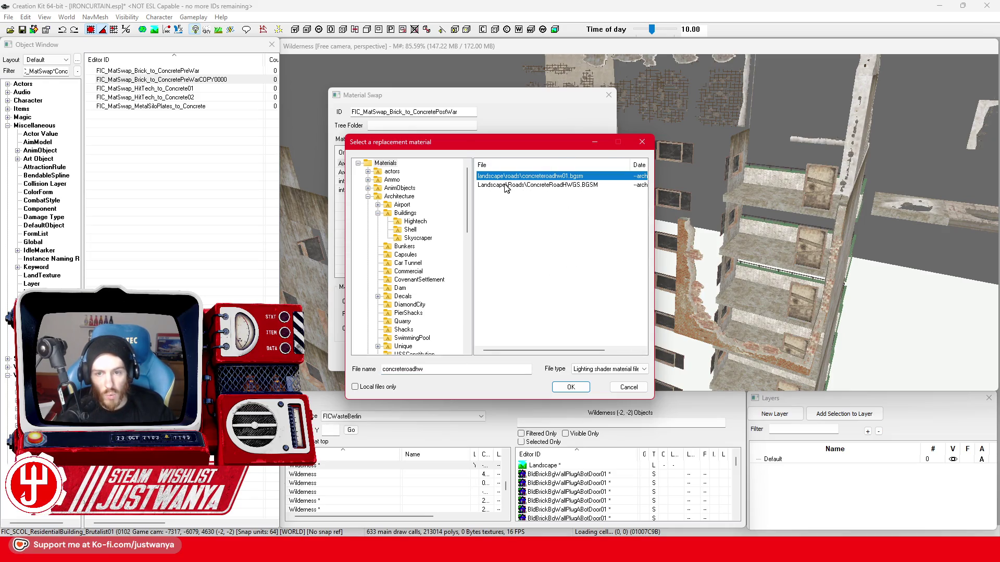
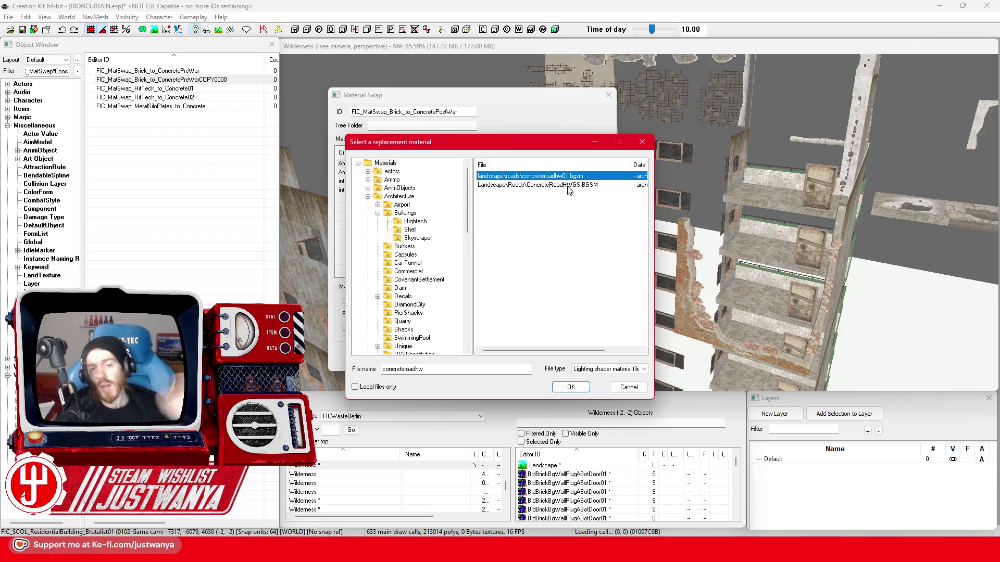
Point the first two brick substitutions to Landscape\Roads\ConcreteRoadHW01.BGSM as replacement
left_click(570, 387)
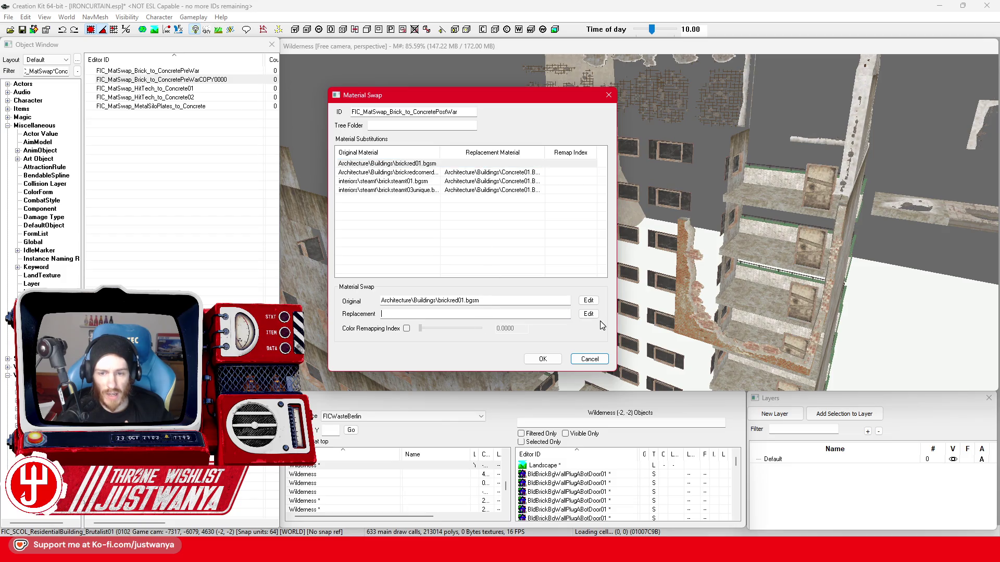
left_click(588, 313)
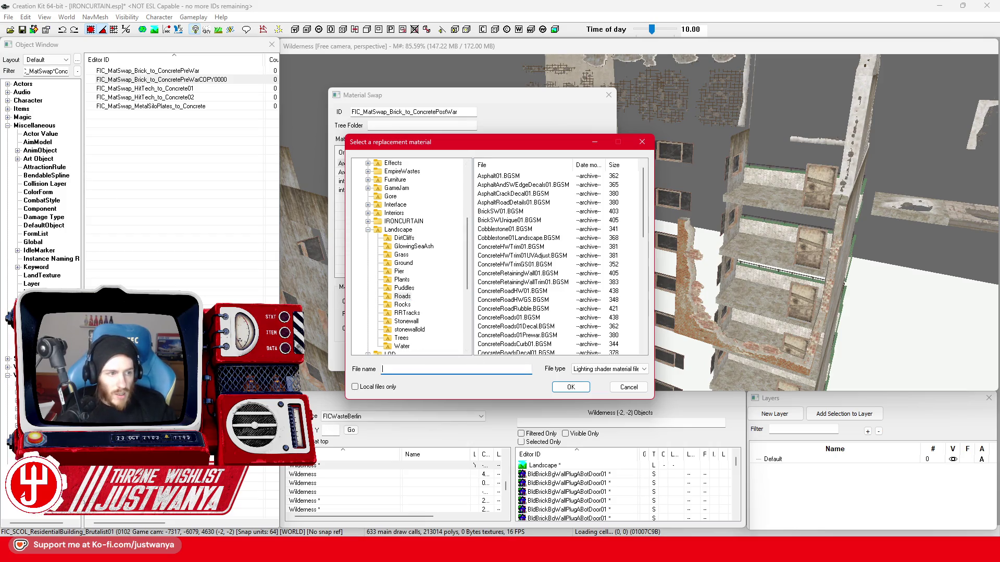
type("concreteroadh")
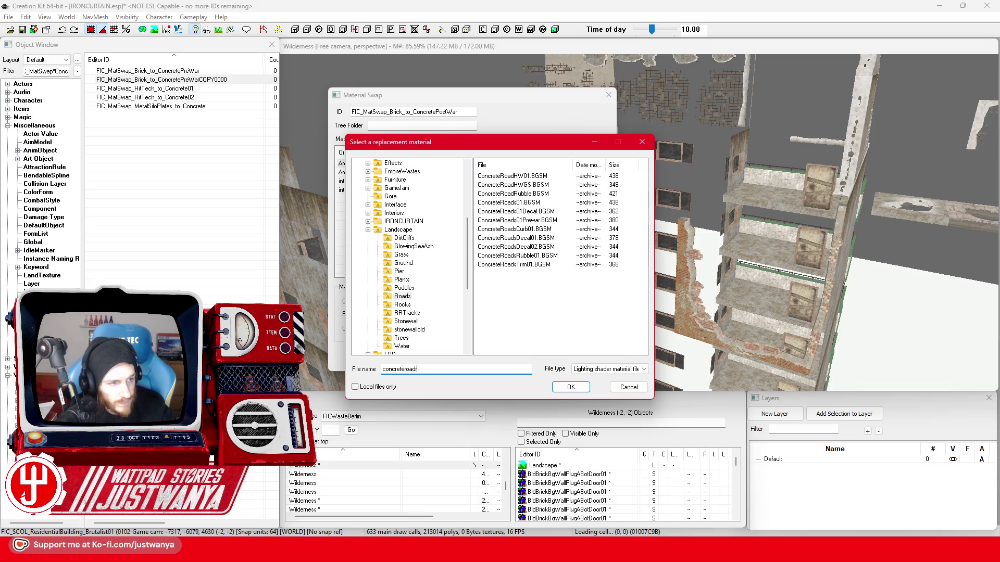
type("w01")
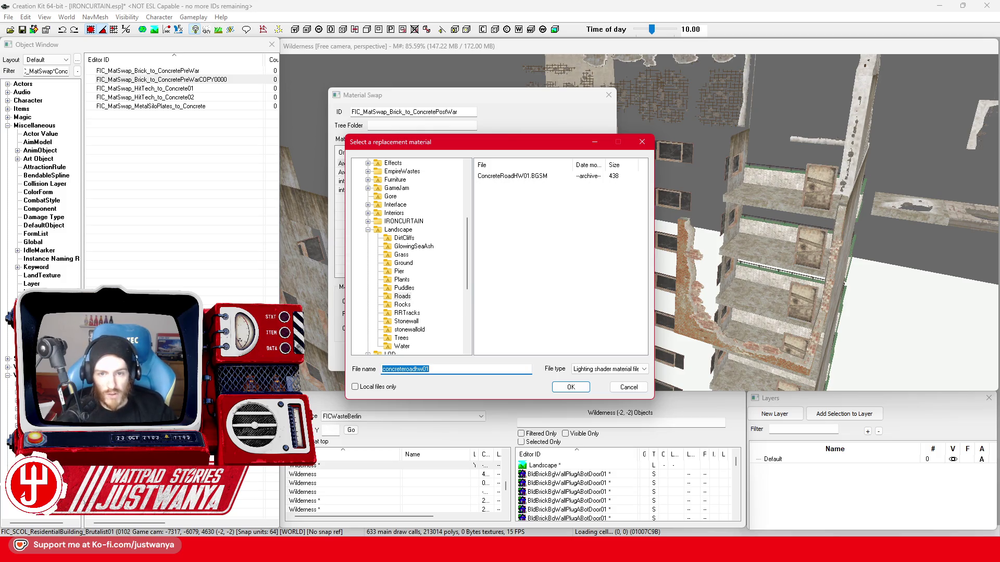
left_click(548, 182)
left_click(570, 388)
left_click(539, 173)
left_click(591, 314)
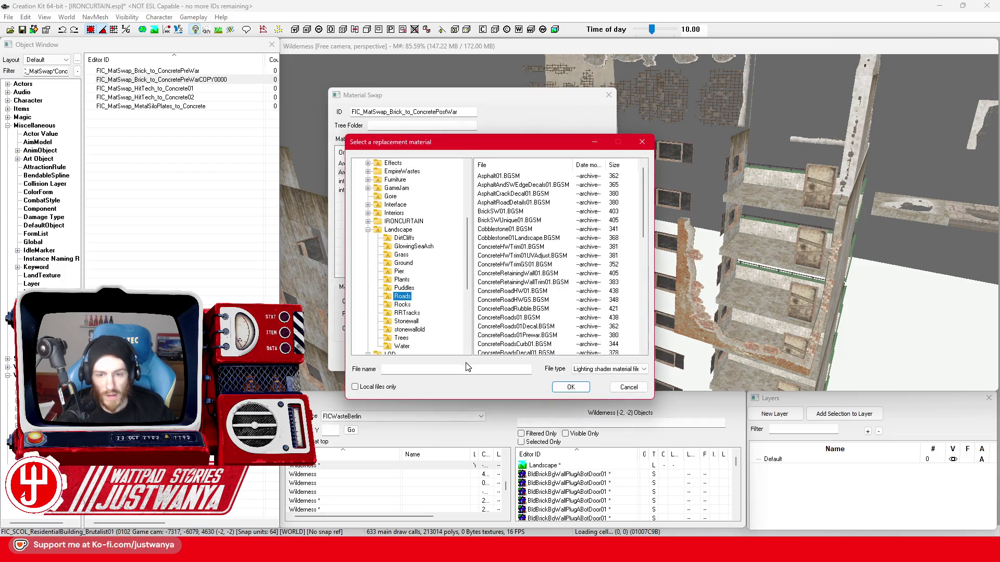
scroll(469, 227, "up", 3)
type("concreteroadhw01")
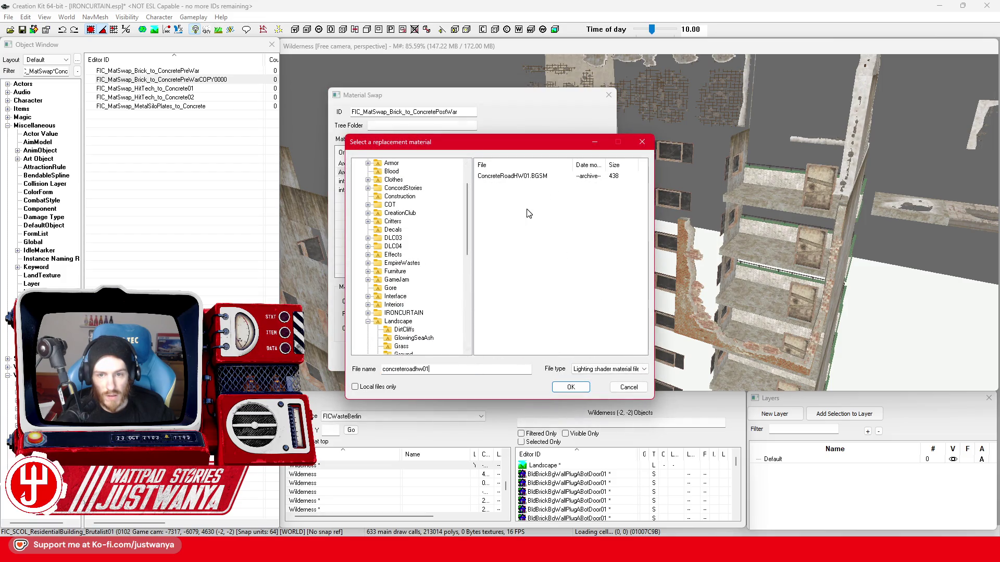
left_click(568, 388)
Give the bricksteamt01 and fourth substitutions the same ConcreteRoadHW01 replacement material
left_click(519, 181)
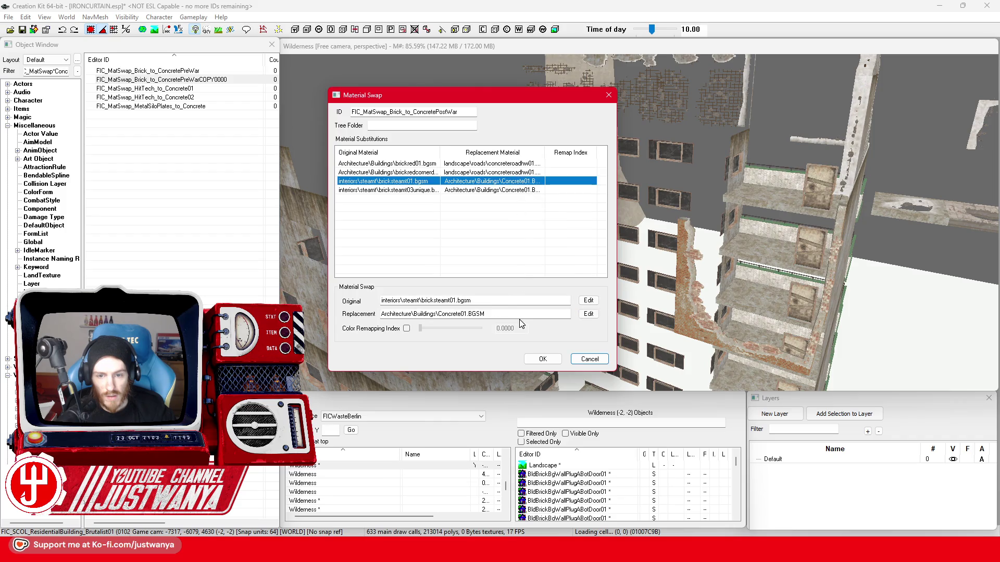
left_click(589, 315)
type("concreteroadhw01")
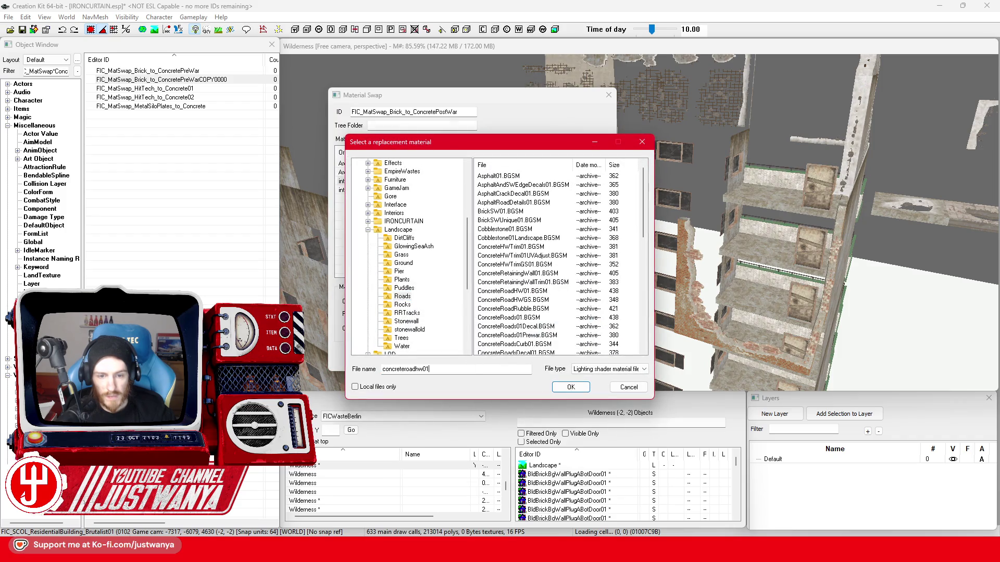
left_click(566, 389)
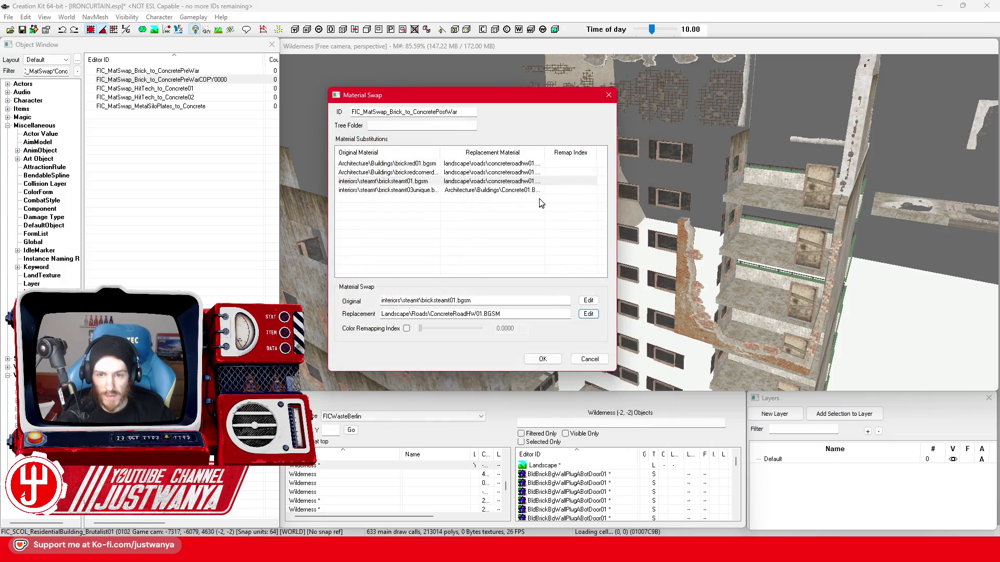
left_click(589, 314)
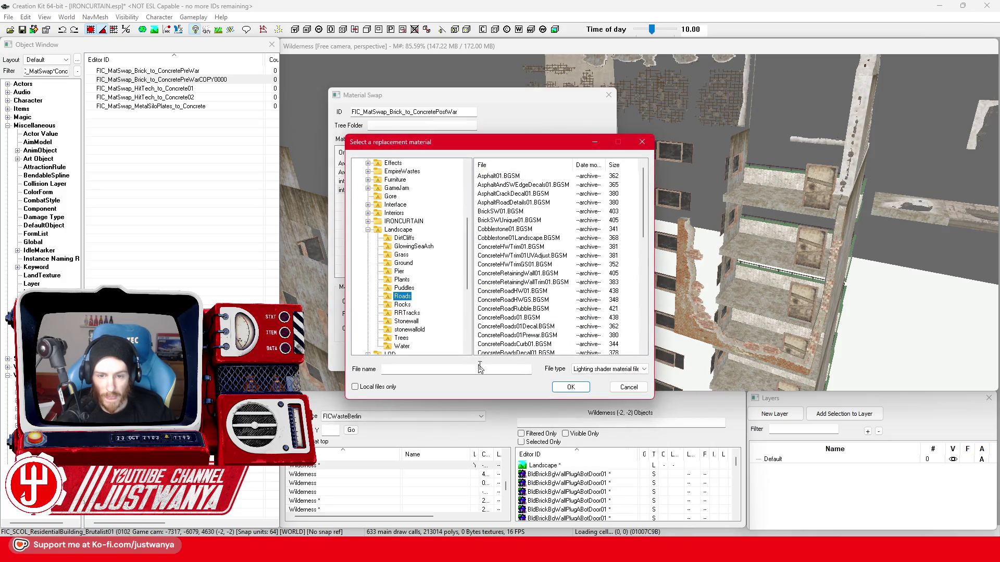
left_click(569, 390)
Save the edited material swap and accept both confirmation prompts
left_click(542, 359)
left_click(581, 320)
left_click(552, 314)
scroll(659, 289, "down", 3)
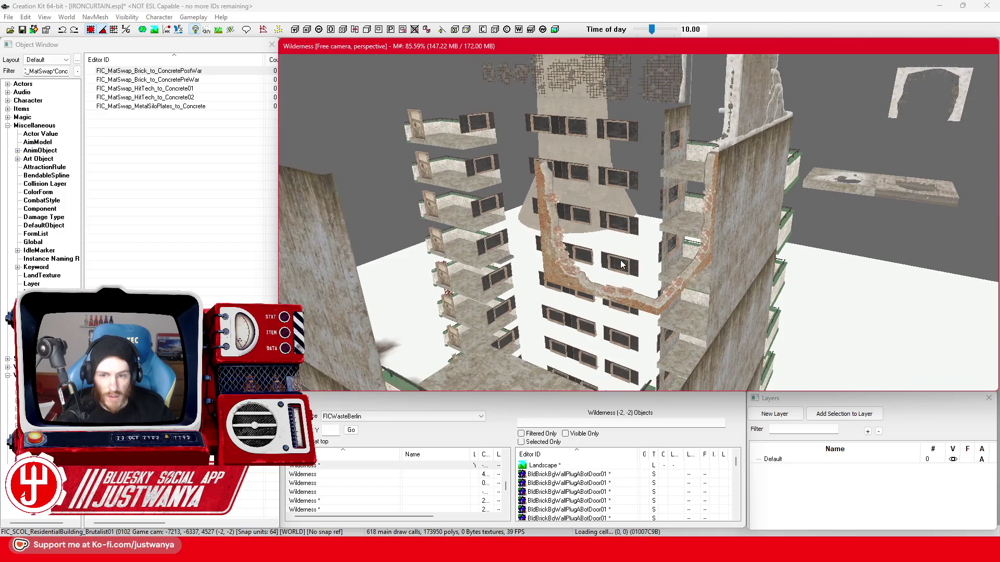
Assign FIC_MatSwap_Brick_to_ConcretePostWar as the damaged brick corner wall's material swap
left_click(654, 314)
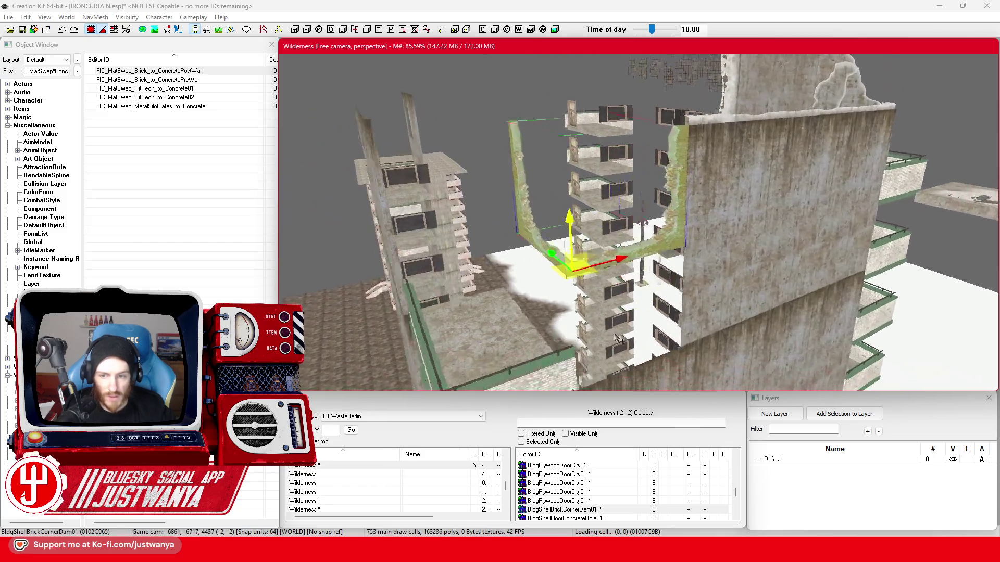
double_click(666, 244)
left_click(520, 291)
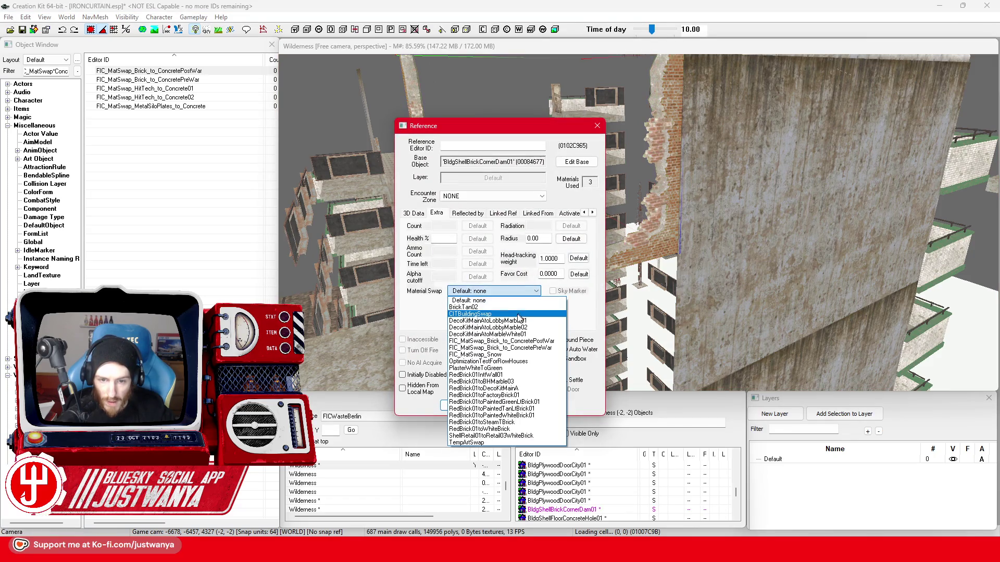
left_click(557, 343)
left_click(466, 406)
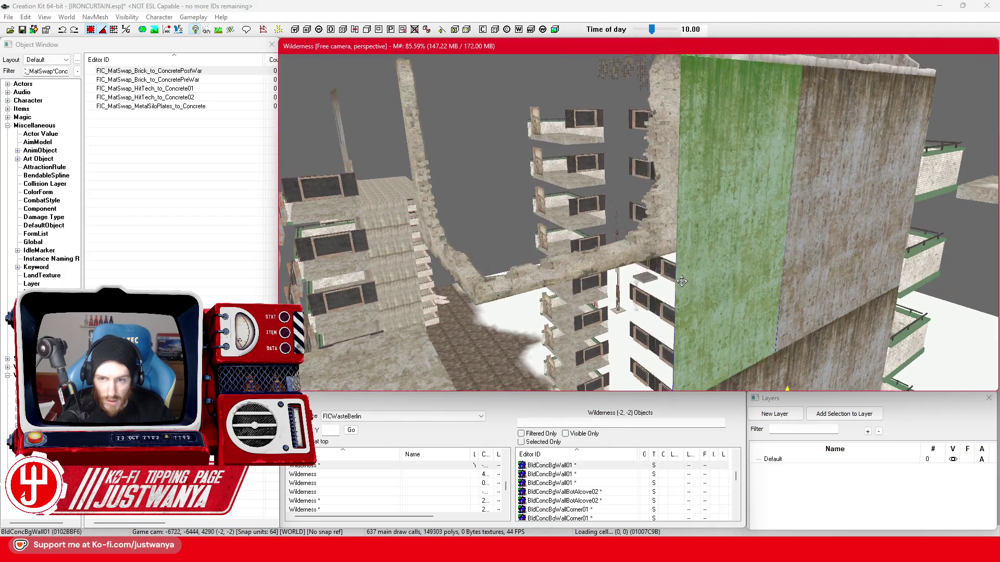
scroll(682, 282, "down", 3)
Inspect the retextured corner wall, then bring up the BldConcBgWall01 wall's reference properties
left_click(684, 269)
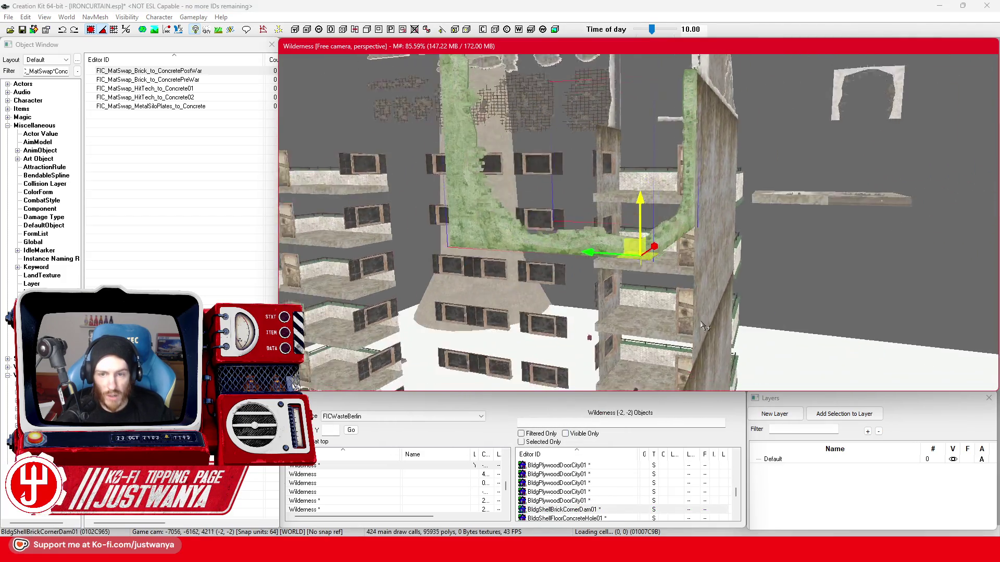
key("shift")
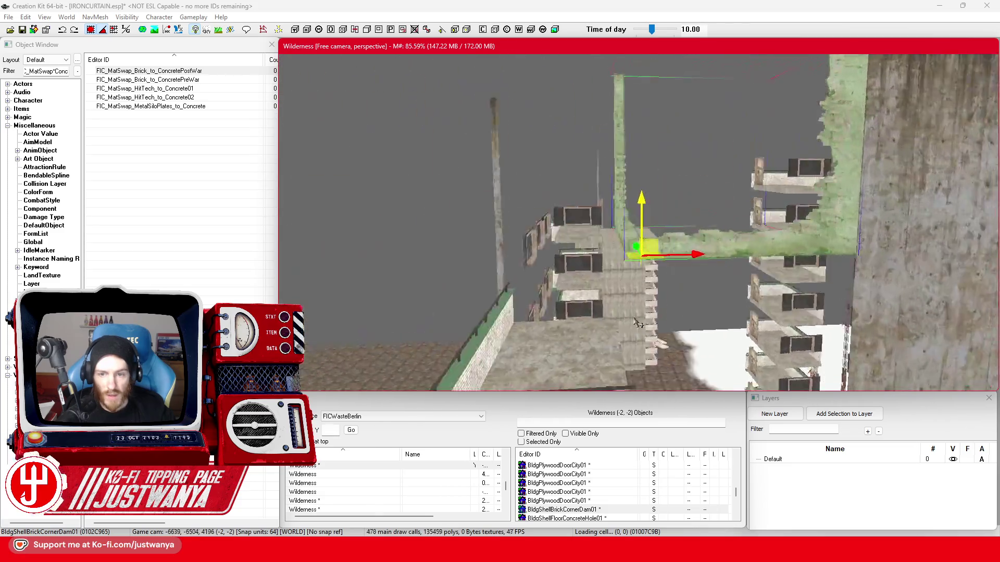
key("shift")
key("shift")
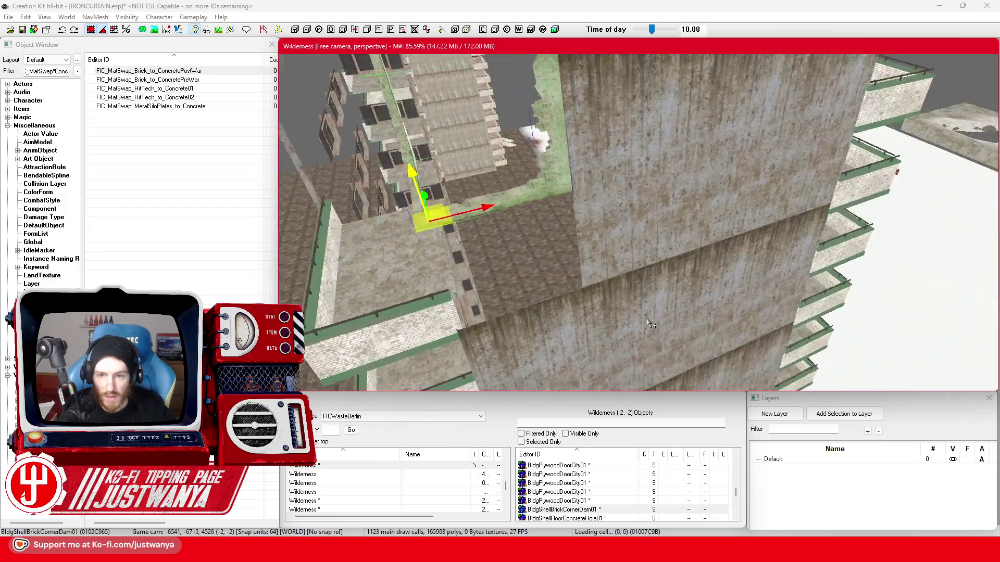
left_click(648, 324)
key("shift")
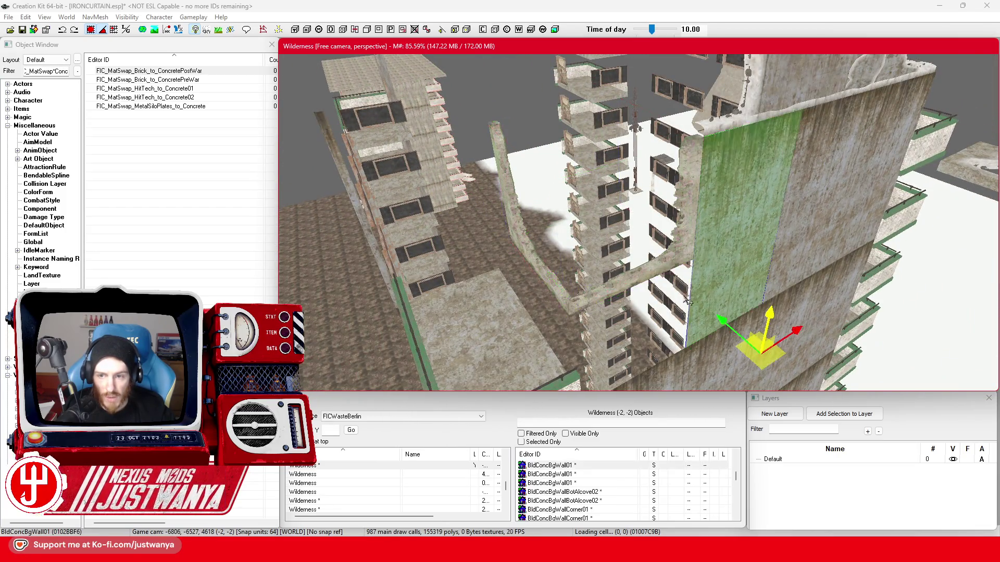
scroll(687, 303, "up", 2)
double_click(779, 258)
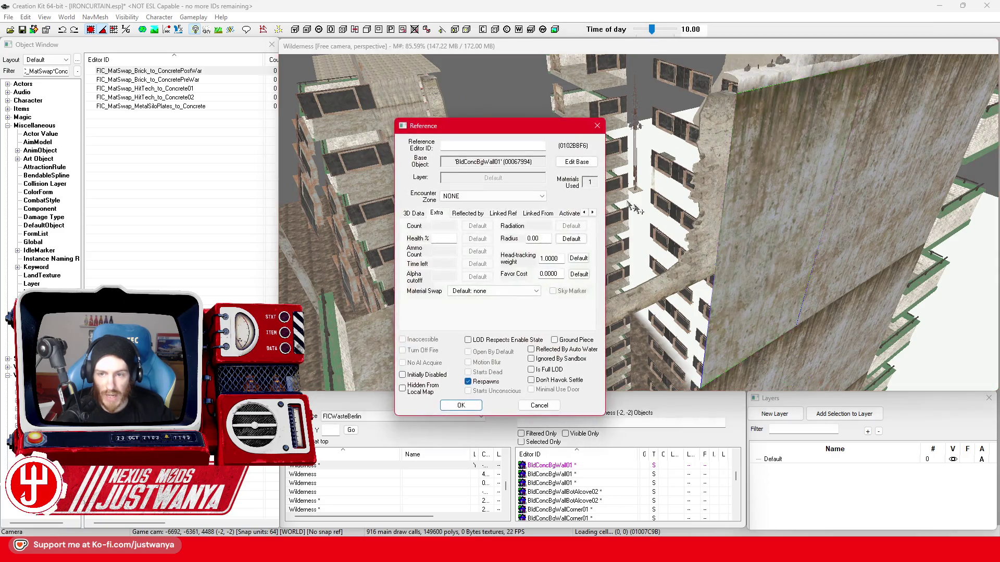
Reach the wall's base object, model data and material swap record, arranging the windows aside
left_click_drag(534, 130, 741, 132)
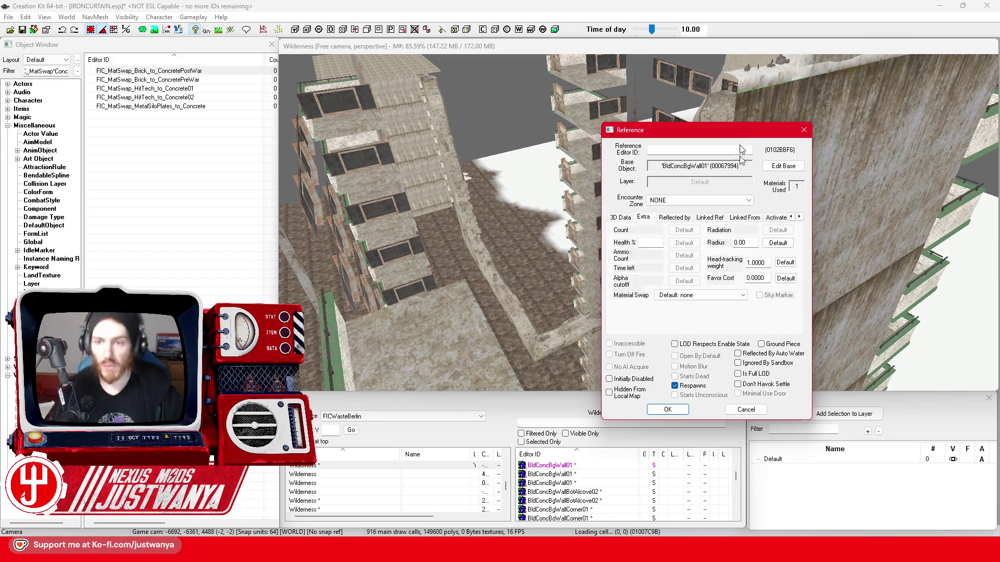
left_click(783, 166)
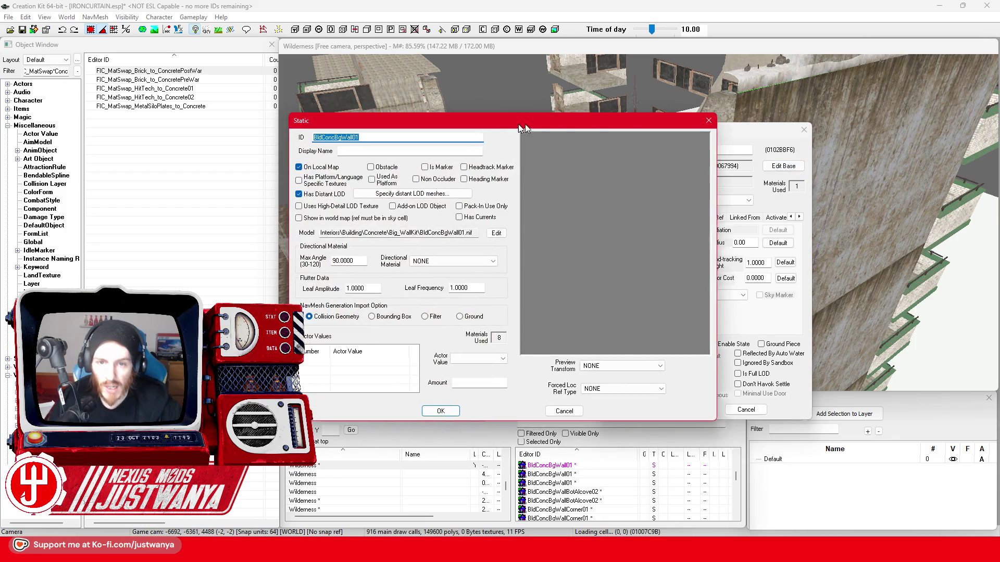
left_click_drag(525, 125, 768, 91)
left_click(728, 201)
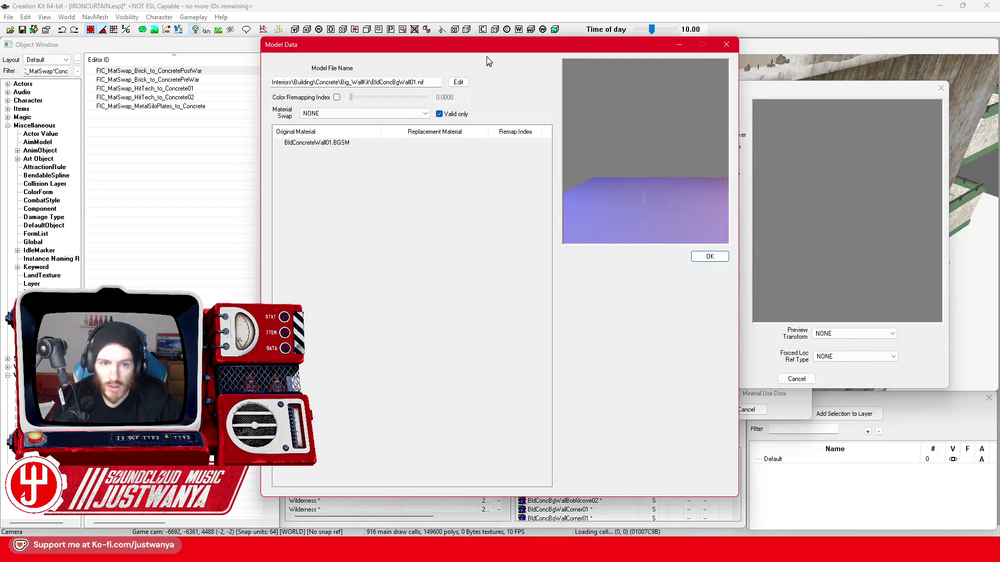
left_click_drag(491, 55, 723, 57)
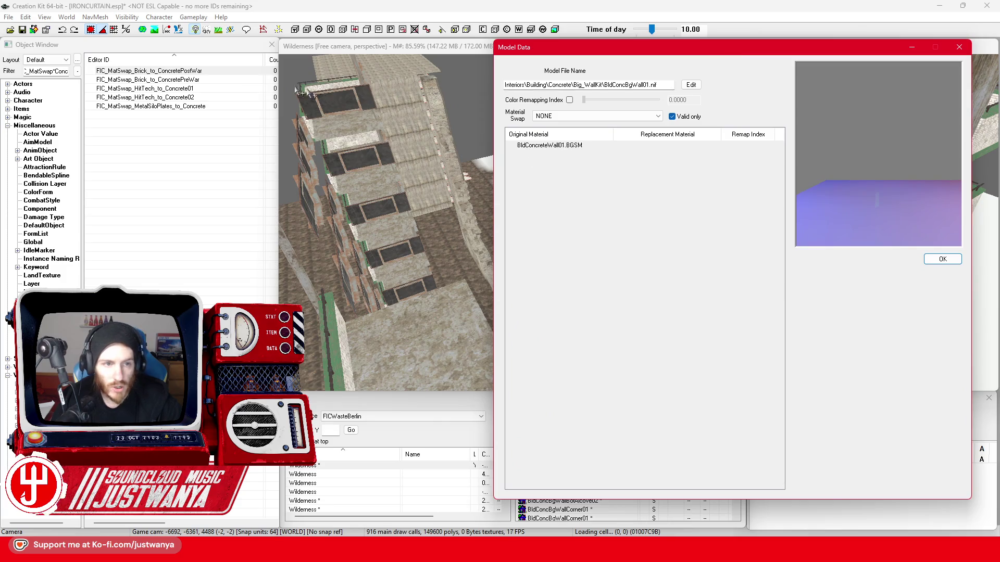
left_click(207, 78)
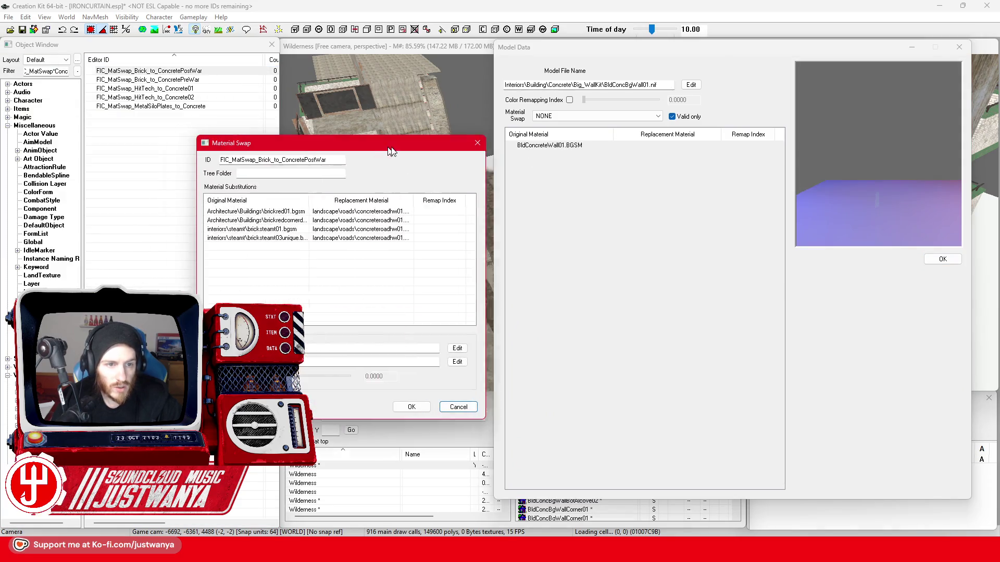
left_click_drag(375, 153, 284, 169)
Add BldConcreteWall01.BGSM with concreteroadhw01 replacement to the swap and save it
double_click(289, 249)
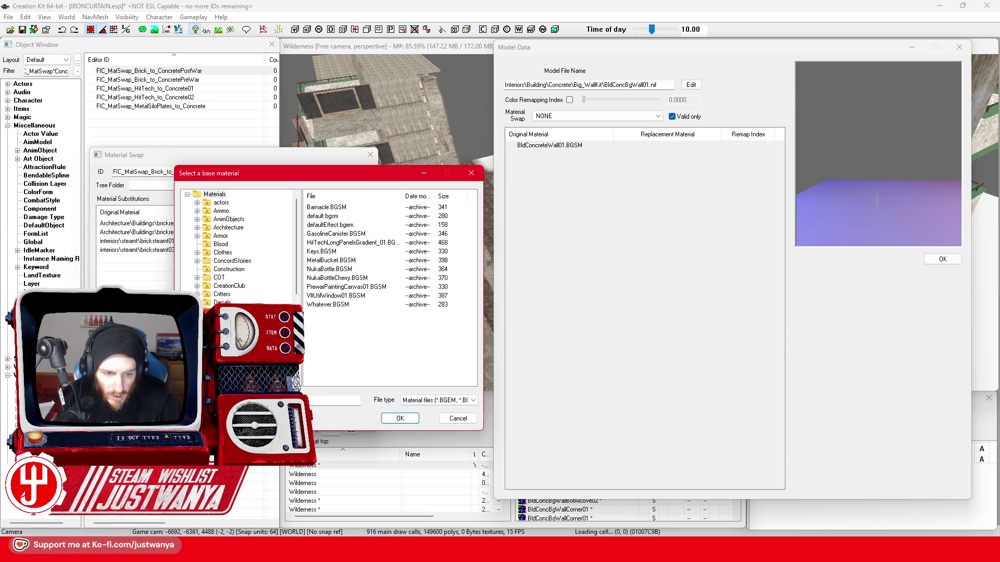
type("r")
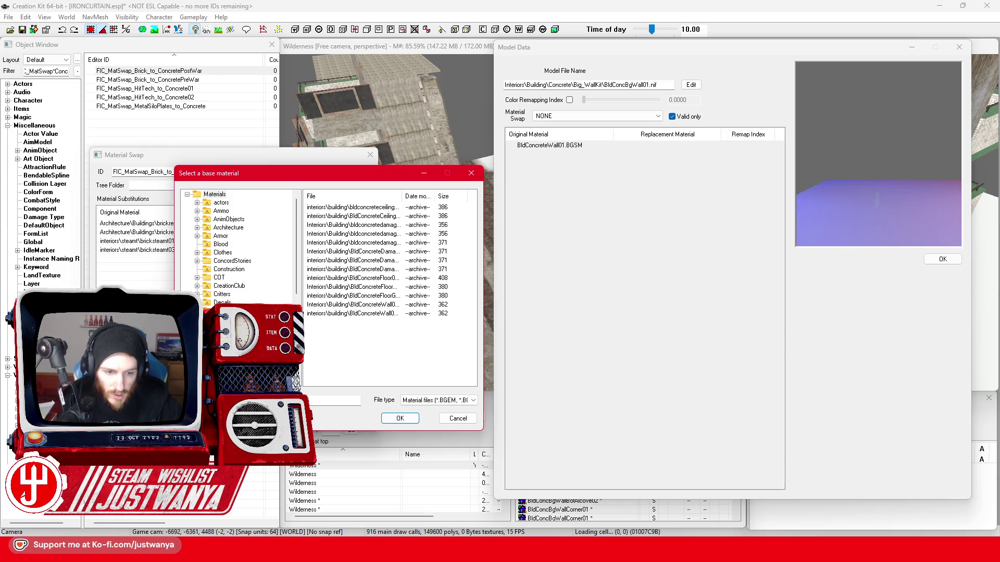
type("etew")
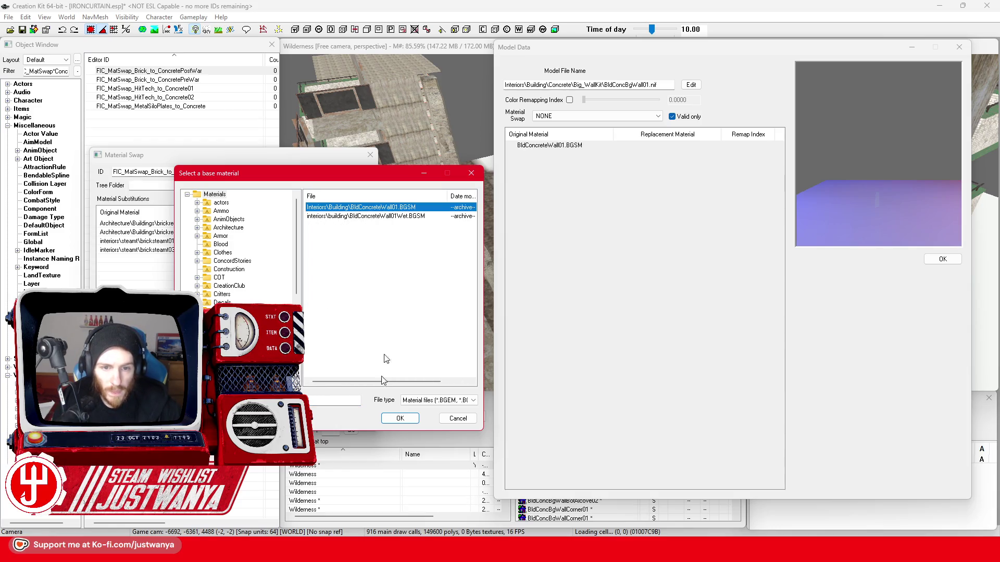
left_click(390, 421)
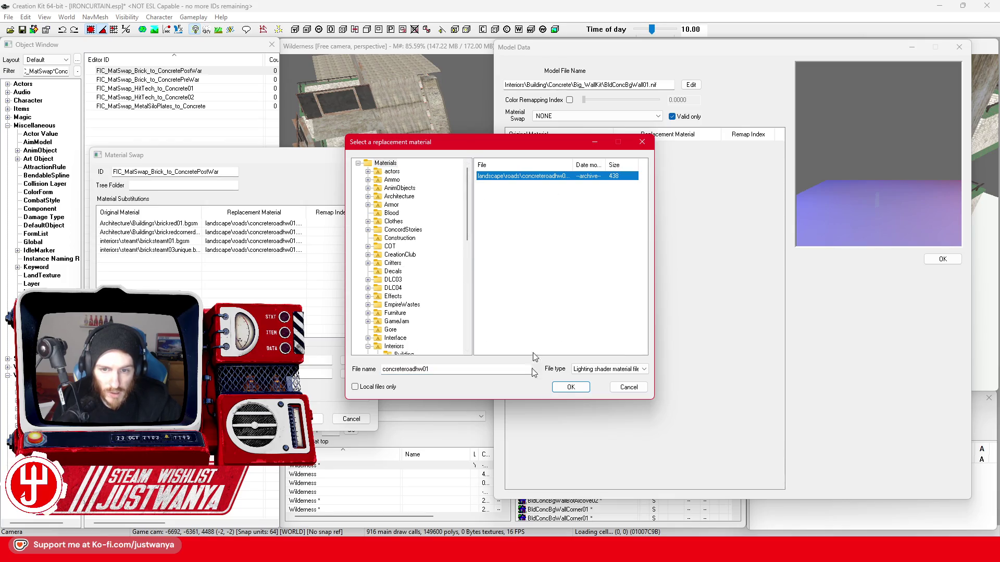
left_click(562, 387)
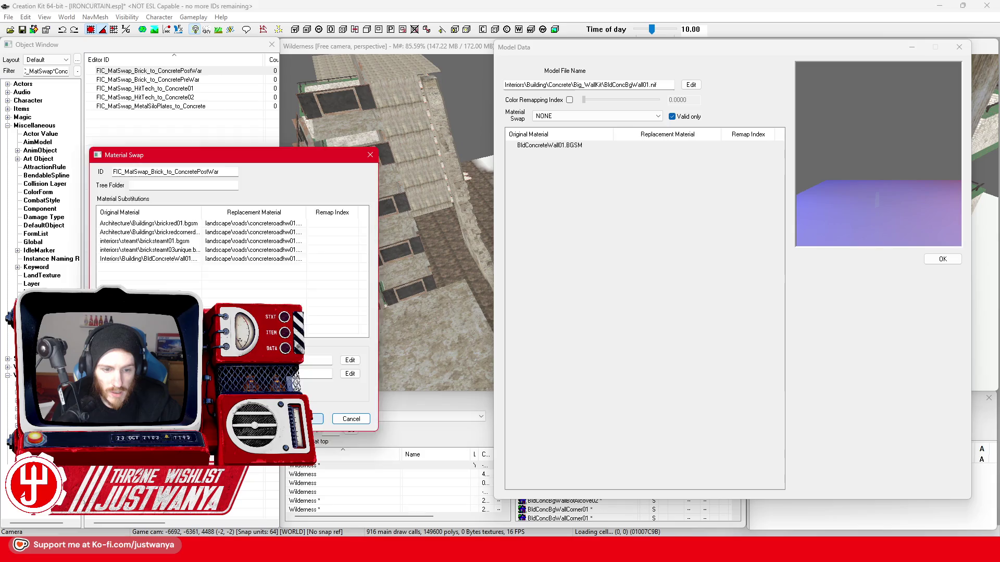
left_click(297, 419)
Close the Model Data, Static and Reference windows
left_click(960, 48)
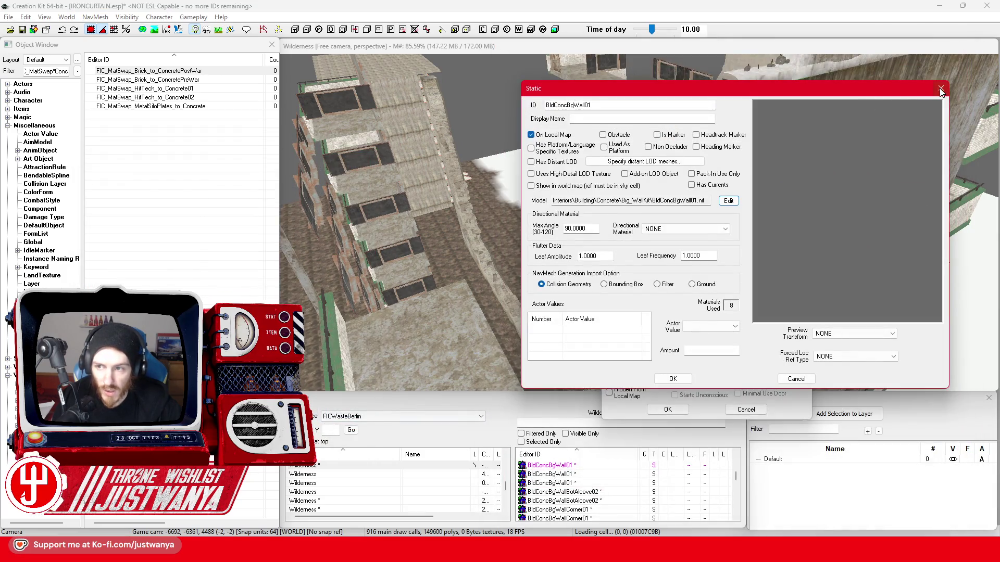
left_click(940, 88)
left_click(810, 133)
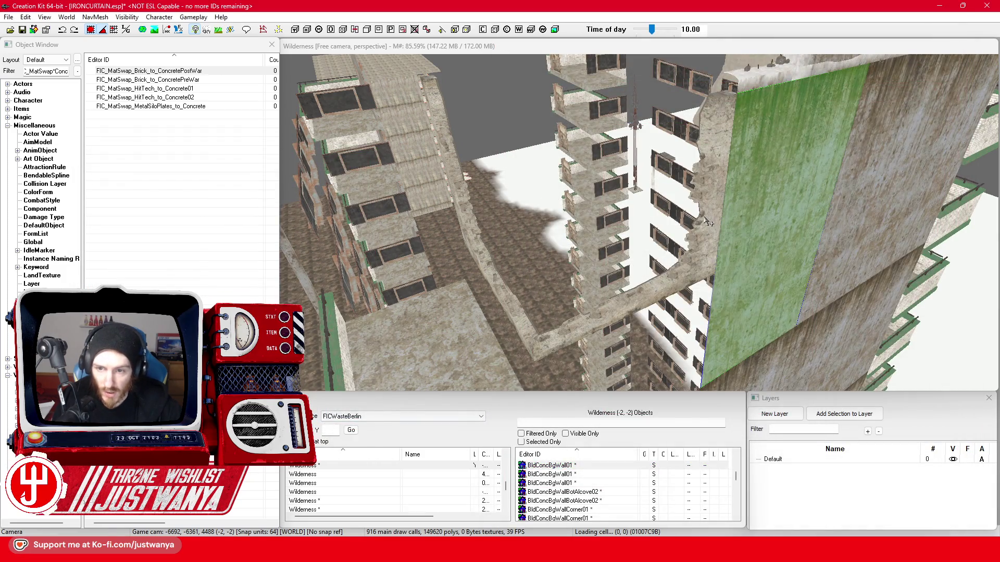
Inspect the concrete wall pieces and shift the small green BldConcSmWall02 wall to the left
left_click(708, 222)
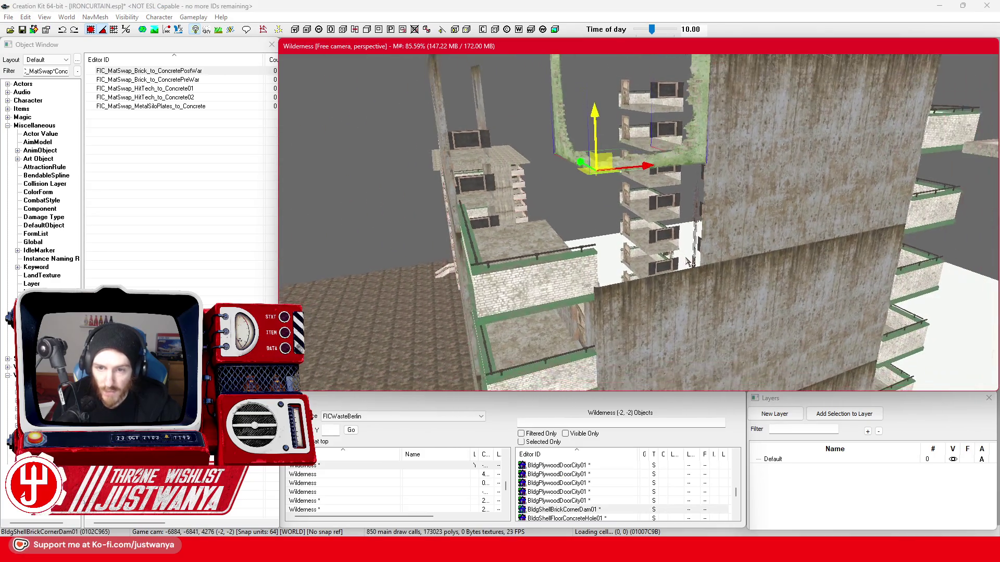
key("shift")
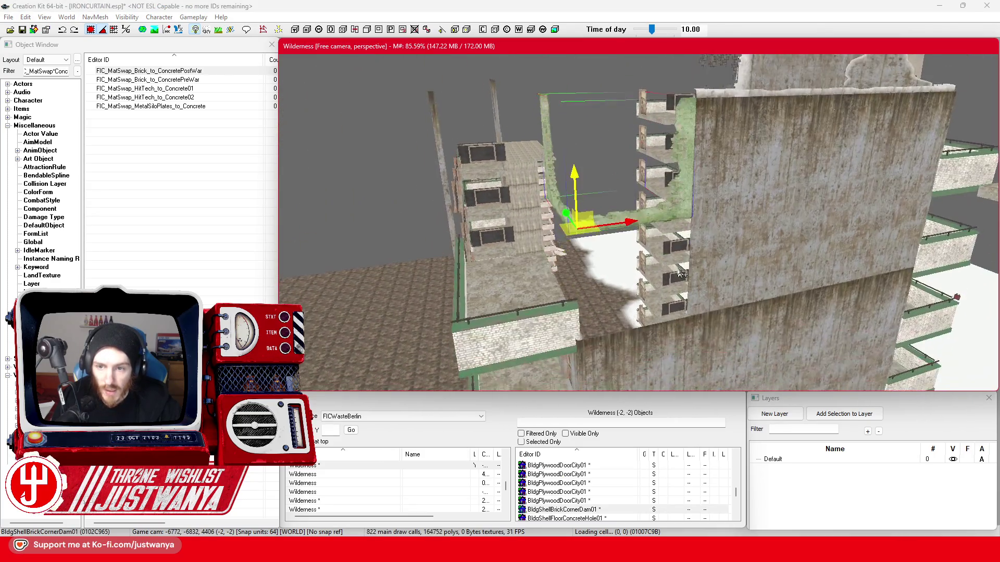
left_click(773, 156)
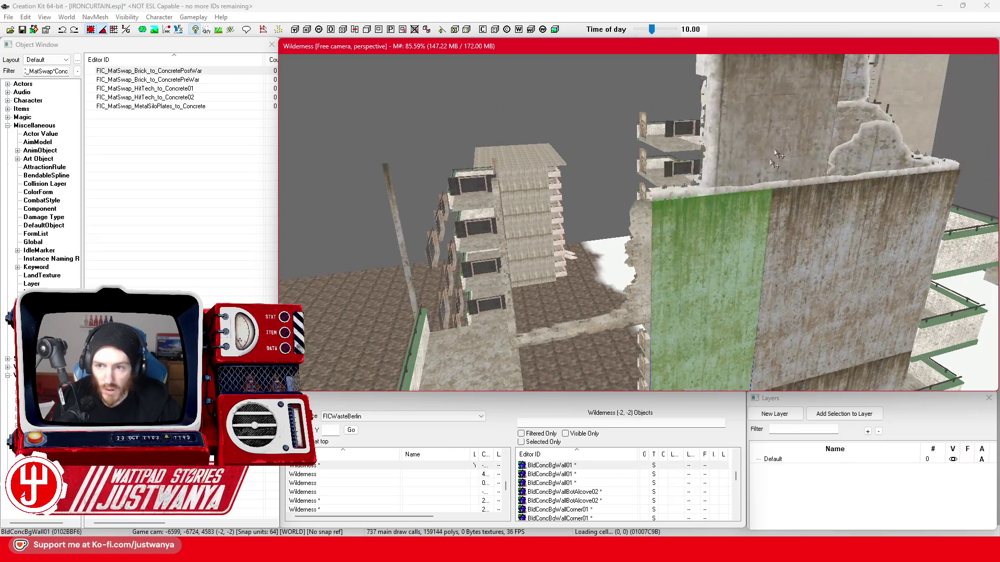
left_click(775, 154)
left_click(758, 324)
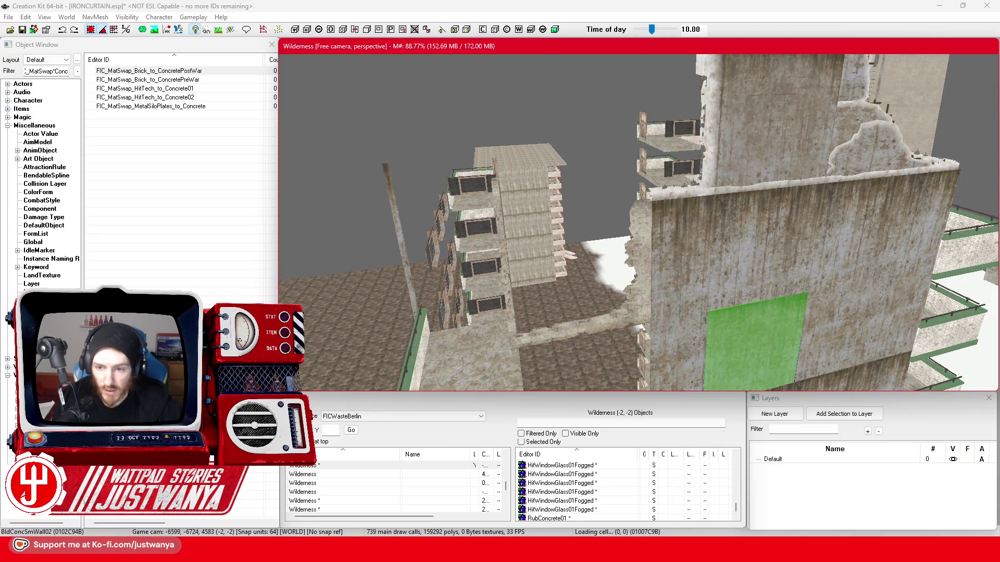
key("shift")
left_click_drag(762, 218, 589, 235)
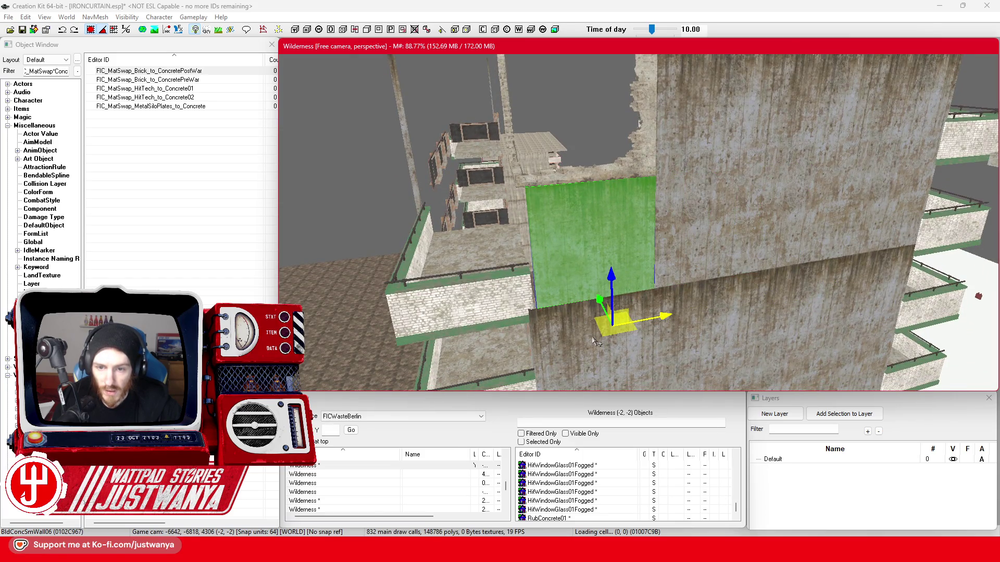
left_click(656, 298)
scroll(779, 297, "up", 10)
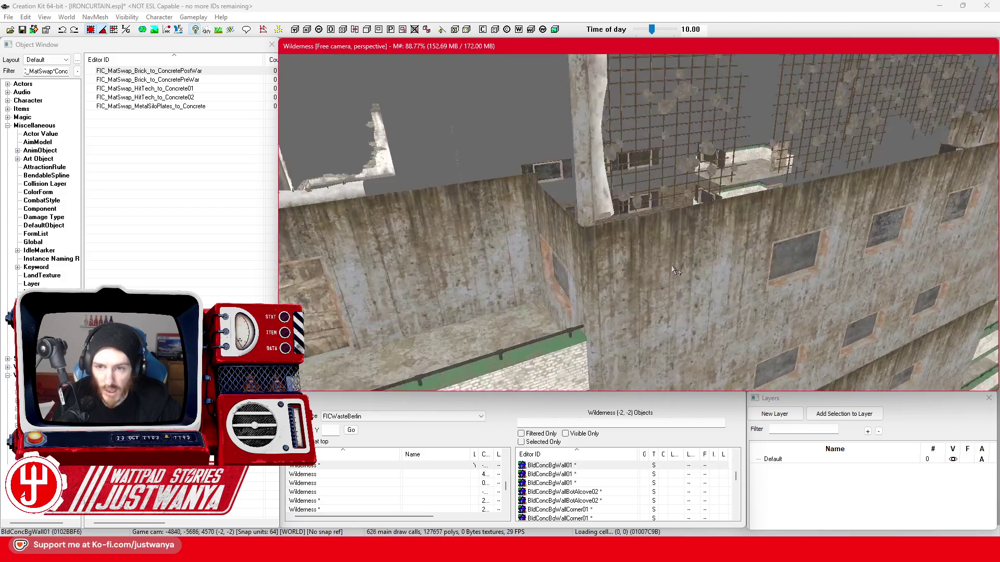
scroll(677, 272, "up", 3)
scroll(679, 261, "up", 3)
scroll(684, 249, "up", 3)
scroll(692, 229, "up", 2)
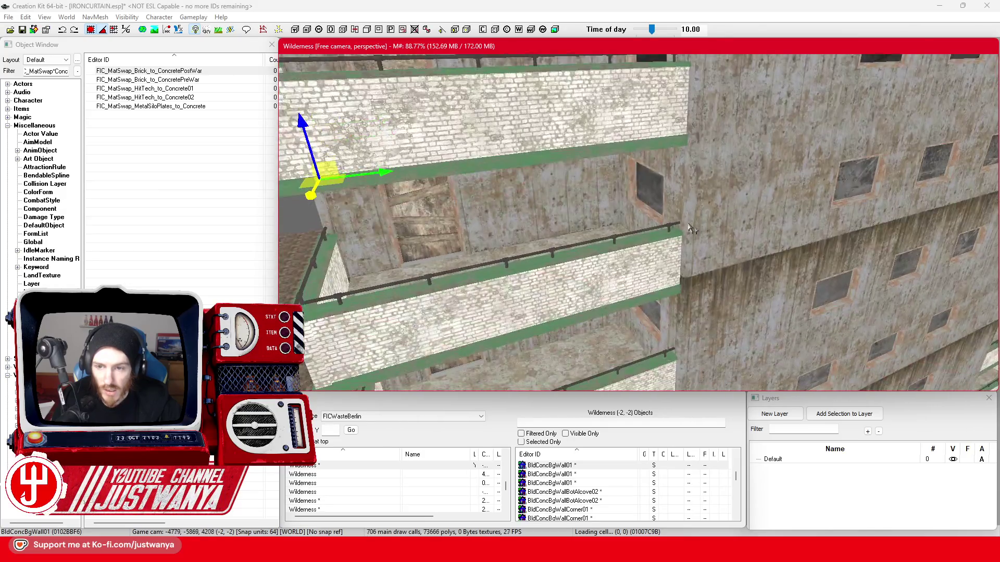
scroll(687, 235, "up", 2)
scroll(672, 245, "up", 3)
scroll(657, 257, "up", 3)
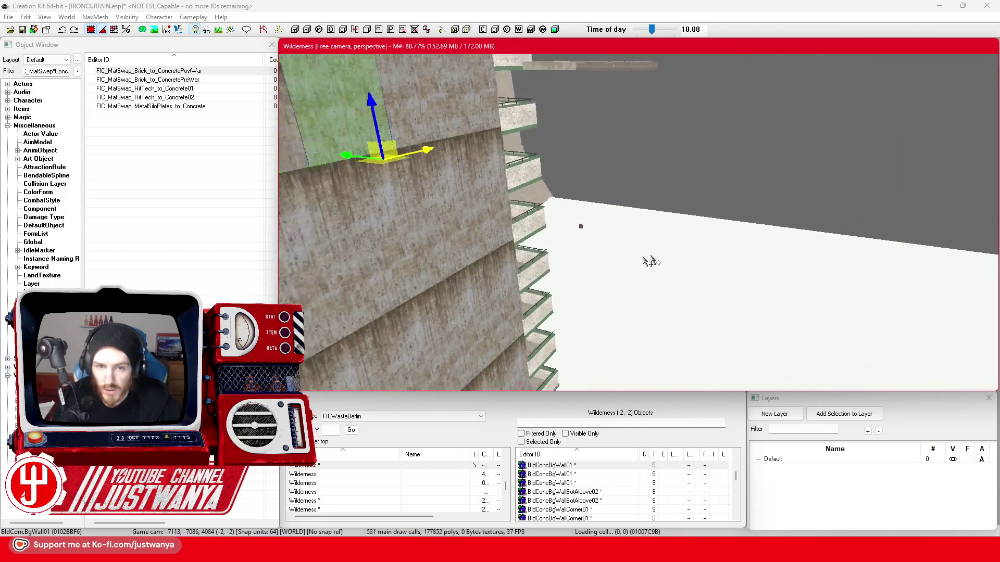
scroll(651, 262, "down", 5)
Move the green BldConcSmWall06 panel up-left and rotate it into the corner
left_click(566, 231)
scroll(574, 143, "down", 3)
scroll(574, 143, "down", 2)
scroll(578, 168, "down", 3)
left_click(615, 338)
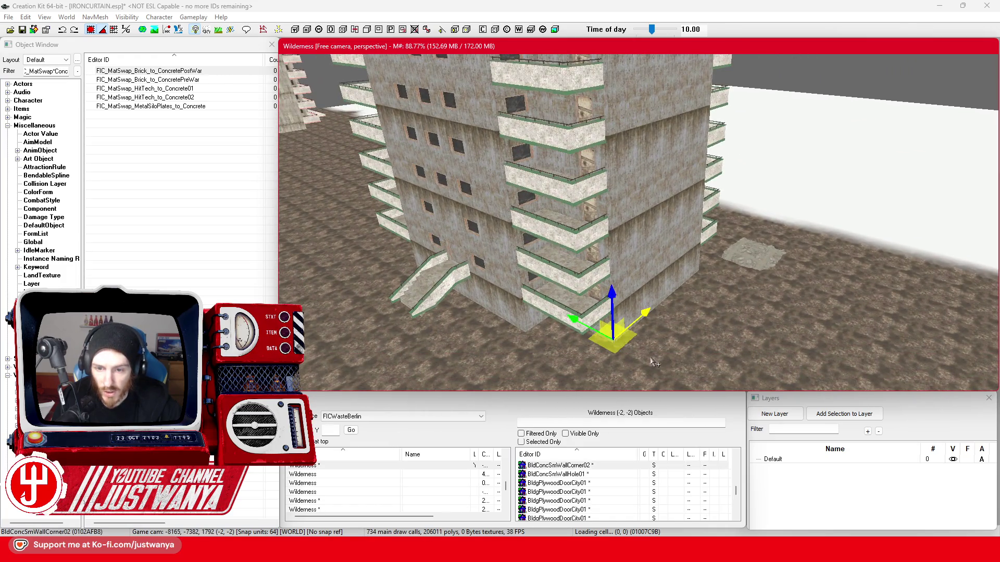
scroll(606, 164, "up", 3)
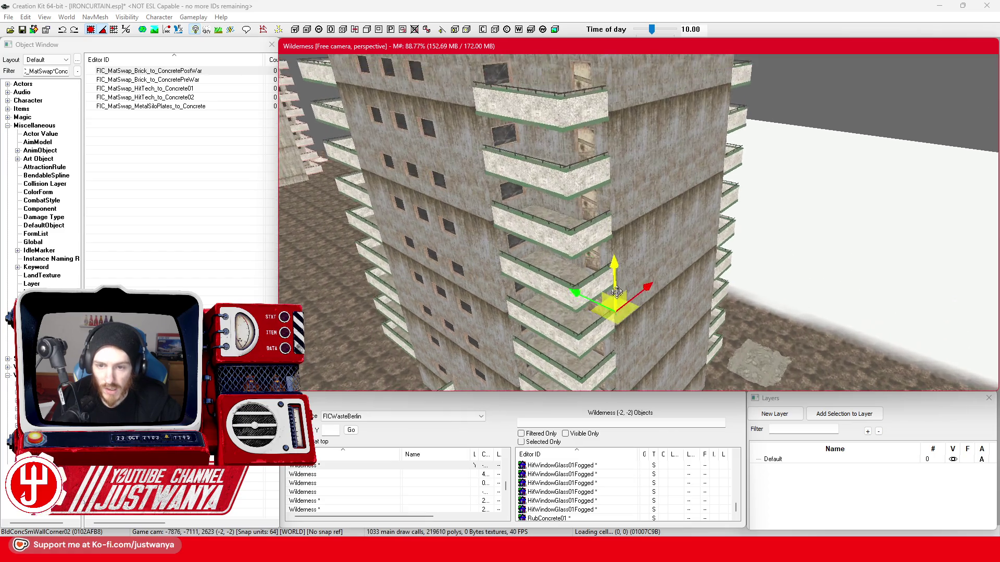
scroll(621, 158, "up", 3)
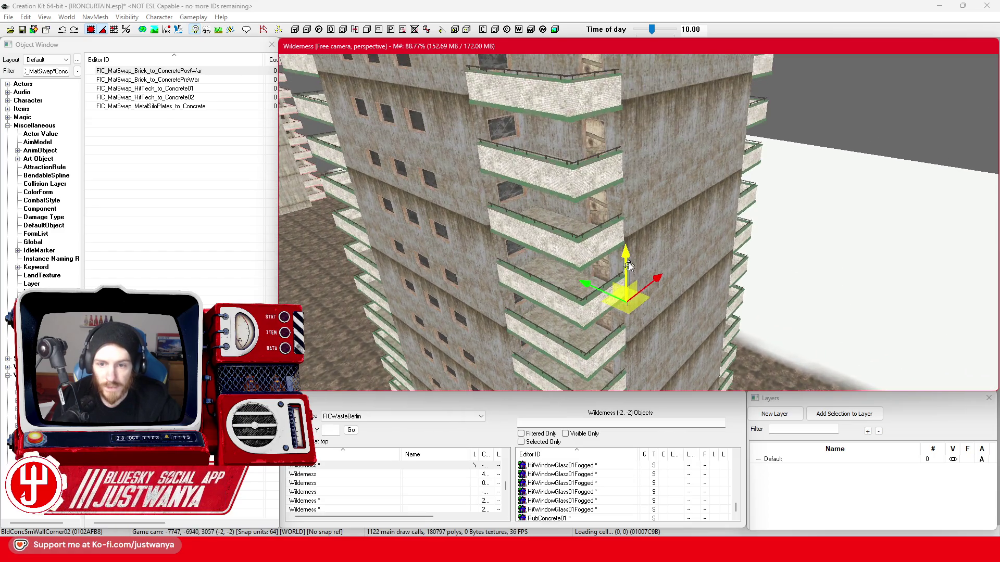
scroll(649, 361, "up", 1)
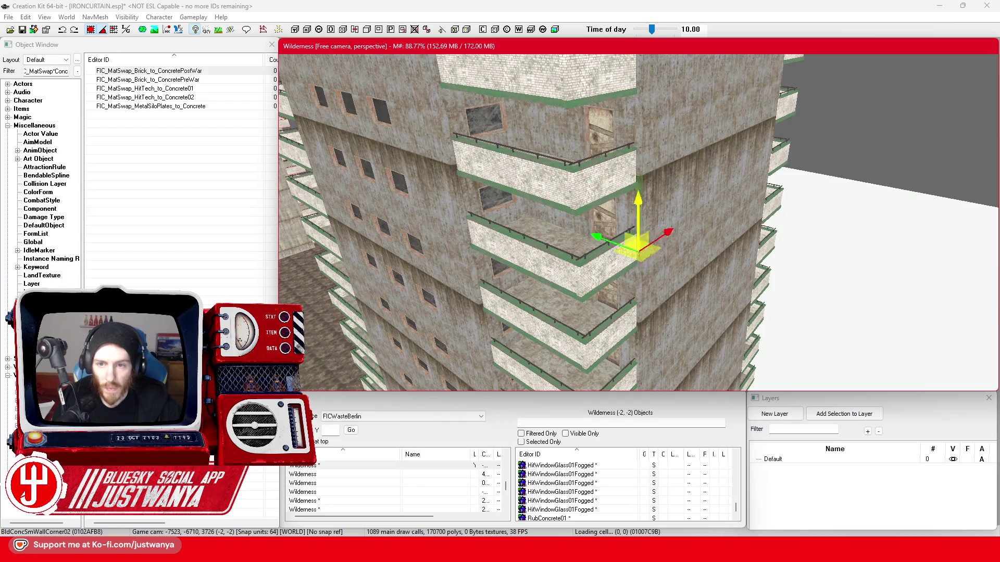
left_click_drag(652, 257, 634, 342)
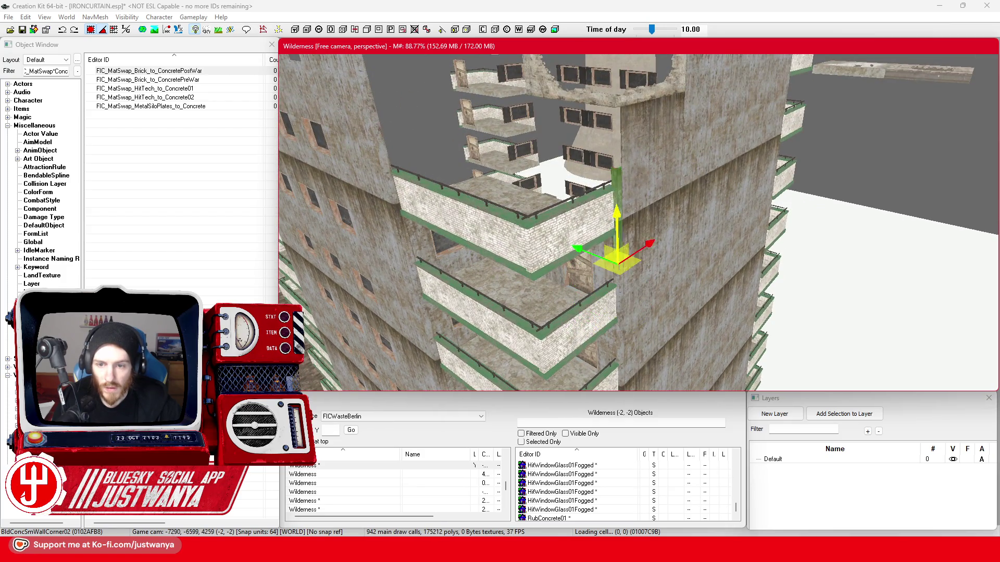
left_click_drag(616, 185, 707, 250)
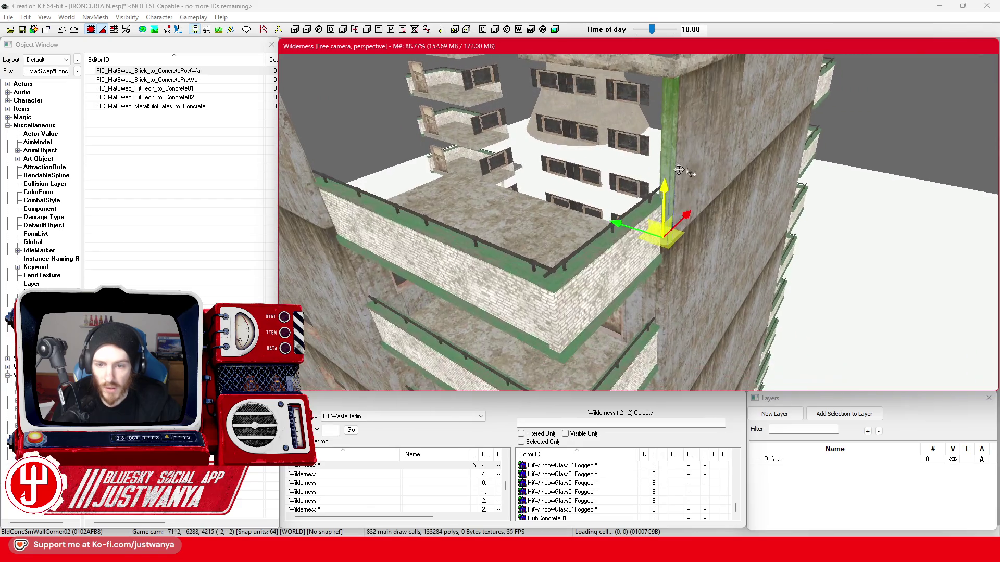
left_click(710, 238)
mouse_move(705, 208)
left_mouse_down()
mouse_move(667, 175)
mouse_move(647, 211)
mouse_move(650, 244)
mouse_move(599, 185)
mouse_move(529, 218)
mouse_move(493, 271)
left_mouse_up()
key("e")
key("e")
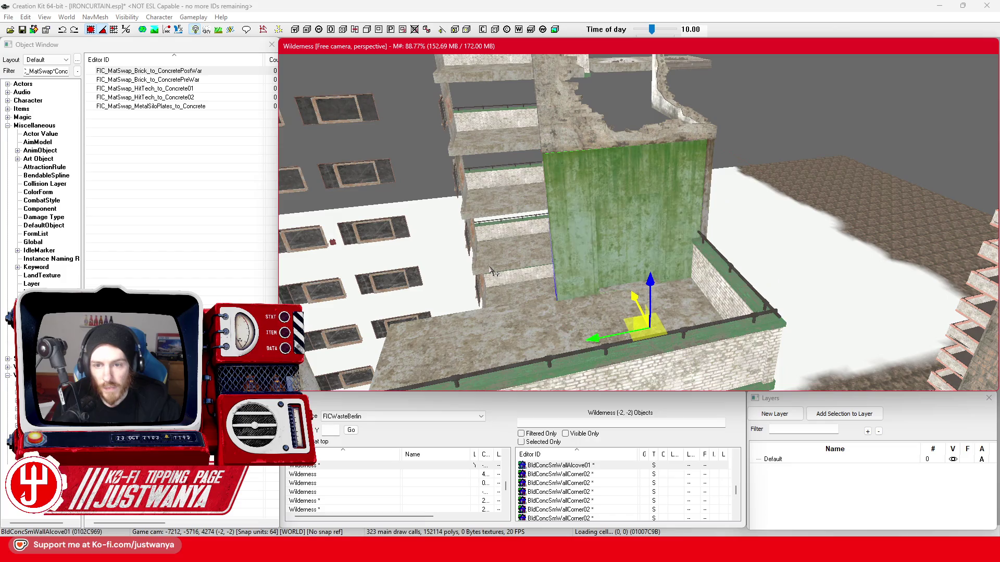
Check the alcove walls from several angles and rotate another green wall panel
mouse_move(493, 272)
left_mouse_down()
mouse_move(616, 246)
mouse_move(469, 274)
left_mouse_up()
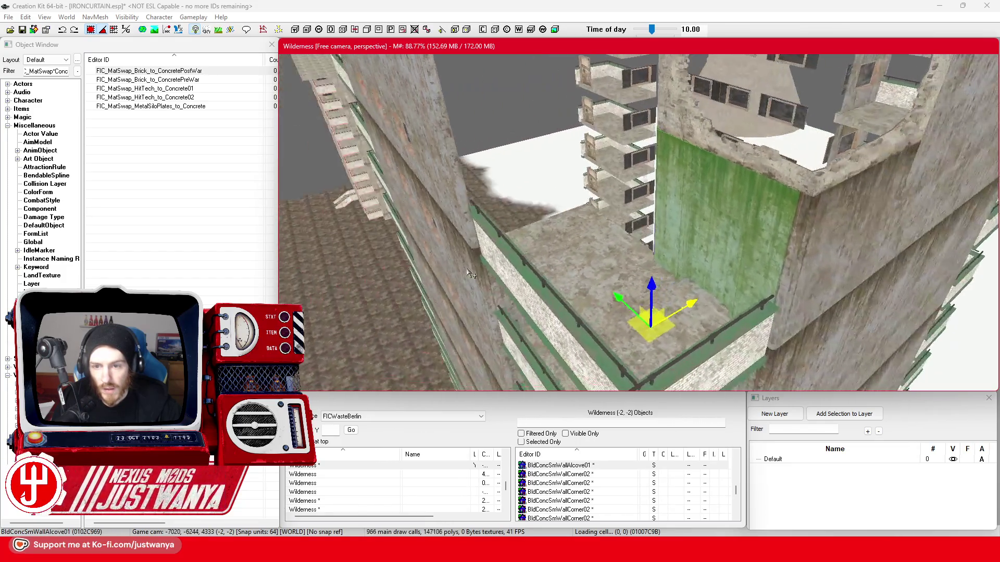
left_click_drag(632, 229, 706, 236)
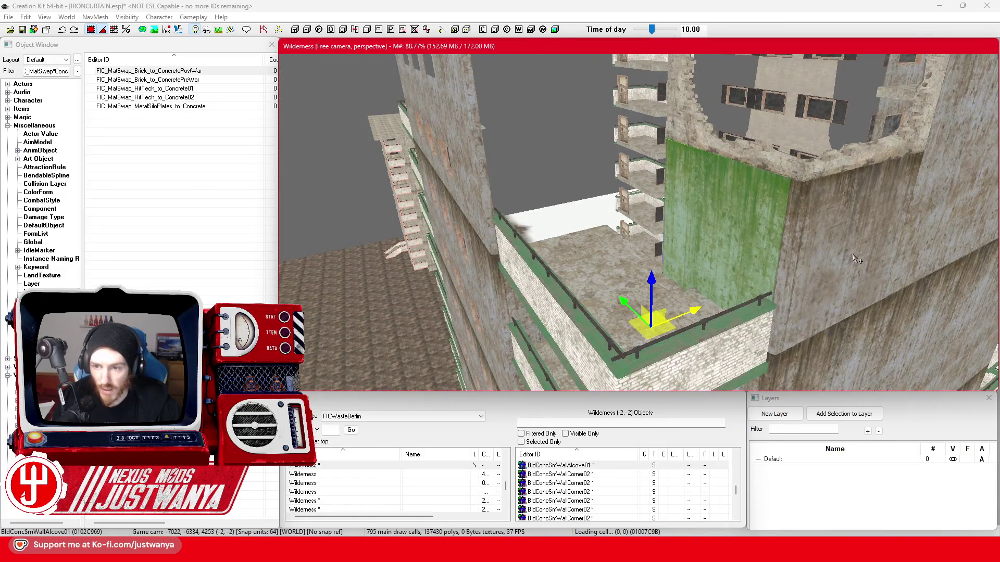
left_click(855, 259)
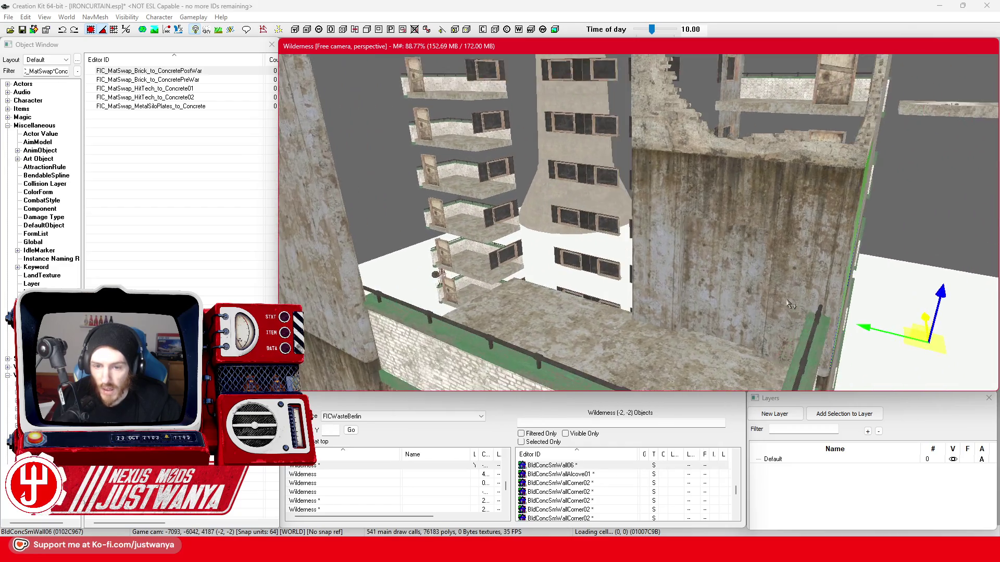
left_click_drag(789, 305, 659, 308)
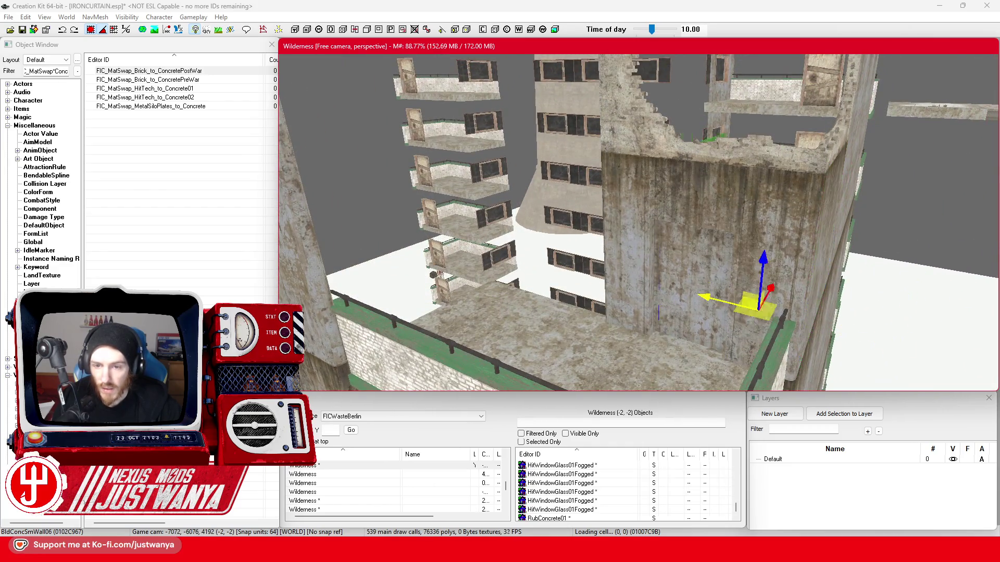
left_click(515, 235)
mouse_move(516, 234)
left_mouse_down()
mouse_move(597, 291)
mouse_move(469, 305)
mouse_move(443, 289)
left_mouse_up()
left_click_drag(547, 279, 599, 245)
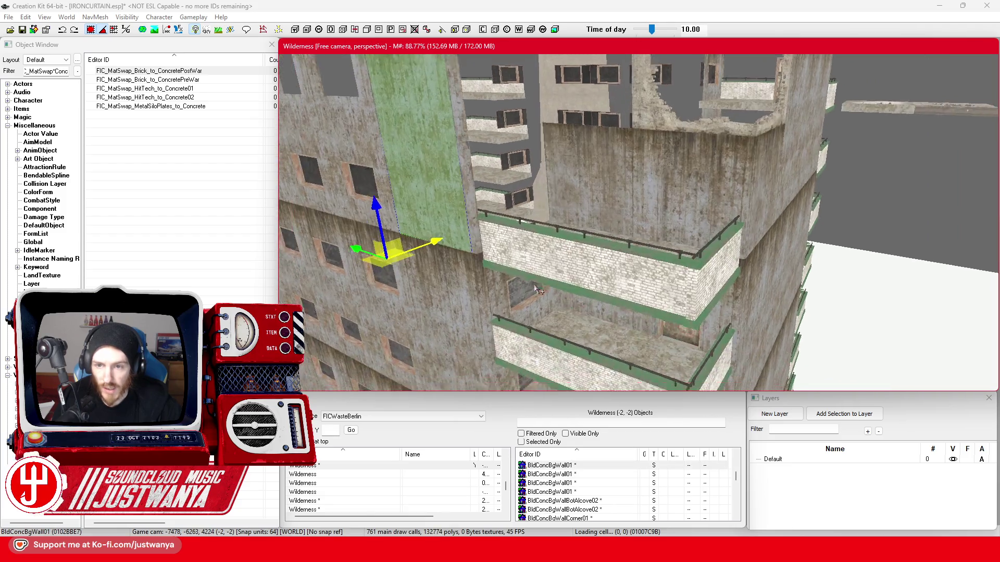
Delete the stray green wall panels and two window glass panels from the tower top
left_click(516, 222, "ctrl")
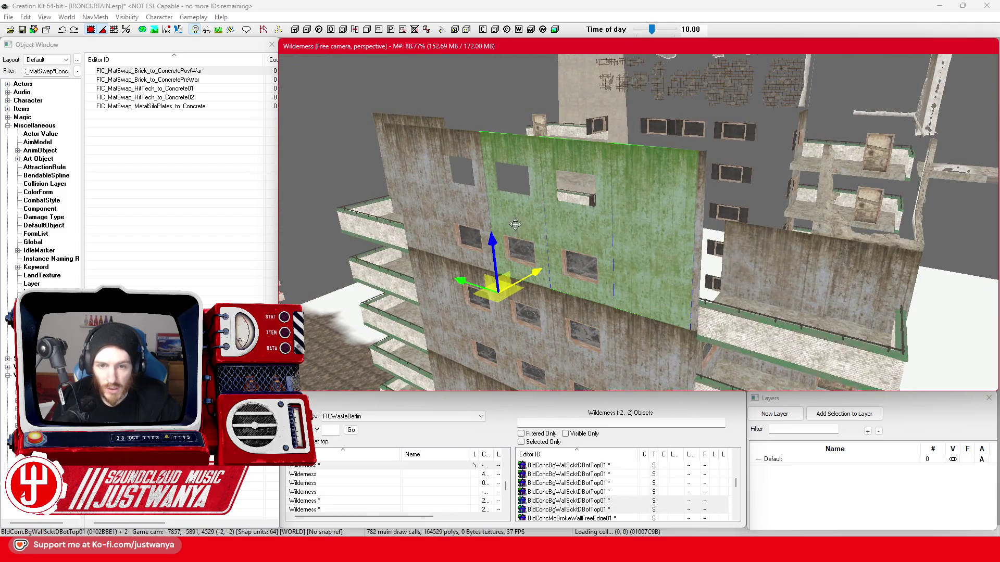
left_click(457, 218, "ctrl")
key("Delete")
left_click(458, 246)
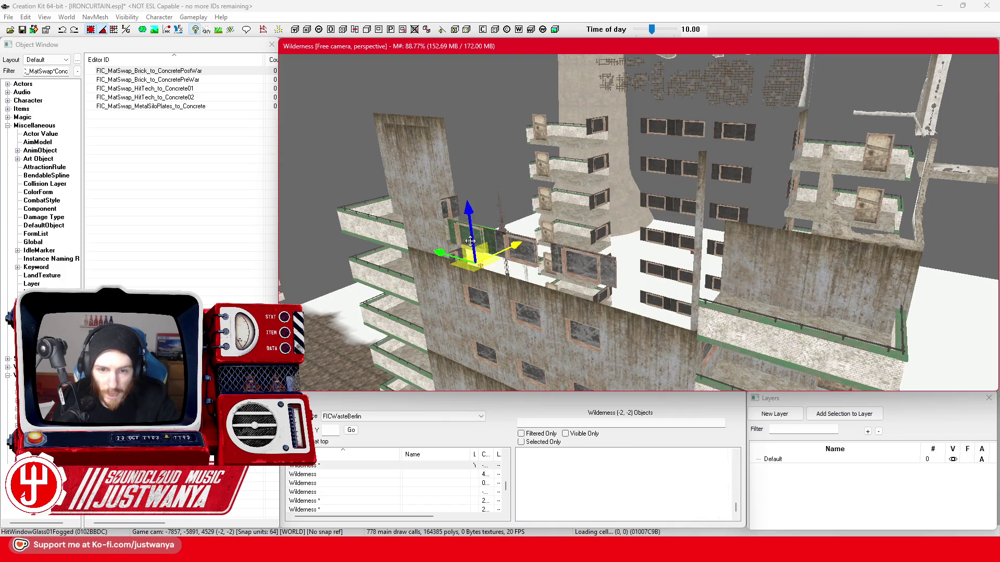
left_click(484, 249)
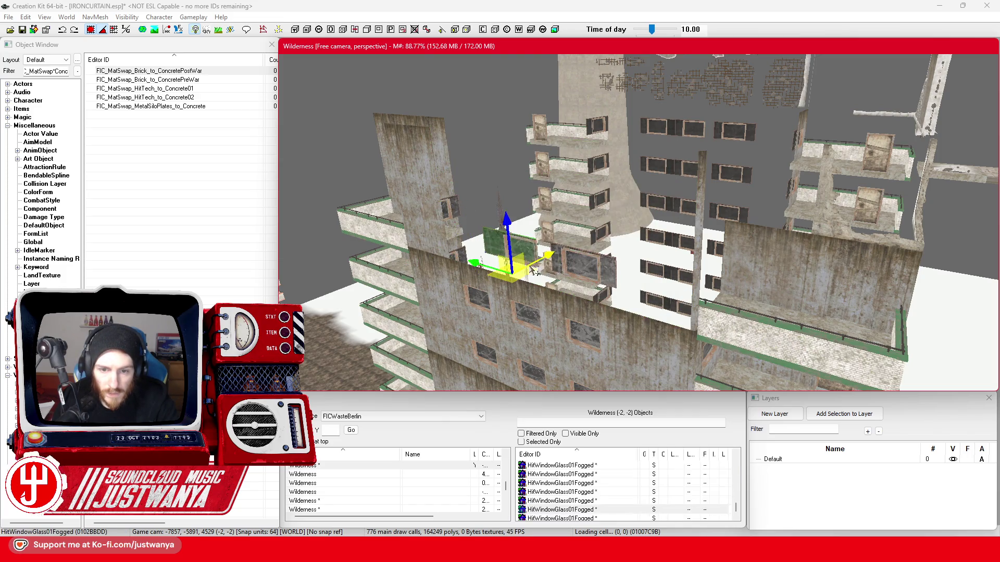
key("Delete")
left_click(586, 283)
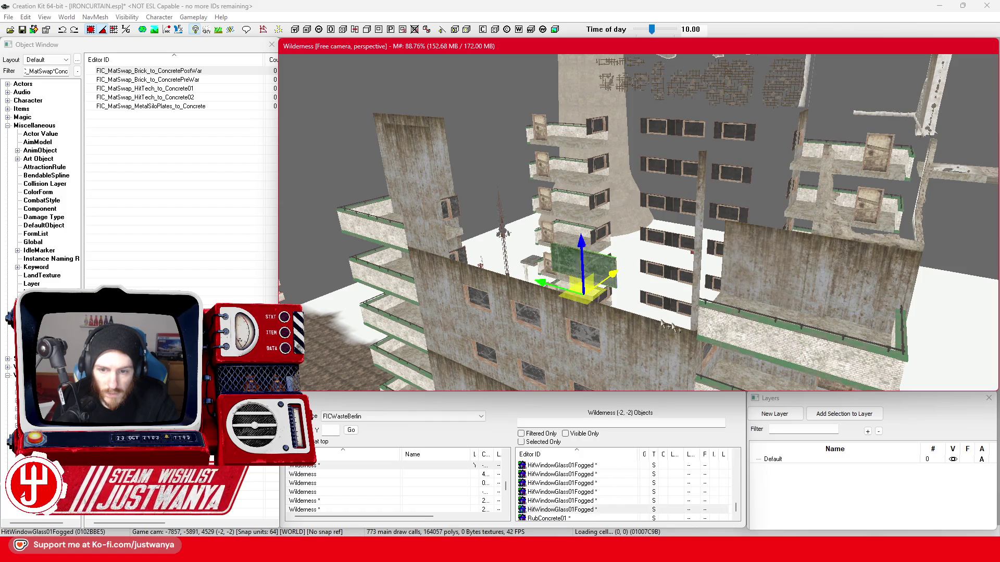
key("Delete")
Delete the wall-corner pole and corner wall piece, then ready CornerDam02 for rotation
left_click(700, 262)
key("Delete")
left_click(657, 303)
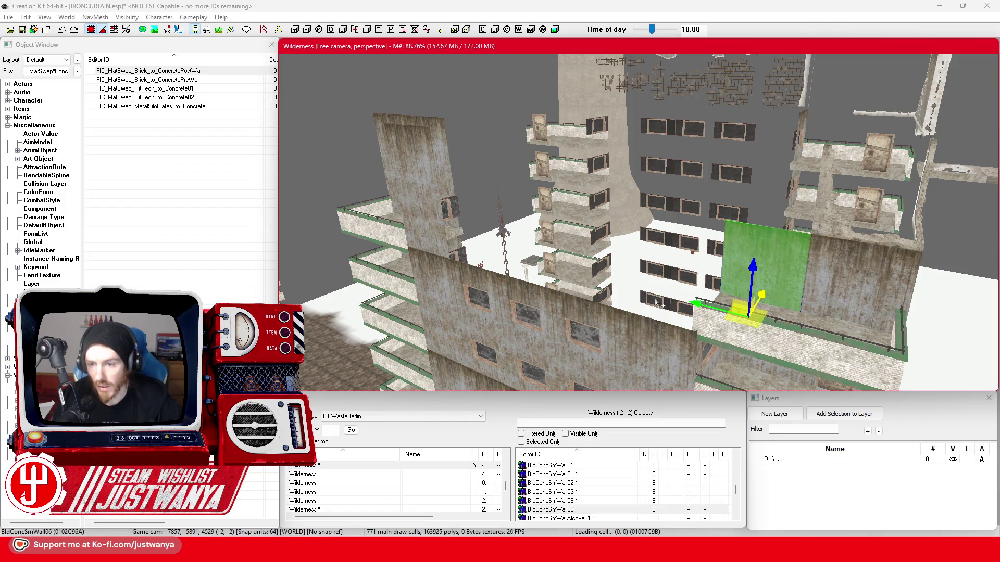
left_click(709, 222)
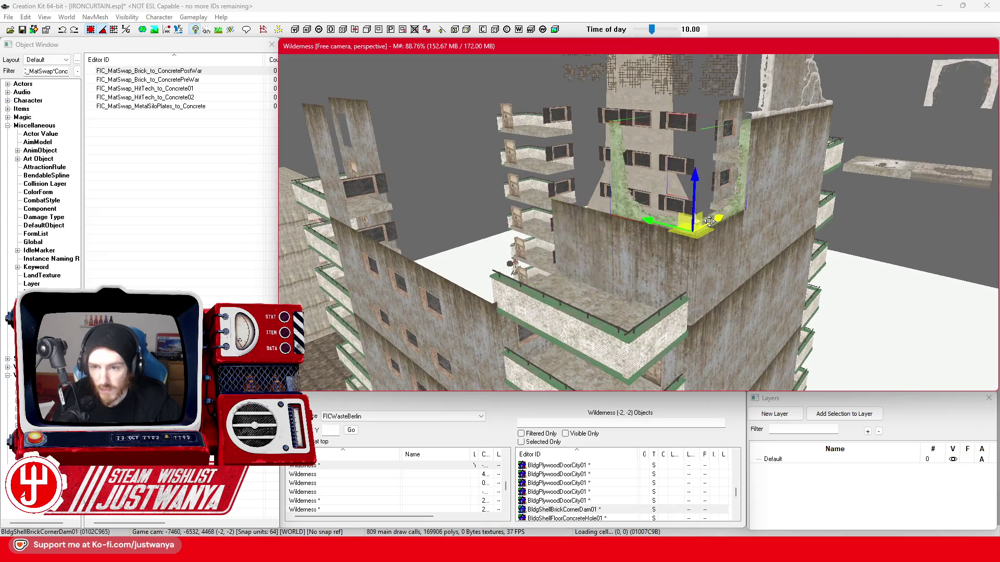
key("Delete")
left_click(594, 265)
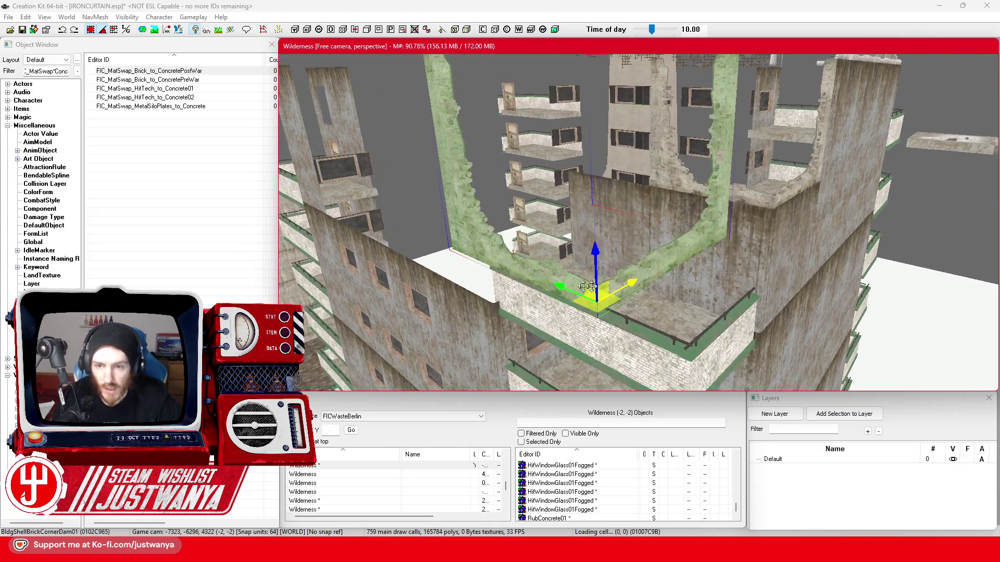
key("shift")
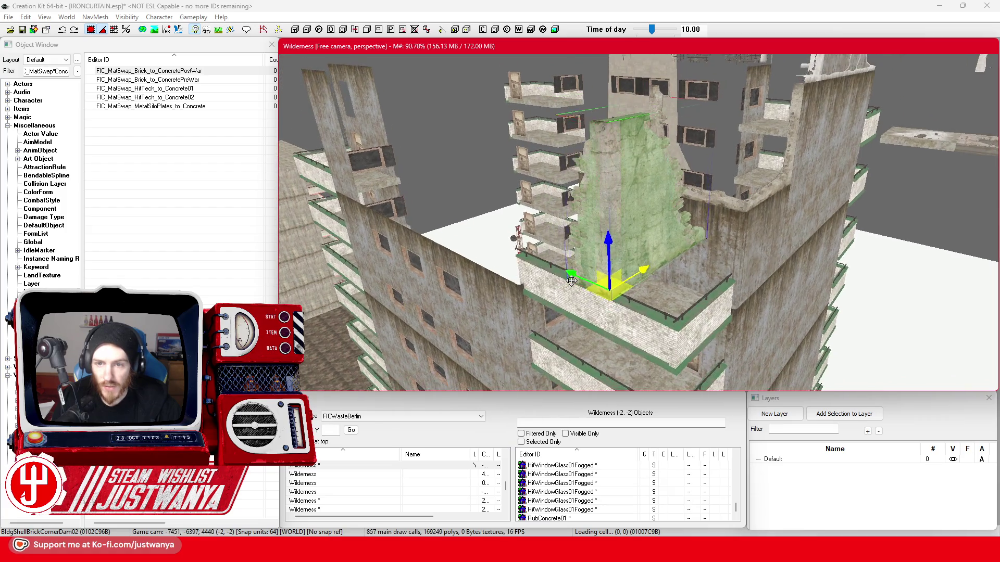
key("2")
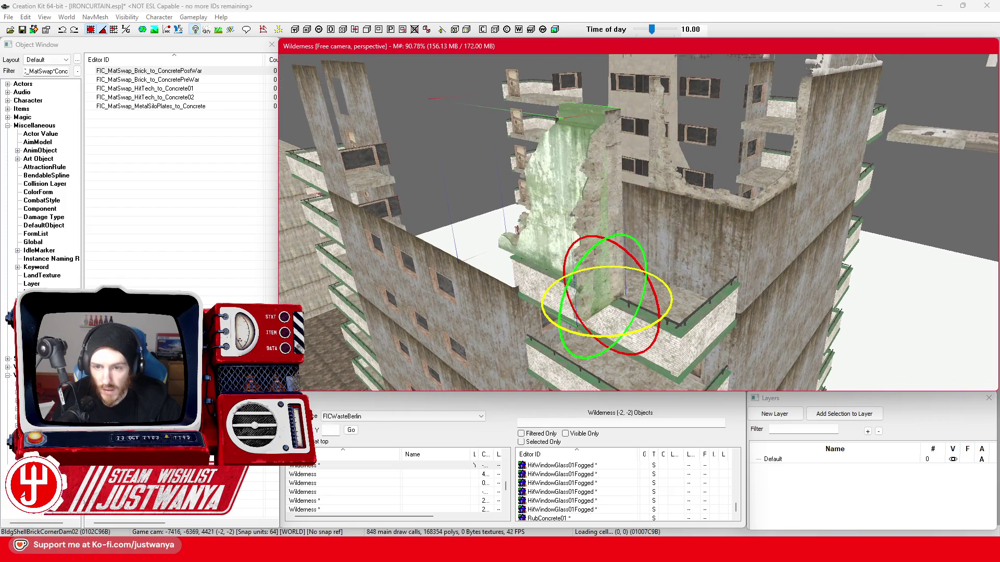
Turn the CornerDam02 wall about its vertical axis, cycling mesh variants and back
left_click_drag(599, 334, 516, 337)
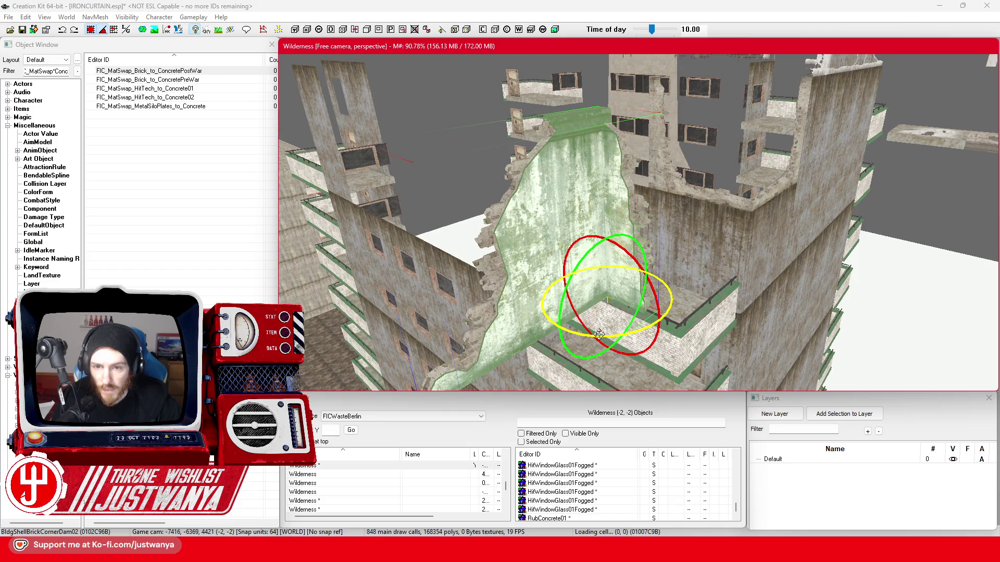
key("q")
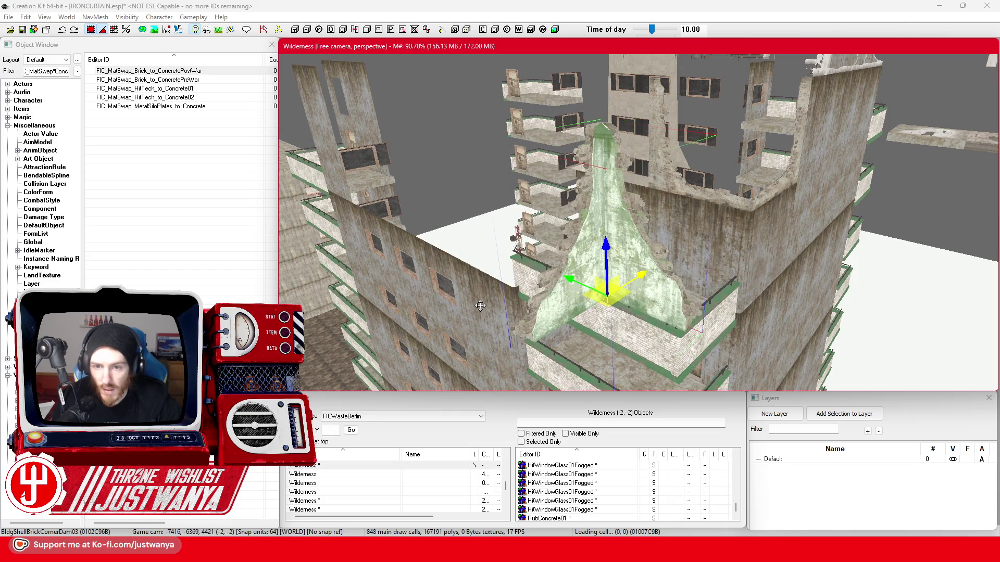
key("q")
key("q")
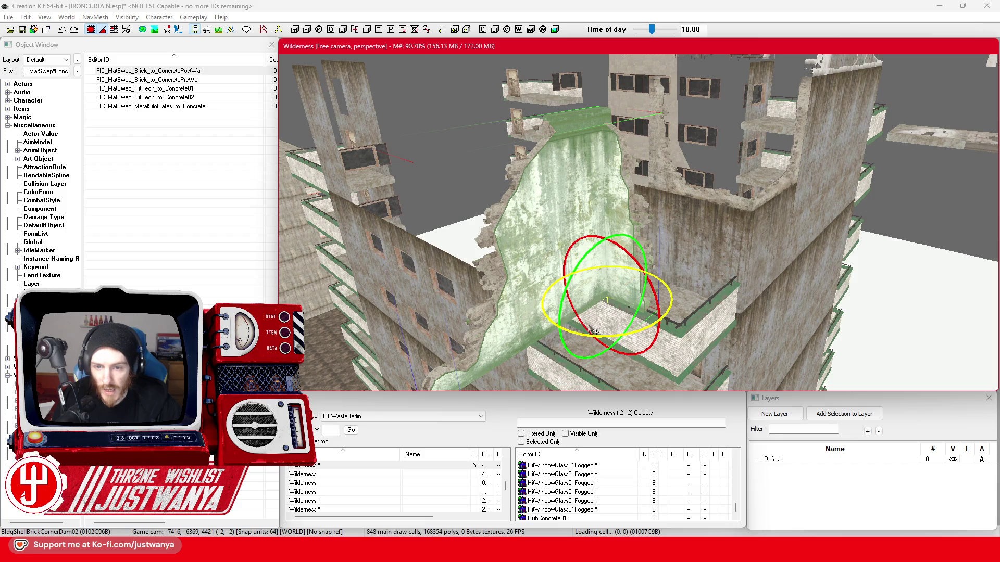
key("q")
Move the wall onto the building top and swap it to BldgShellBrickAngle45WinDam02
key("1")
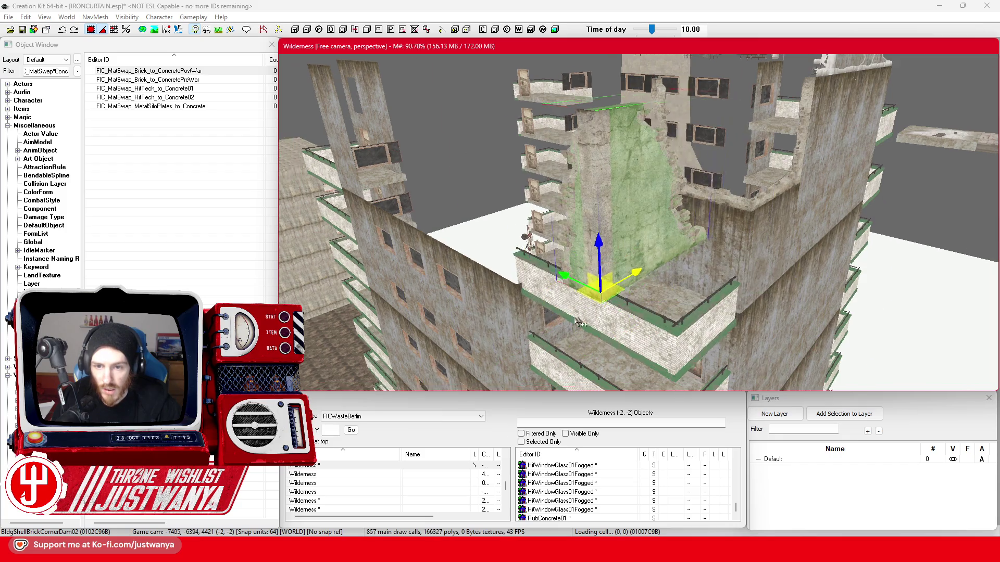
left_click_drag(578, 302, 627, 233)
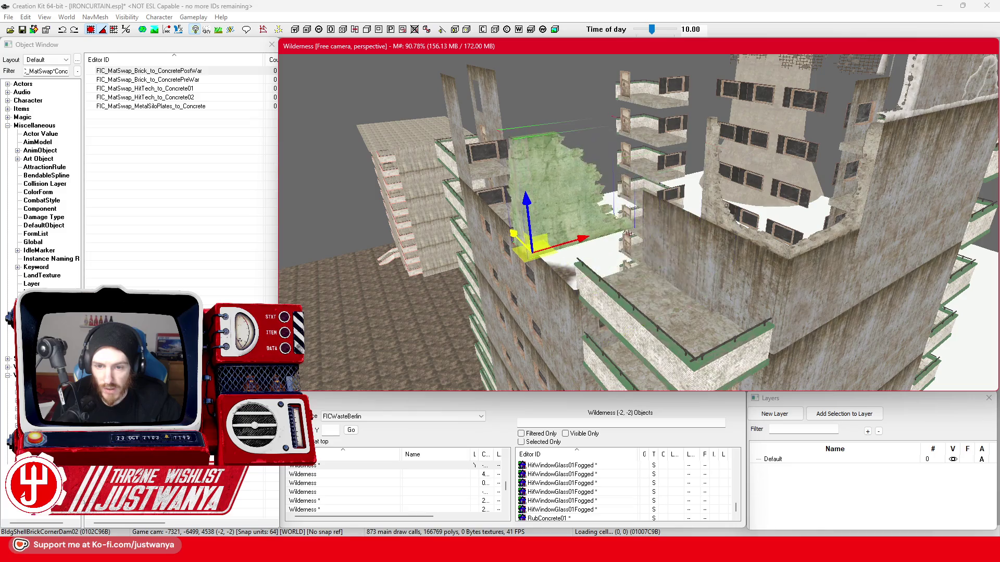
left_click_drag(575, 254, 628, 227)
key("q")
key("q")
key("q")
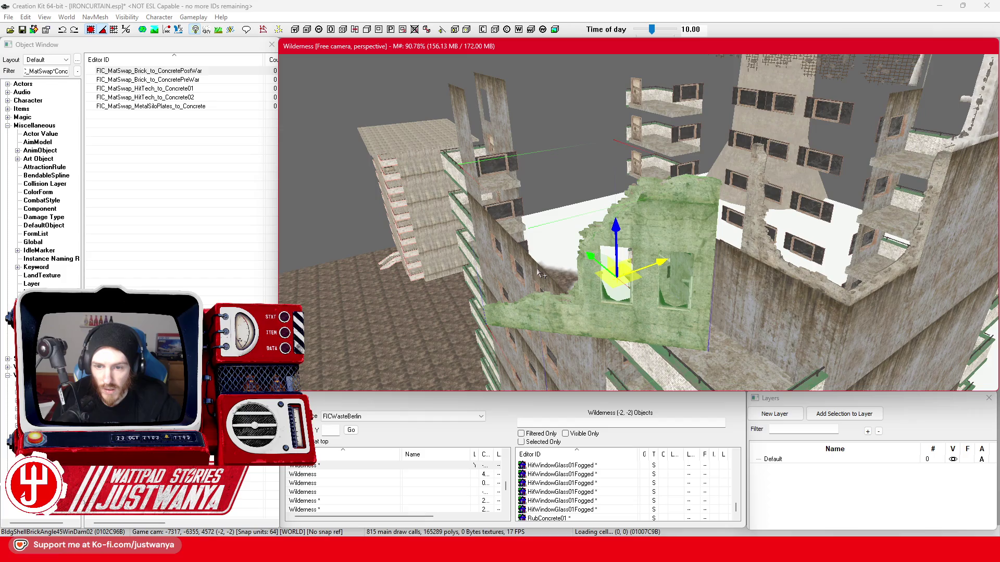
key("q")
Cycle the piece through CornerInWall01, WallFlatEdge01, WallHole01 and WallTrim01 meshes, ending on a jagged trim
key("q")
key("q")
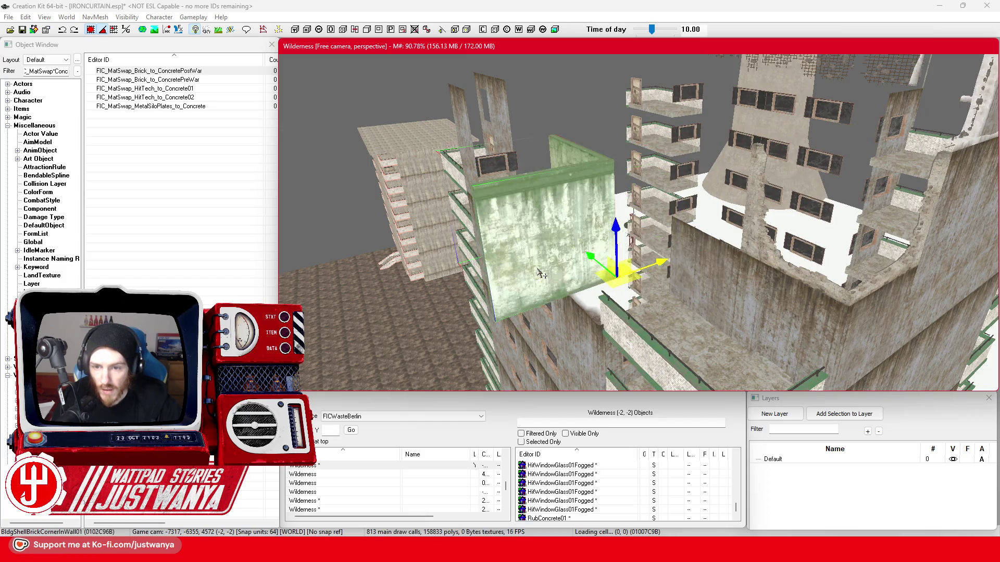
key("q")
key("q")
key("q")
key("q")
key("q")
key("q")
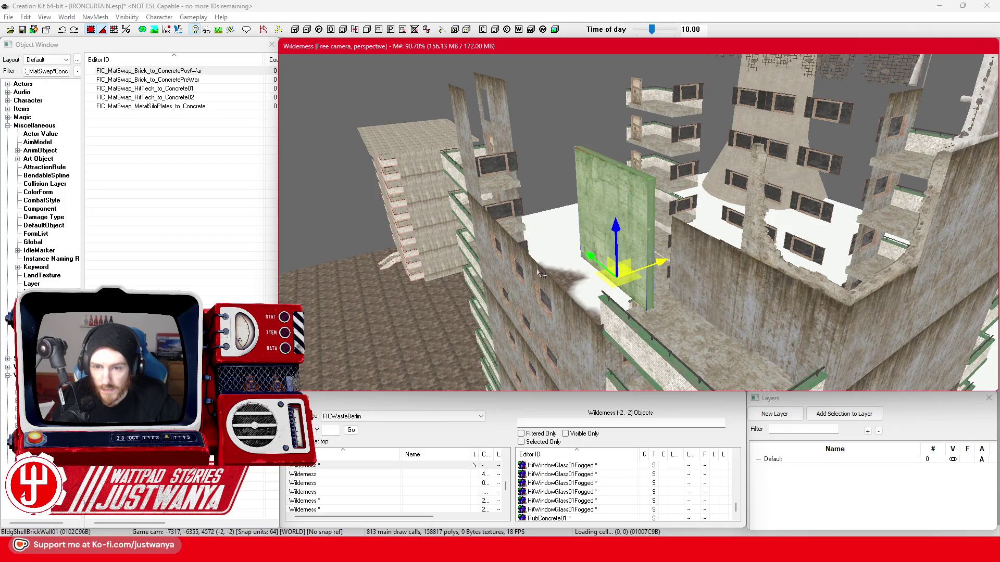
key("q")
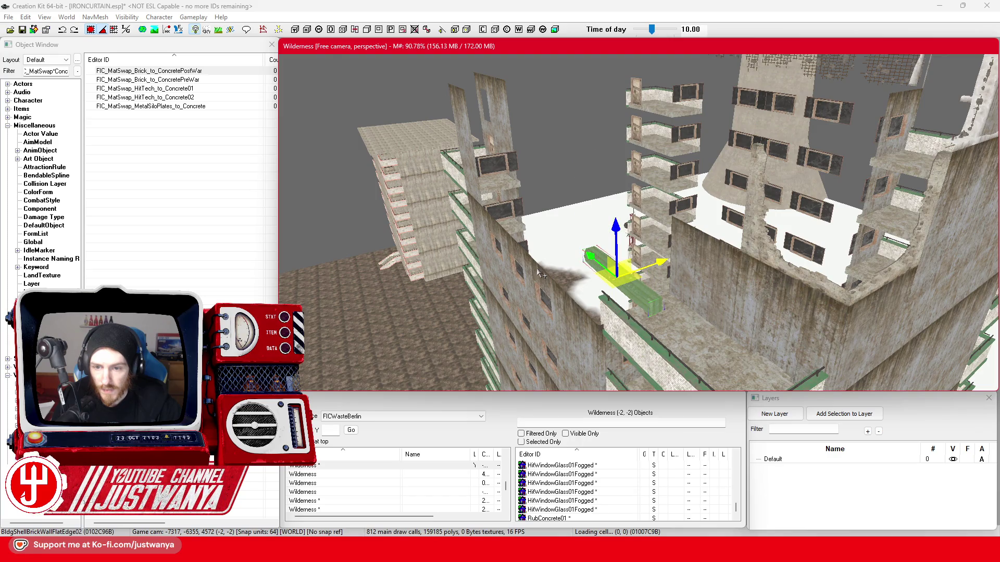
key("q")
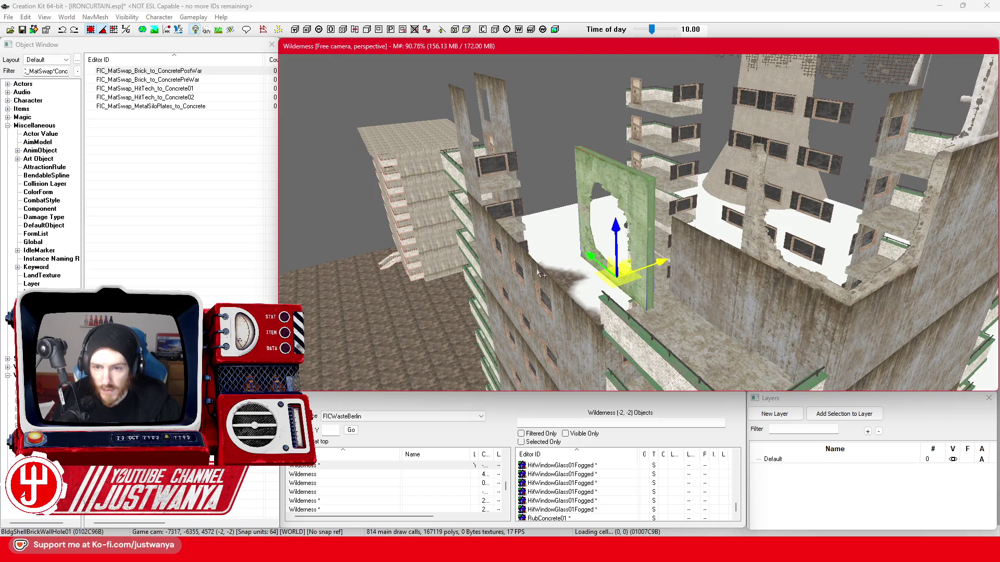
key("q")
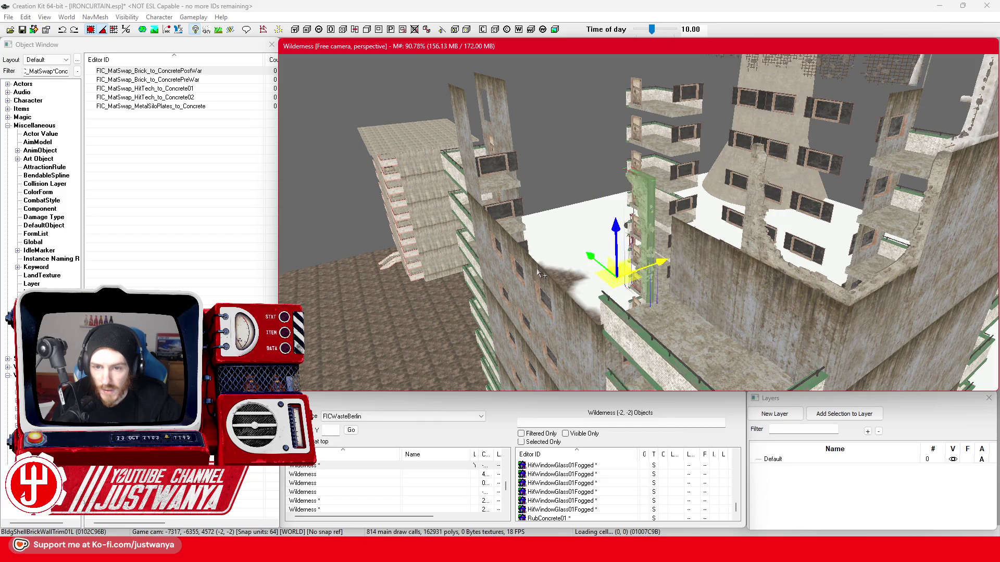
scroll(545, 284, "up", 2)
key("q")
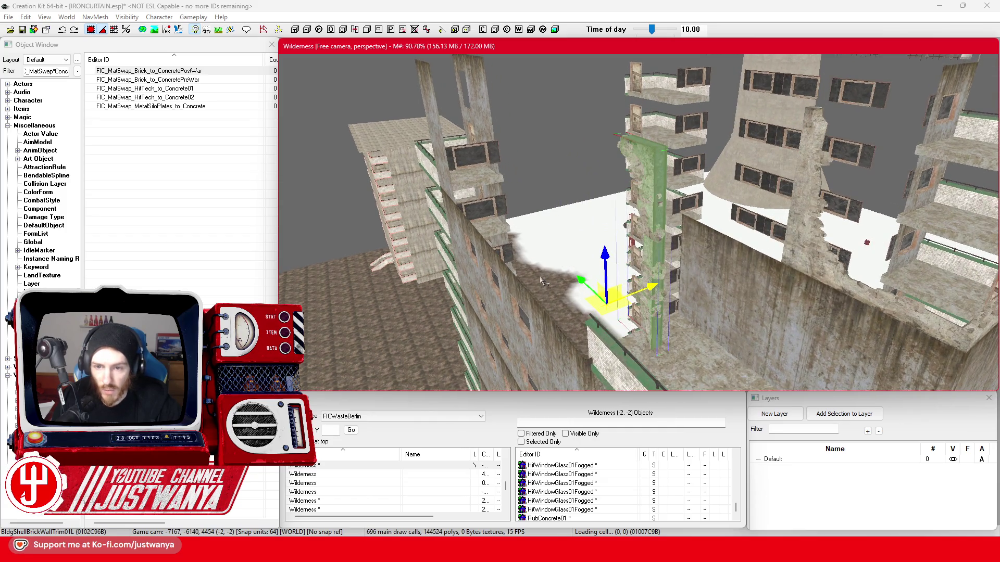
scroll(545, 283, "up", 2)
scroll(555, 271, "down", 2)
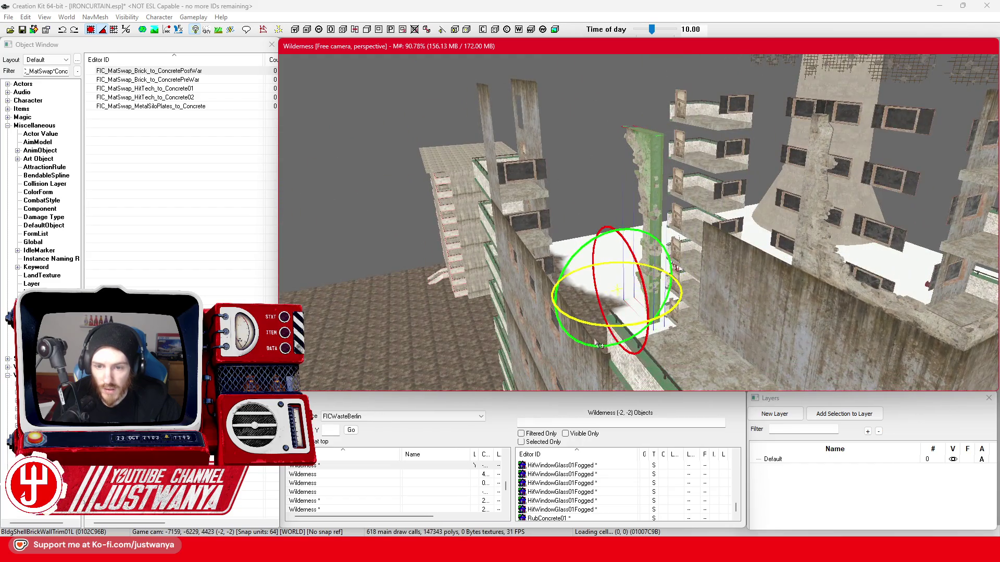
key("e")
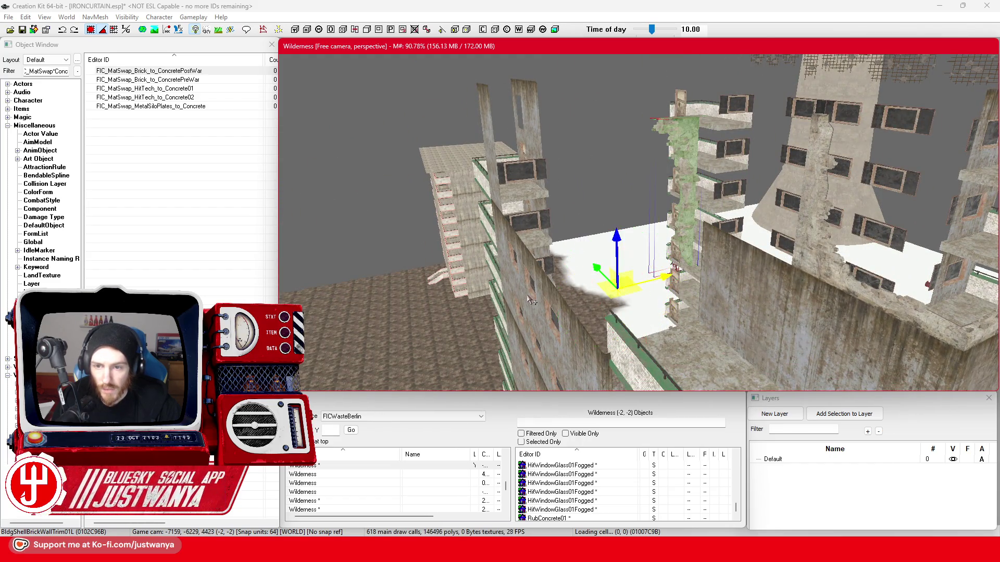
key("q")
key("q")
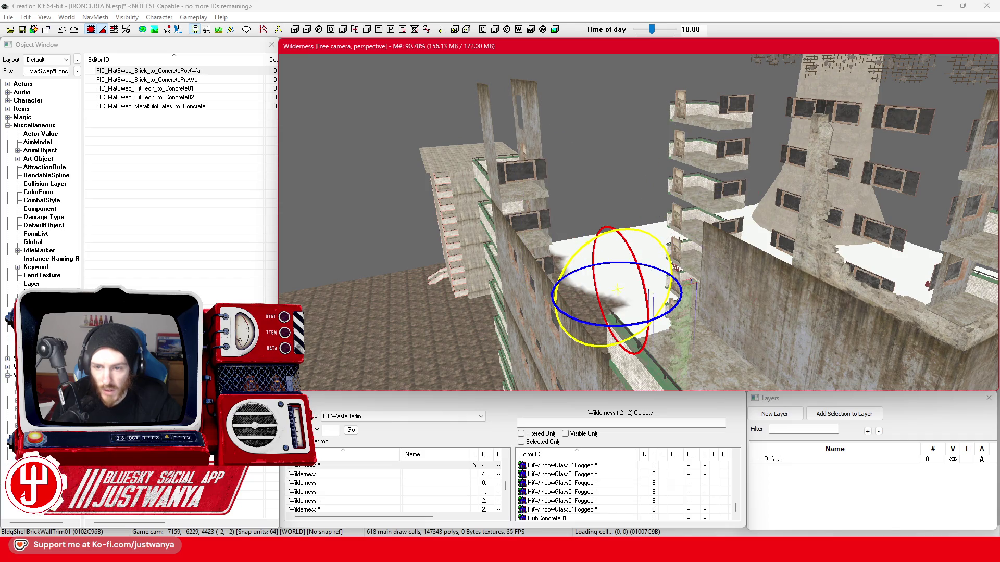